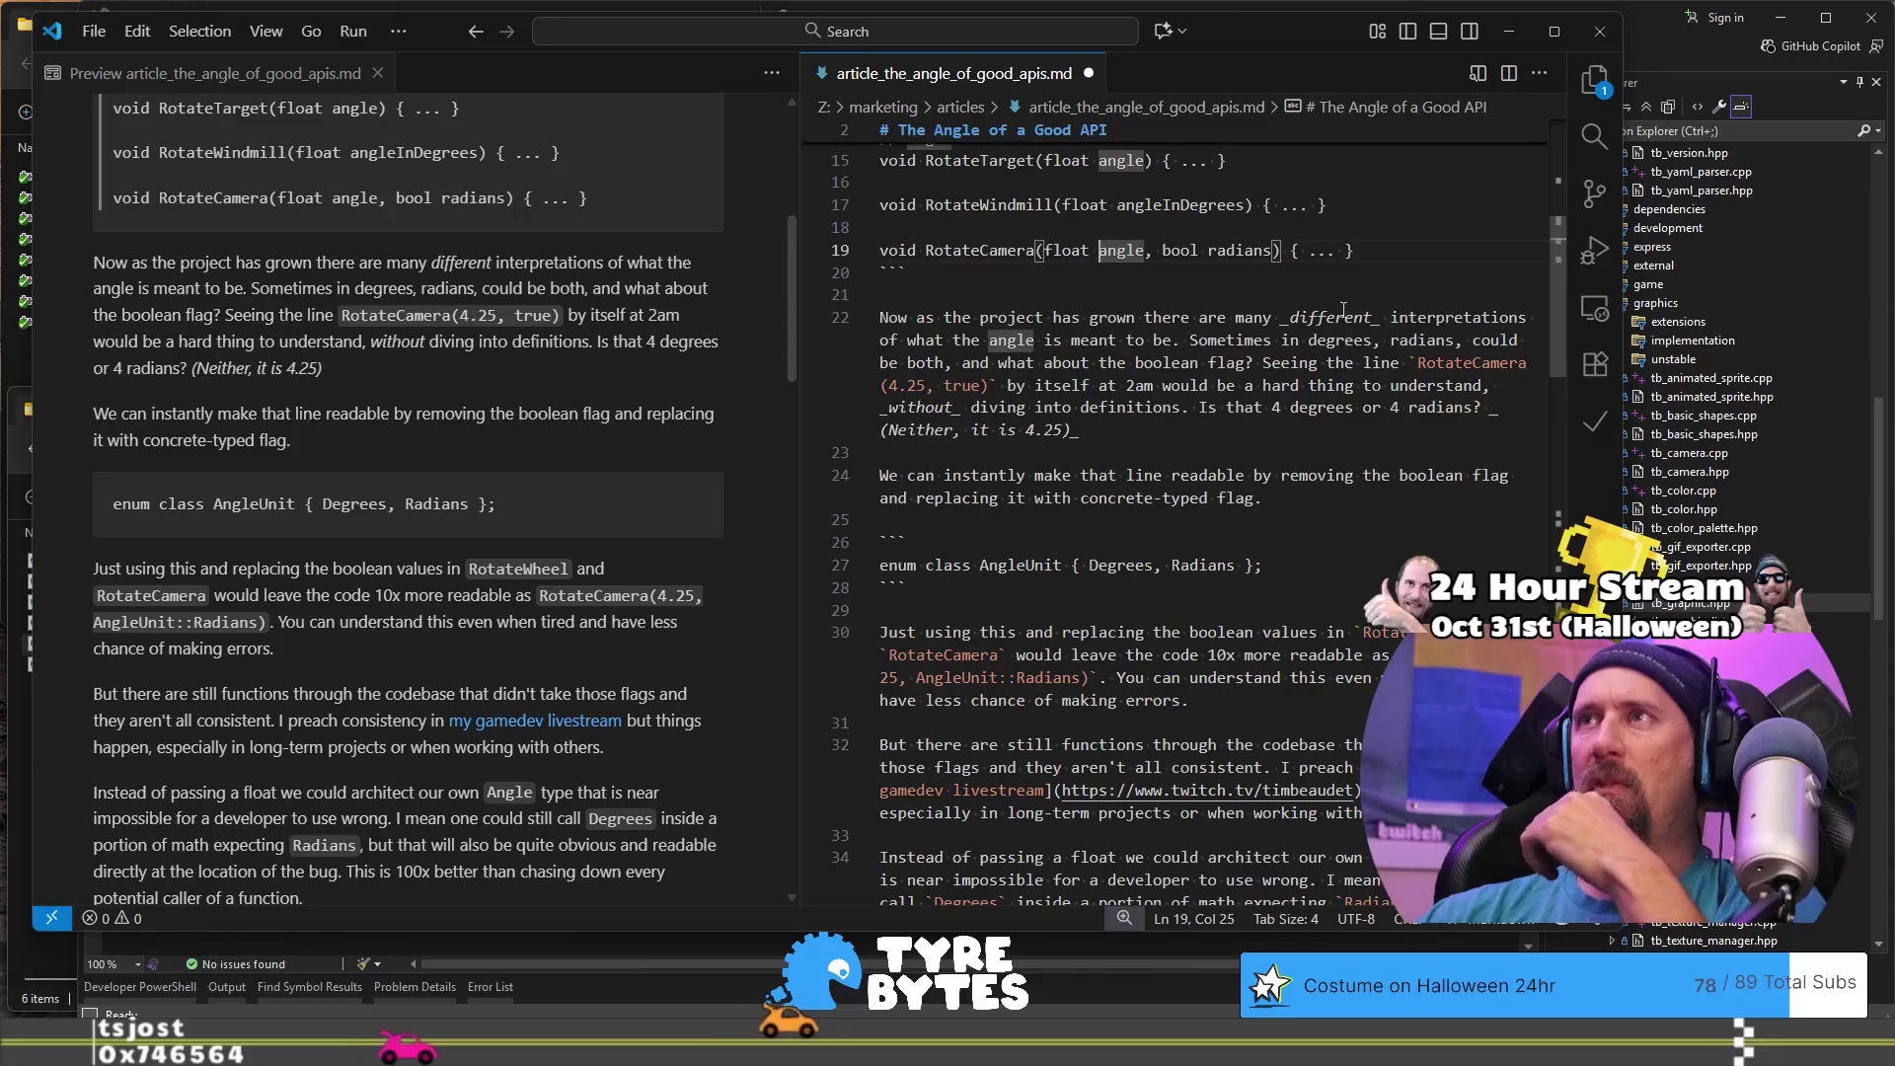
# - Move the RotateCamera(float angle, bool radians) declaration up above the RotateWindmill line
pyautogui.scroll(2, 1098, 252)
pyautogui.click(1362, 343)
pyautogui.hotkey('shift', 'Home')
pyautogui.press('BackSpace')
pyautogui.press('BackSpace')
pyautogui.press('BackSpace')
pyautogui.press('Up')
pyautogui.hotkey('ctrl', 'z')
pyautogui.hotkey('ctrl', 'z')
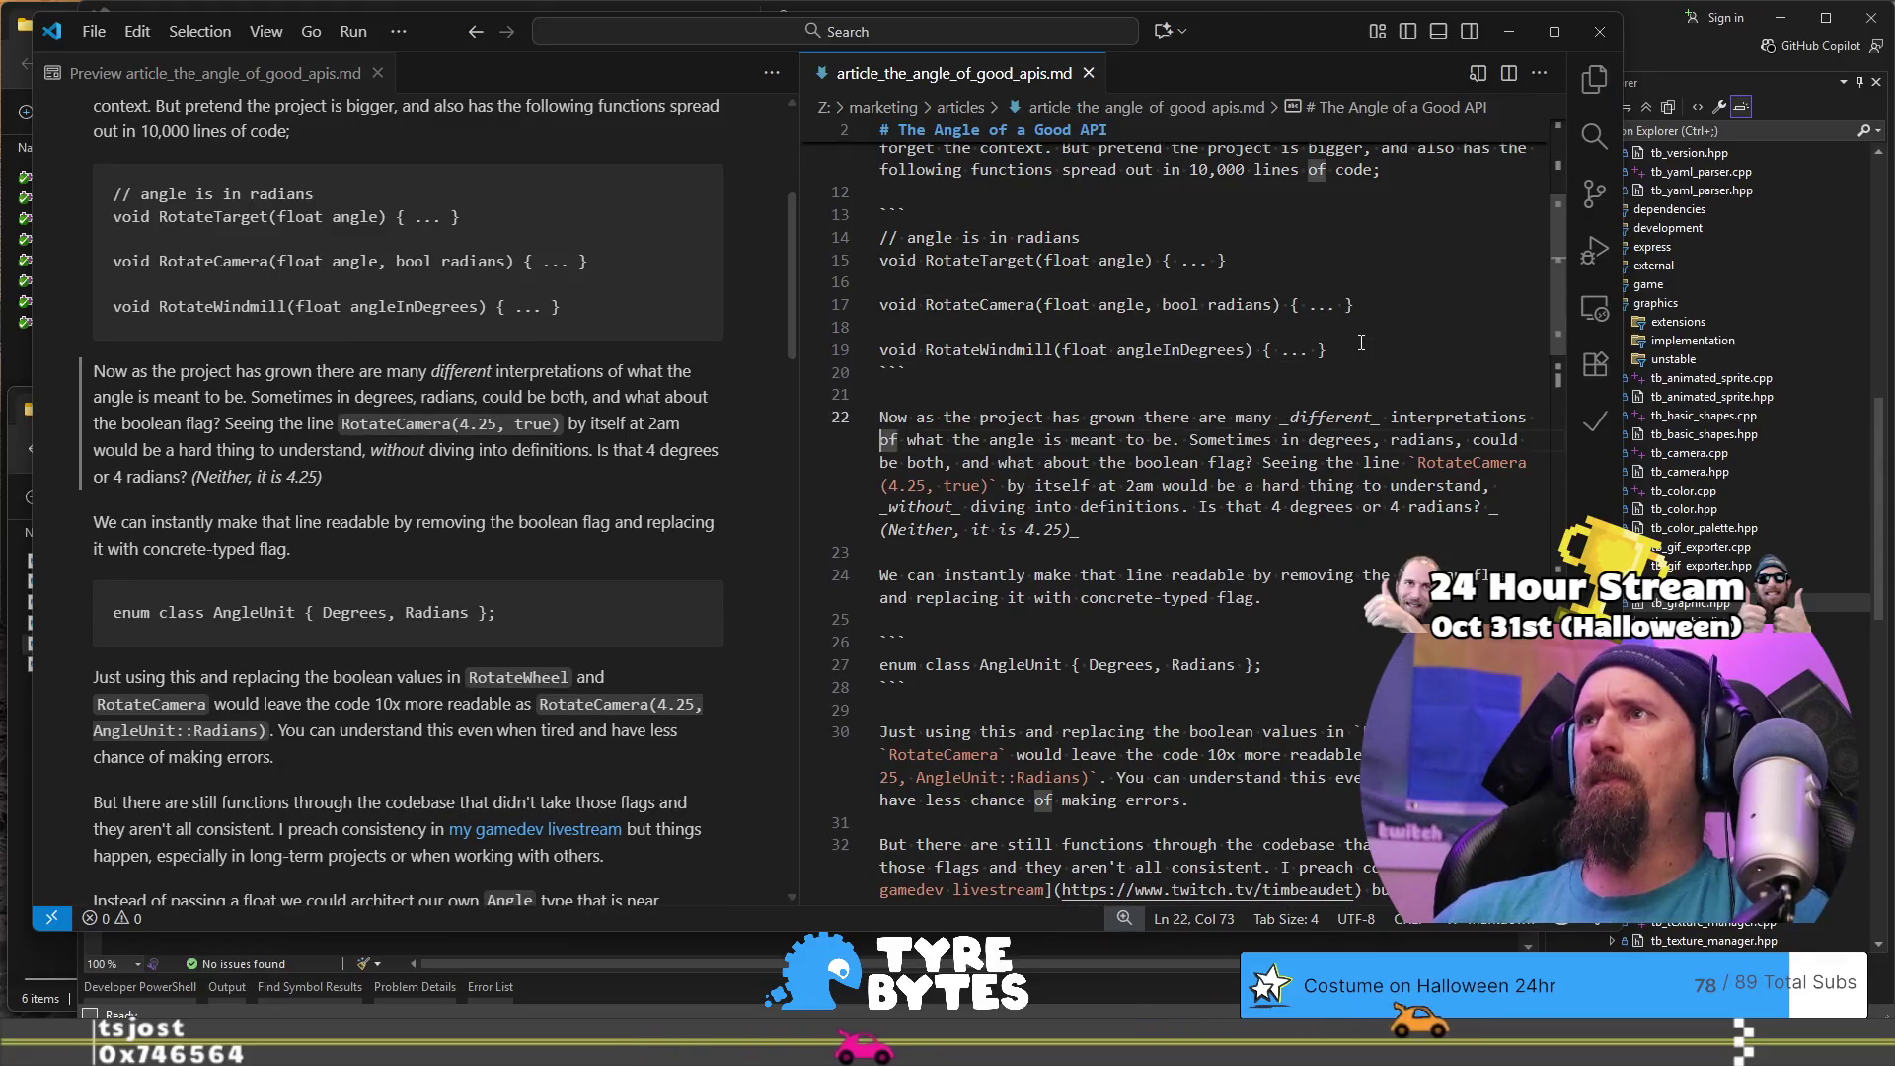
# - Save the article, then put the cursor after 4.25 in the aside
pyautogui.hotkey('ctrl', 's')
pyautogui.press('Down')
pyautogui.press('End')
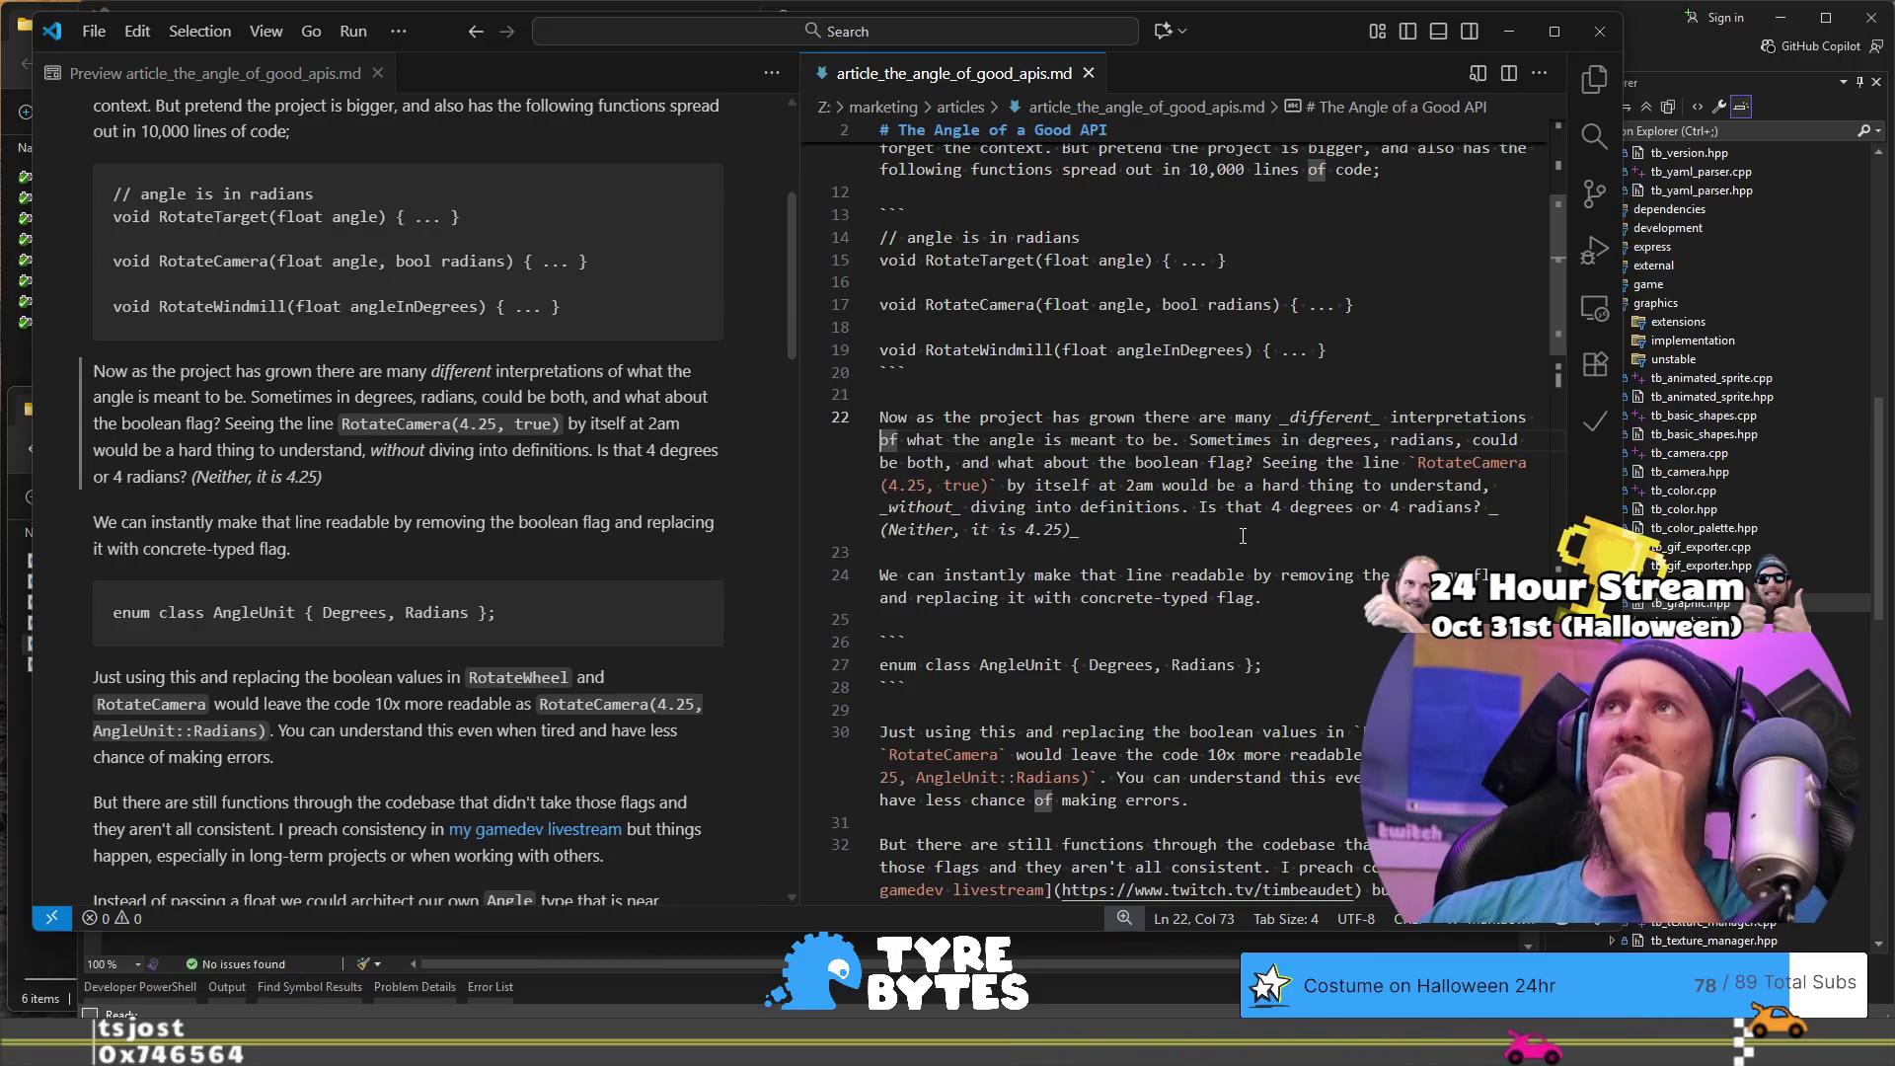
pyautogui.scroll(-1, 1243, 536)
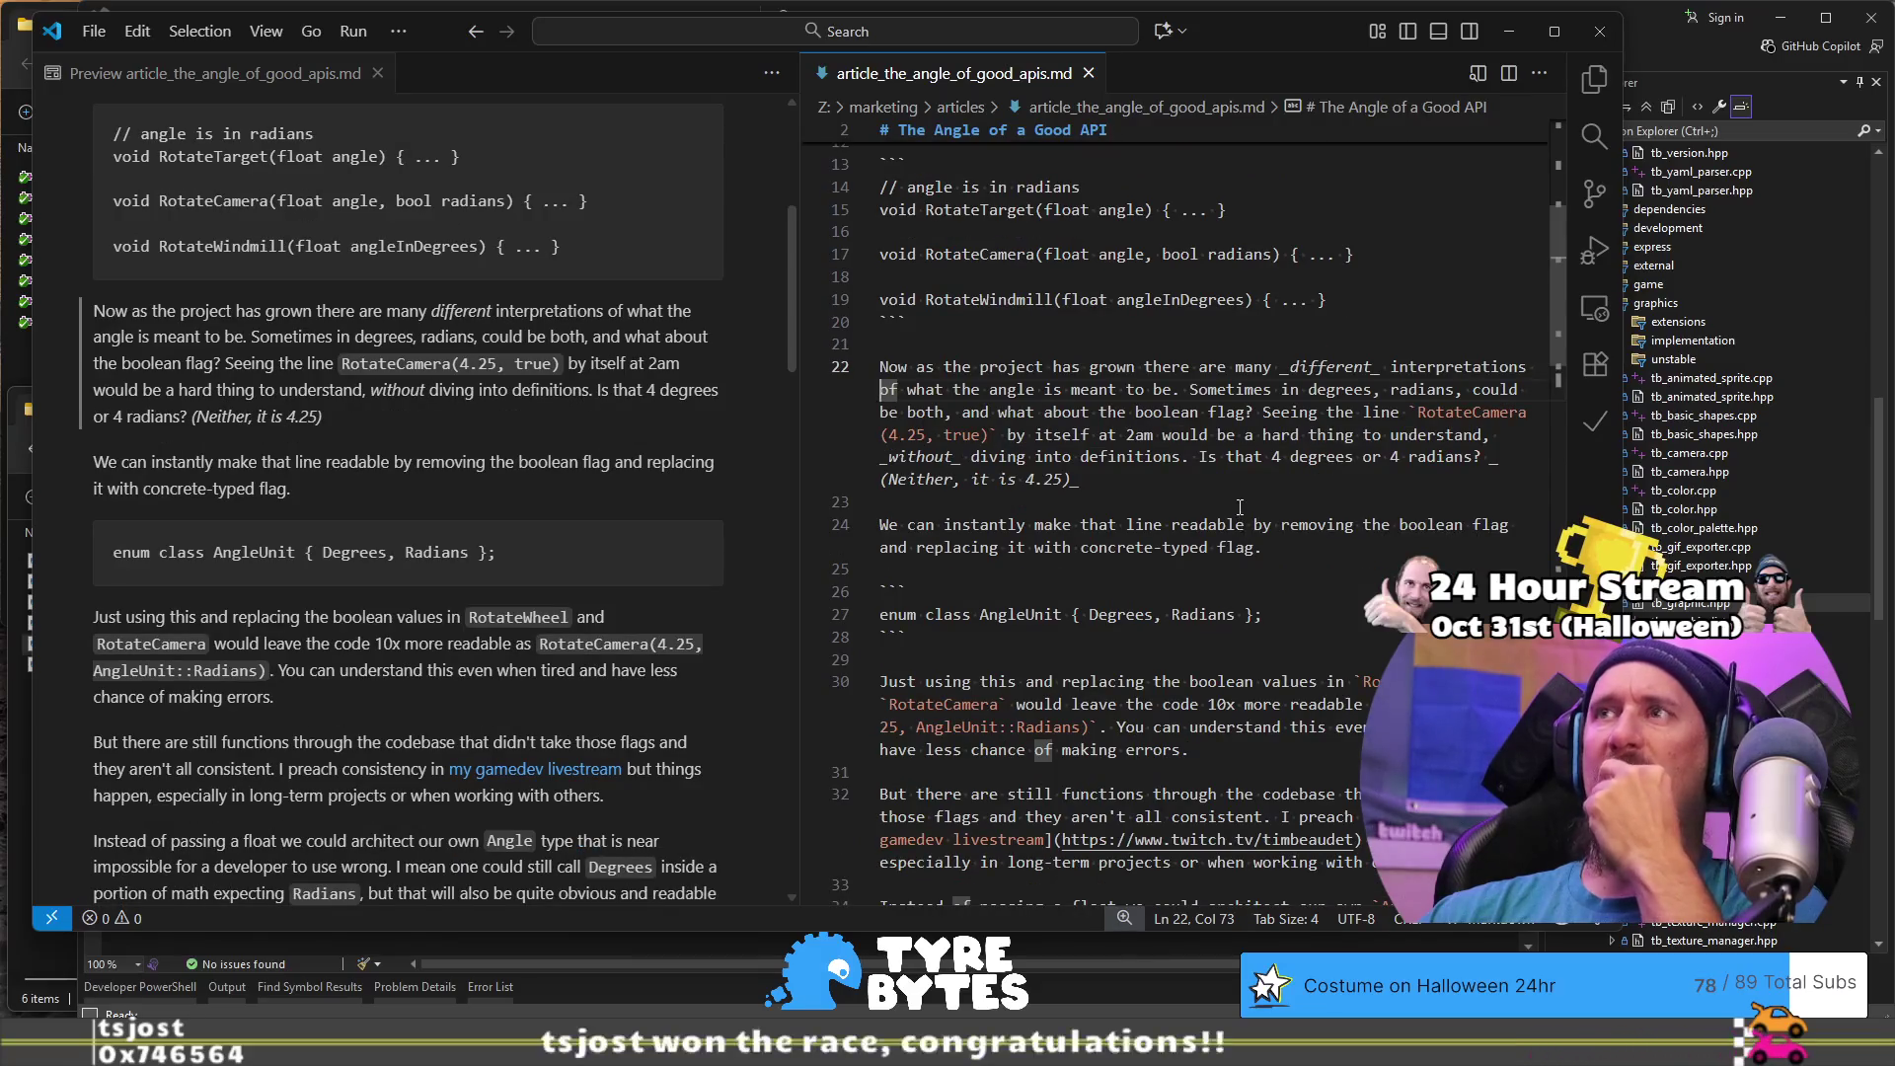
pyautogui.click(1071, 477)
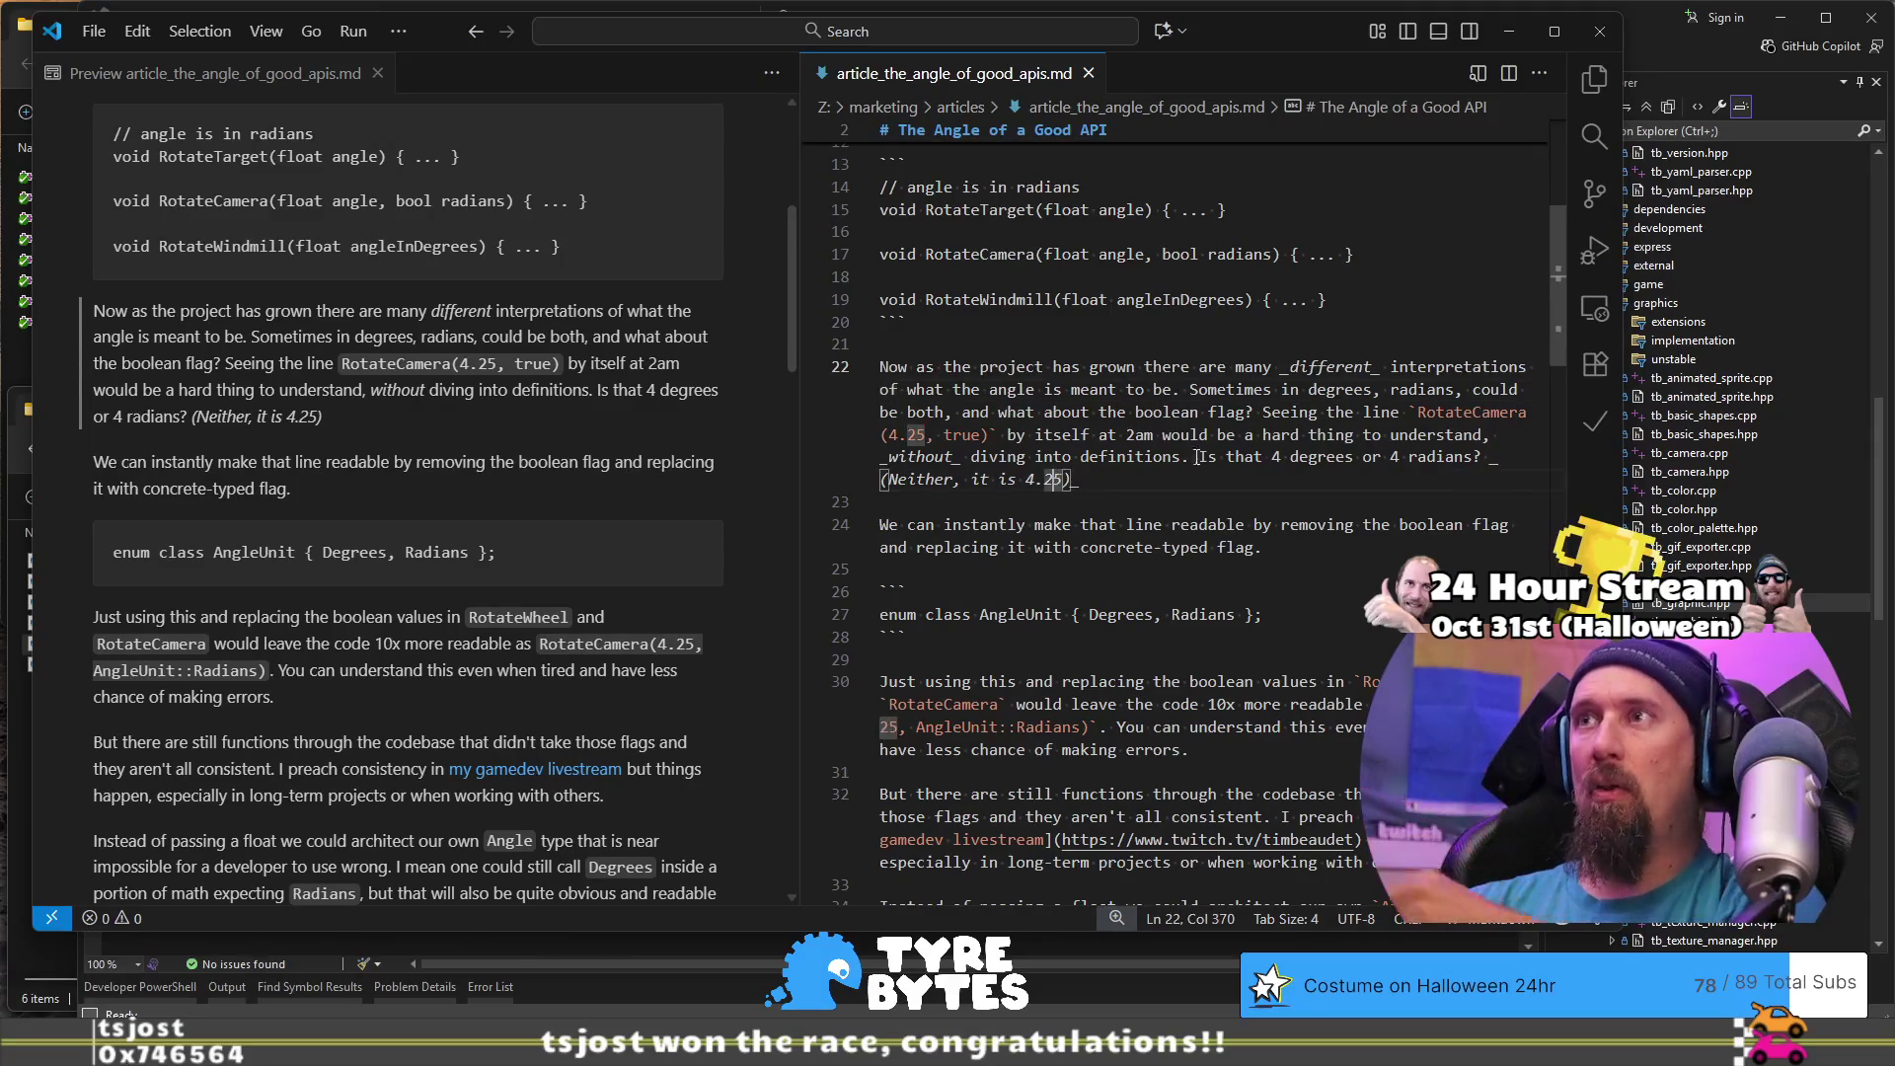
# - Add 'r' after 4.25, then delete the italic '(Neither…)' aside after '4 radians?'
pyautogui.press('Right')
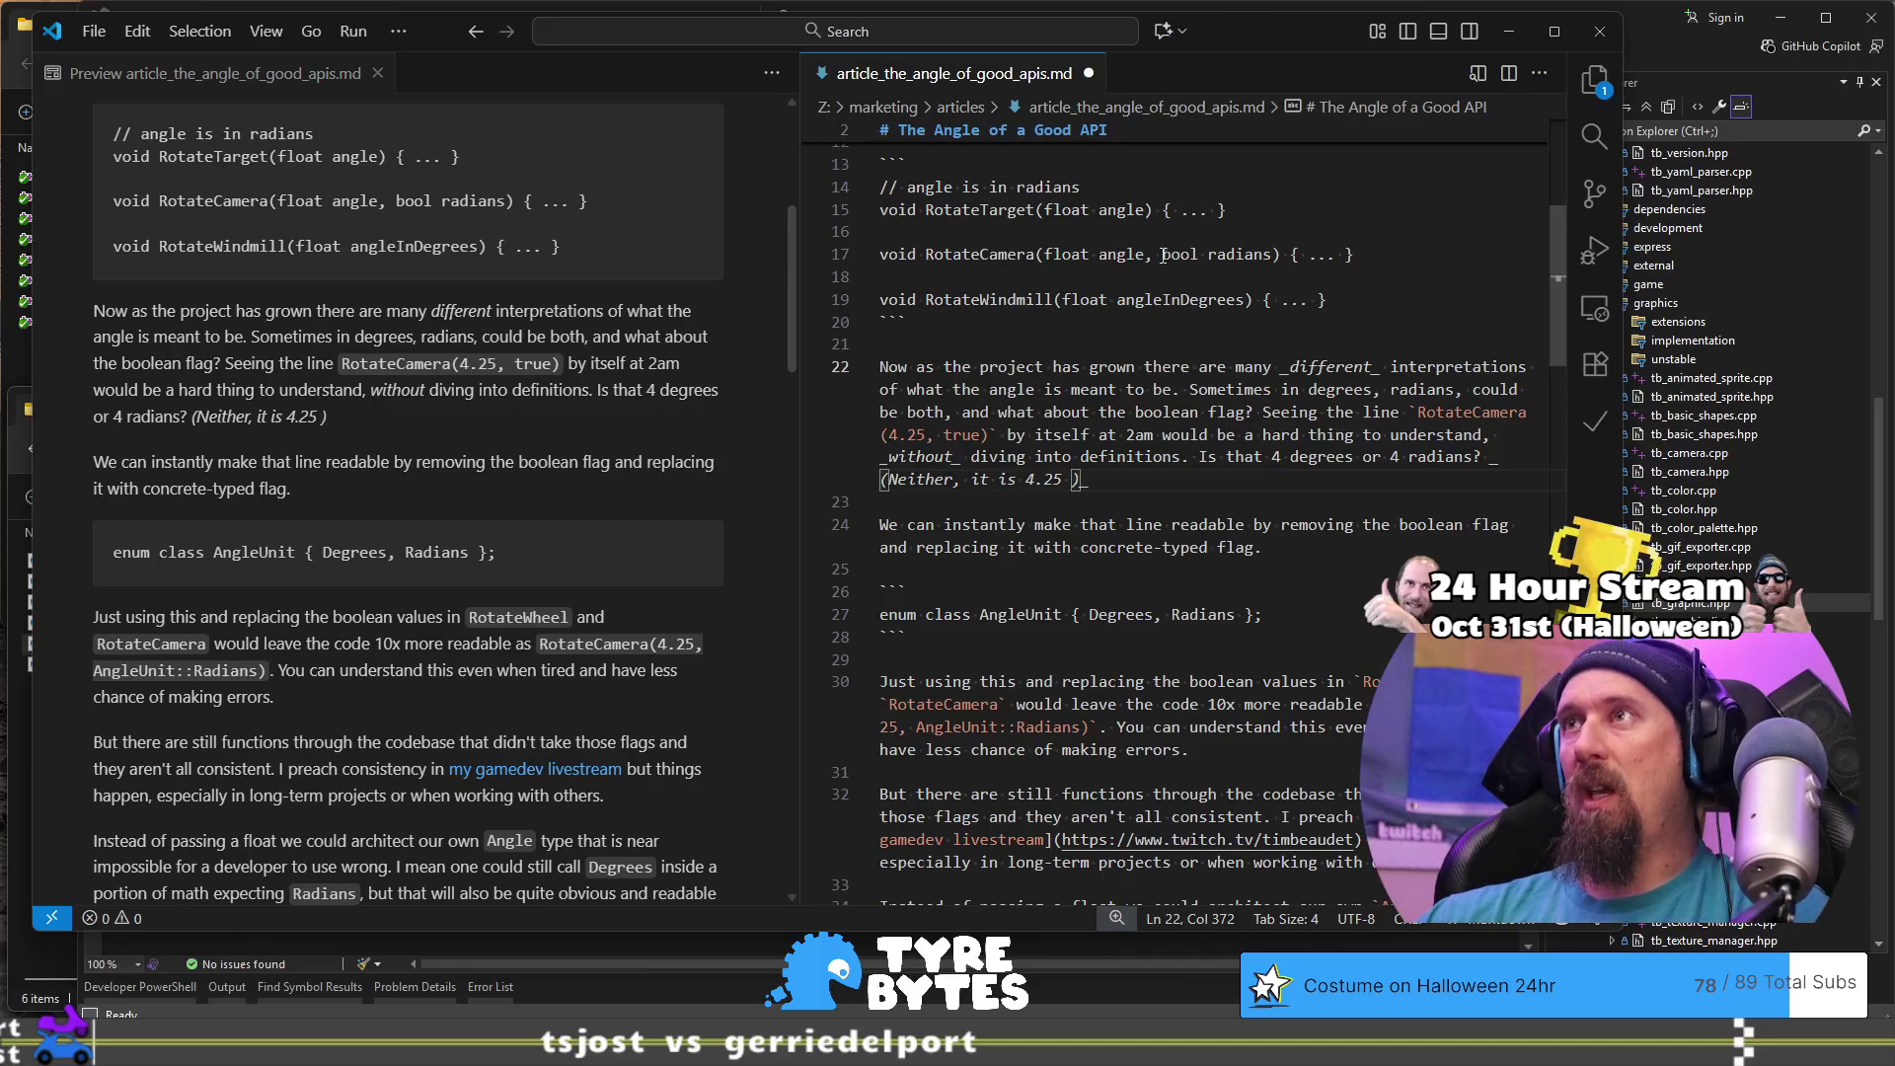
pyautogui.write('radians')
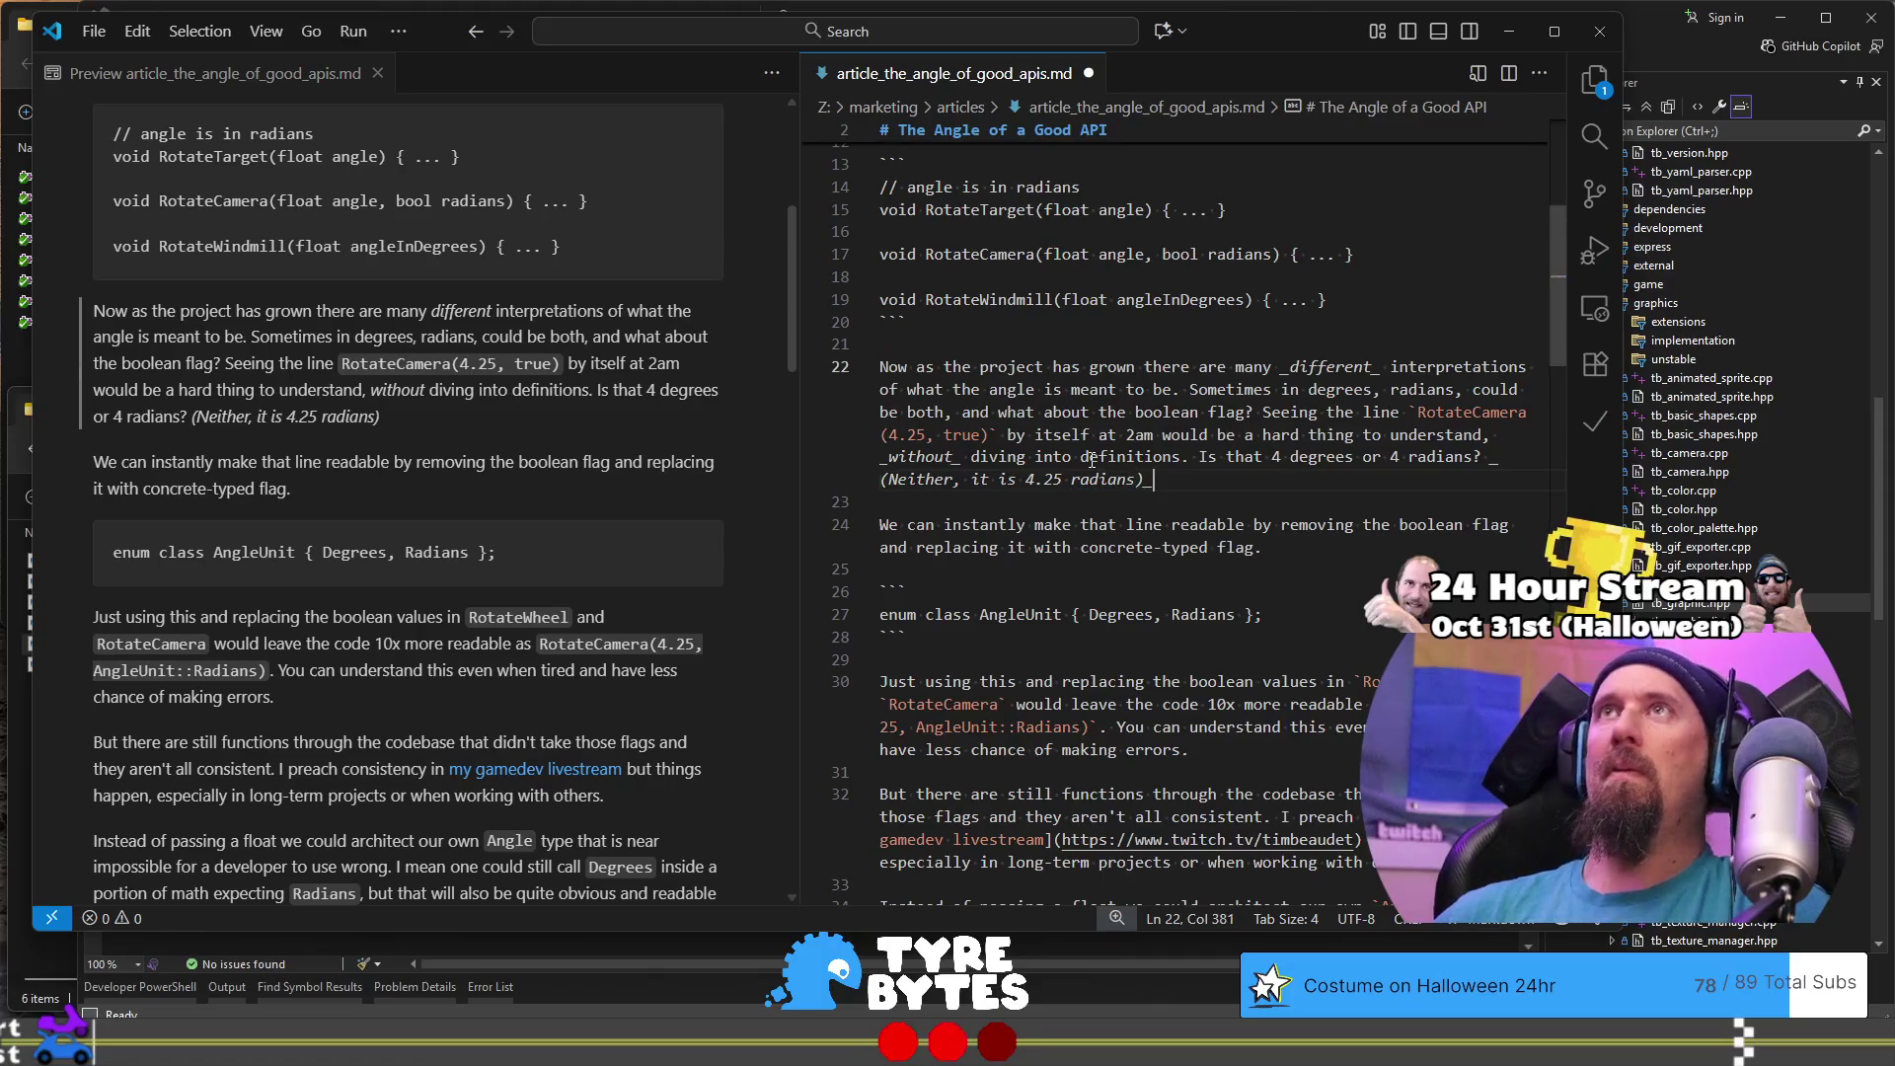
pyautogui.scroll(-1, 1091, 459)
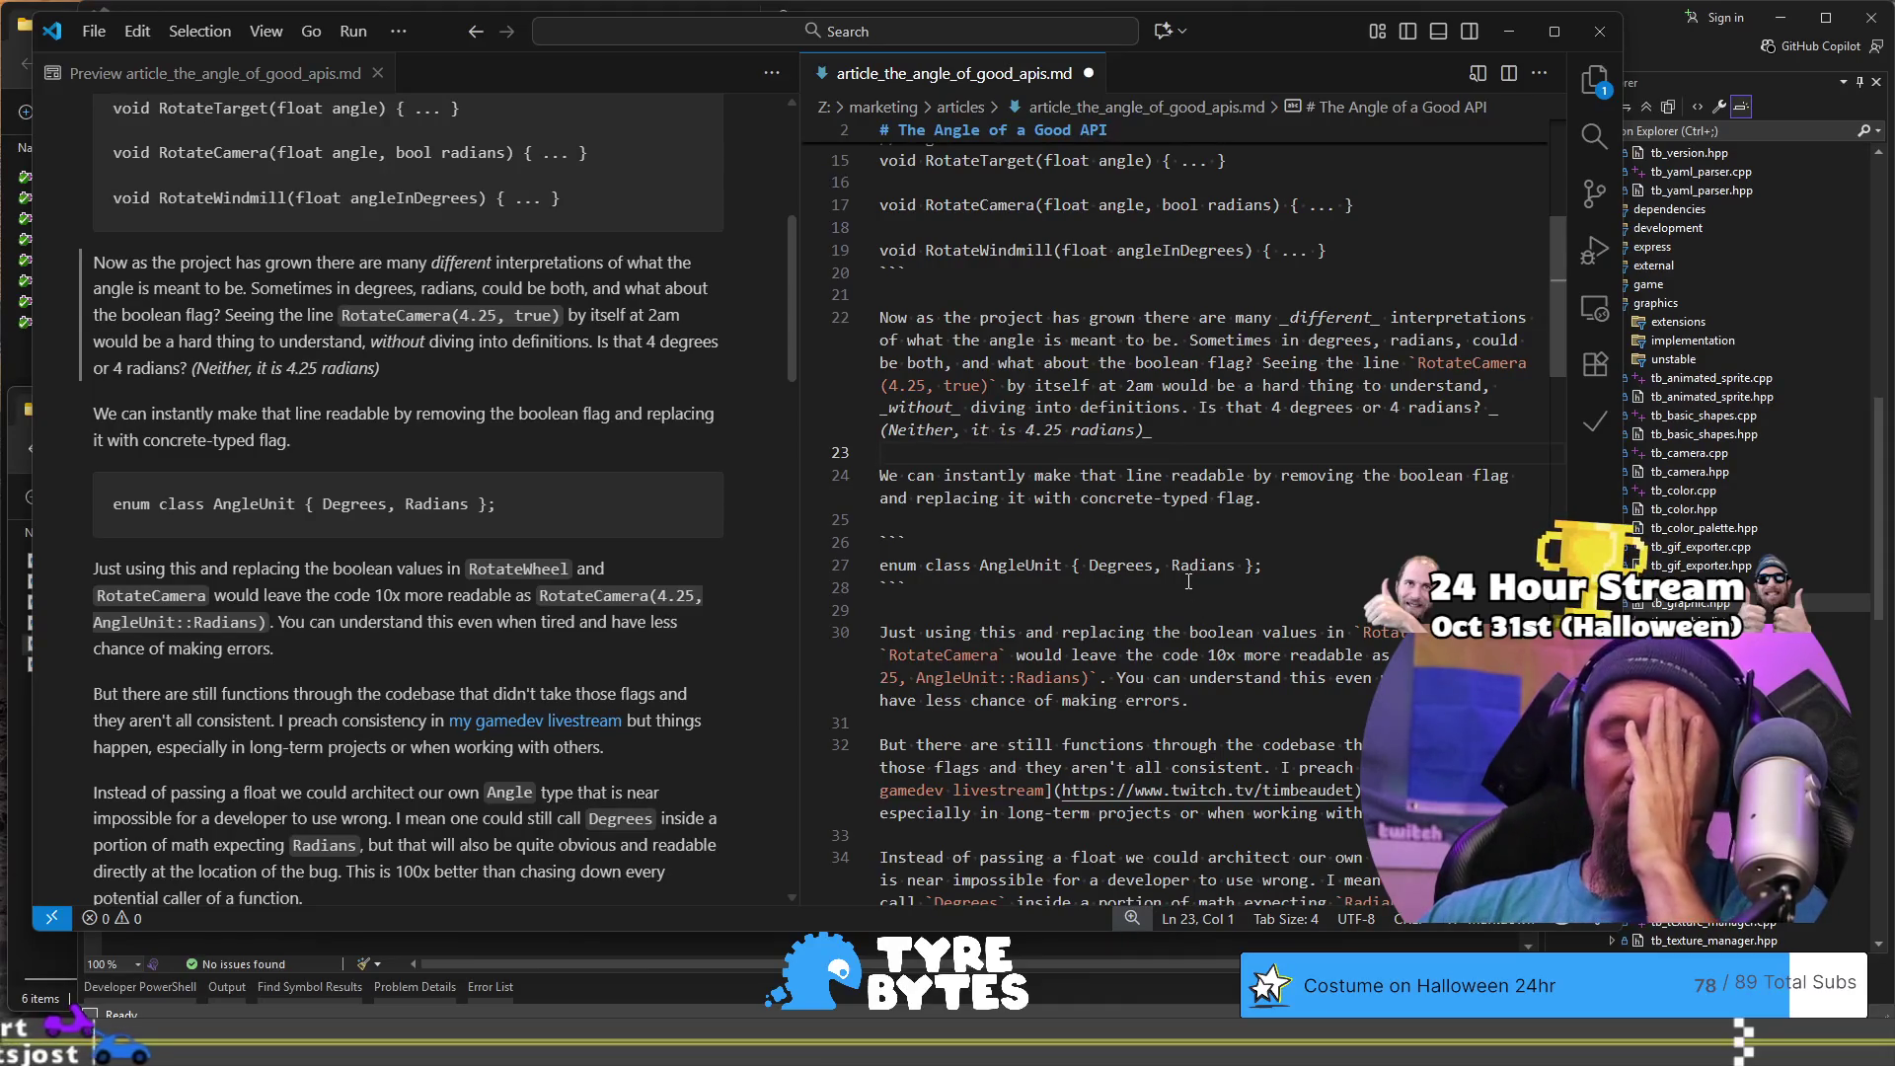
pyautogui.click(1200, 429)
pyautogui.hotkey('shift', 'Home')
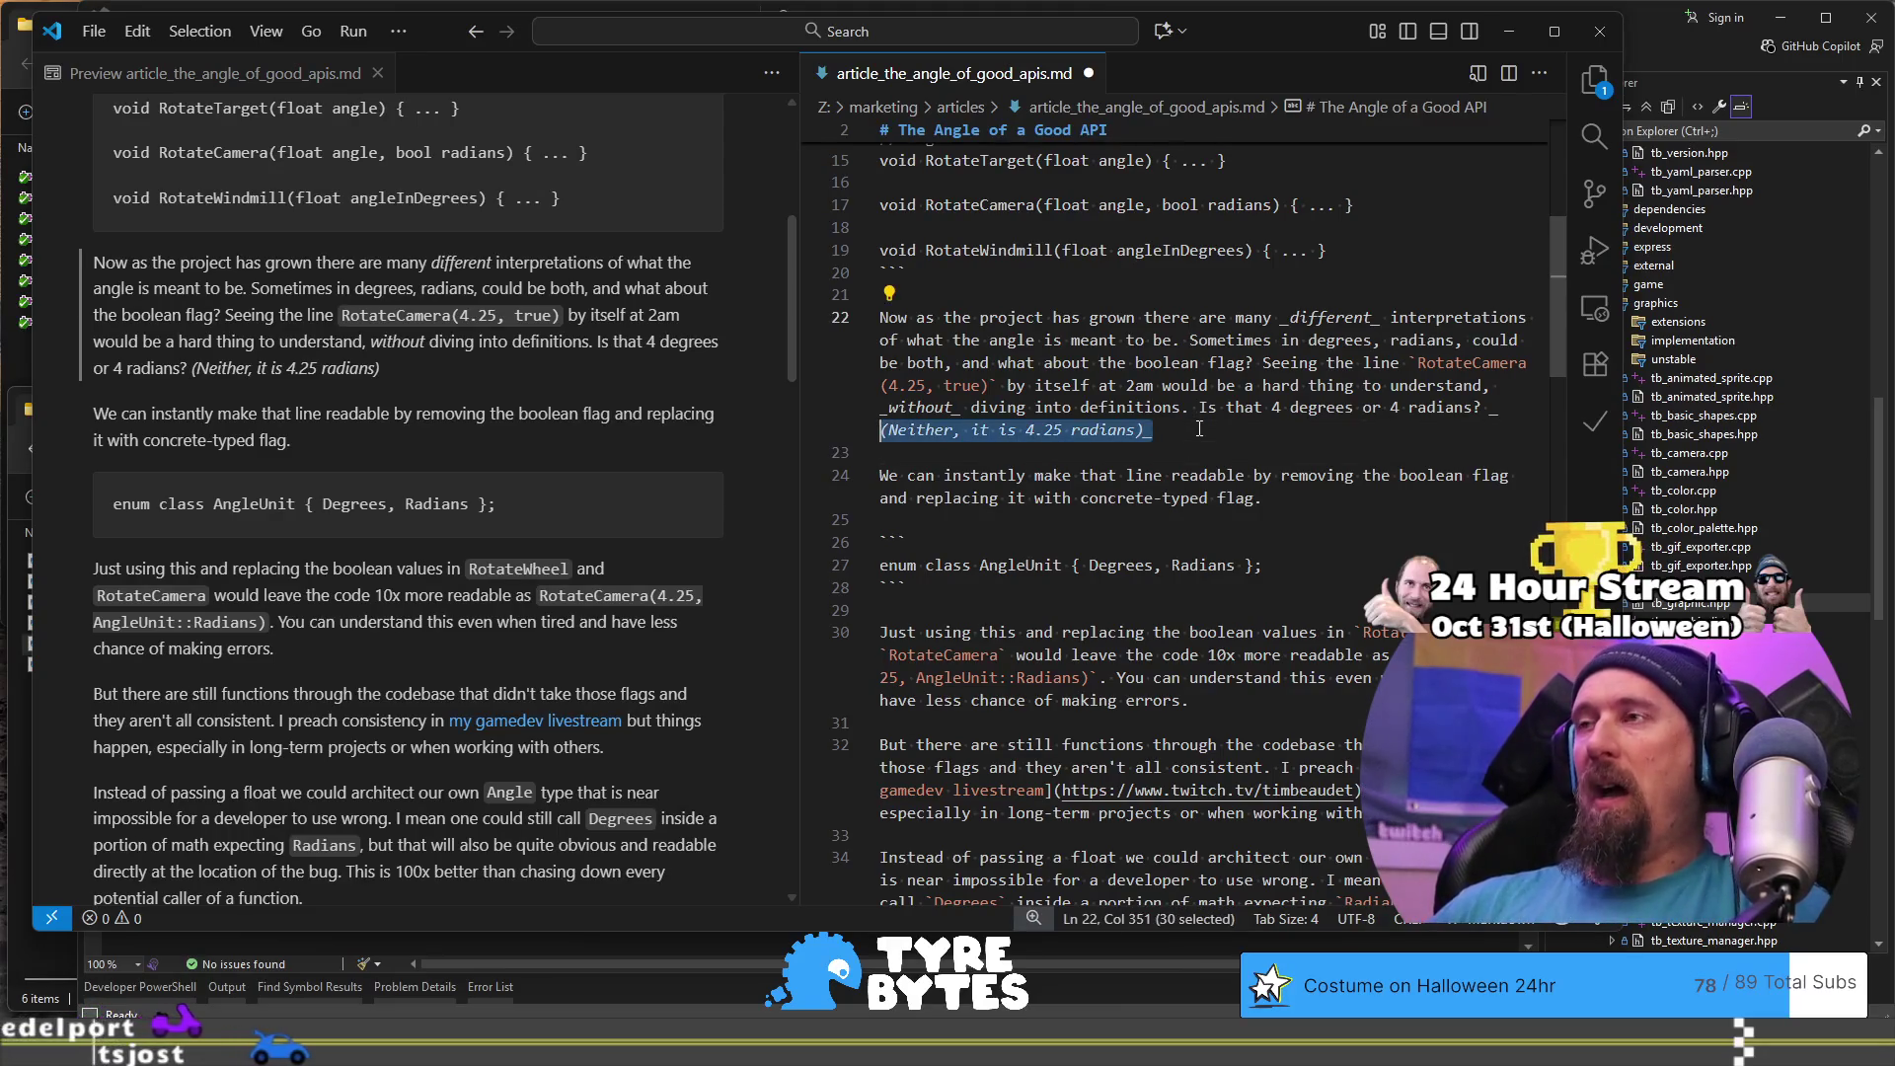
pyautogui.press('BackSpace')
pyautogui.press('BackSpace')
pyautogui.press('BackSpace')
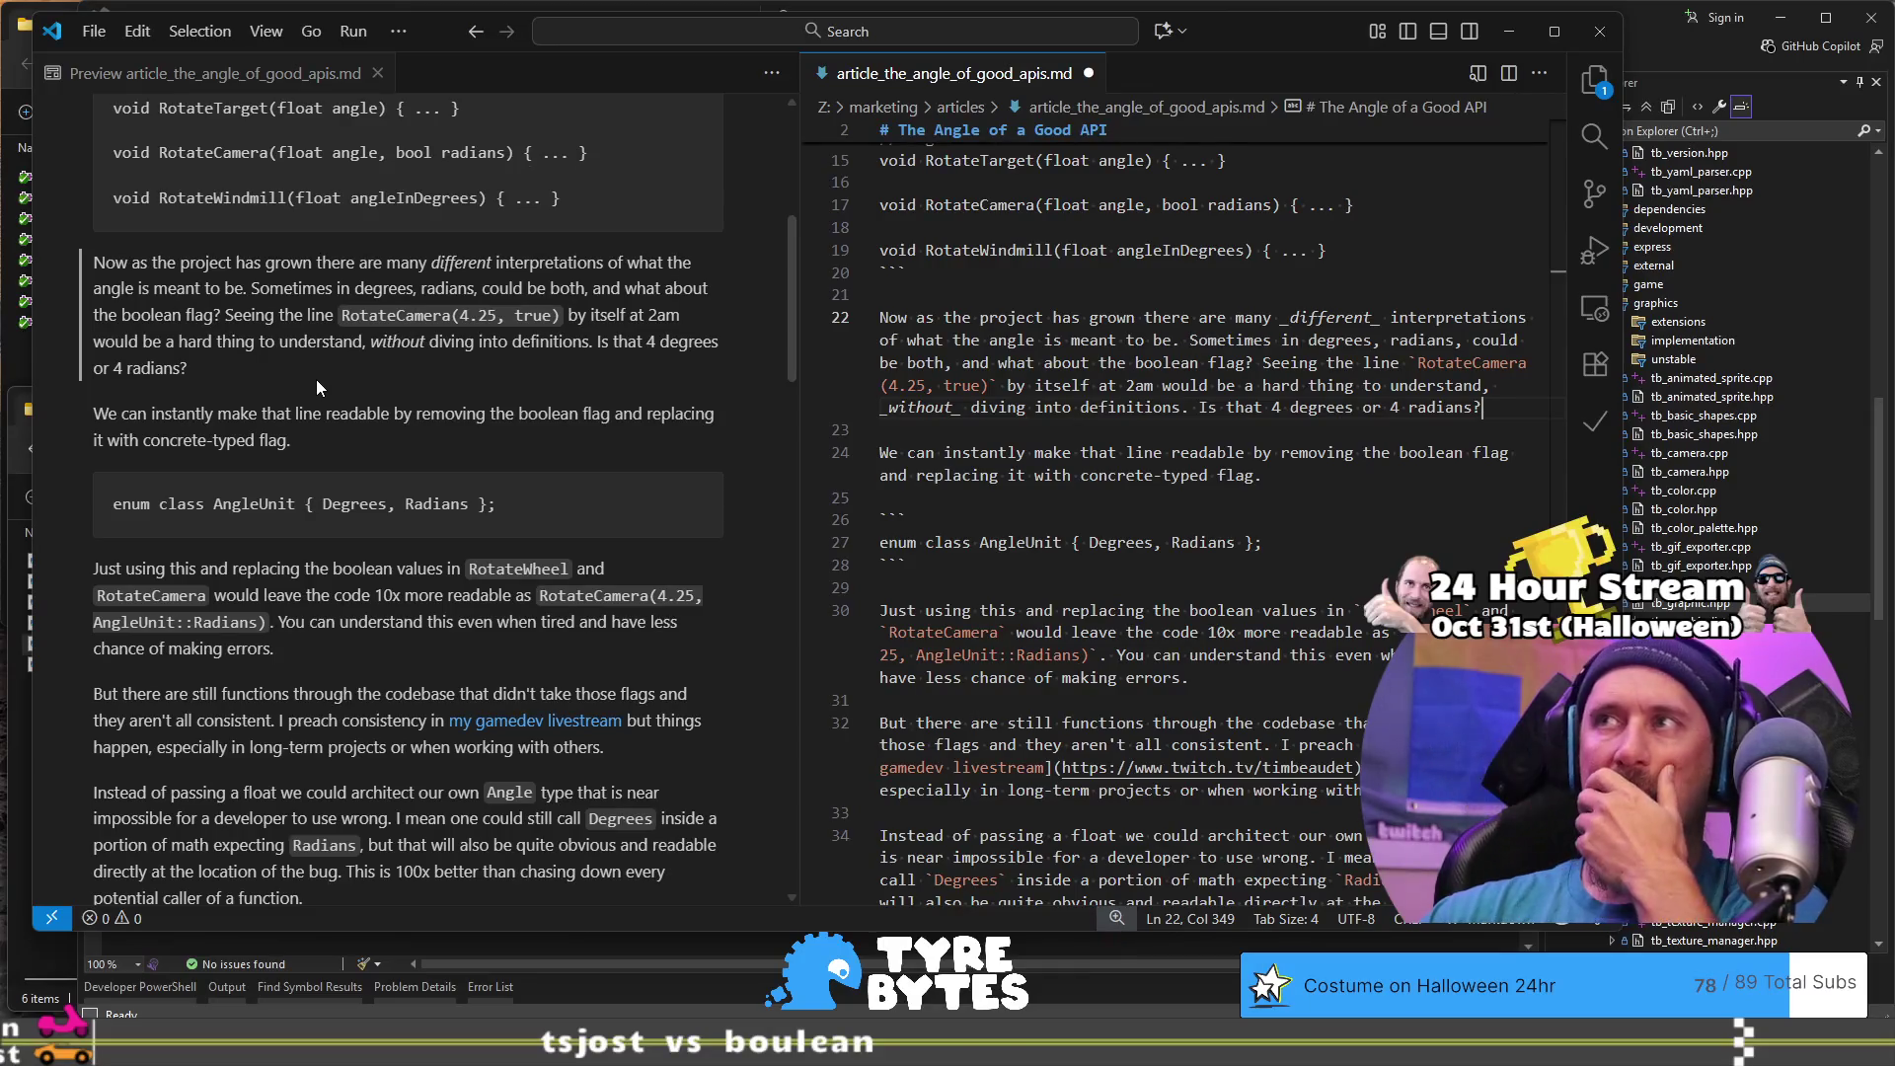
# - Select the 'We can instantly…' paragraph in the preview and locate its source and the enum line
pyautogui.moveTo(96, 413); pyautogui.dragTo(160, 434)
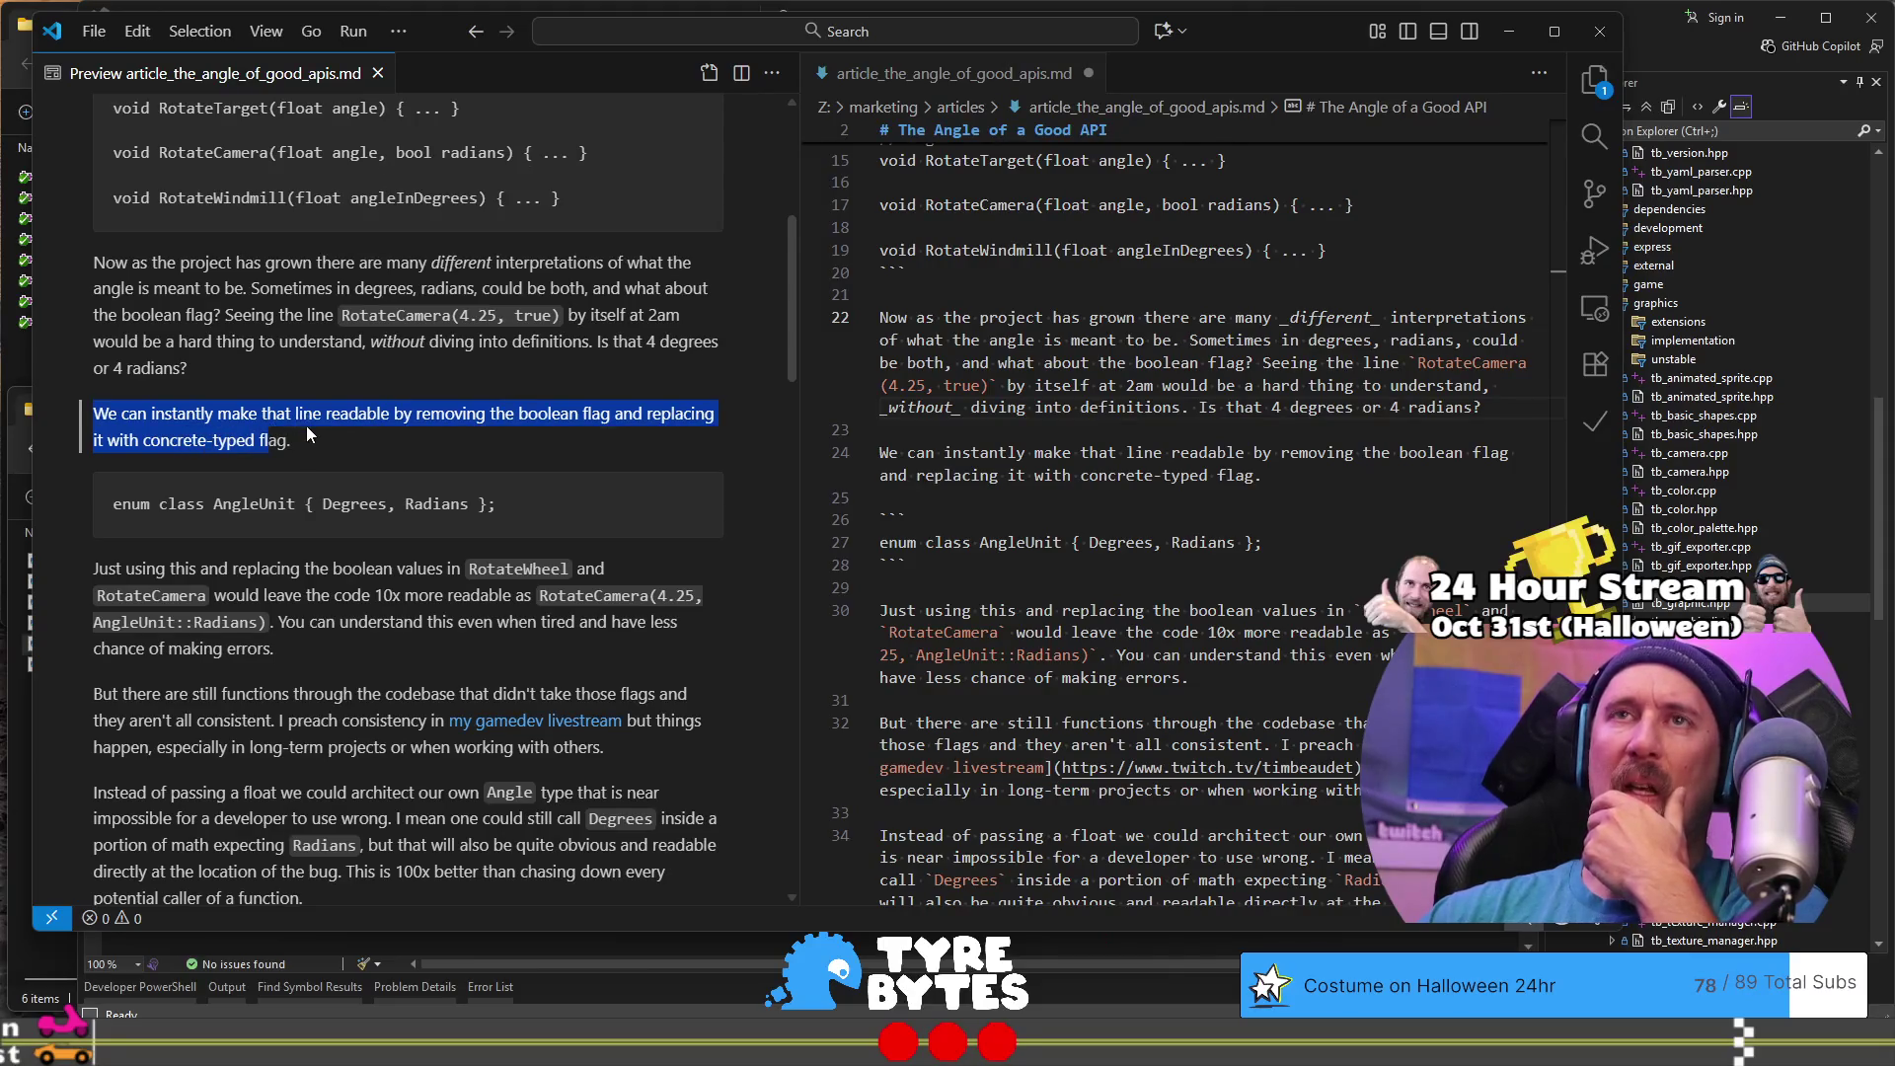
pyautogui.scroll(-1, 308, 427)
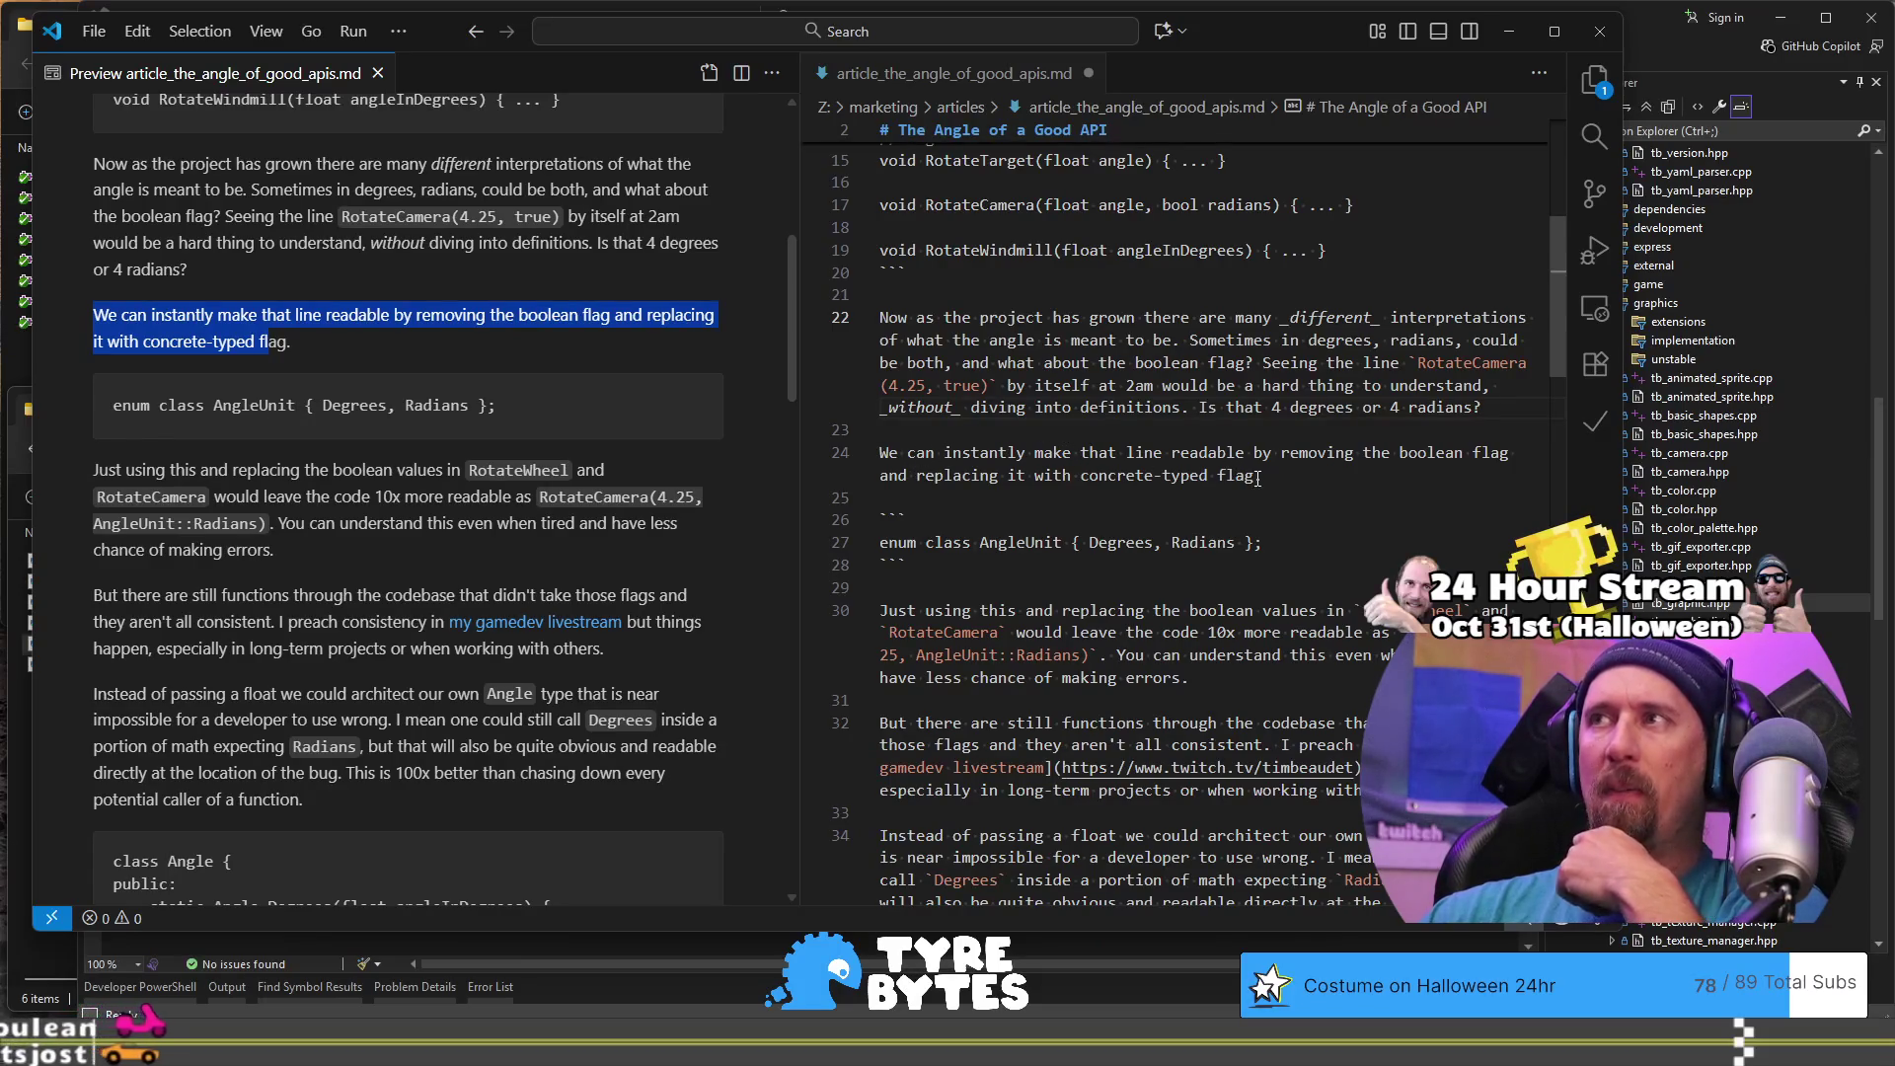
pyautogui.scroll(-1, 1187, 460)
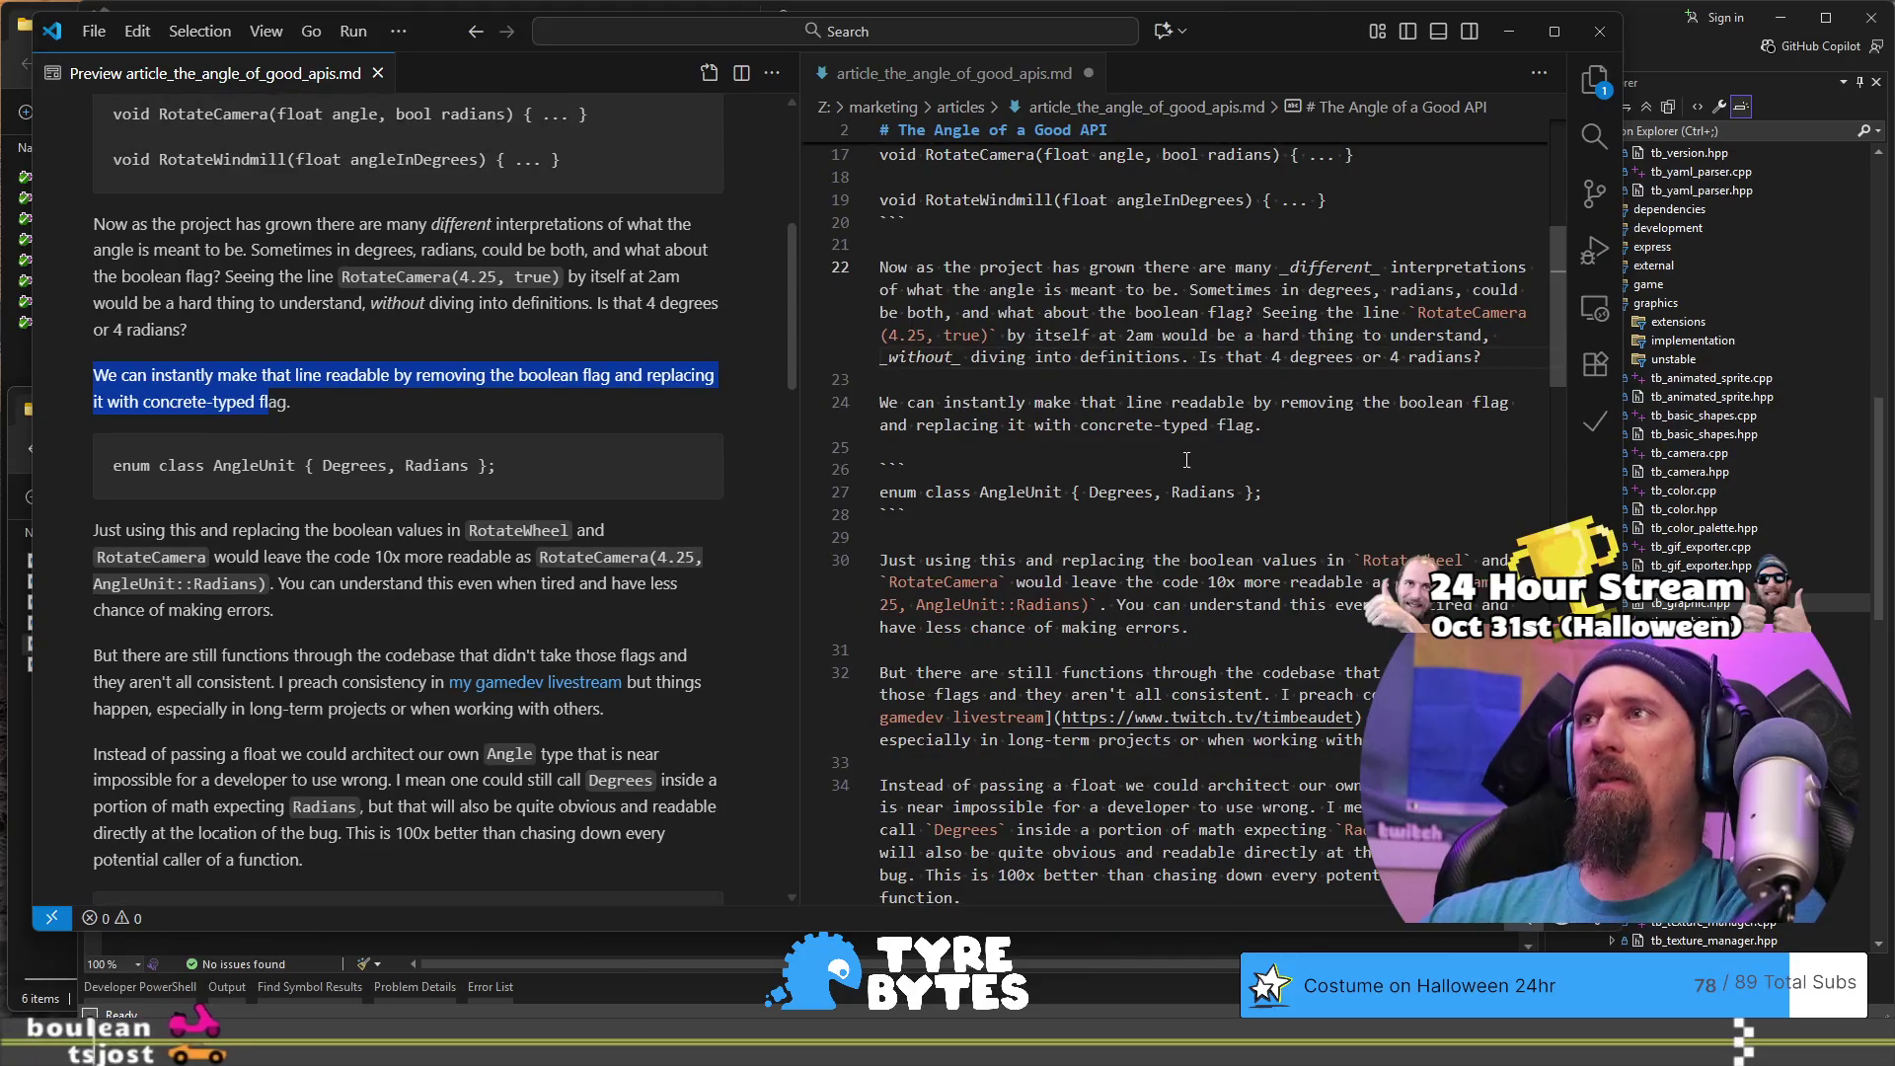
pyautogui.scroll(-2, 1186, 460)
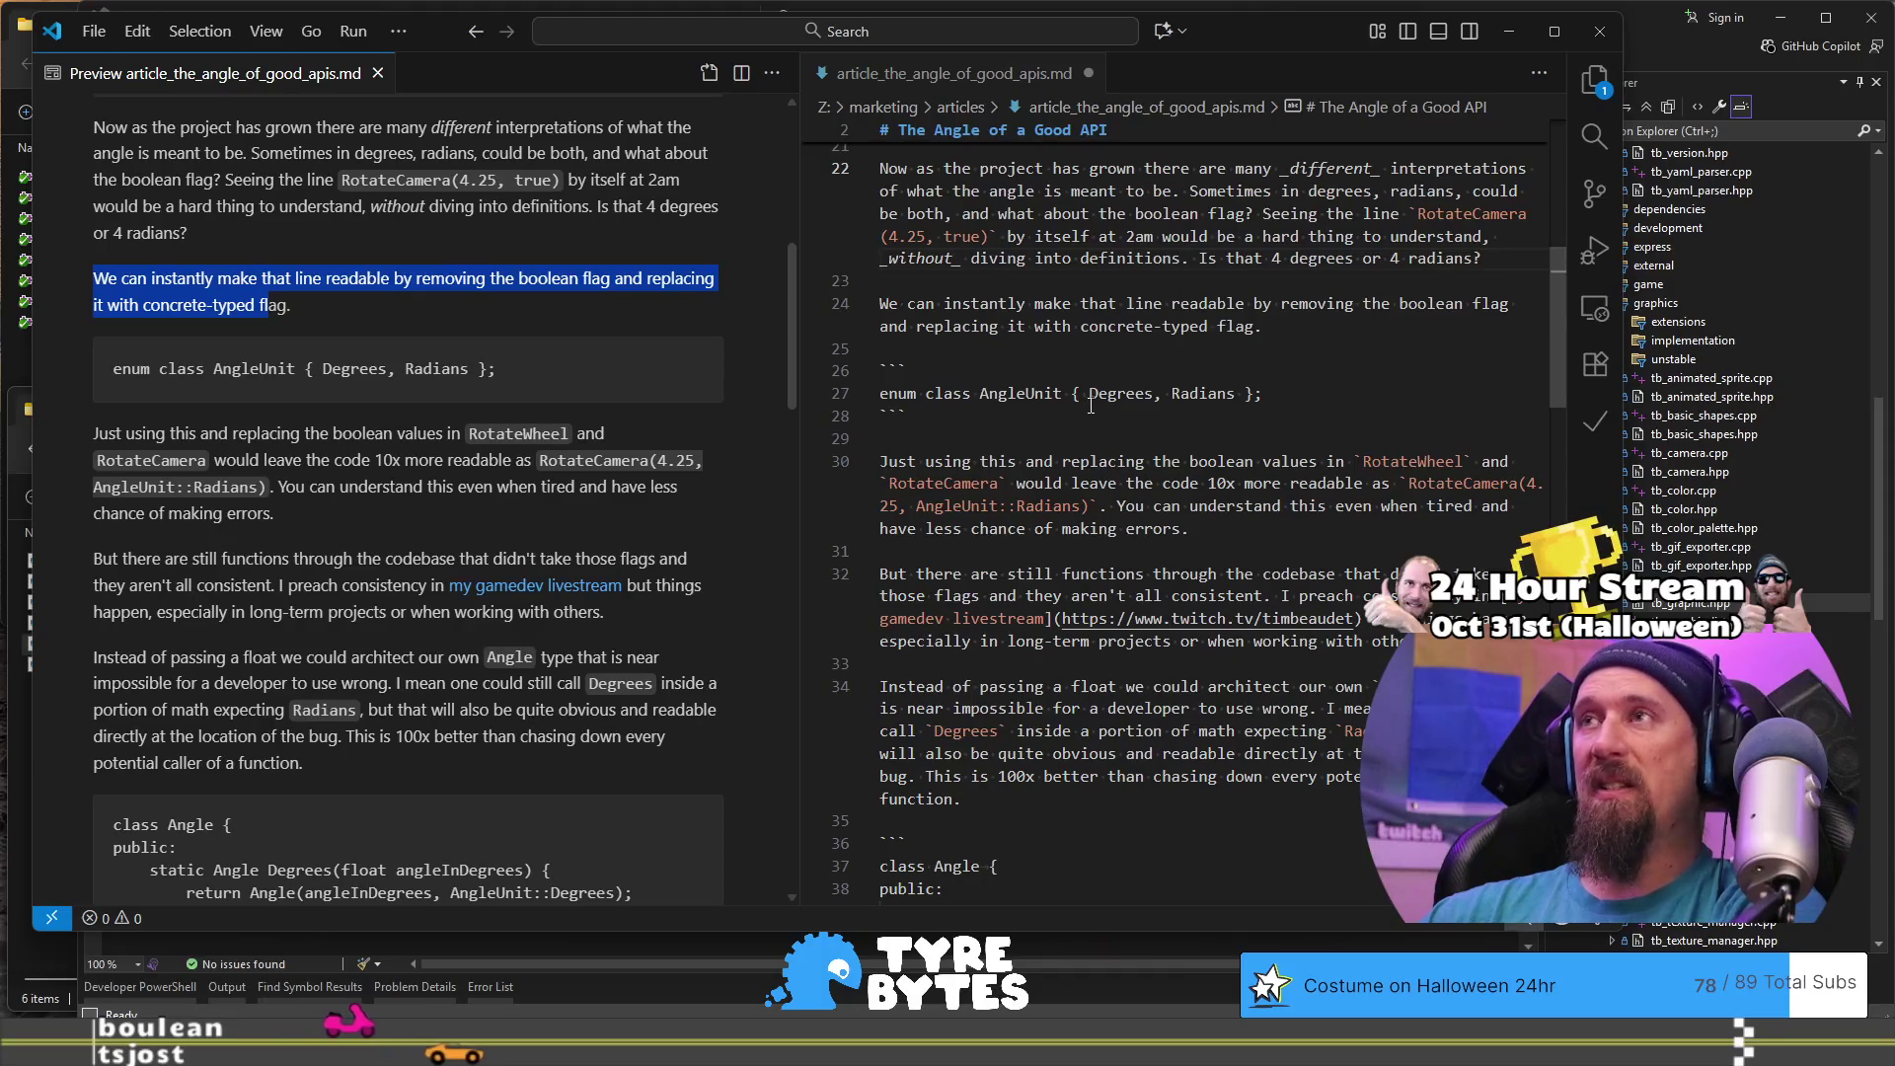
pyautogui.click(1388, 326)
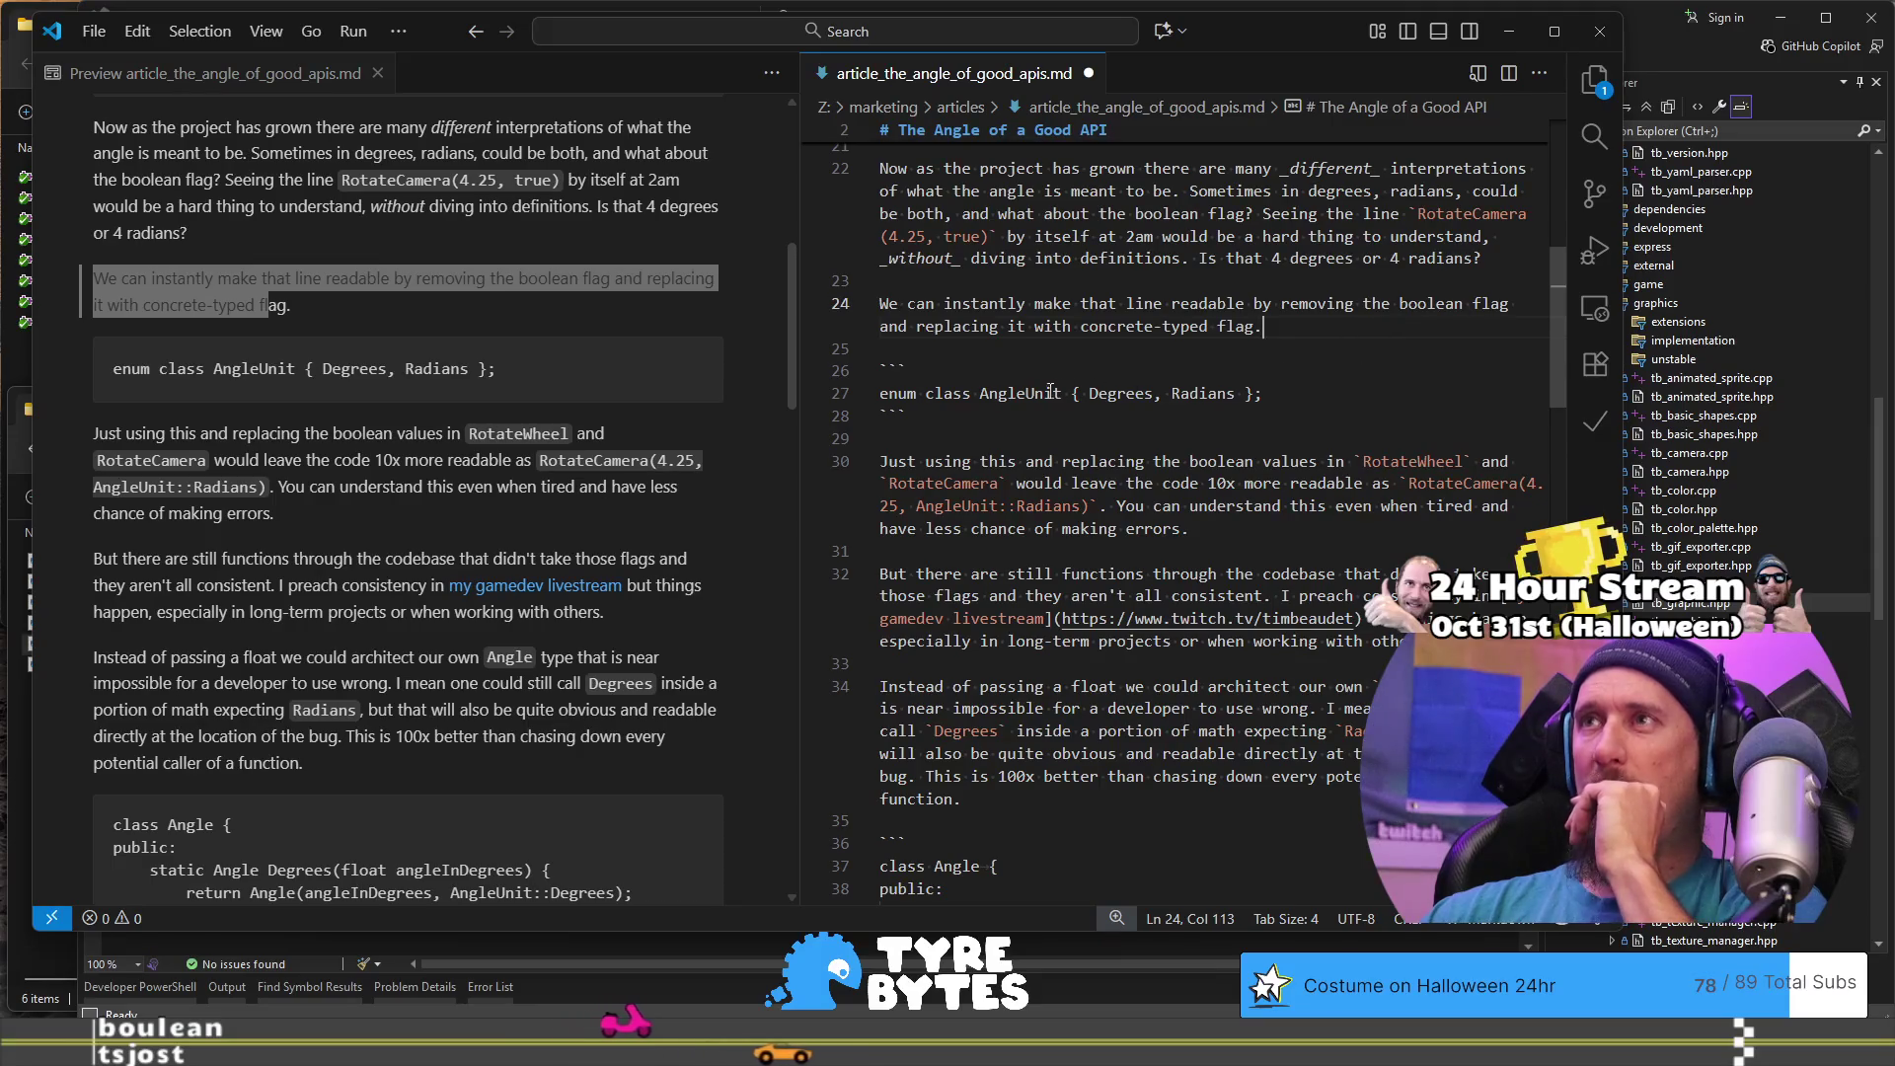
pyautogui.click(1265, 394)
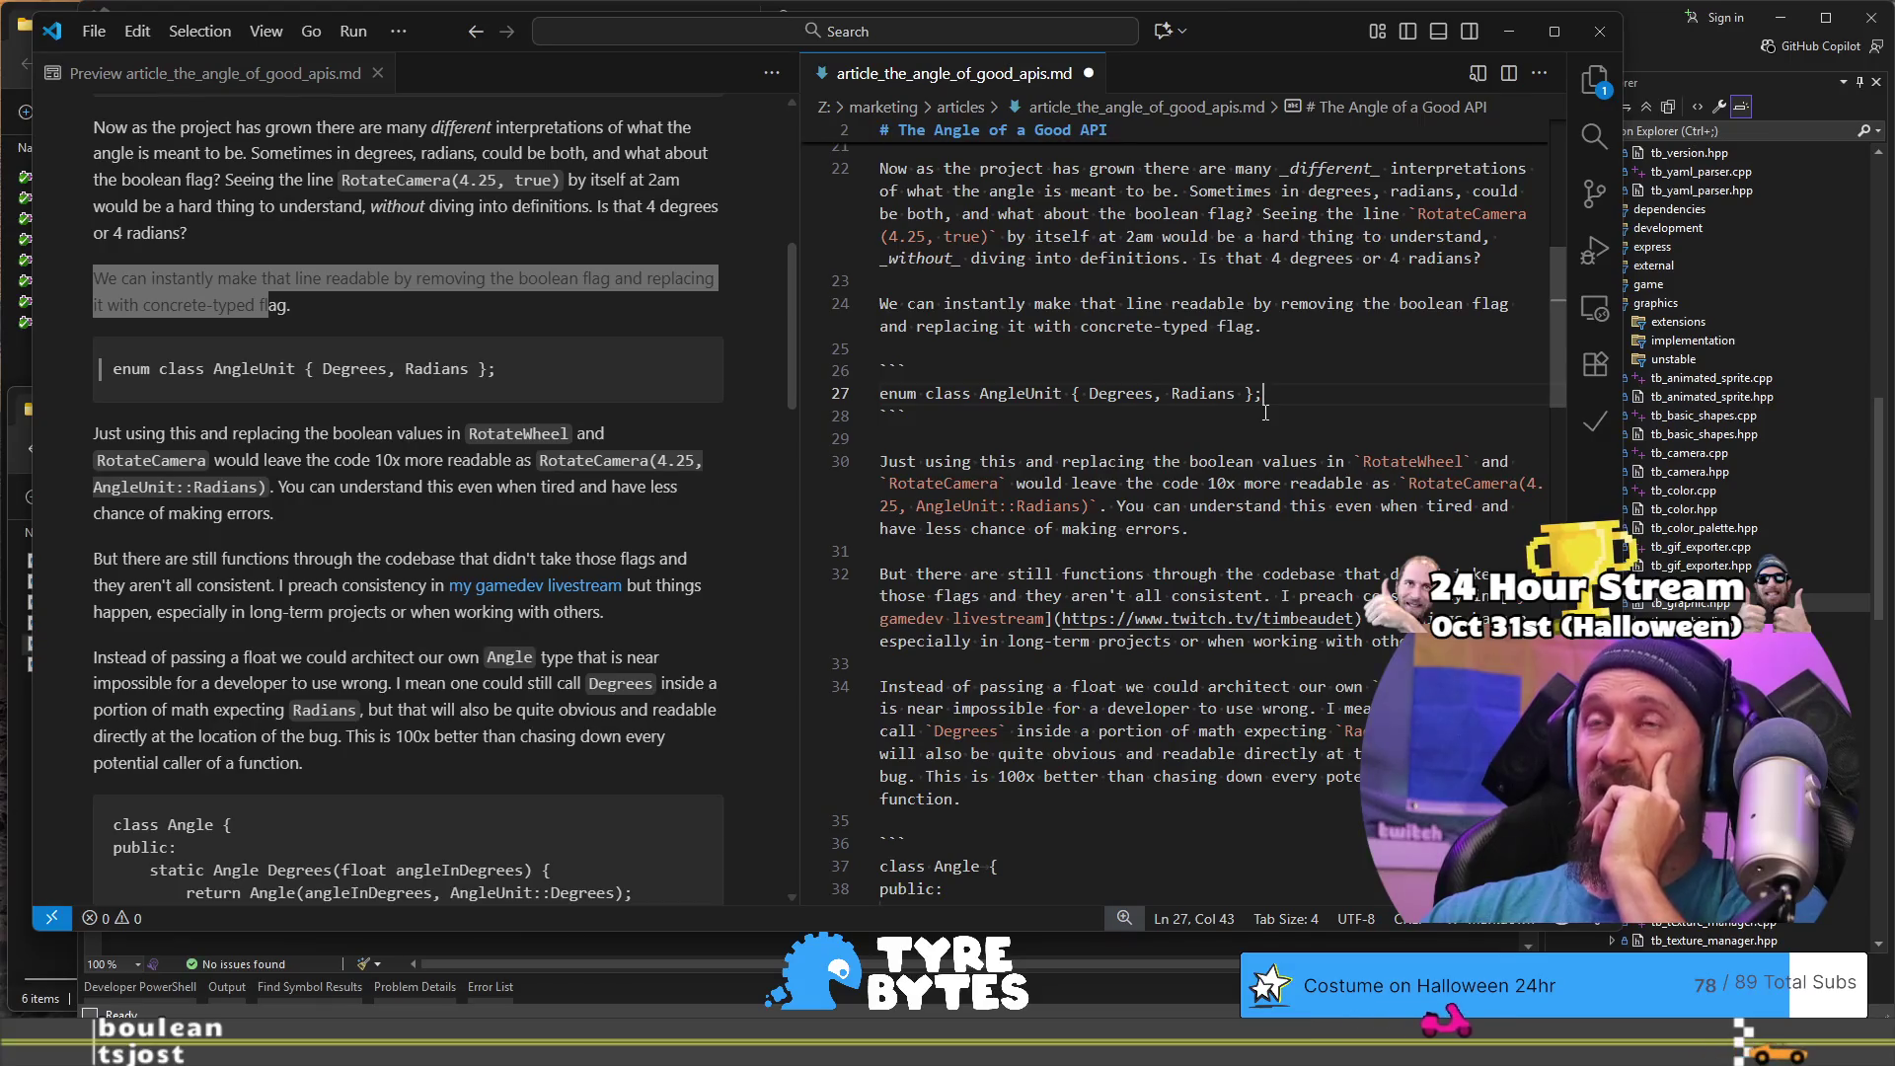
pyautogui.scroll(-1, 1266, 413)
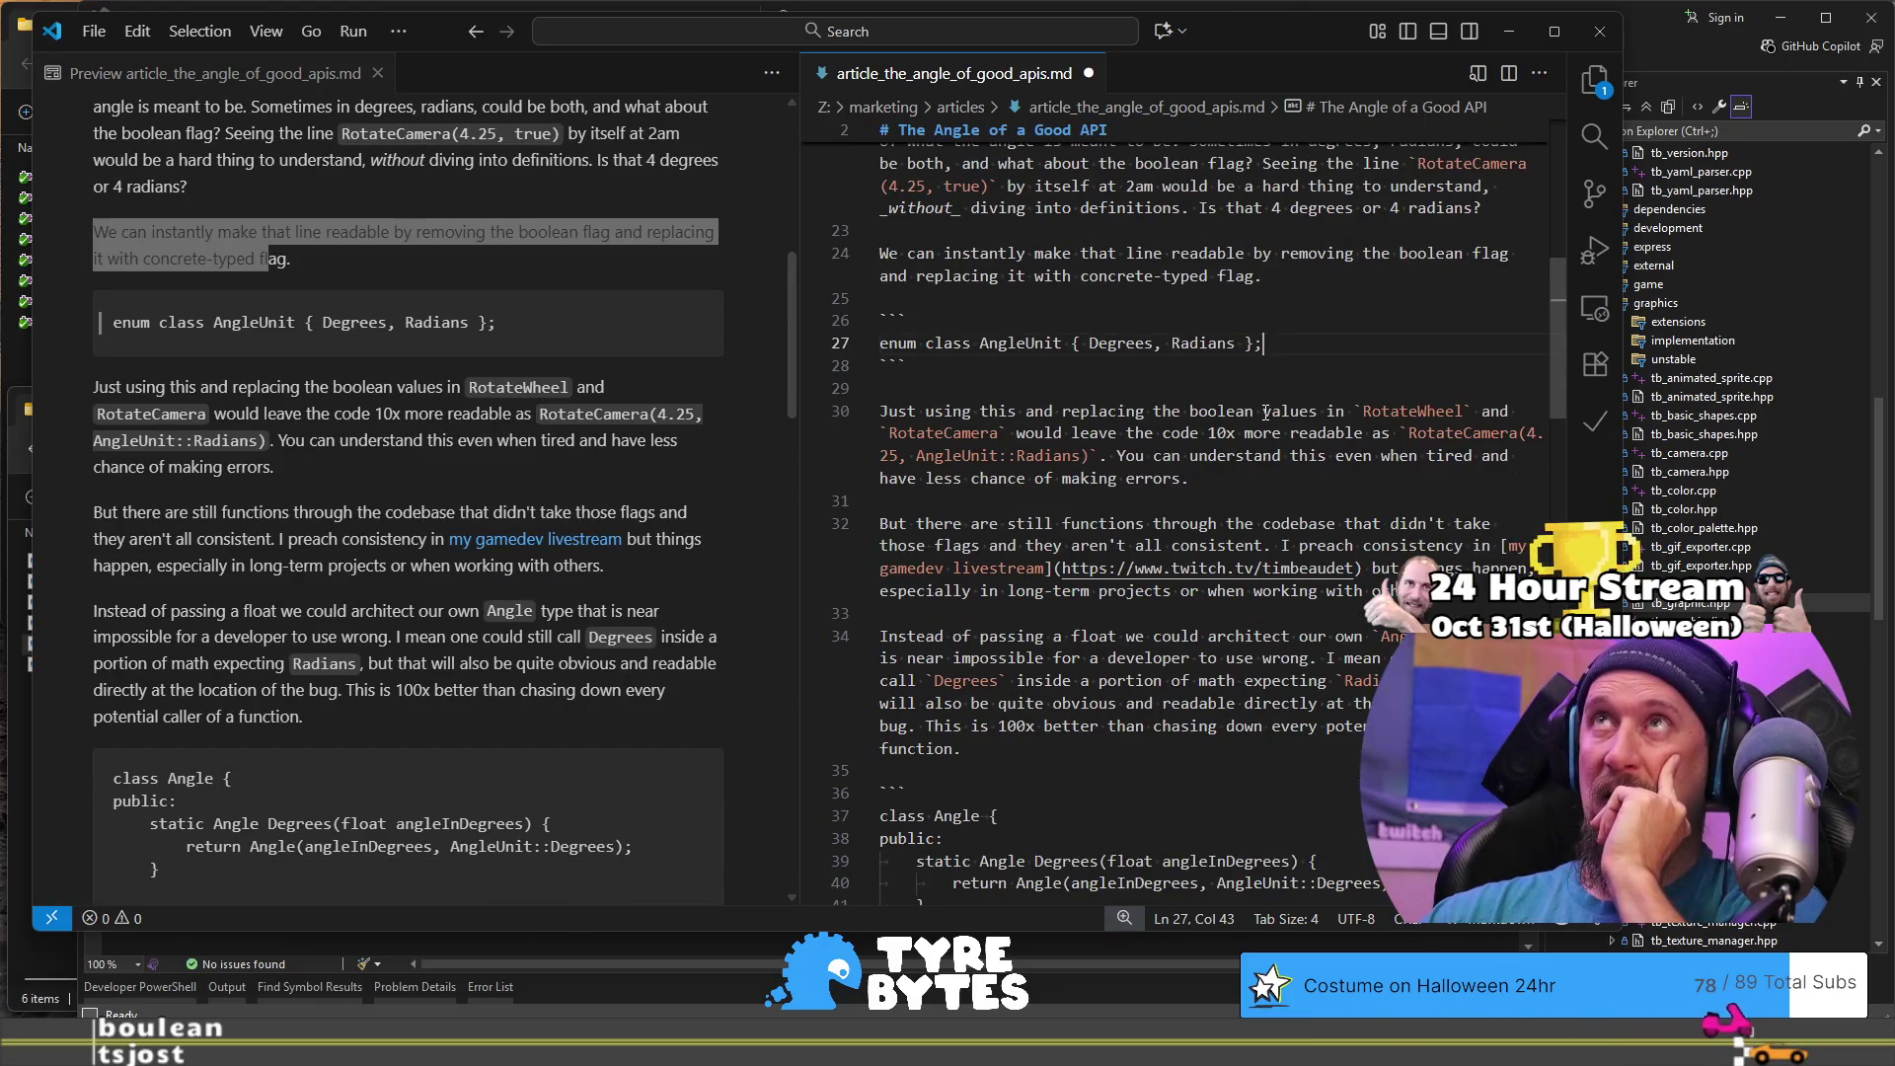
pyautogui.scroll(1, 1266, 413)
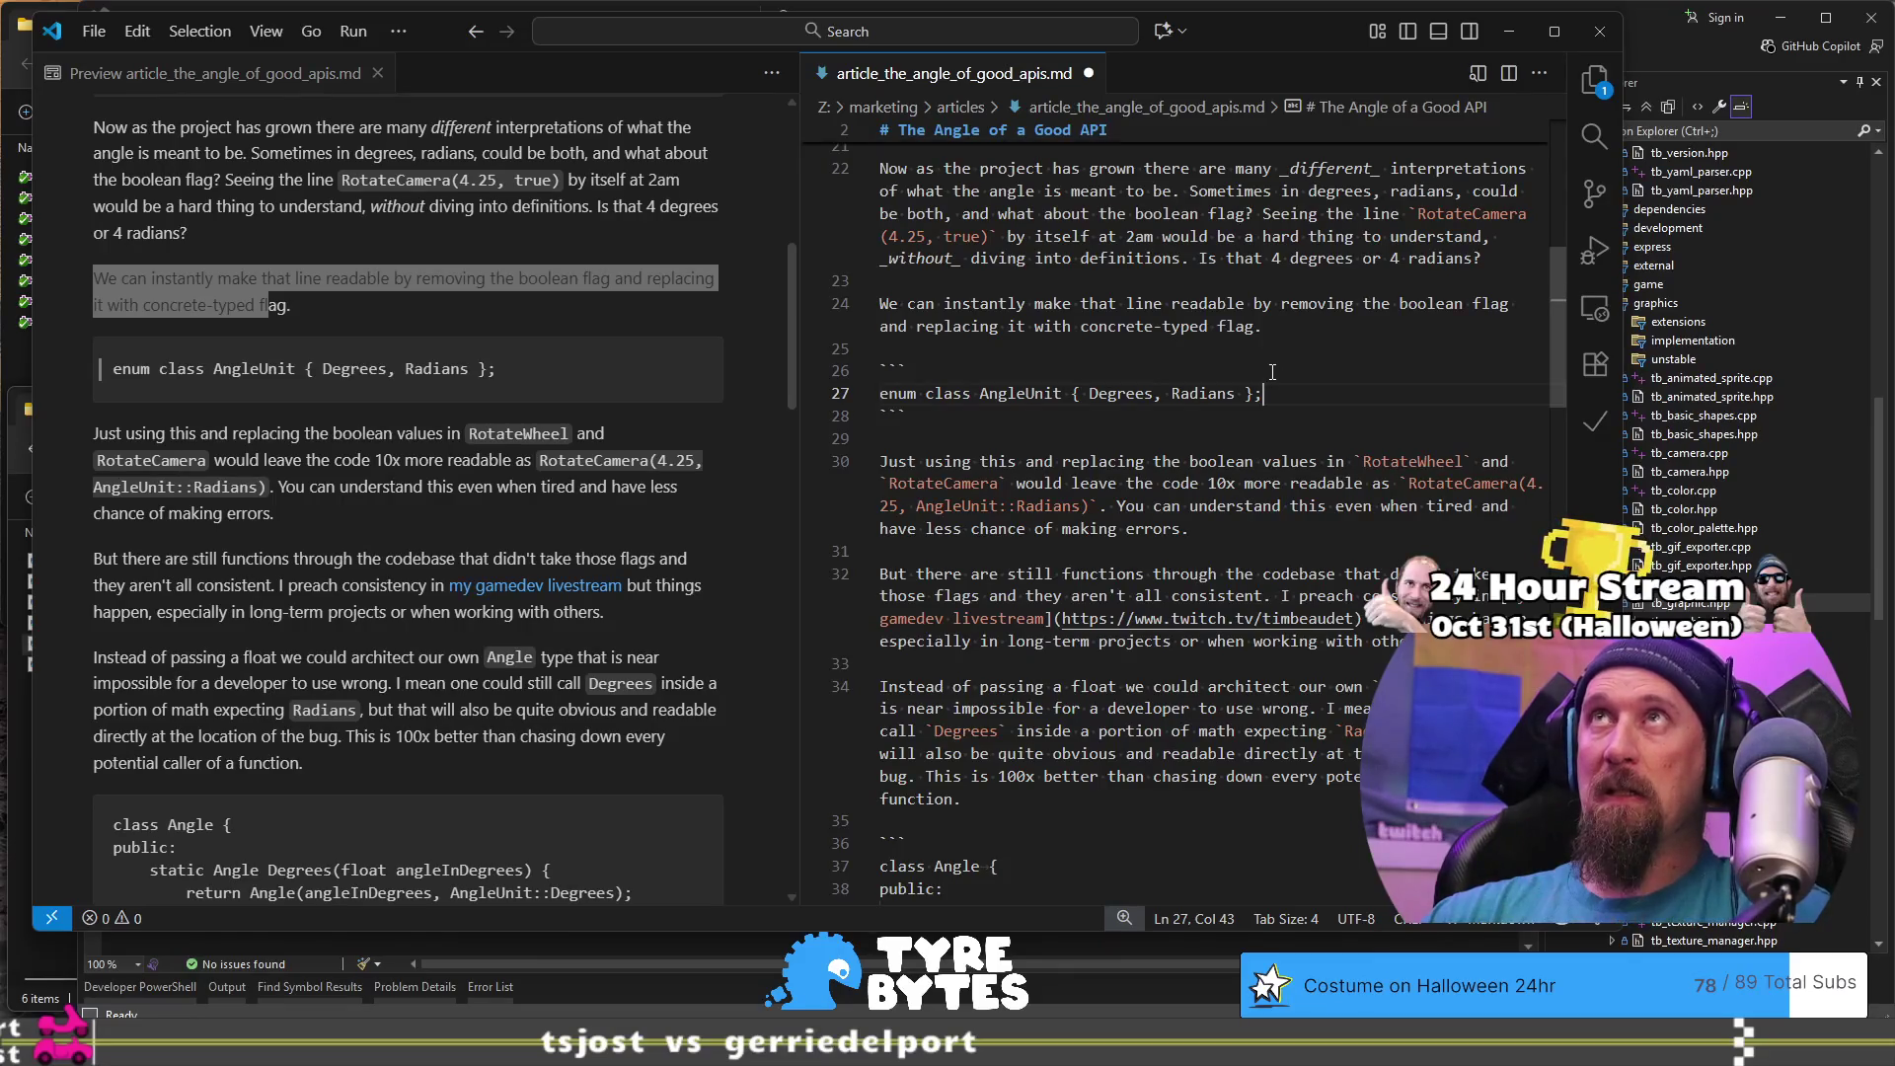
# - Undo to bring back the '(Neither, it is 4.25 radians)' aside, then return to the paragraph's end
pyautogui.hotkey('ctrl', 'z')
pyautogui.click(1272, 373)
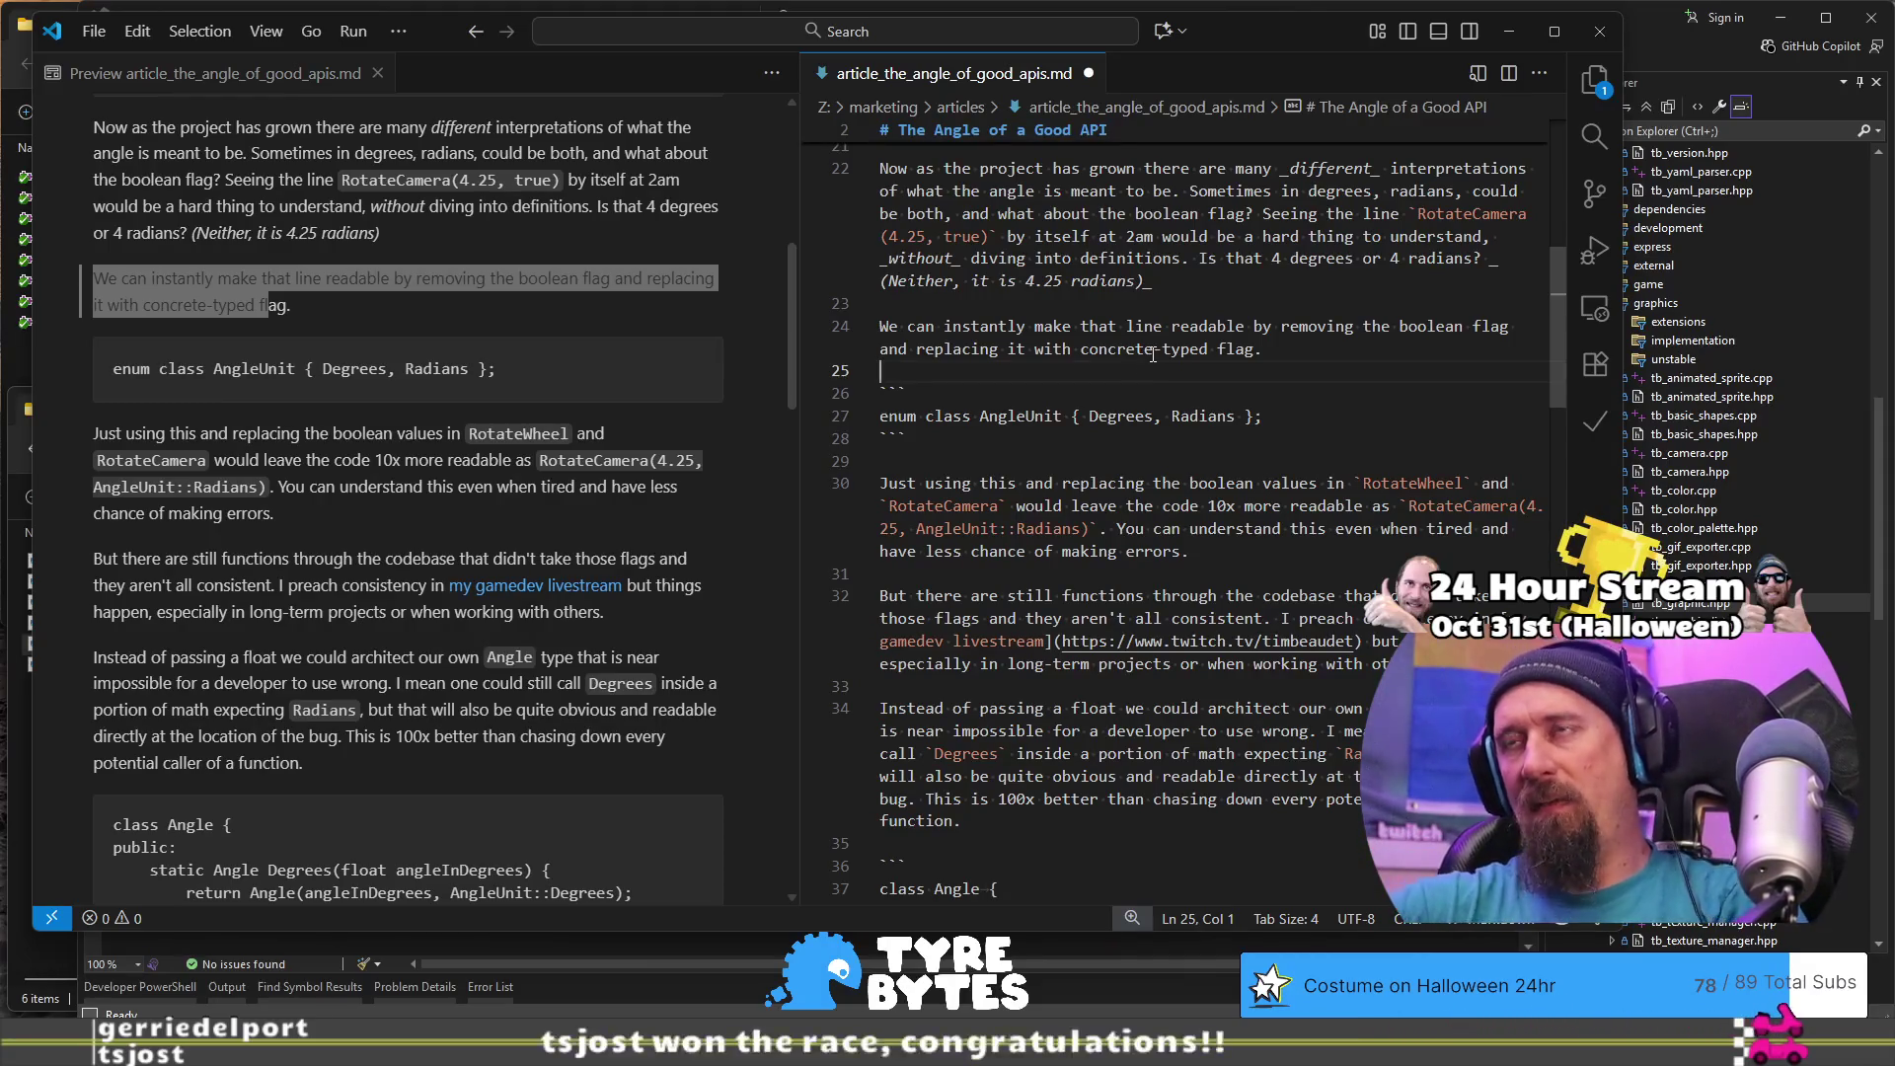
pyautogui.scroll(-1, 1113, 427)
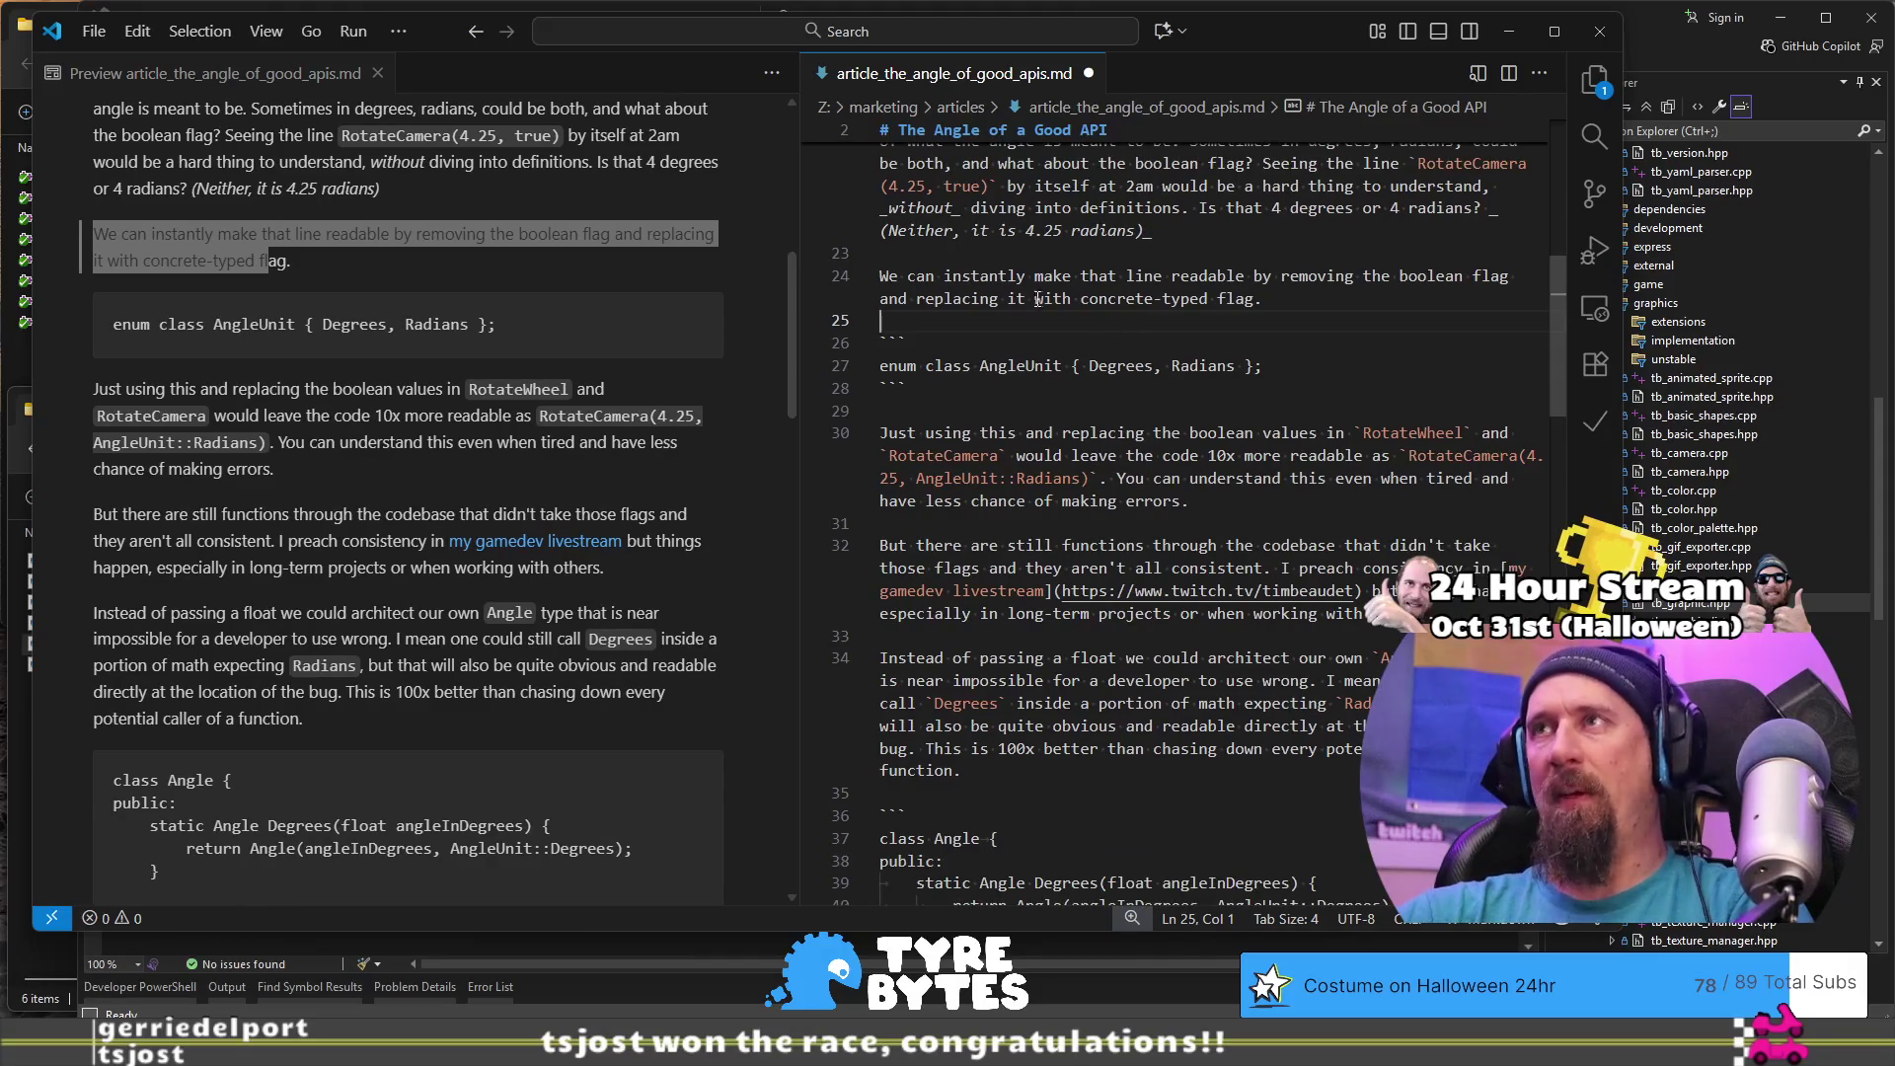
pyautogui.hotkey('shift', 'Right')
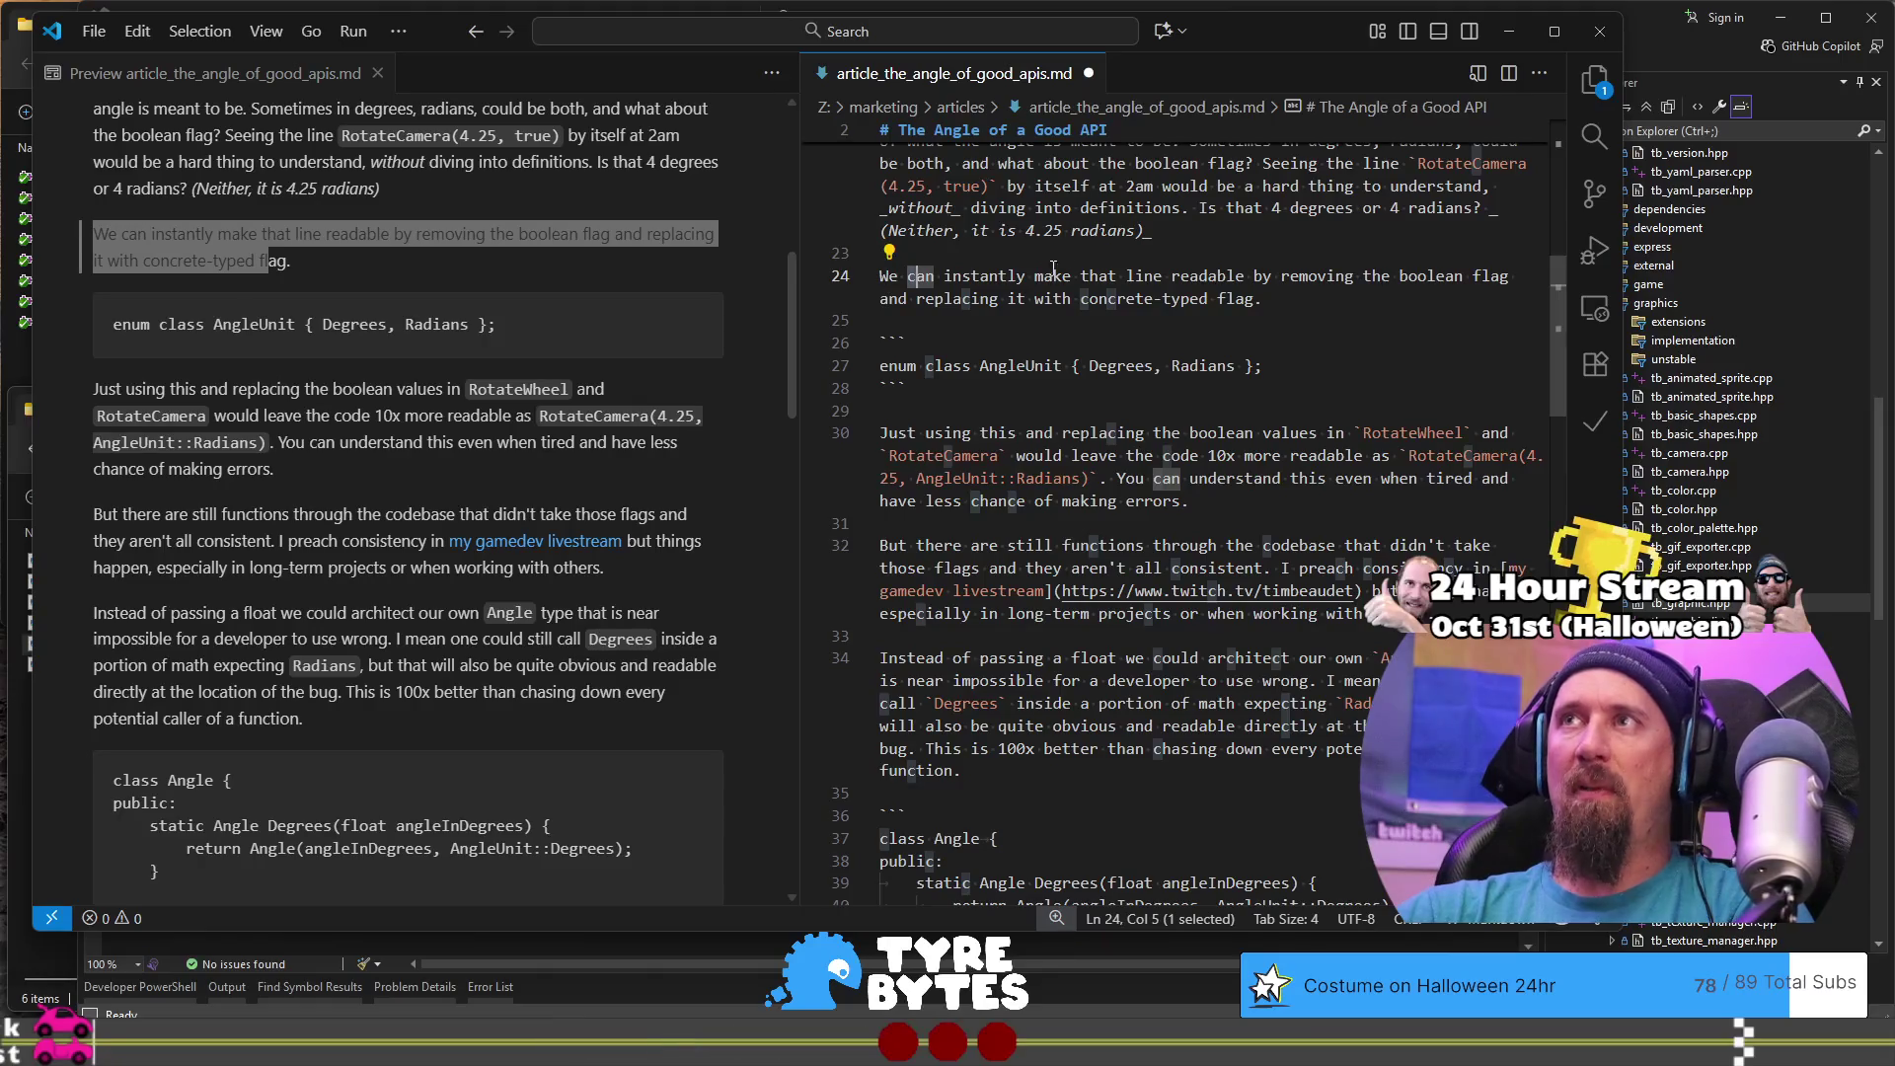
pyautogui.click(1058, 269)
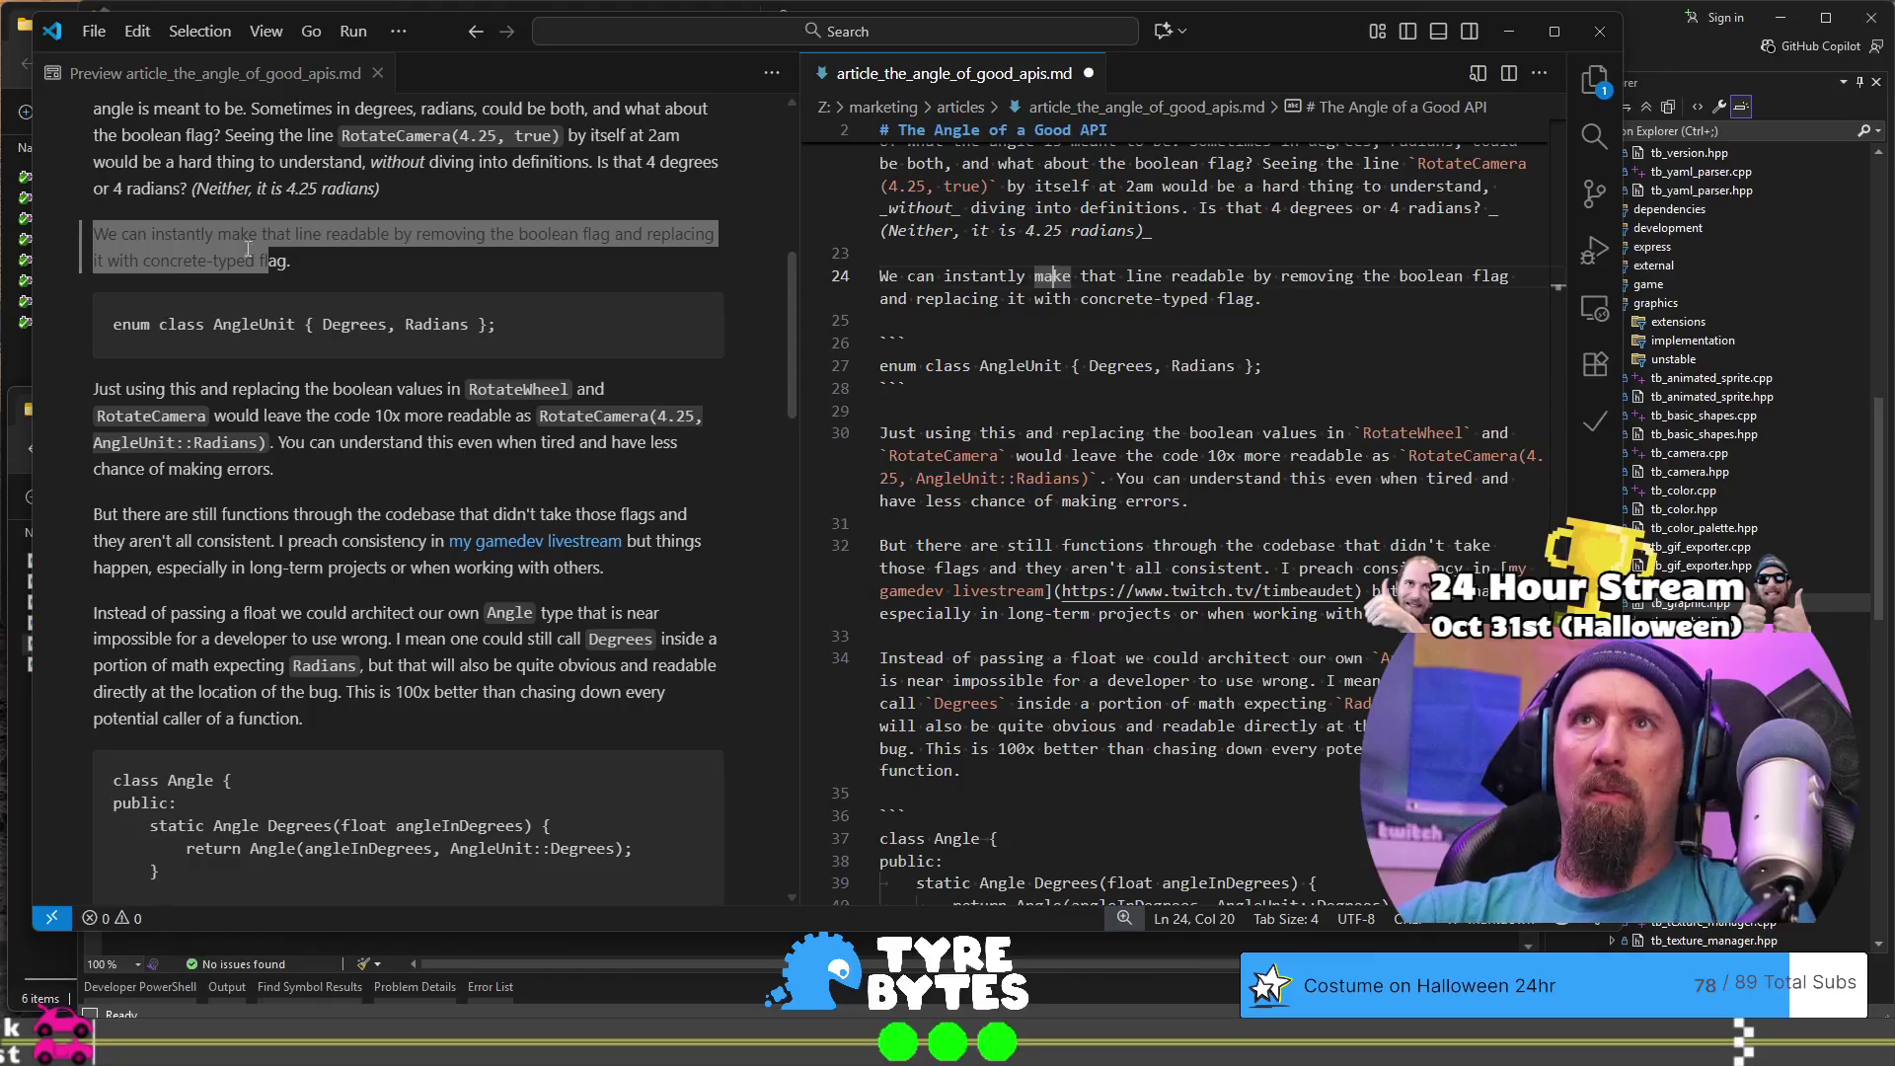
pyautogui.click(141, 243)
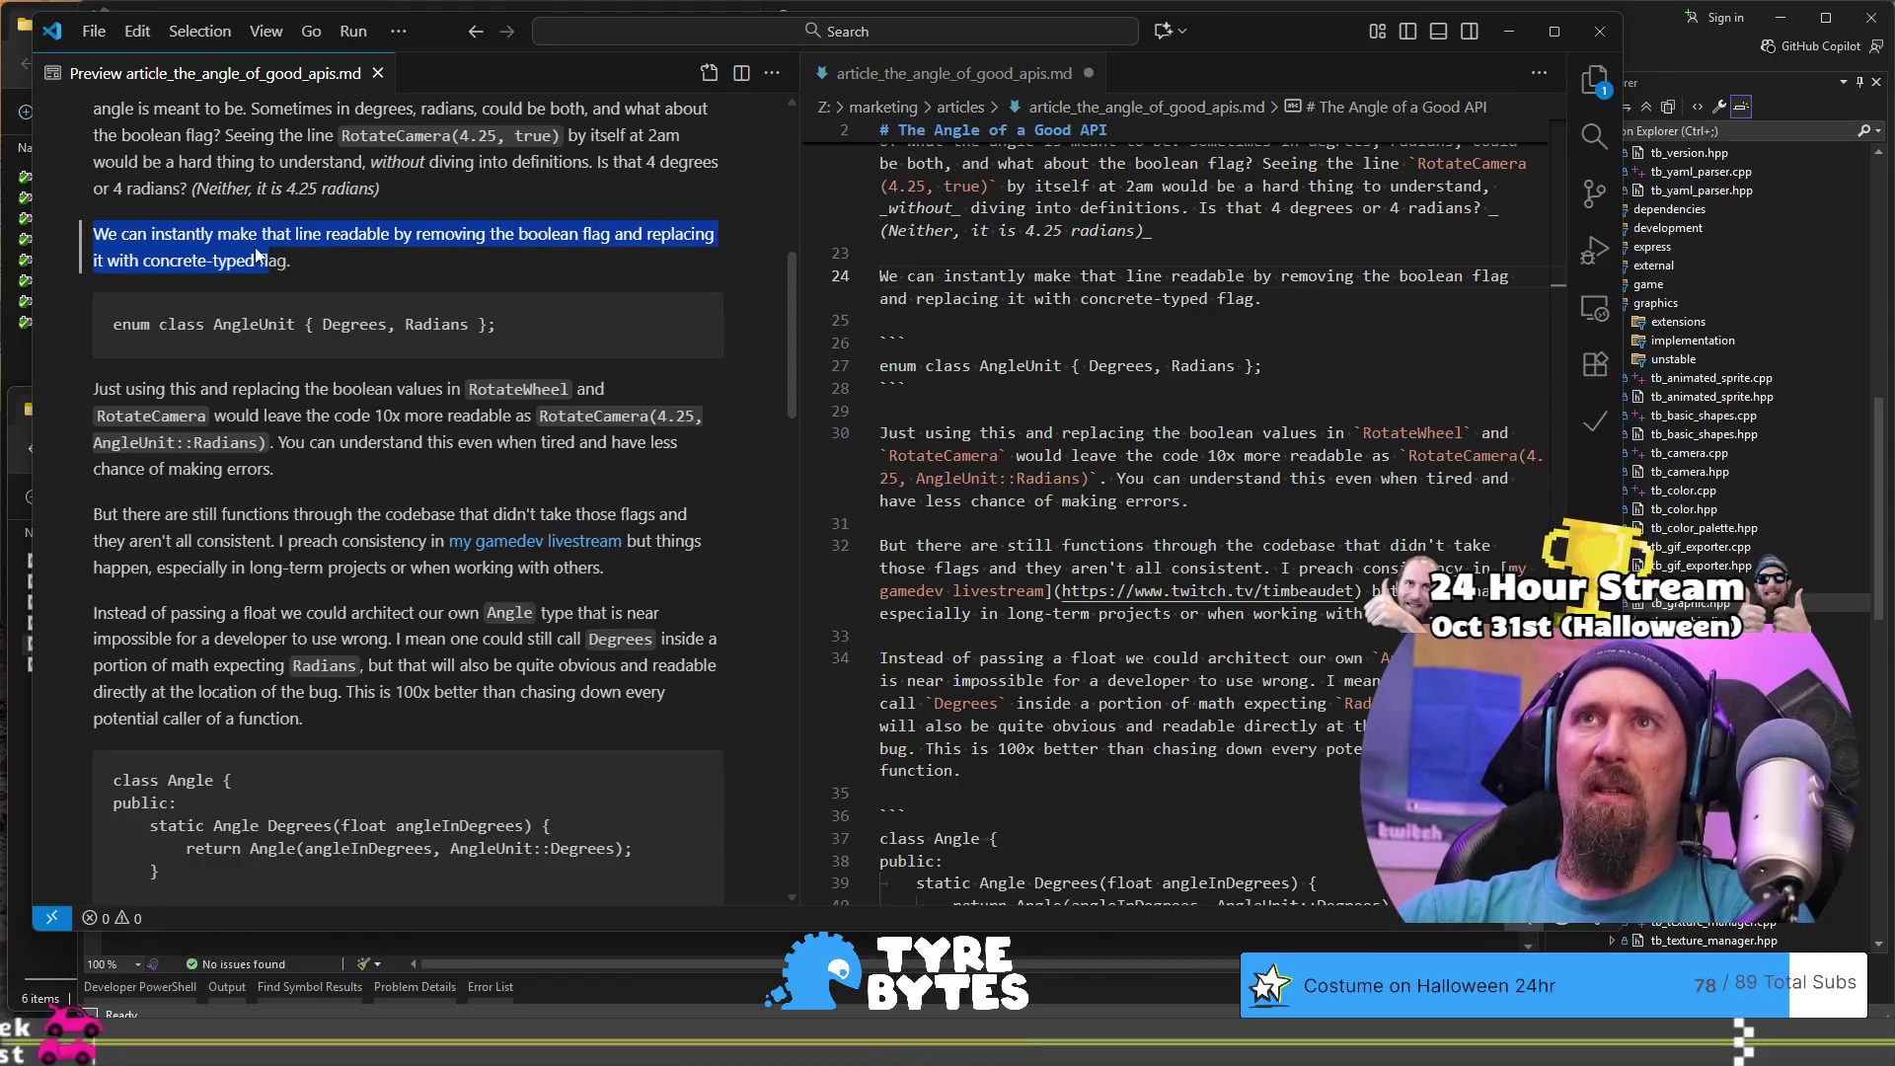
pyautogui.click(259, 256)
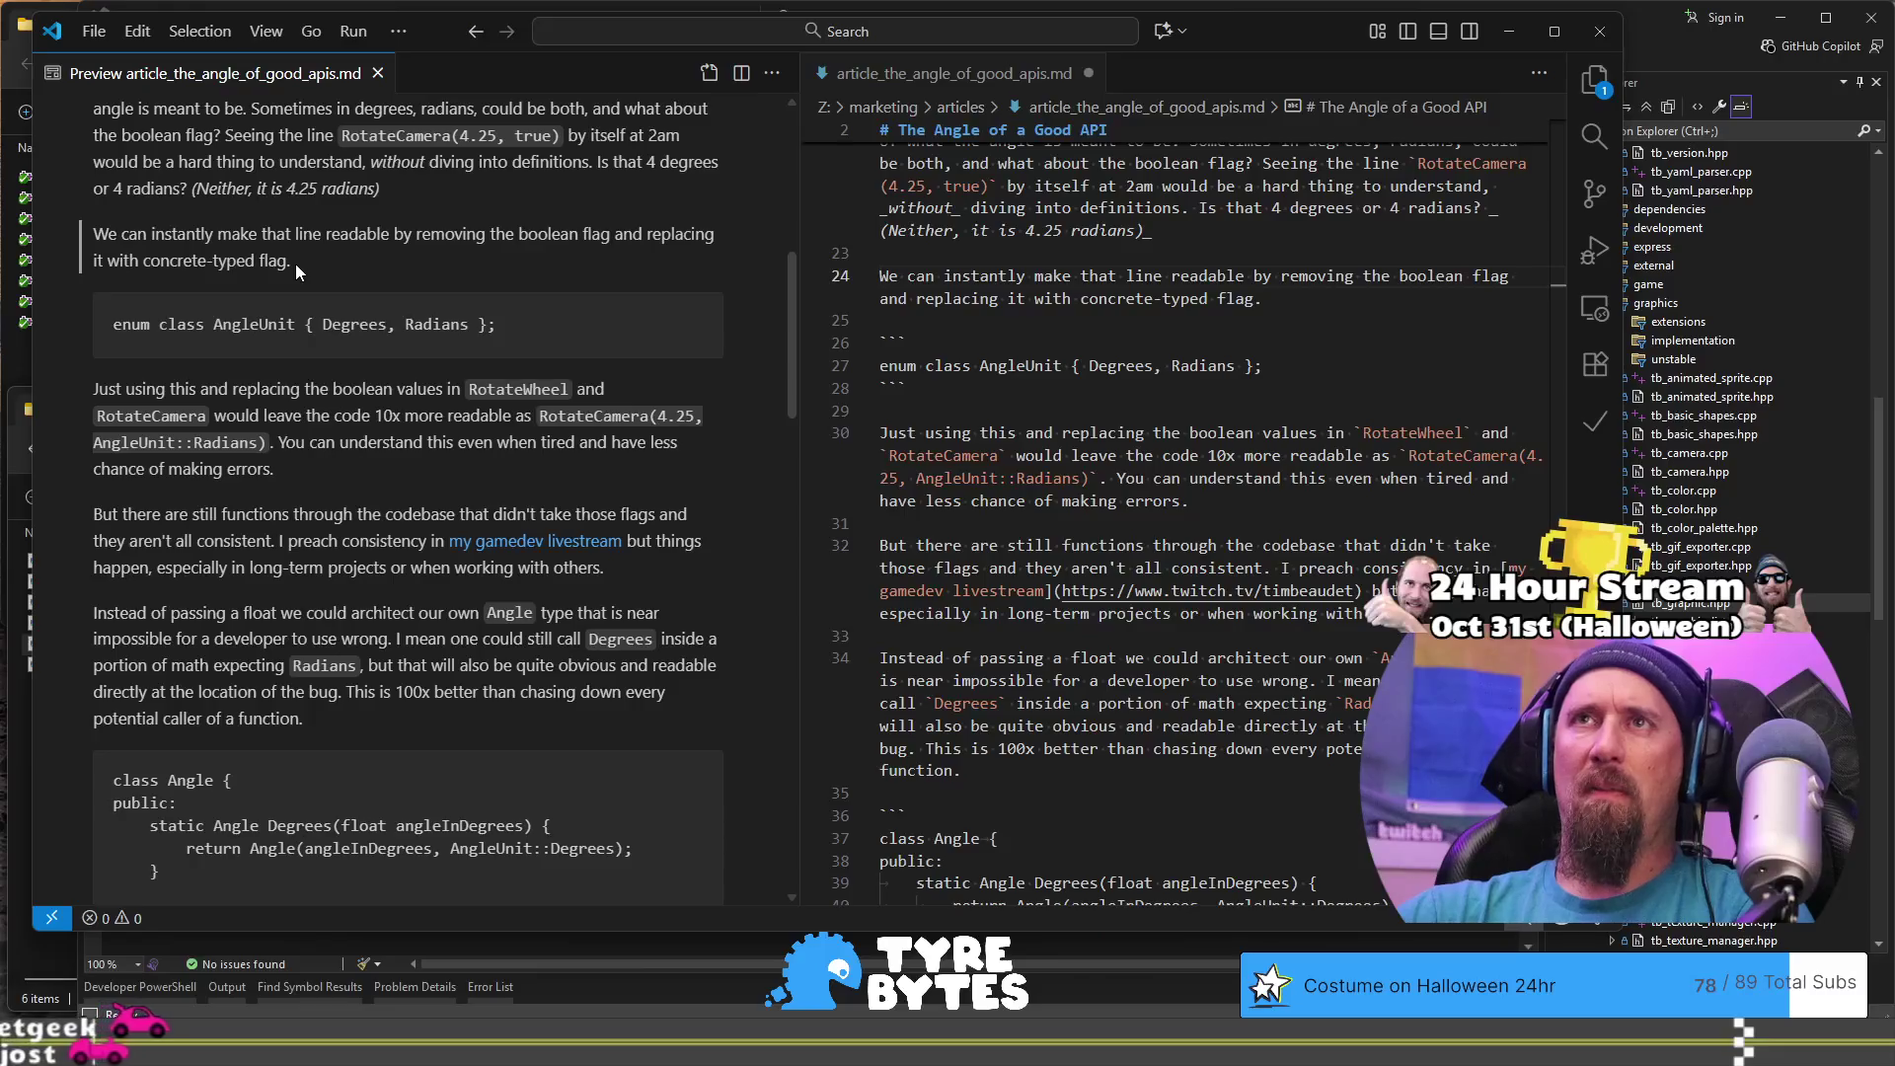
pyautogui.click(1353, 299)
# - Type 'In C++ theat probably be;' after the 'We can instantly…' paragraph
pyautogui.write('In C+')
pyautogui.write('+')
pyautogui.write(' the')
pyautogui.write('at probably ')
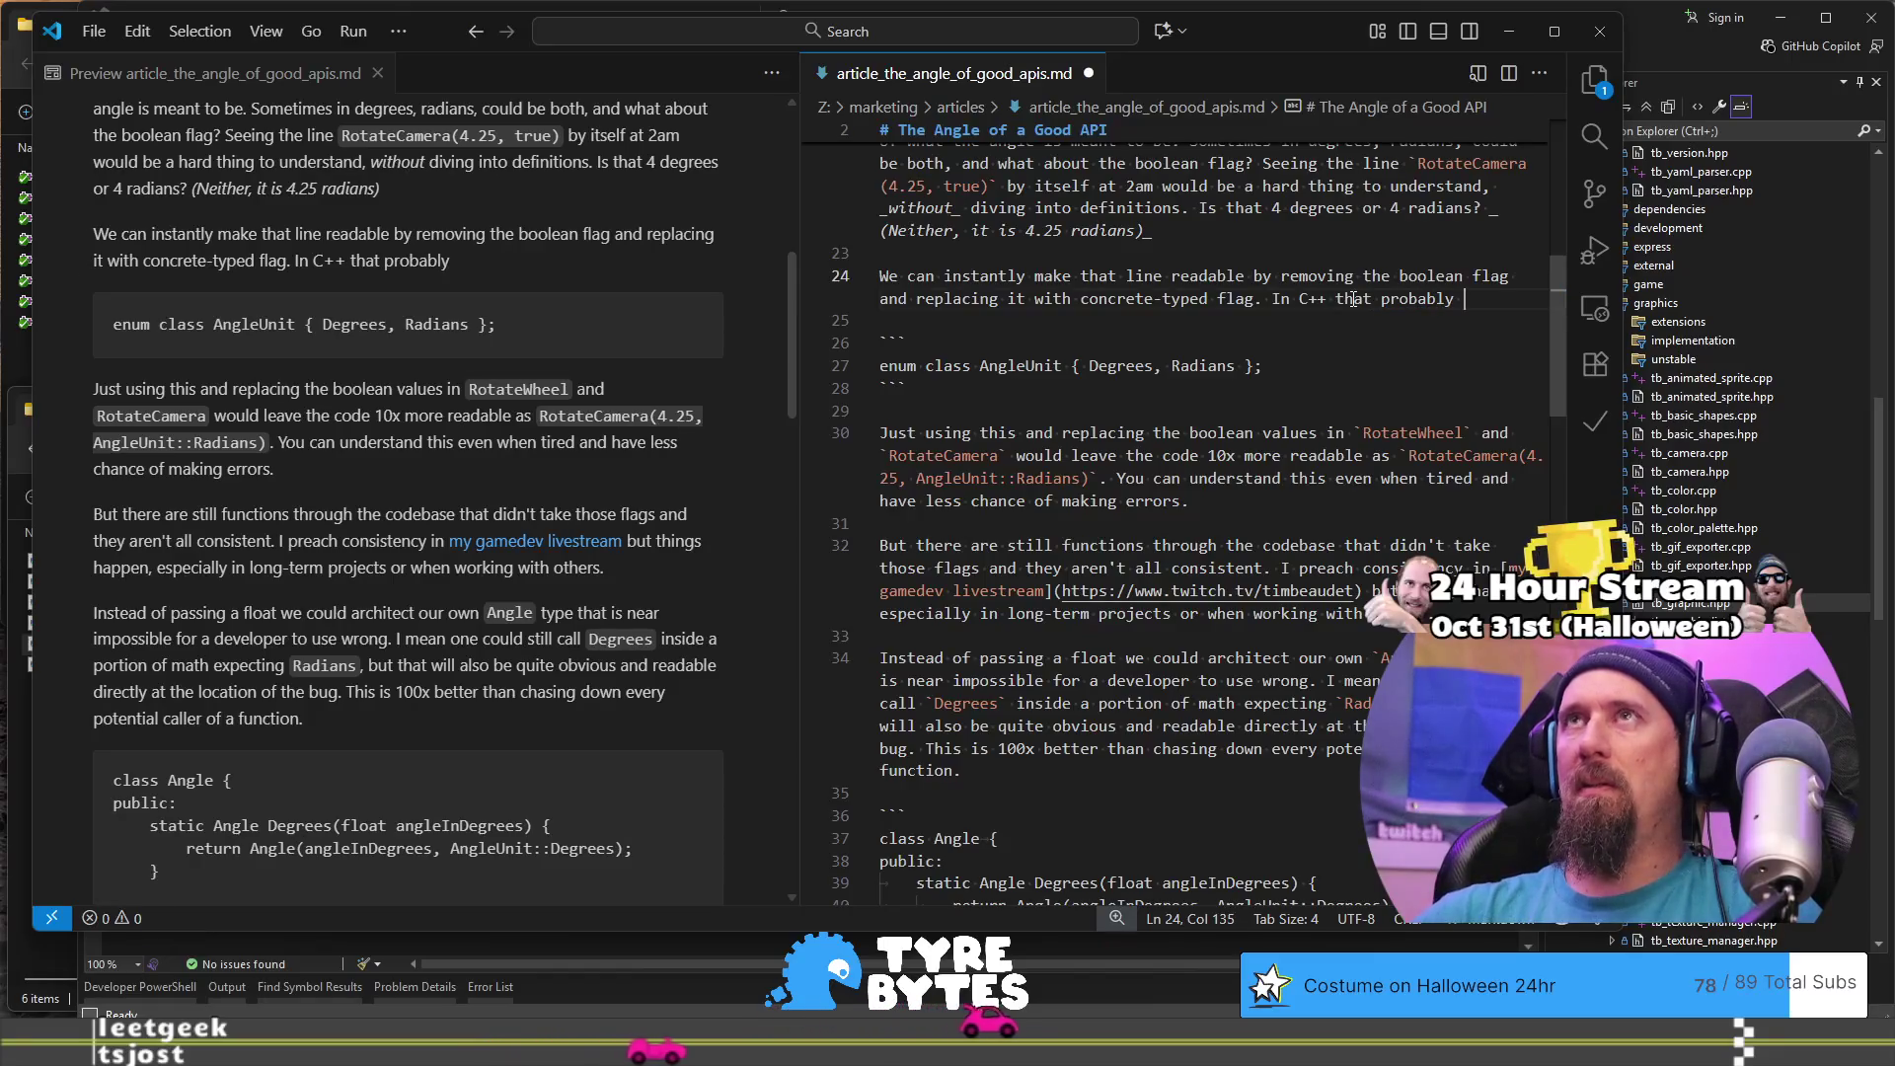
pyautogui.write('be;')
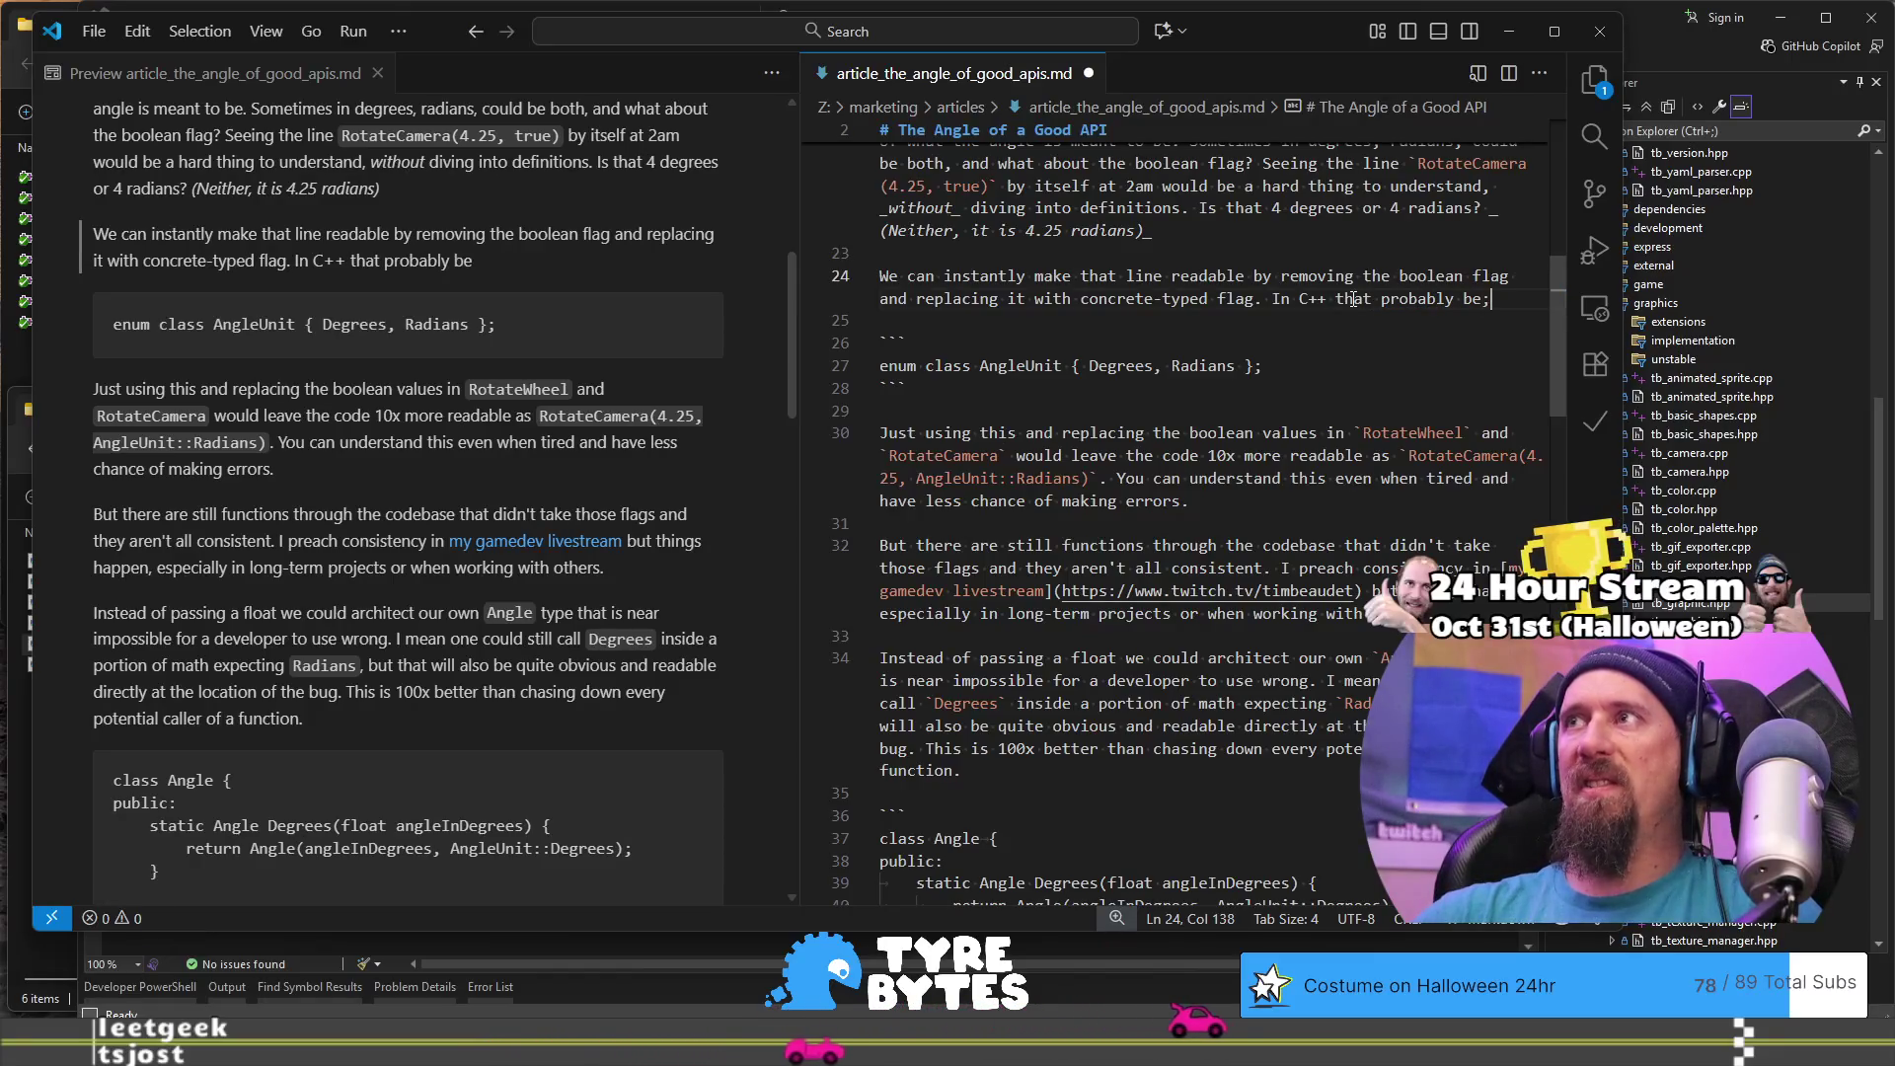
pyautogui.press('Down')
pyautogui.click(1303, 367)
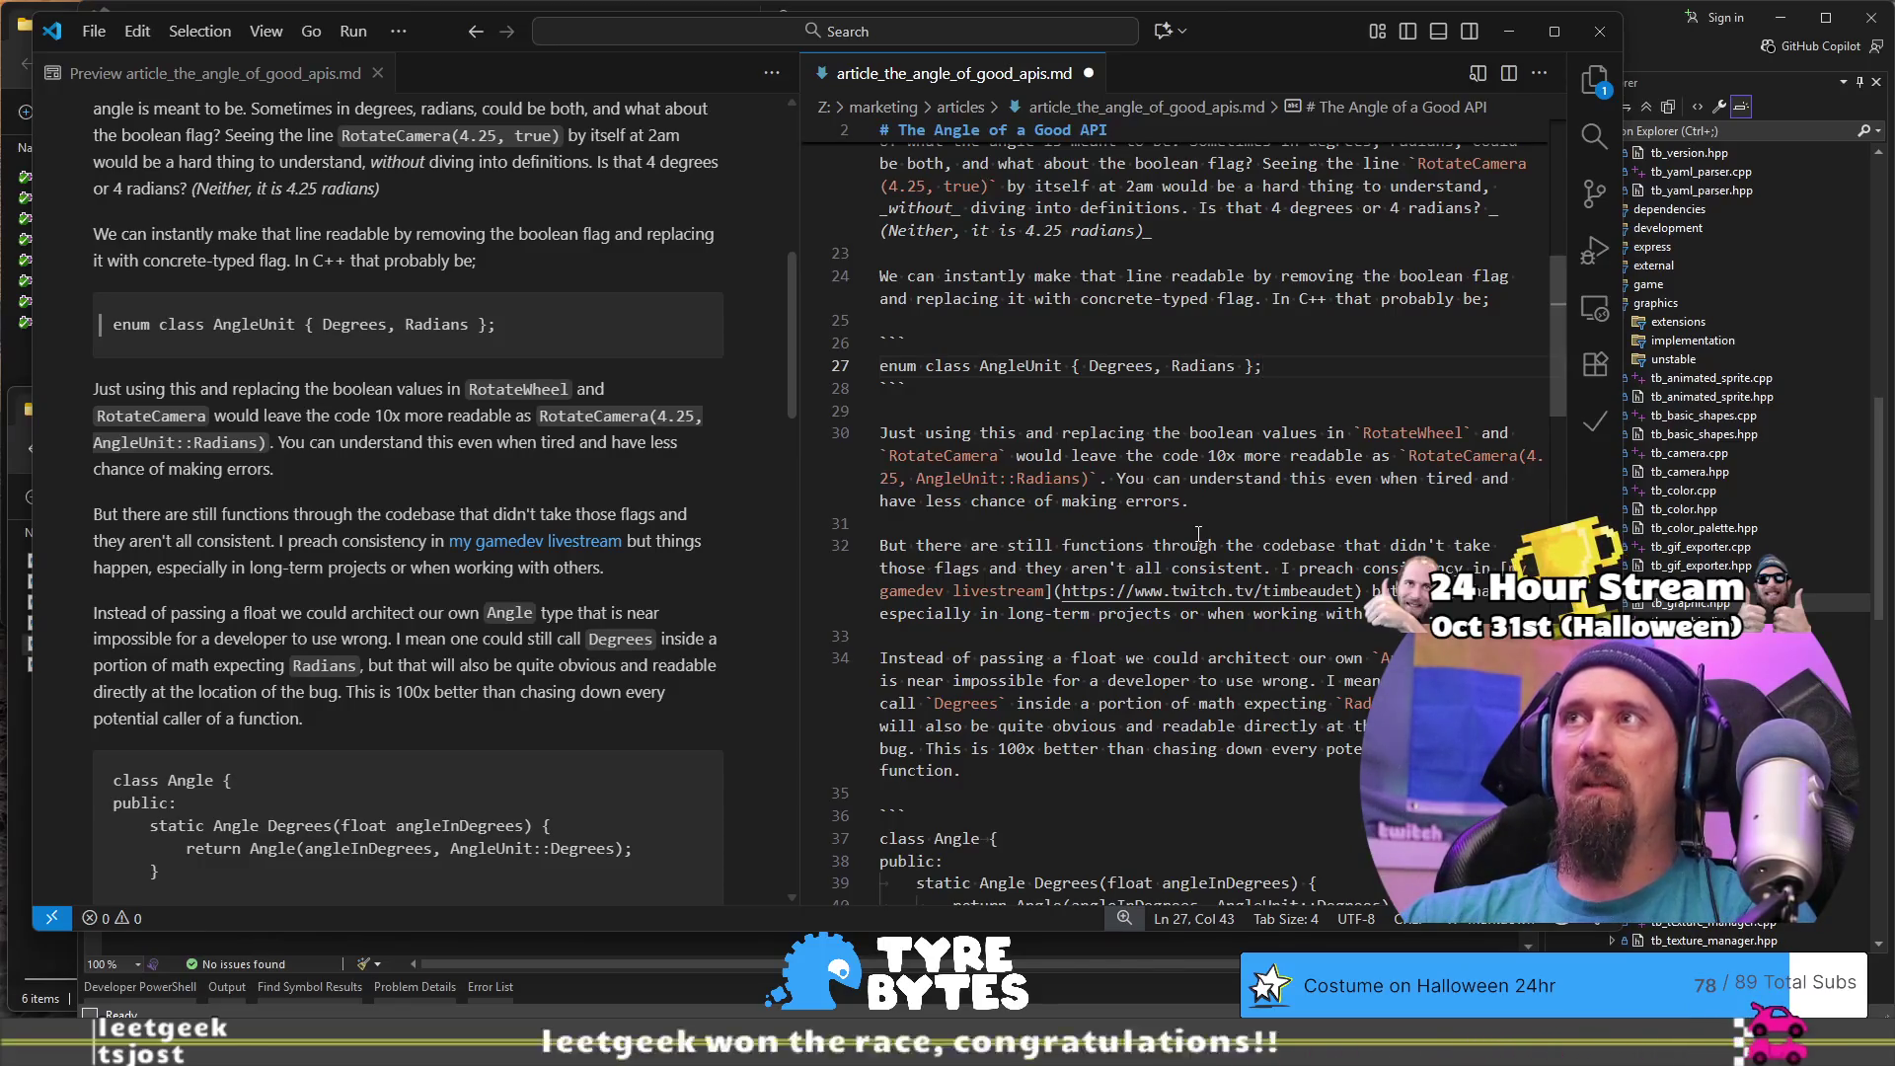
# - Delete 'radians' from the aside, then remove the whole '(Neither, it is 4.25)' aside on line 22
pyautogui.scroll(2, 1197, 533)
pyautogui.doubleClick(1104, 331)
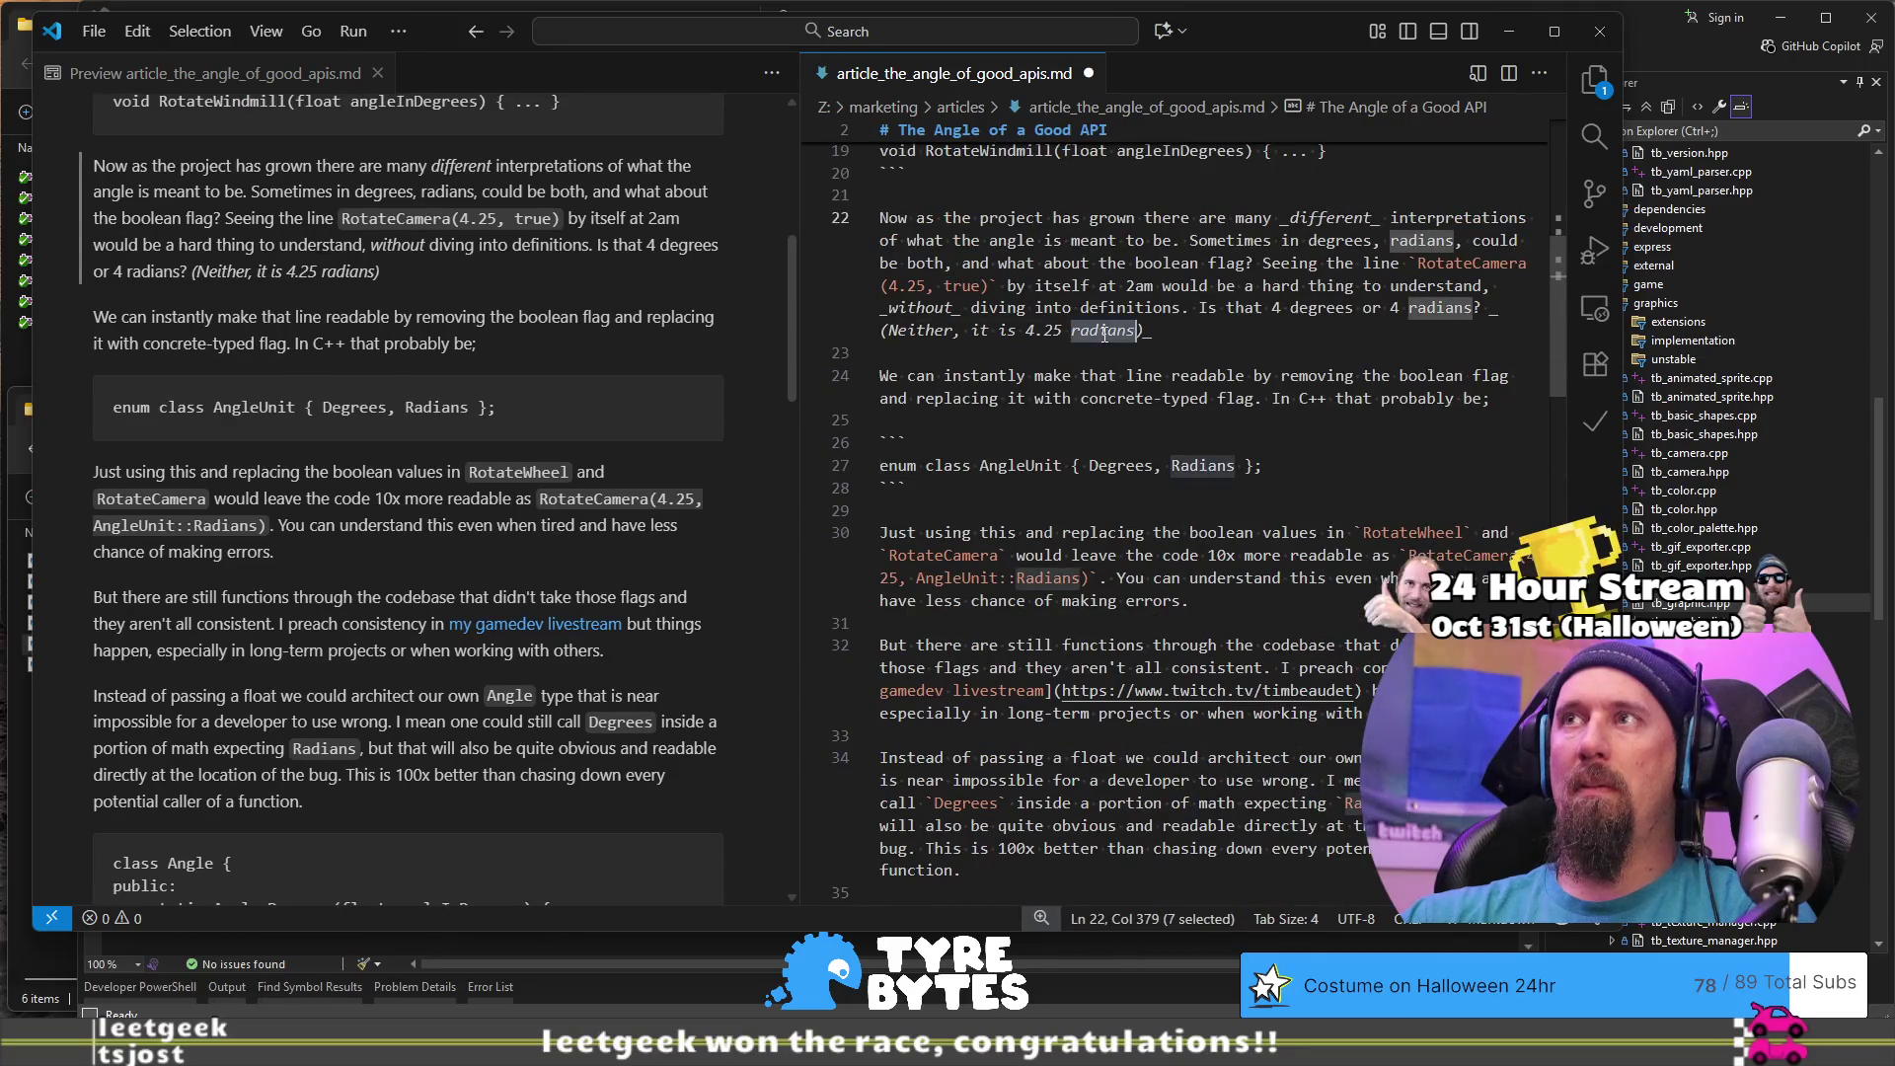
pyautogui.press('BackSpace')
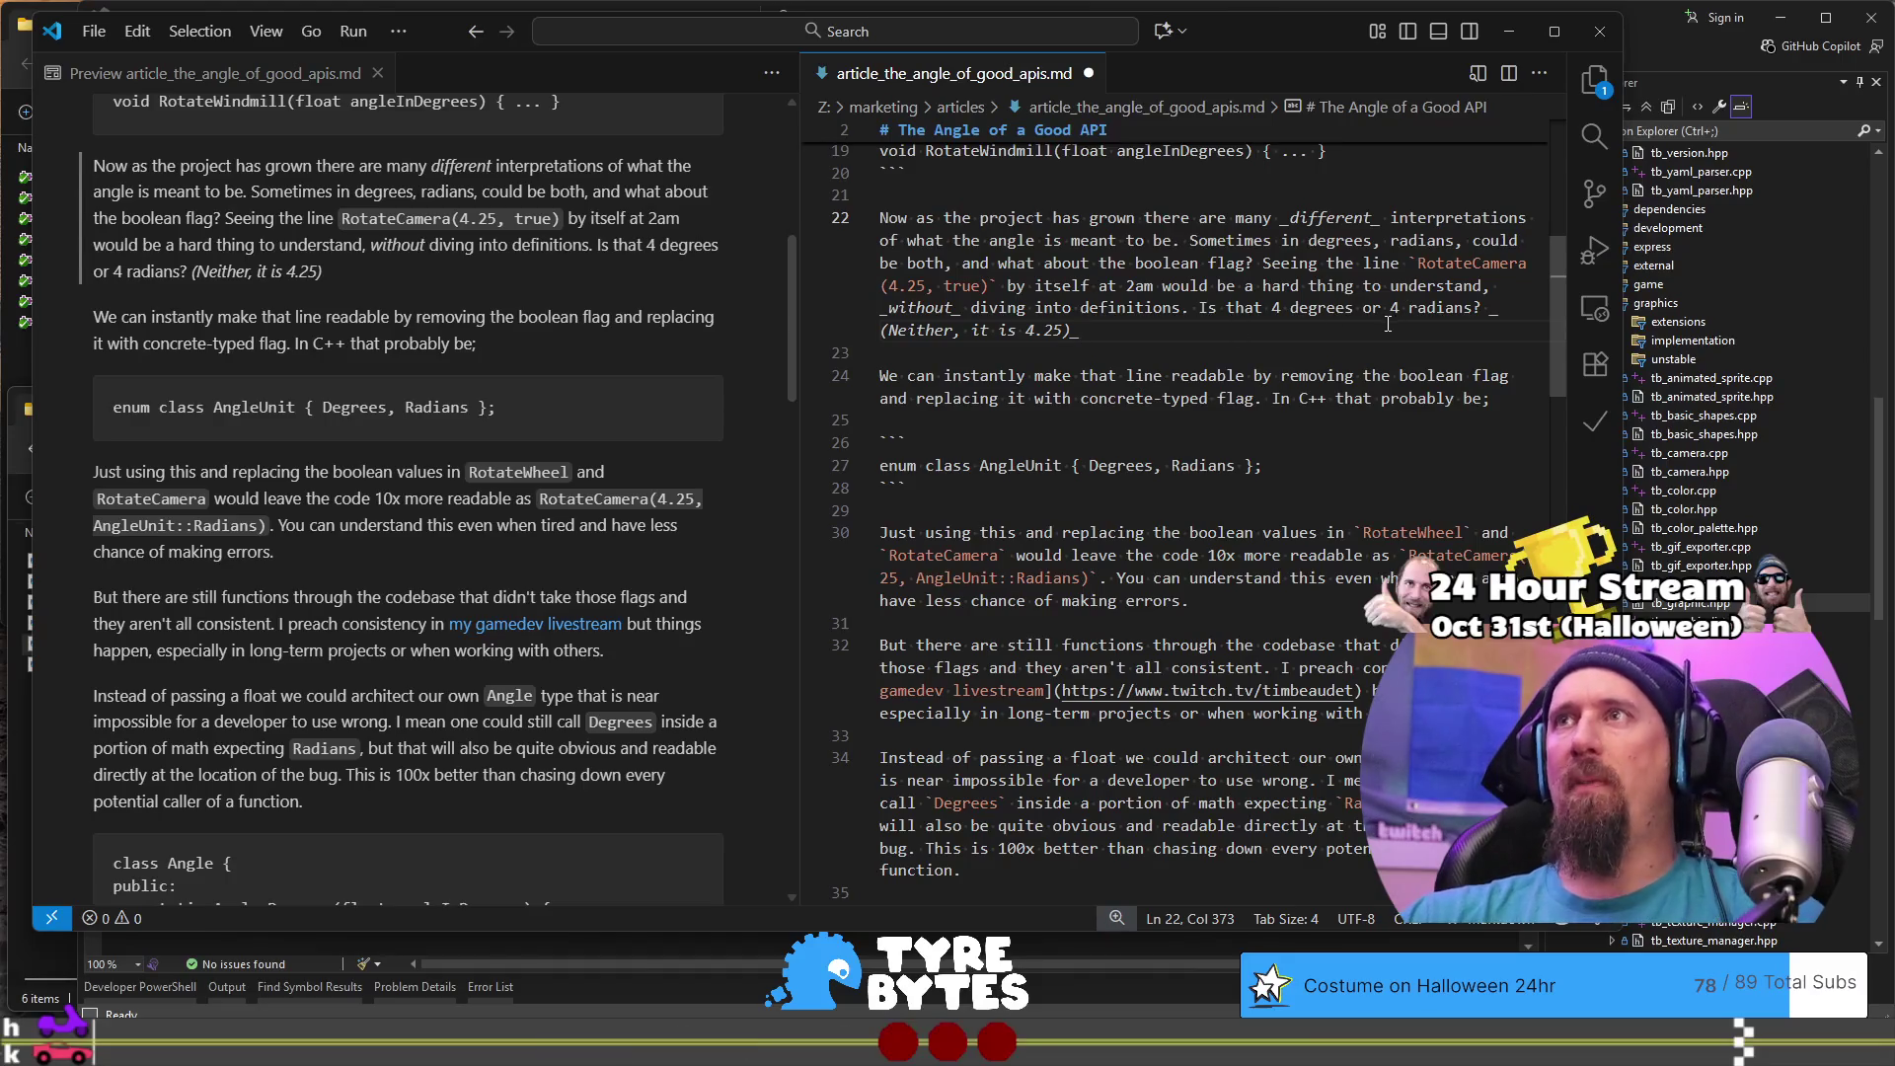
pyautogui.keyDown('shift'); pyautogui.click(1484, 309); pyautogui.keyUp('shift')
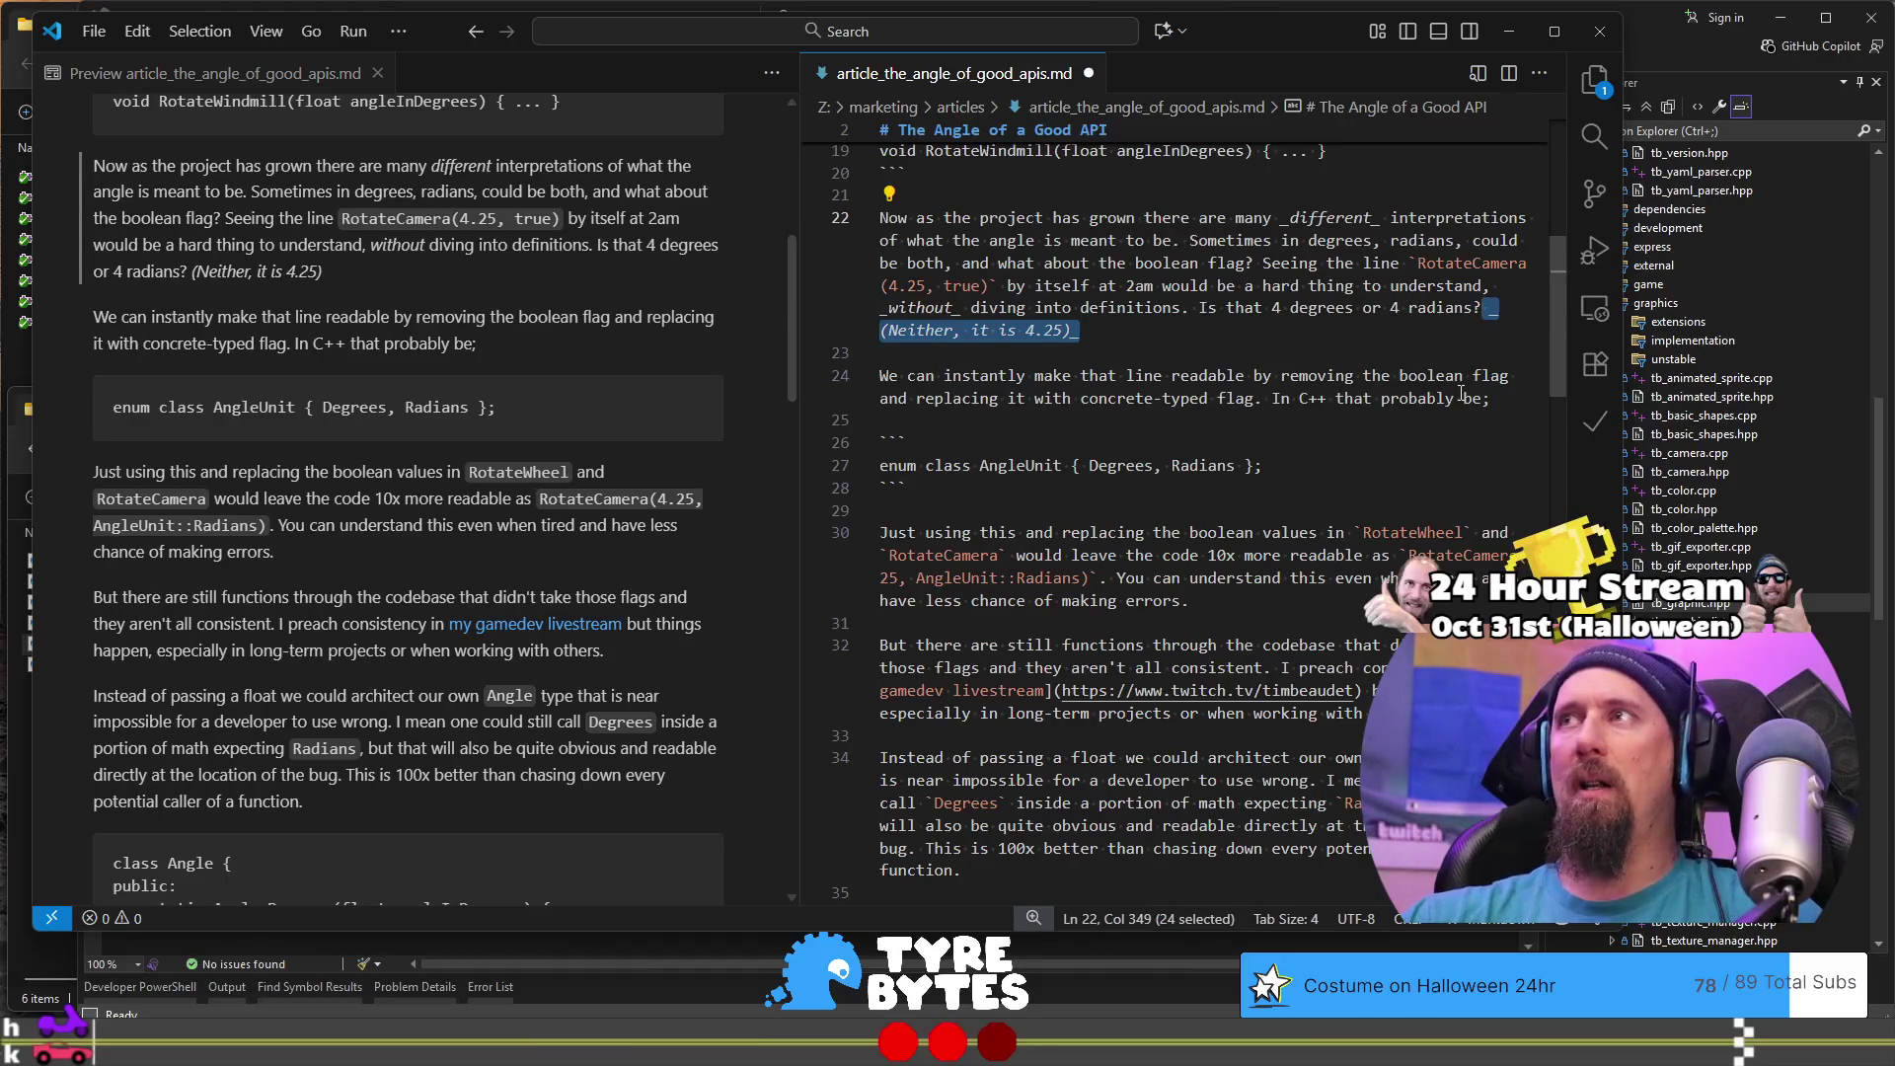
pyautogui.press('BackSpace')
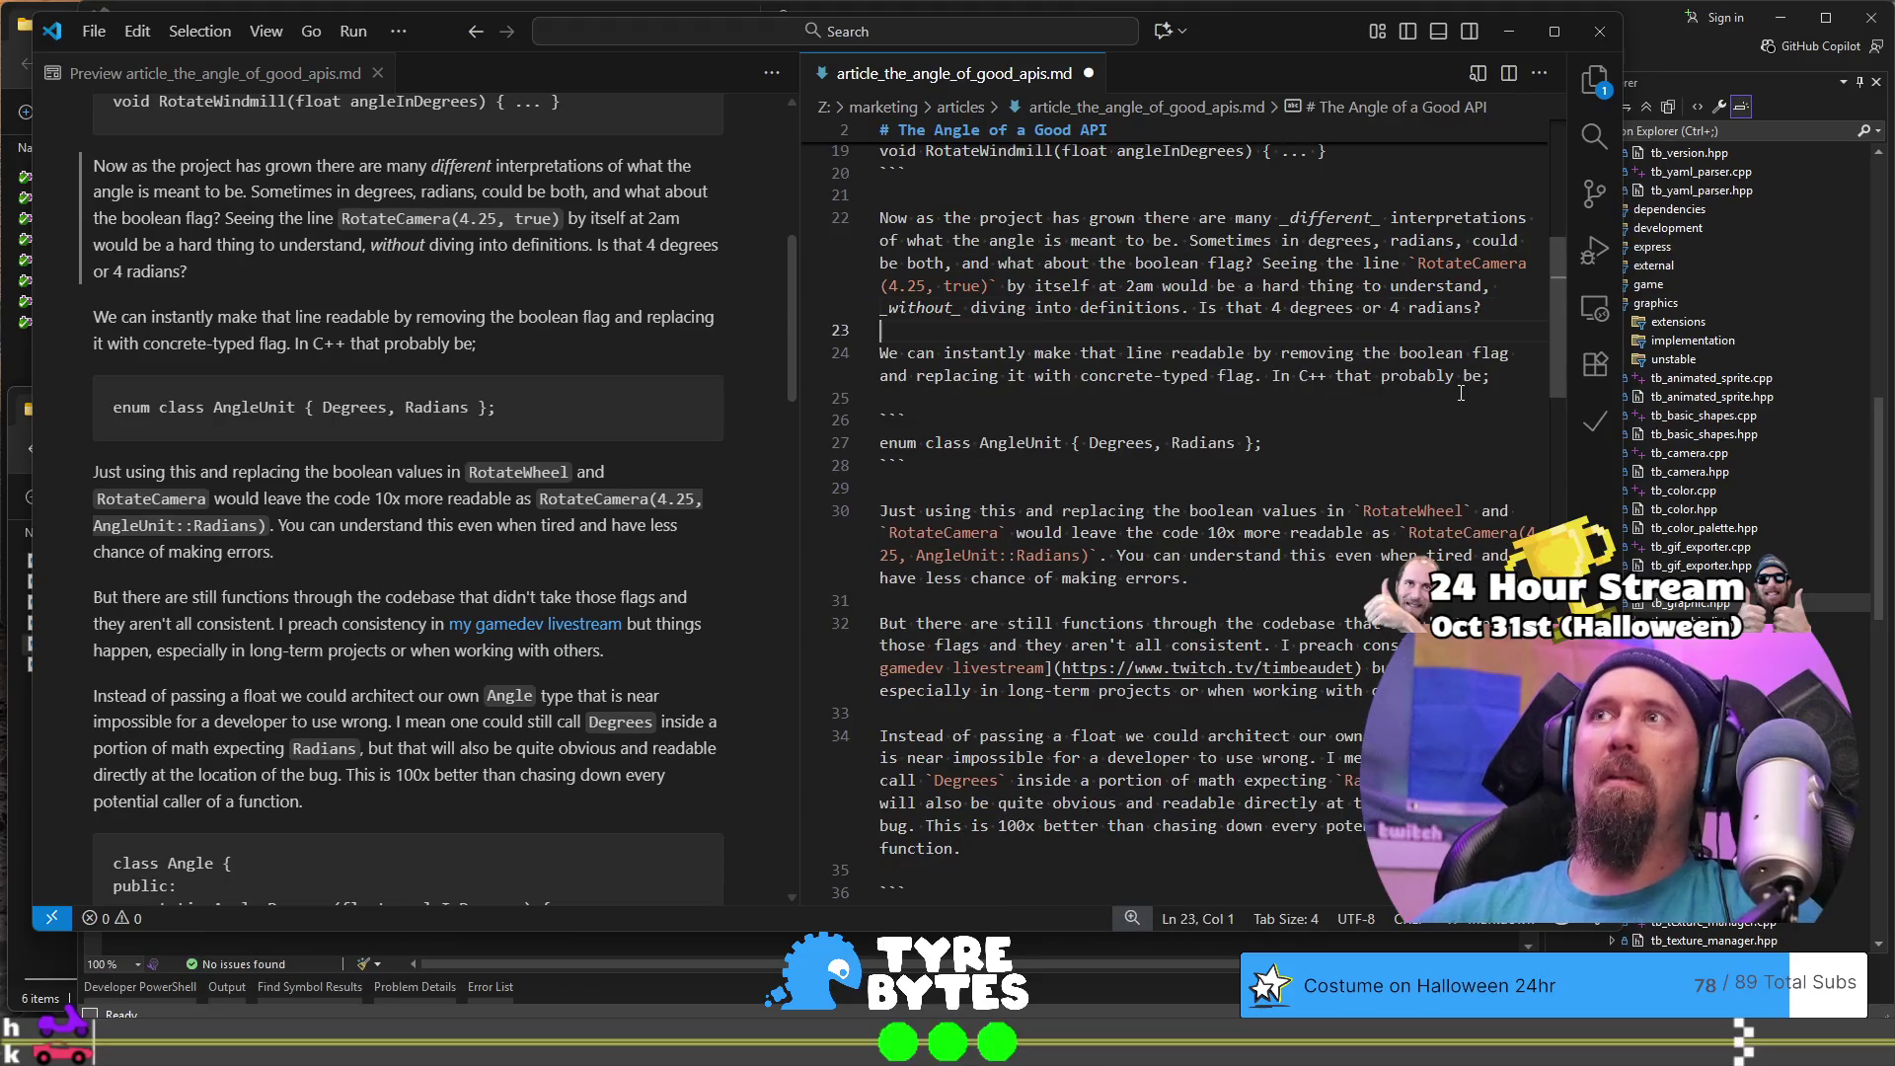
# - Undo the deletion to restore the '(Neither, it is 4.25)' aside on line 22
pyautogui.click(1461, 393)
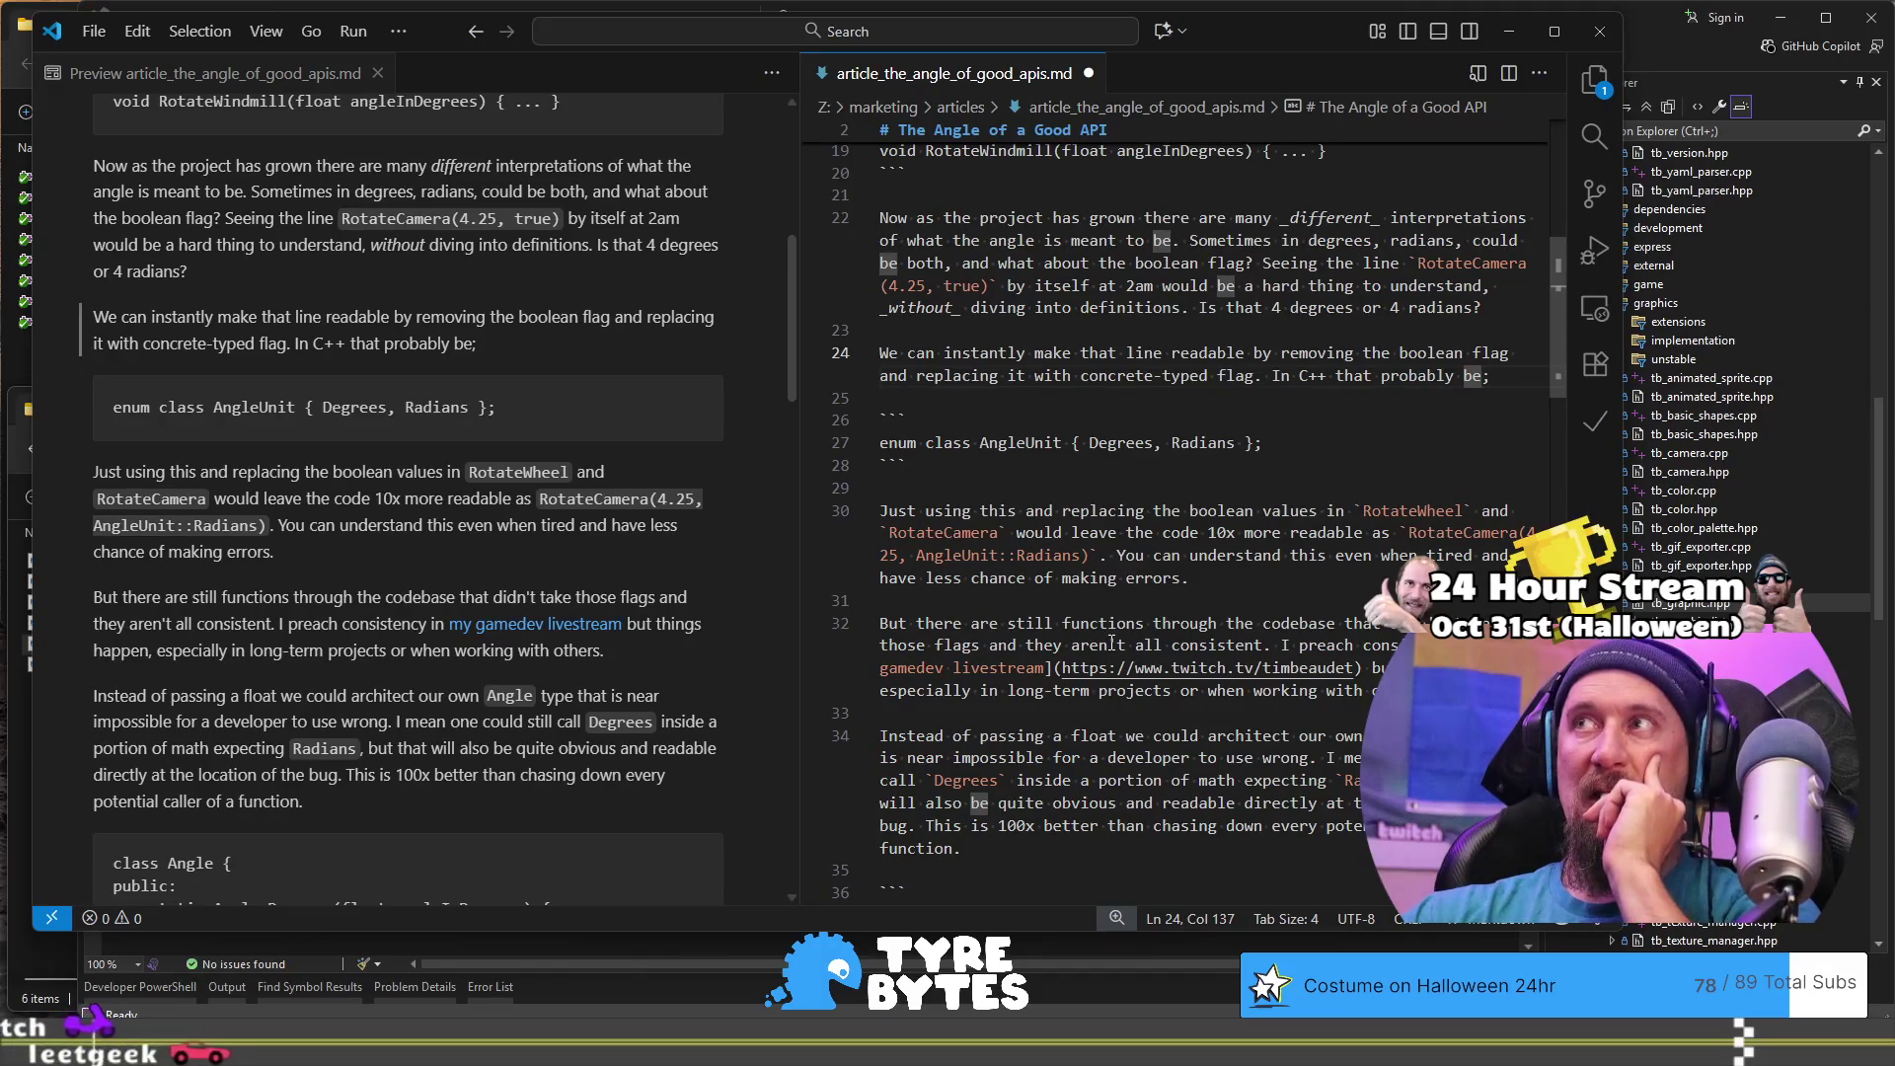
pyautogui.press('Up')
pyautogui.press('Up')
pyautogui.press('Up')
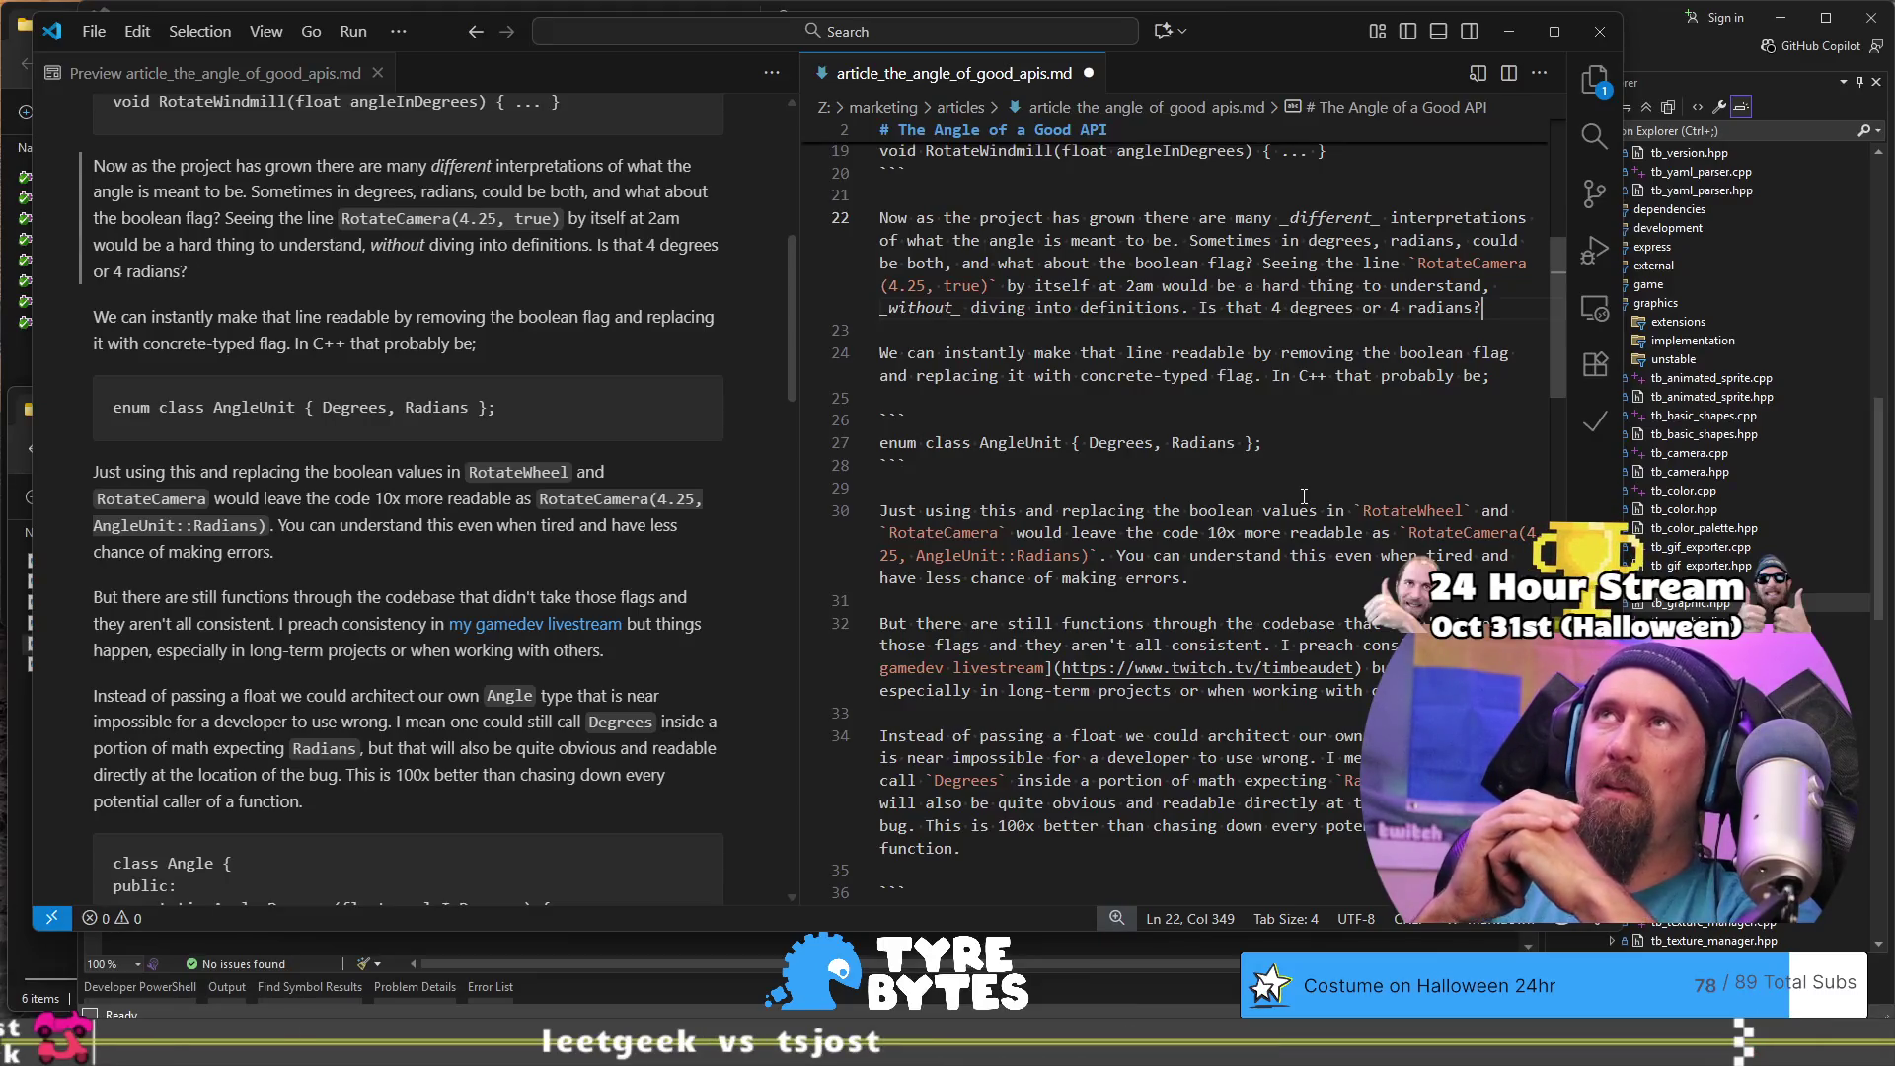
pyautogui.moveTo(918, 345)
pyautogui.mouseDown()
pyautogui.moveTo(1422, 378)
pyautogui.moveTo(1321, 379)
pyautogui.mouseUp()
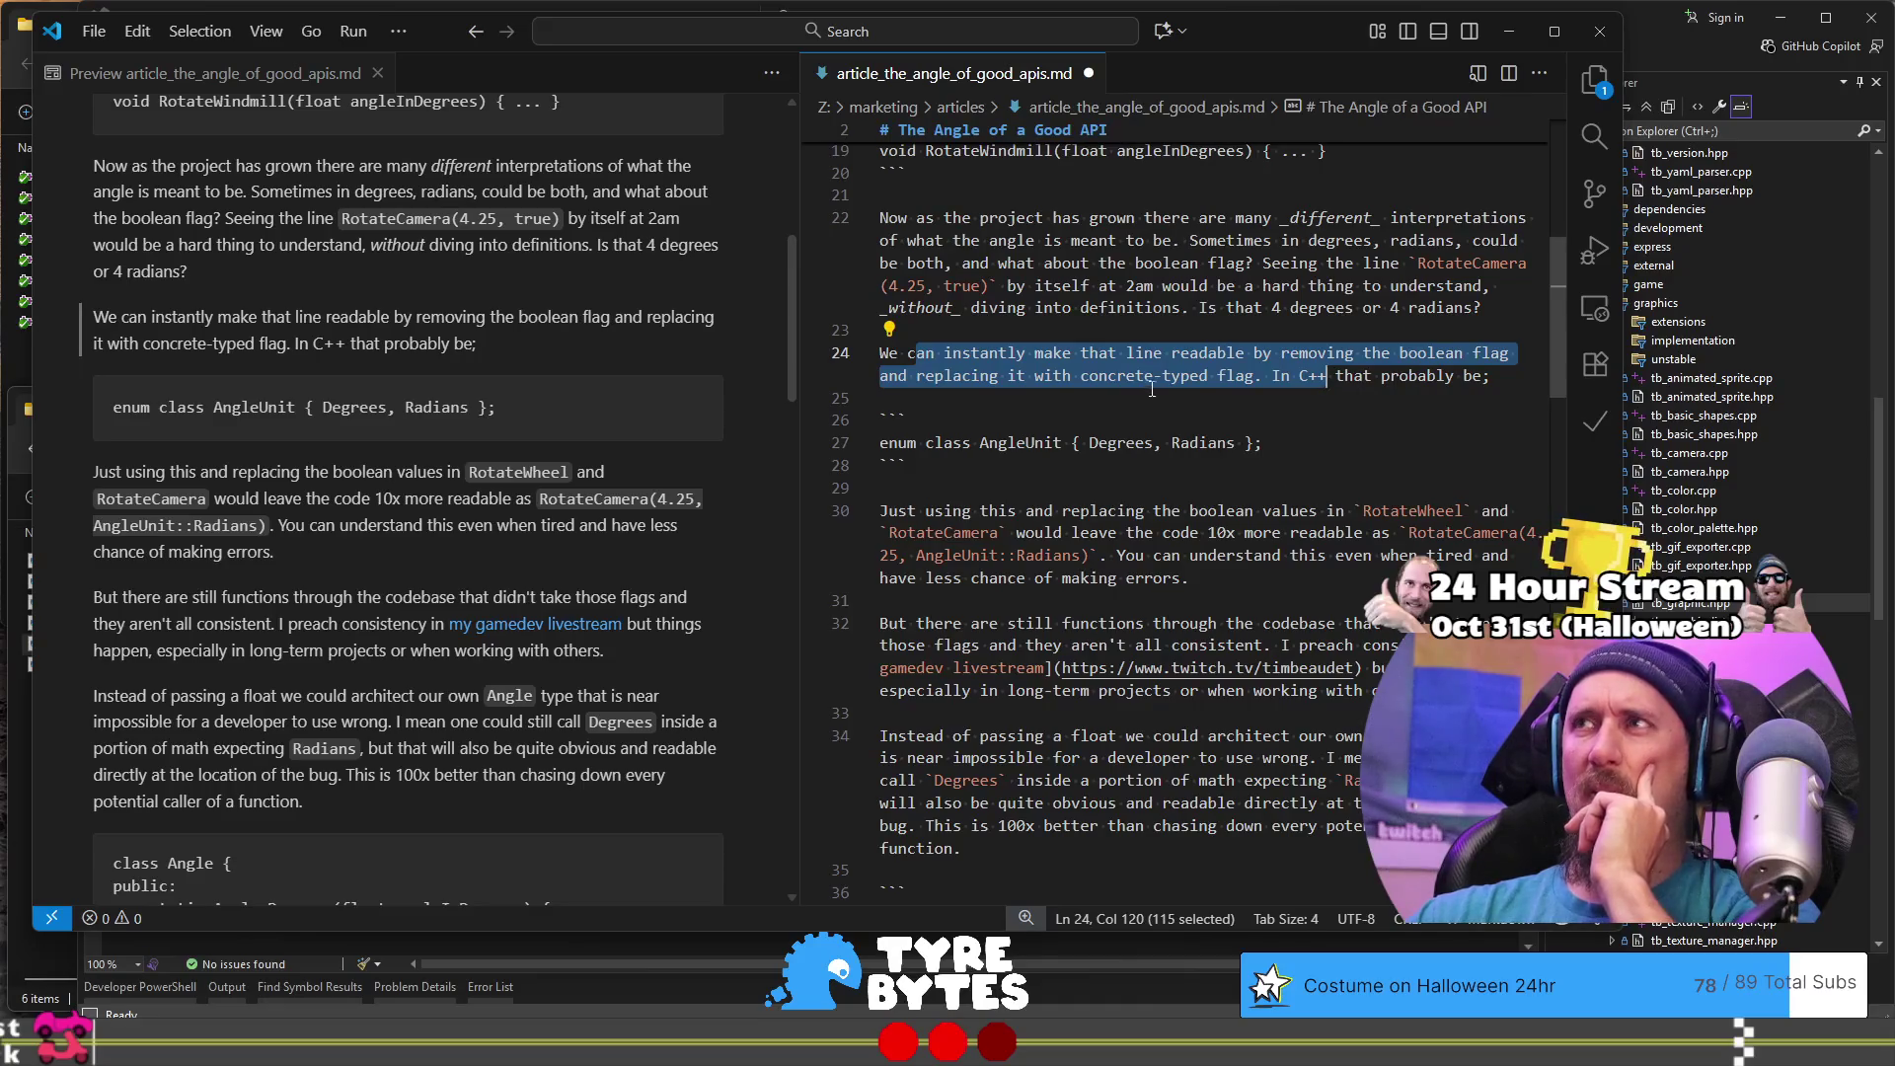
pyautogui.click(1474, 308)
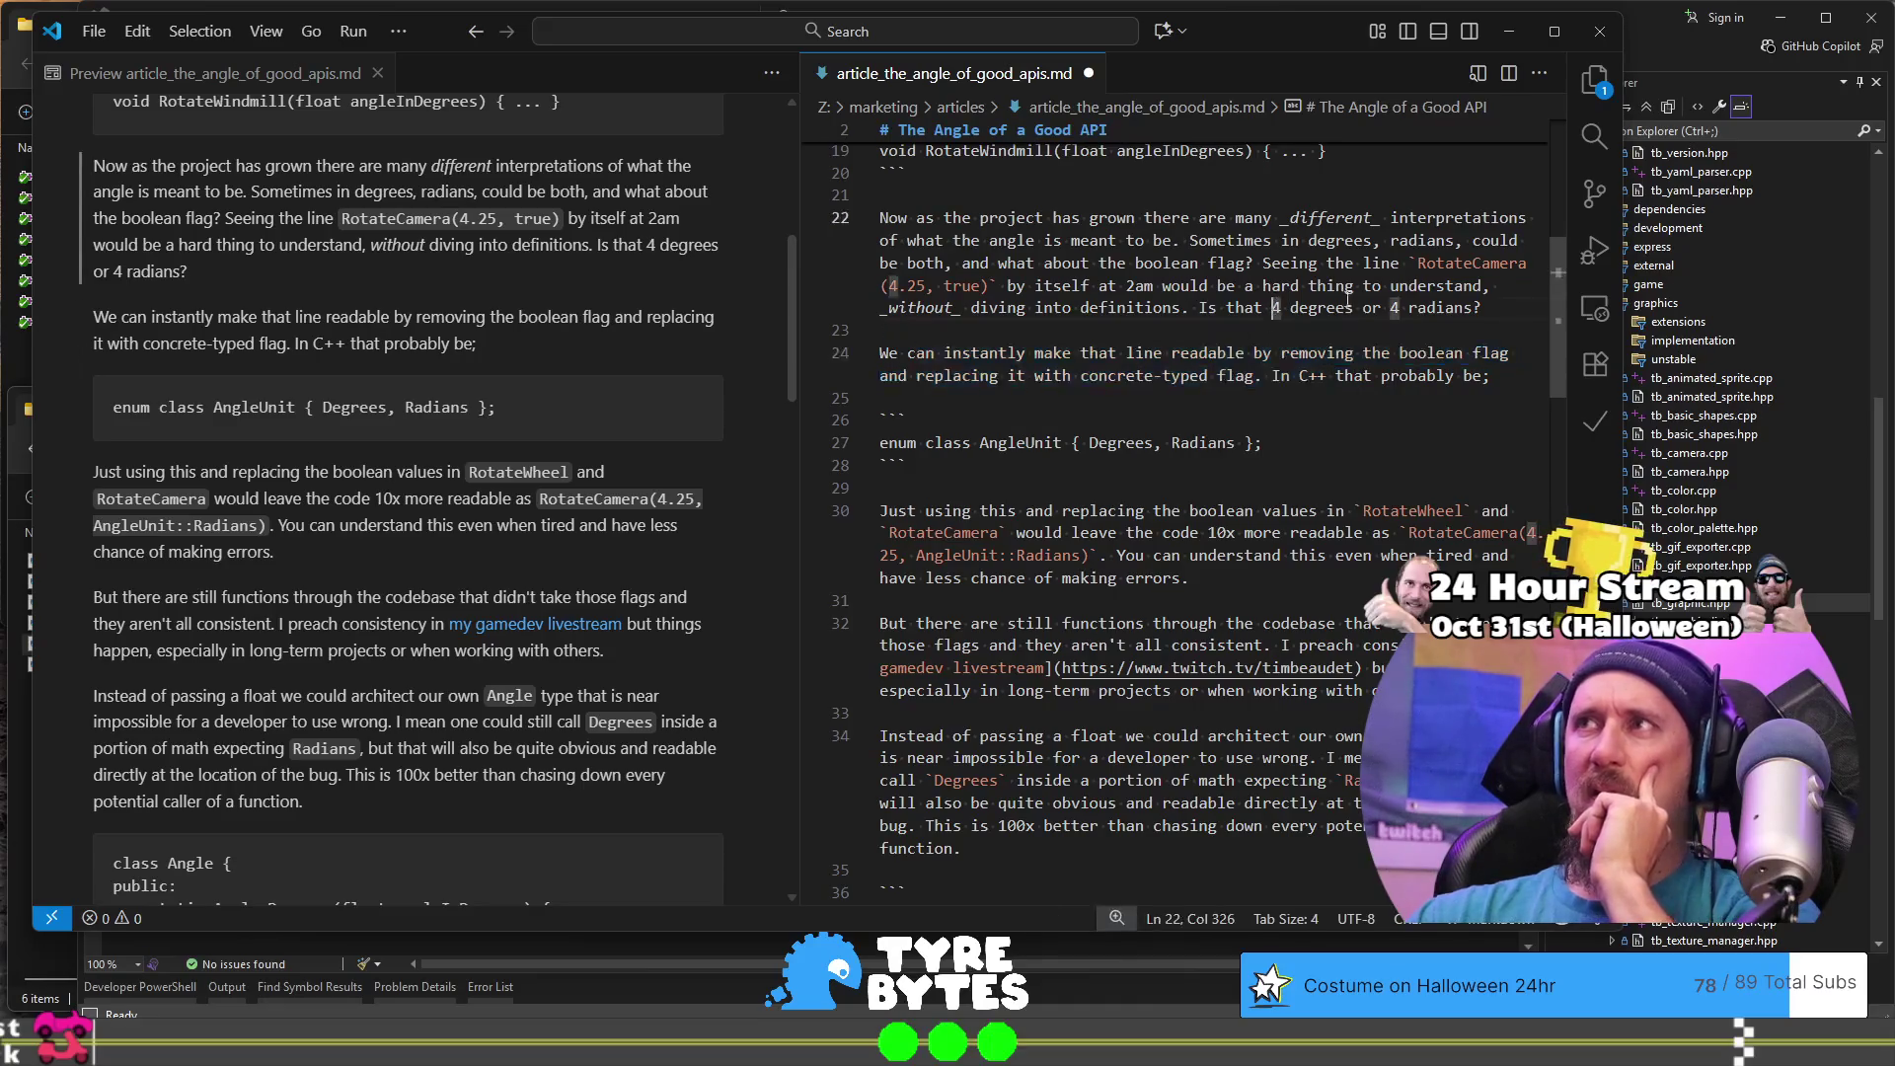
pyautogui.hotkey('ctrl', 'z')
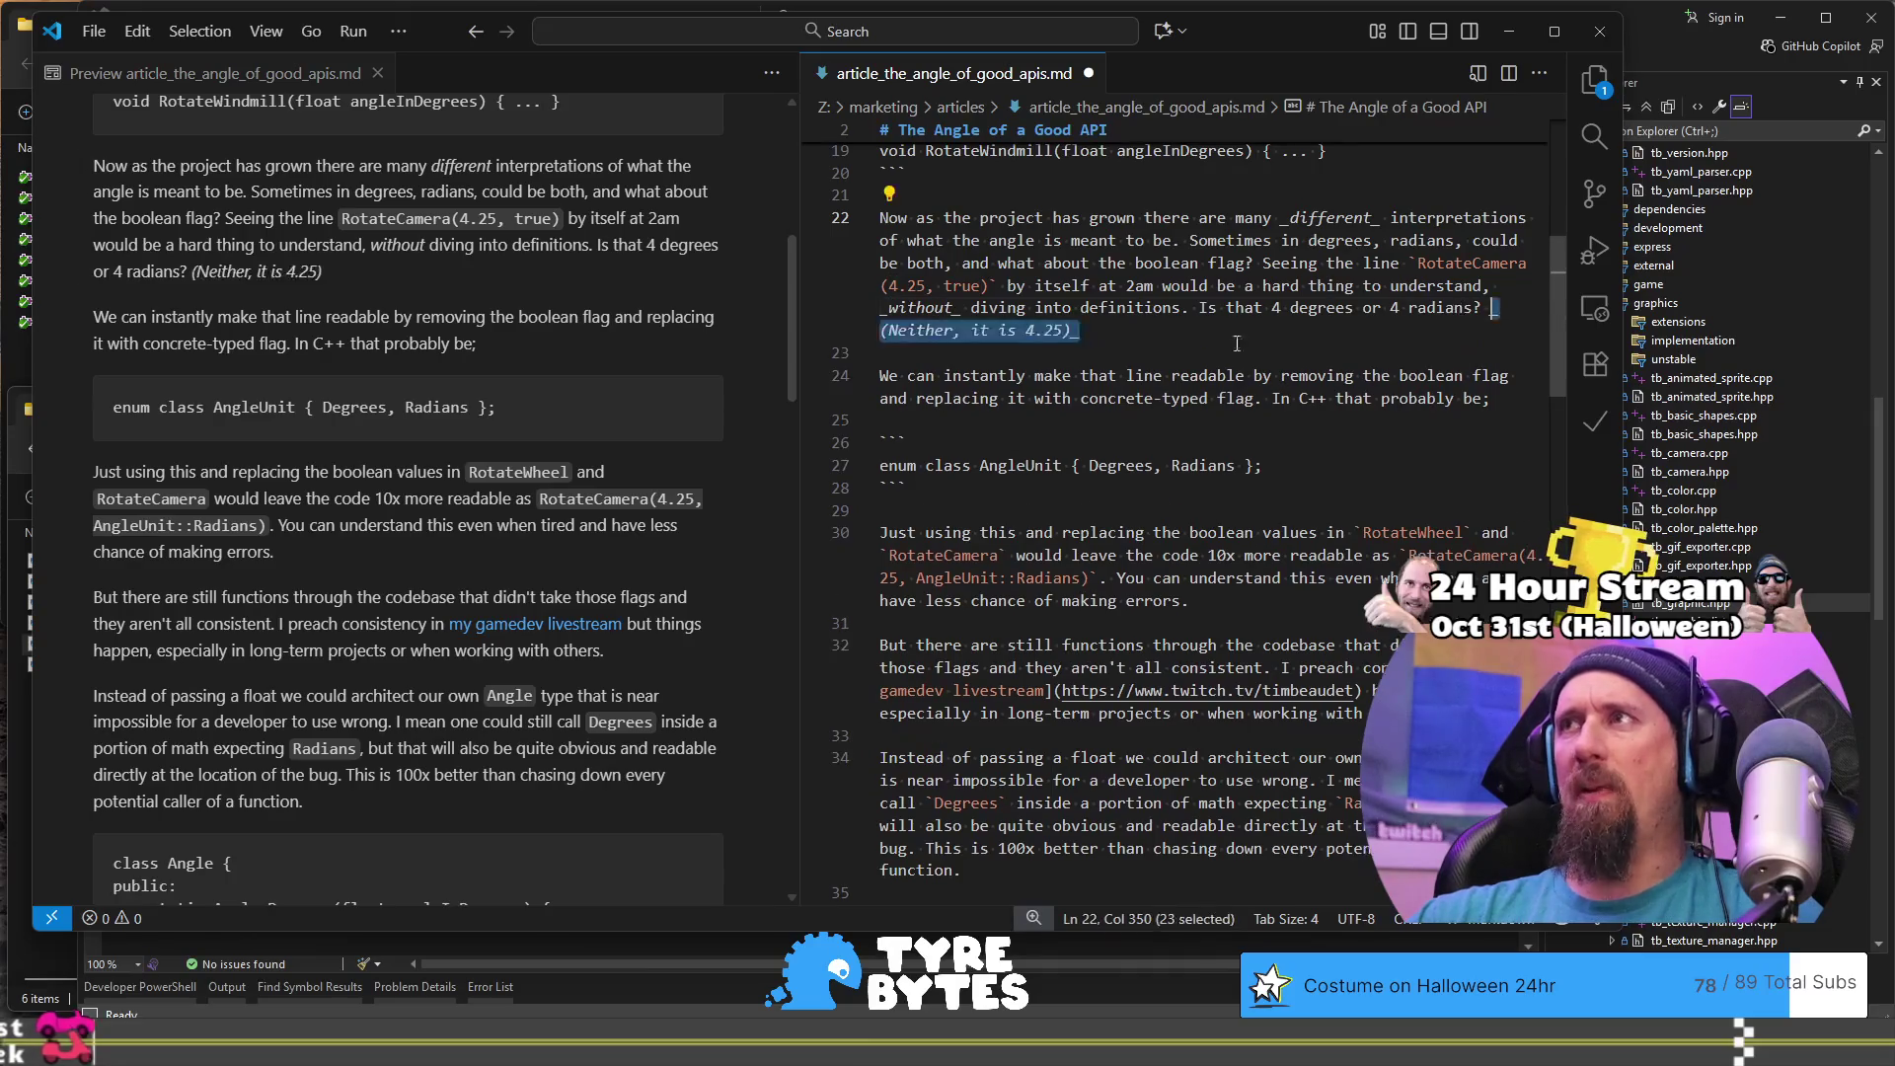
# - Review the line 24 sentence, checking 'removing' and 'replacing', and type 'a' after 'with'
pyautogui.click(889, 376)
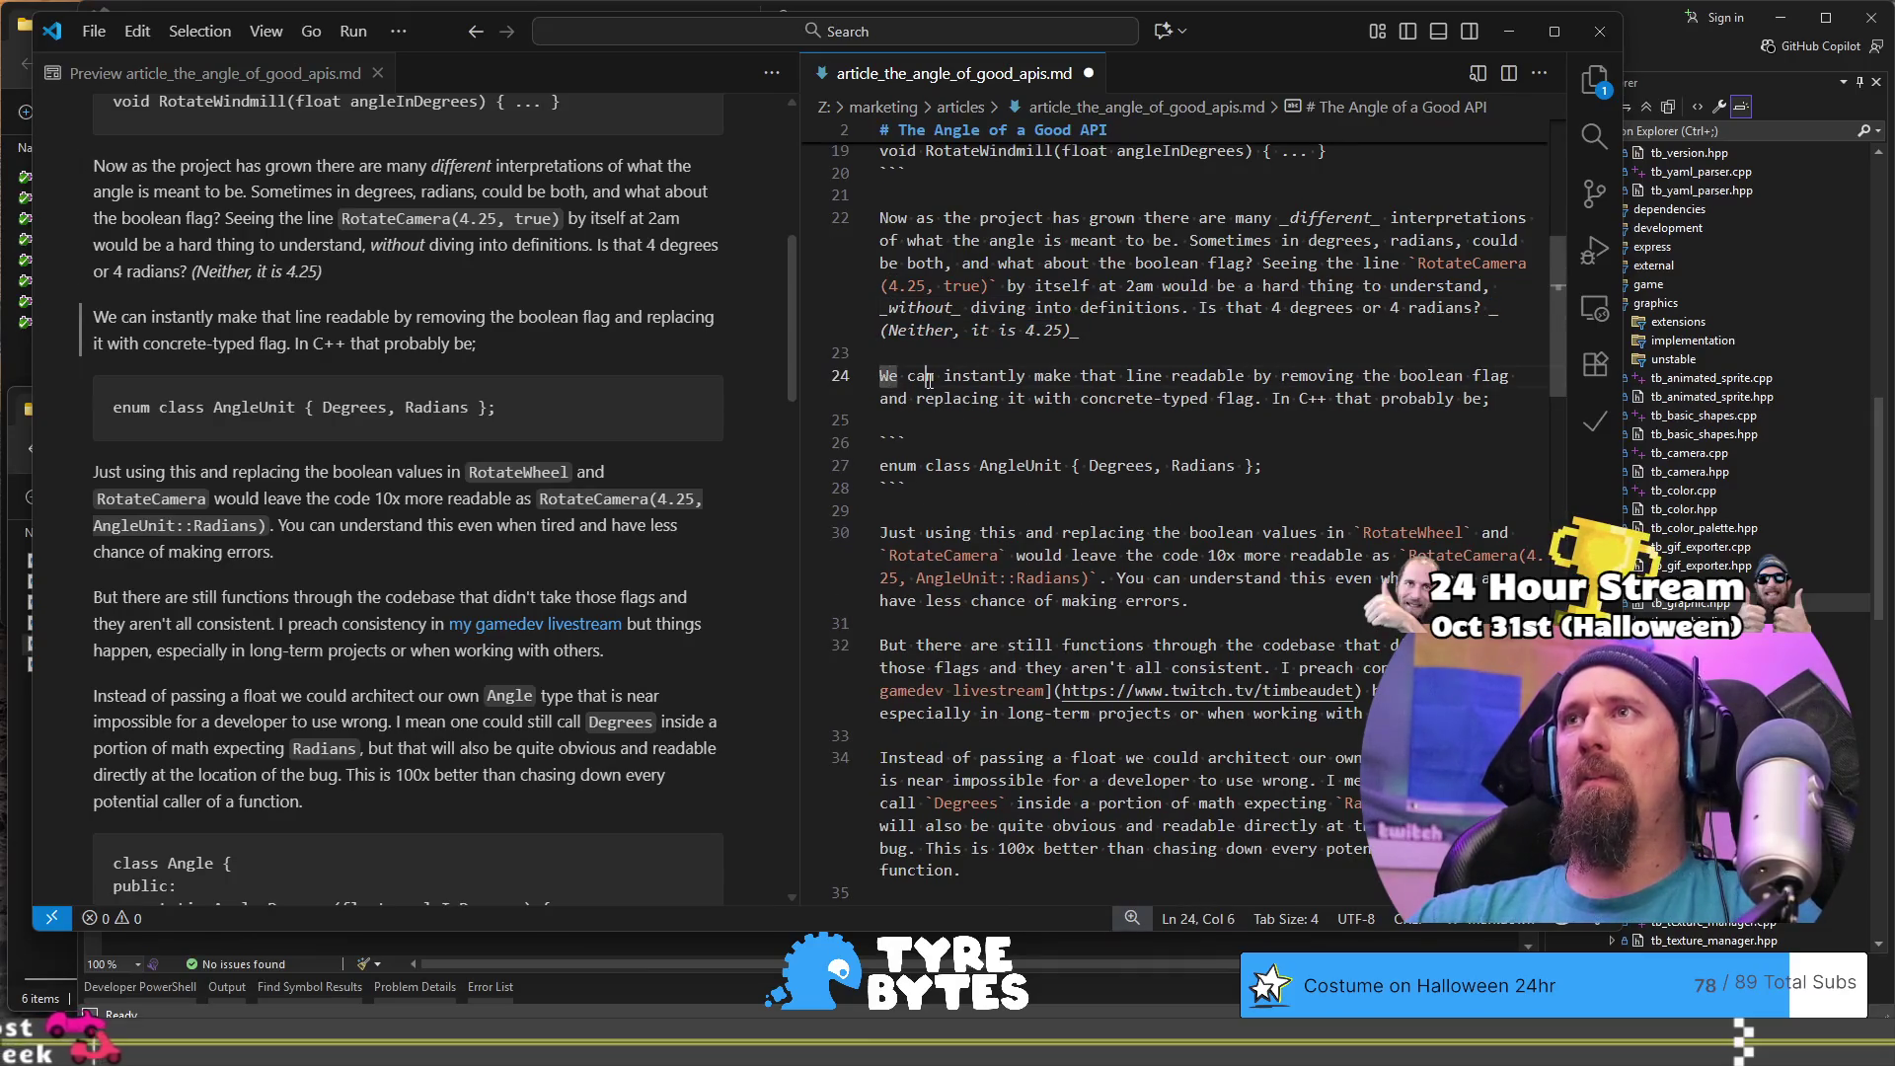
pyautogui.moveTo(889, 376); pyautogui.dragTo(1279, 402)
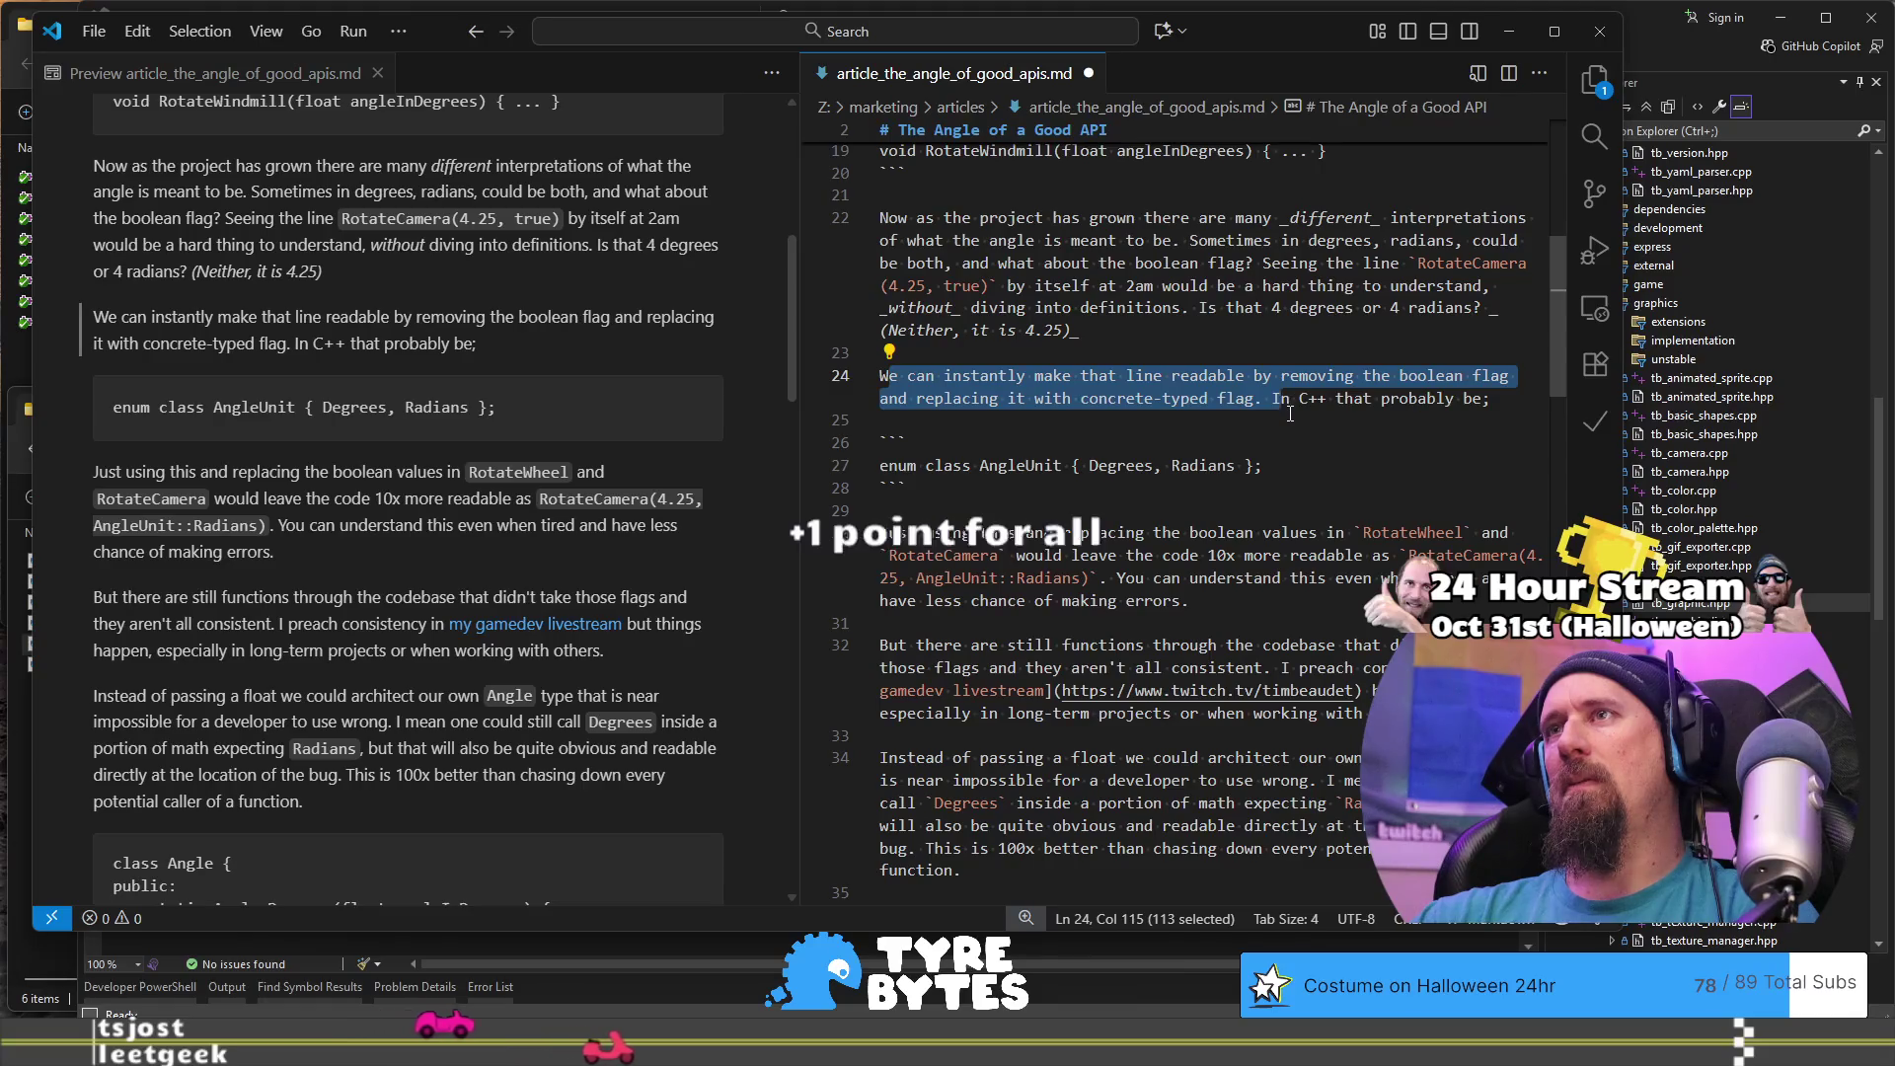
pyautogui.click(1110, 376)
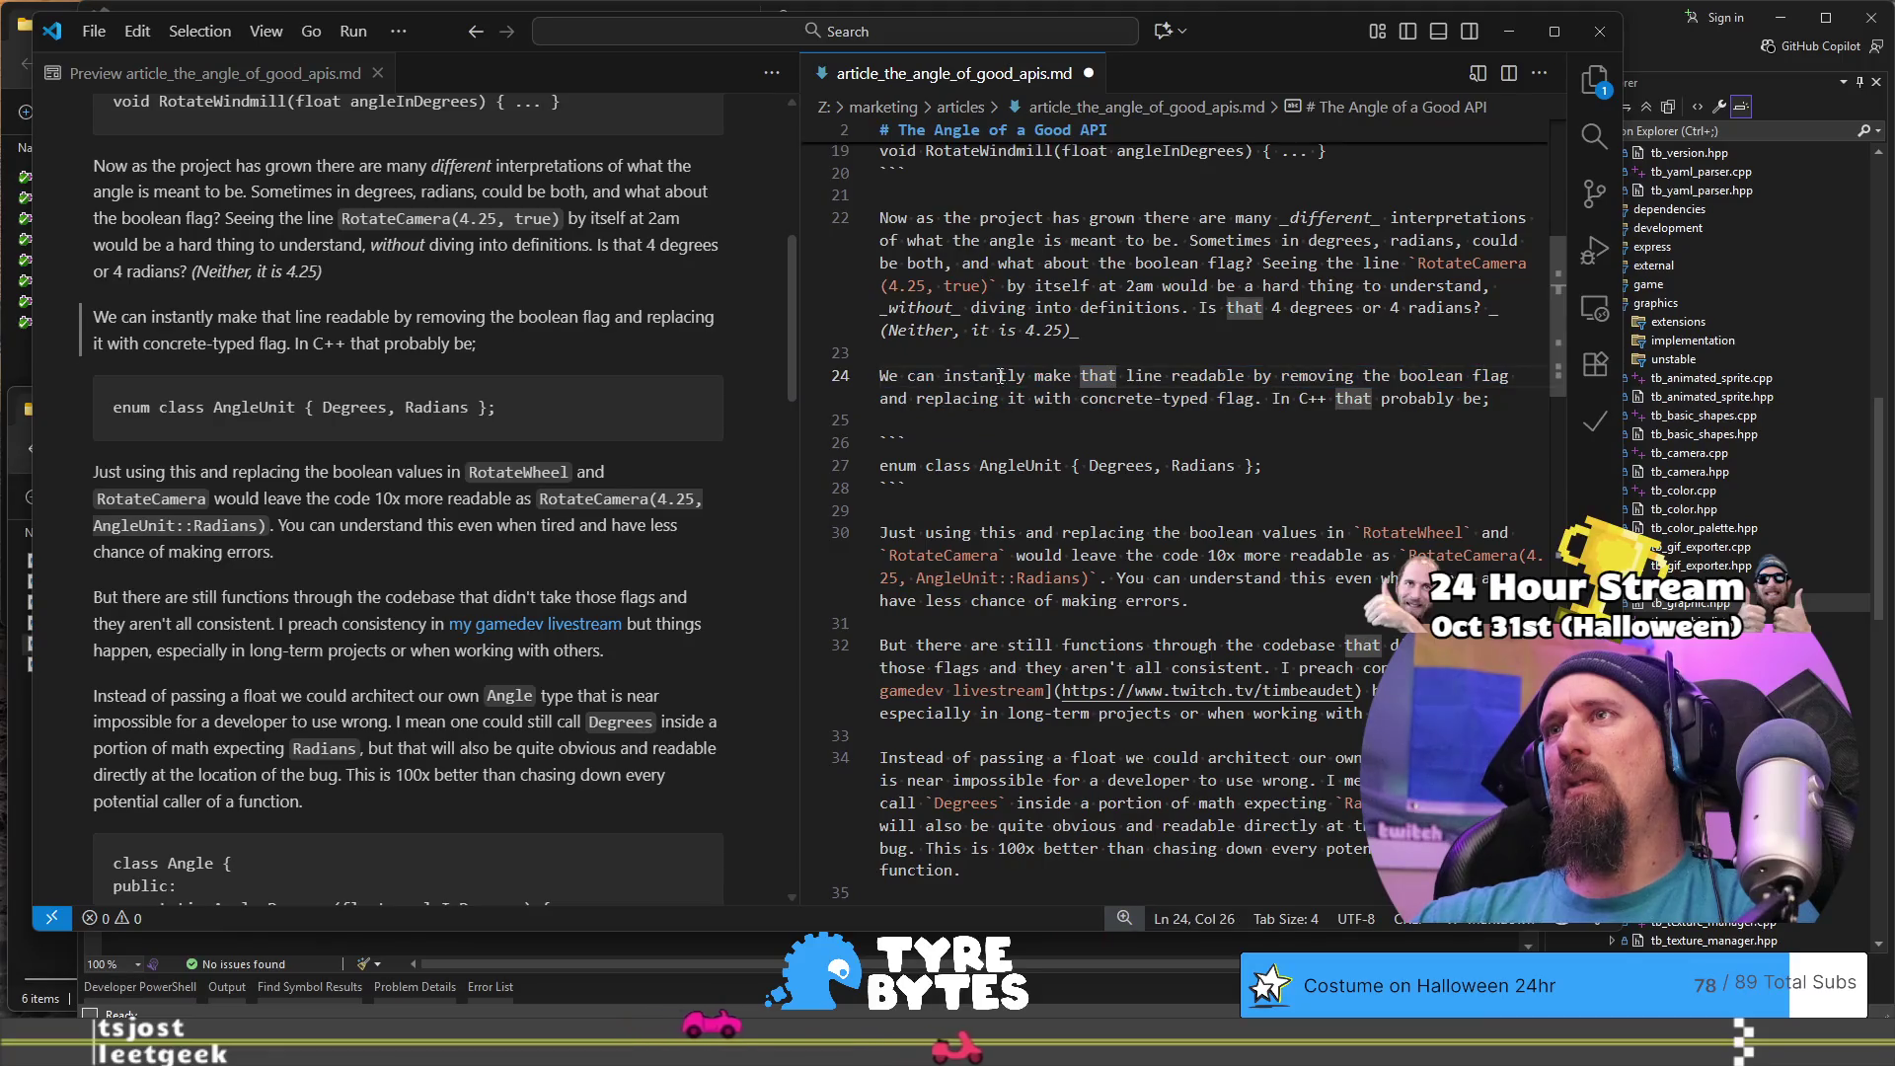
pyautogui.doubleClick(1316, 376)
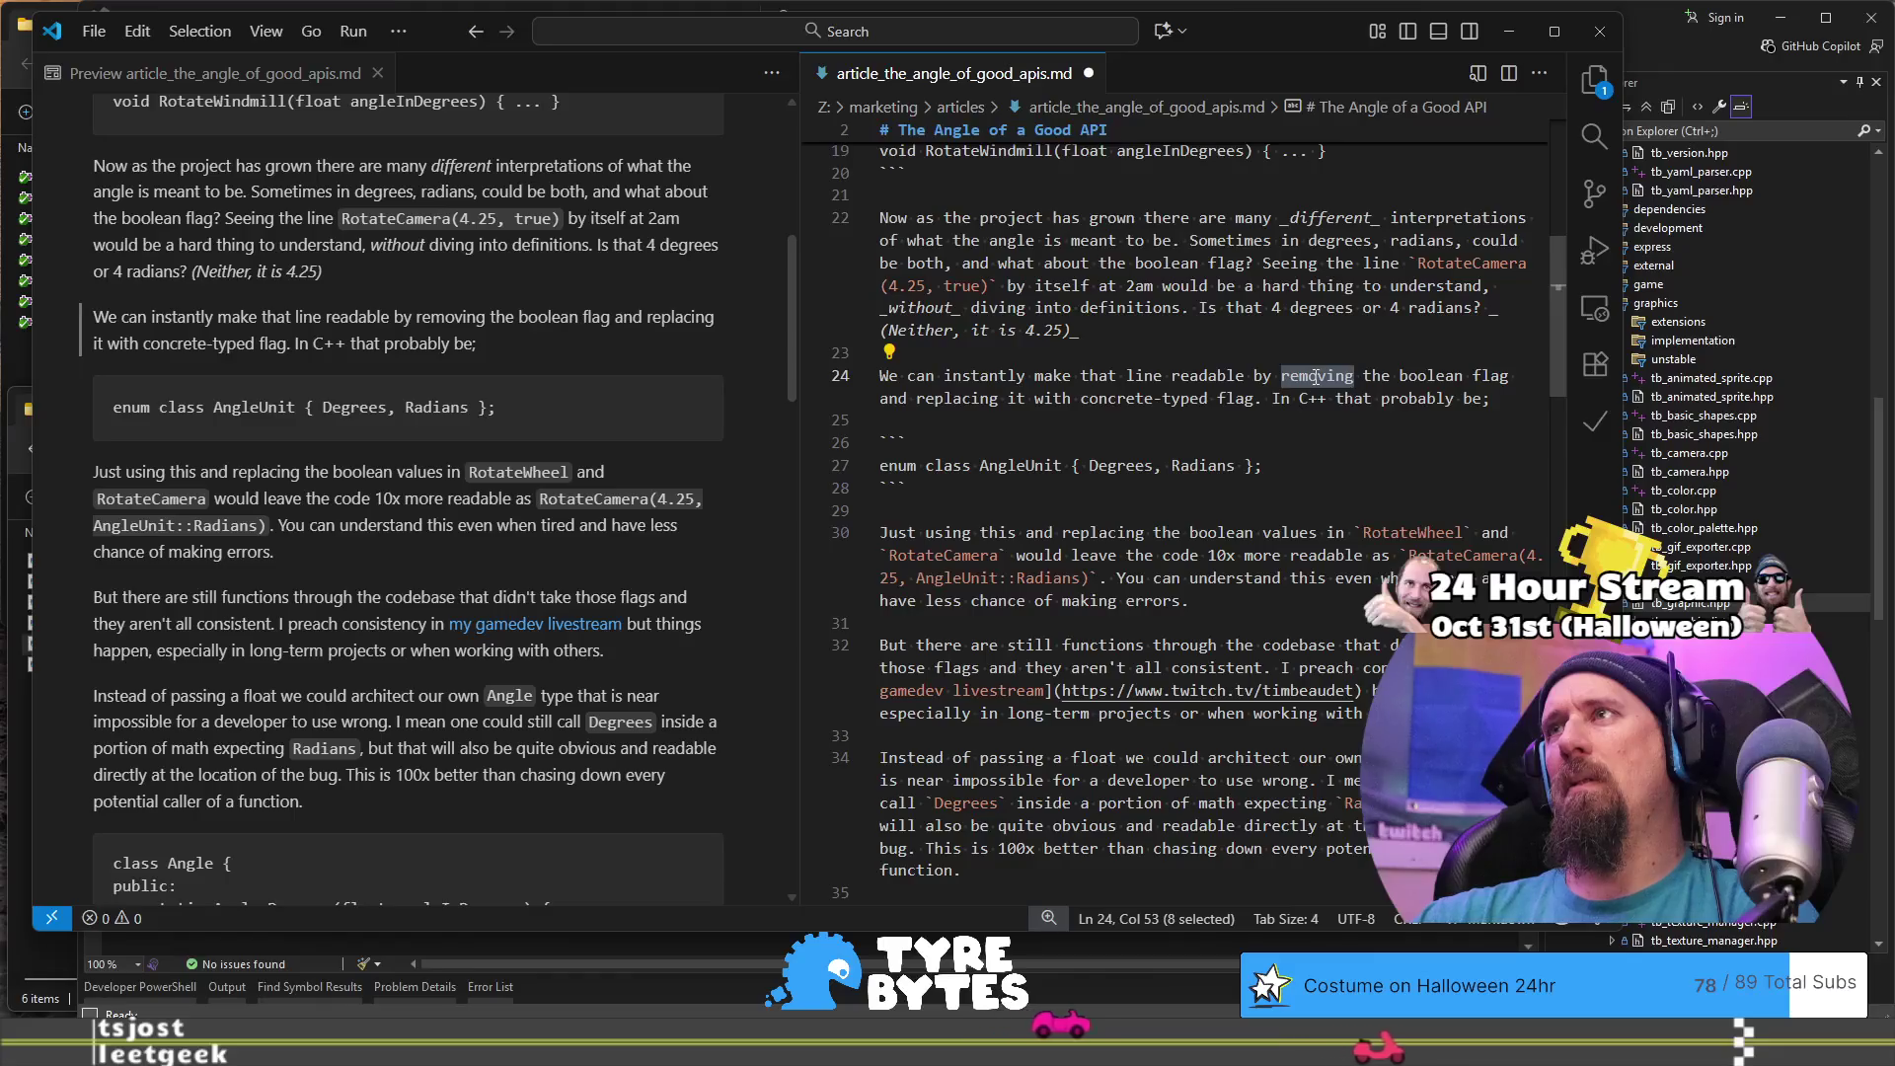
pyautogui.doubleClick(997, 399)
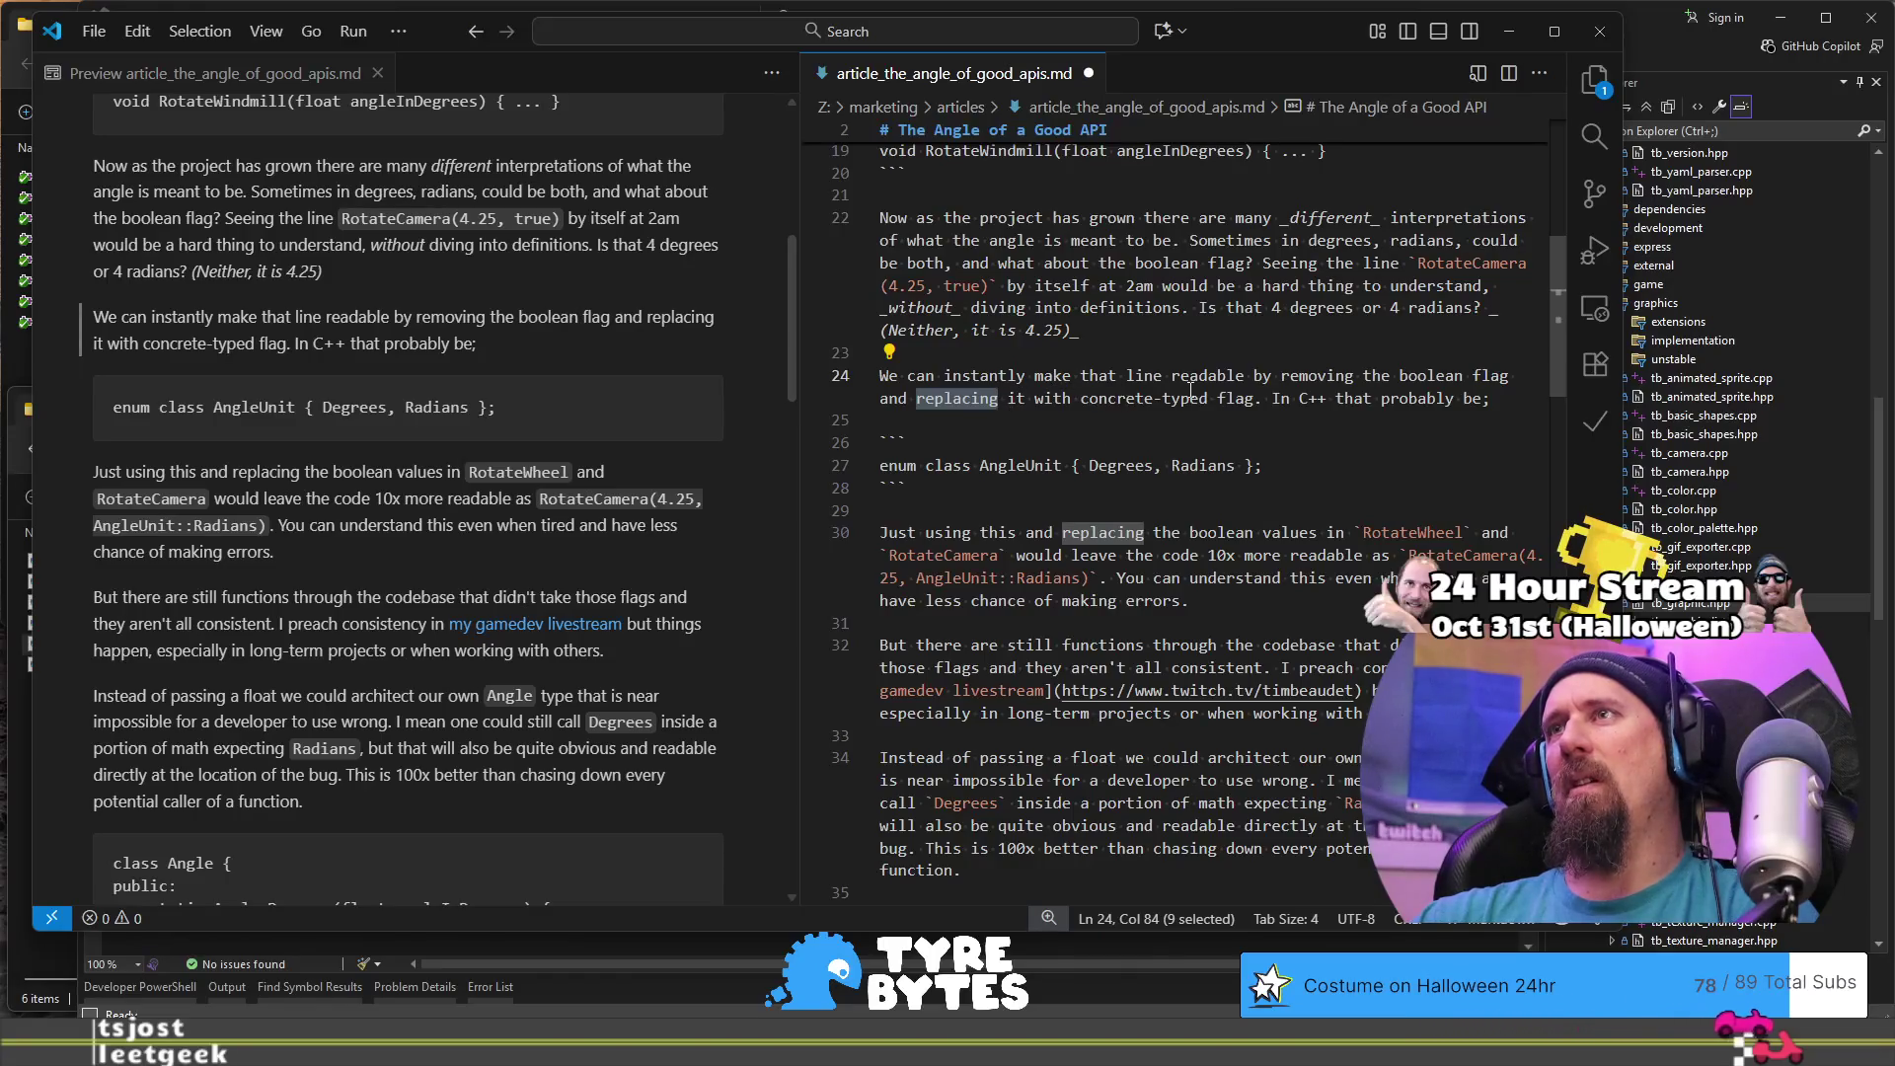
pyautogui.click(1075, 398)
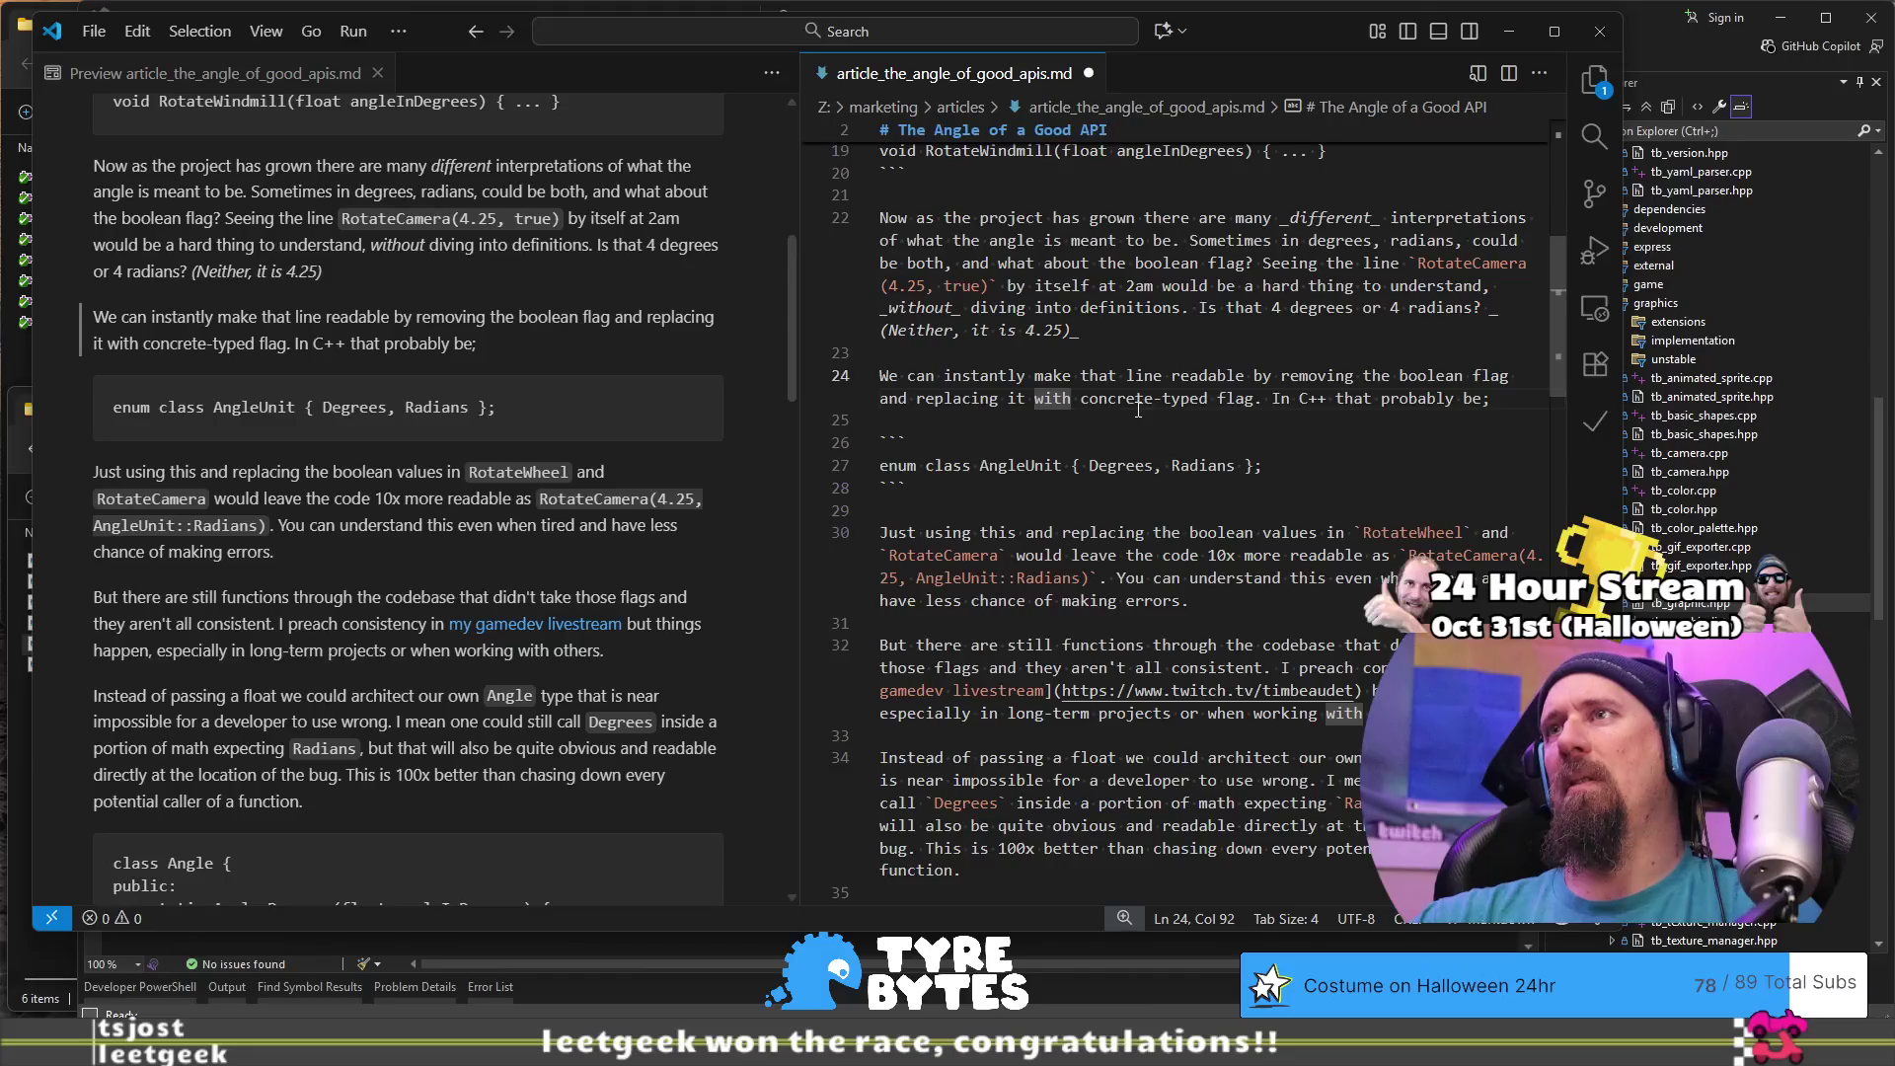
pyautogui.write('a')
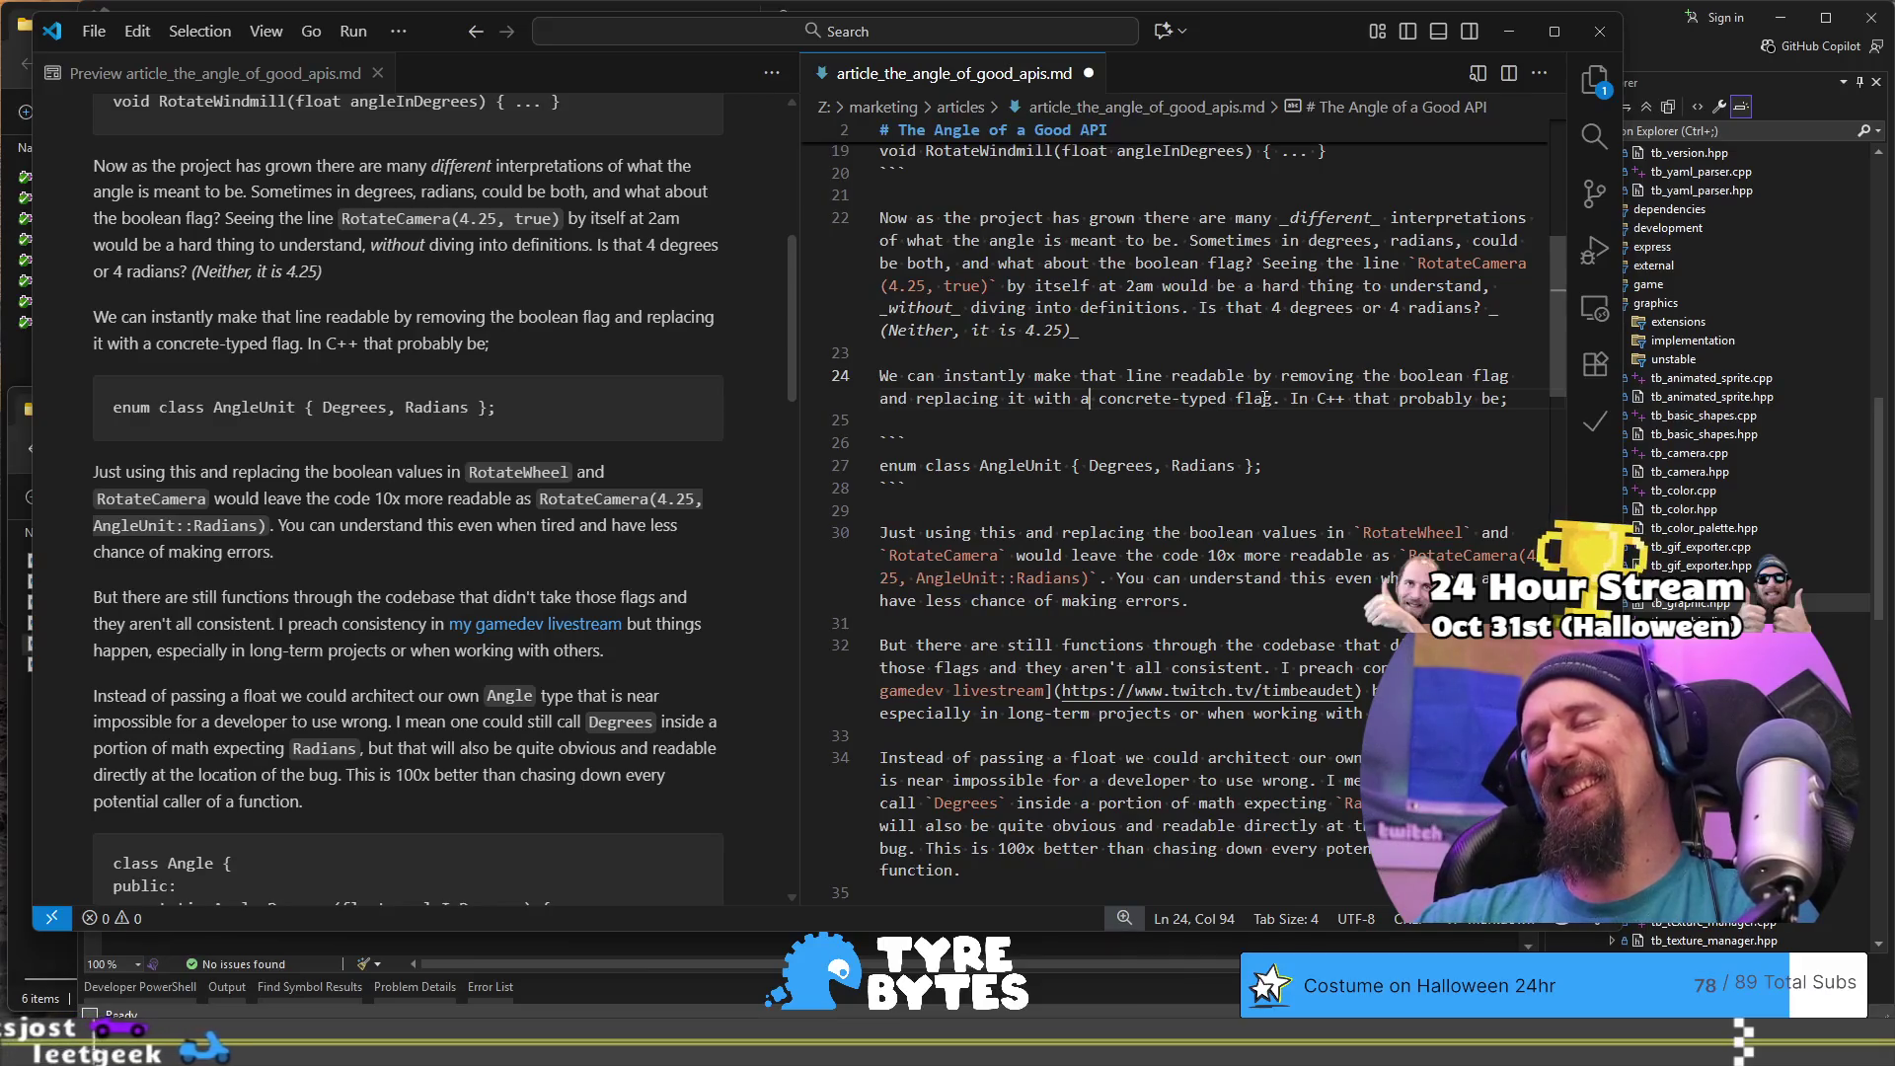
# - Replace 'removing' with 'taking' in the line 24 flag sentence
pyautogui.click(1279, 398)
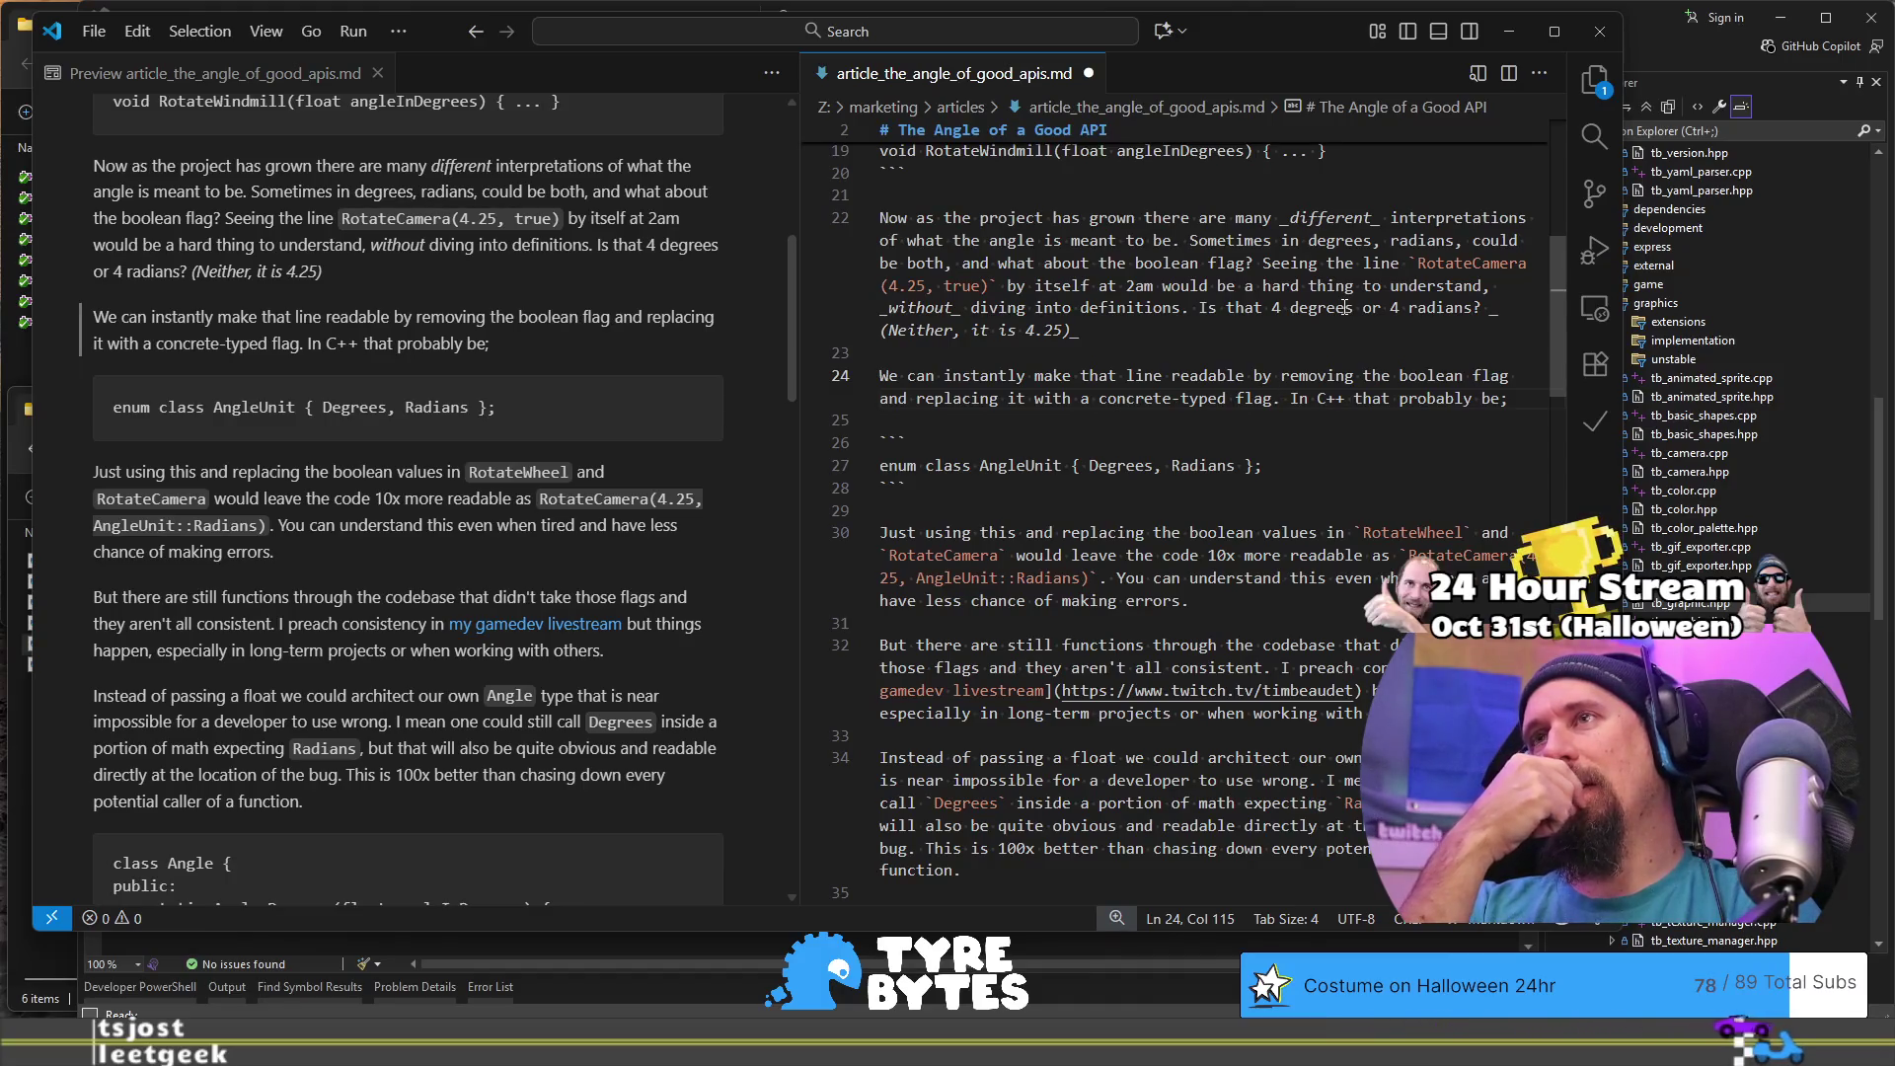
pyautogui.press('Up')
pyautogui.hotkey('ctrl', 'shift', 'Right')
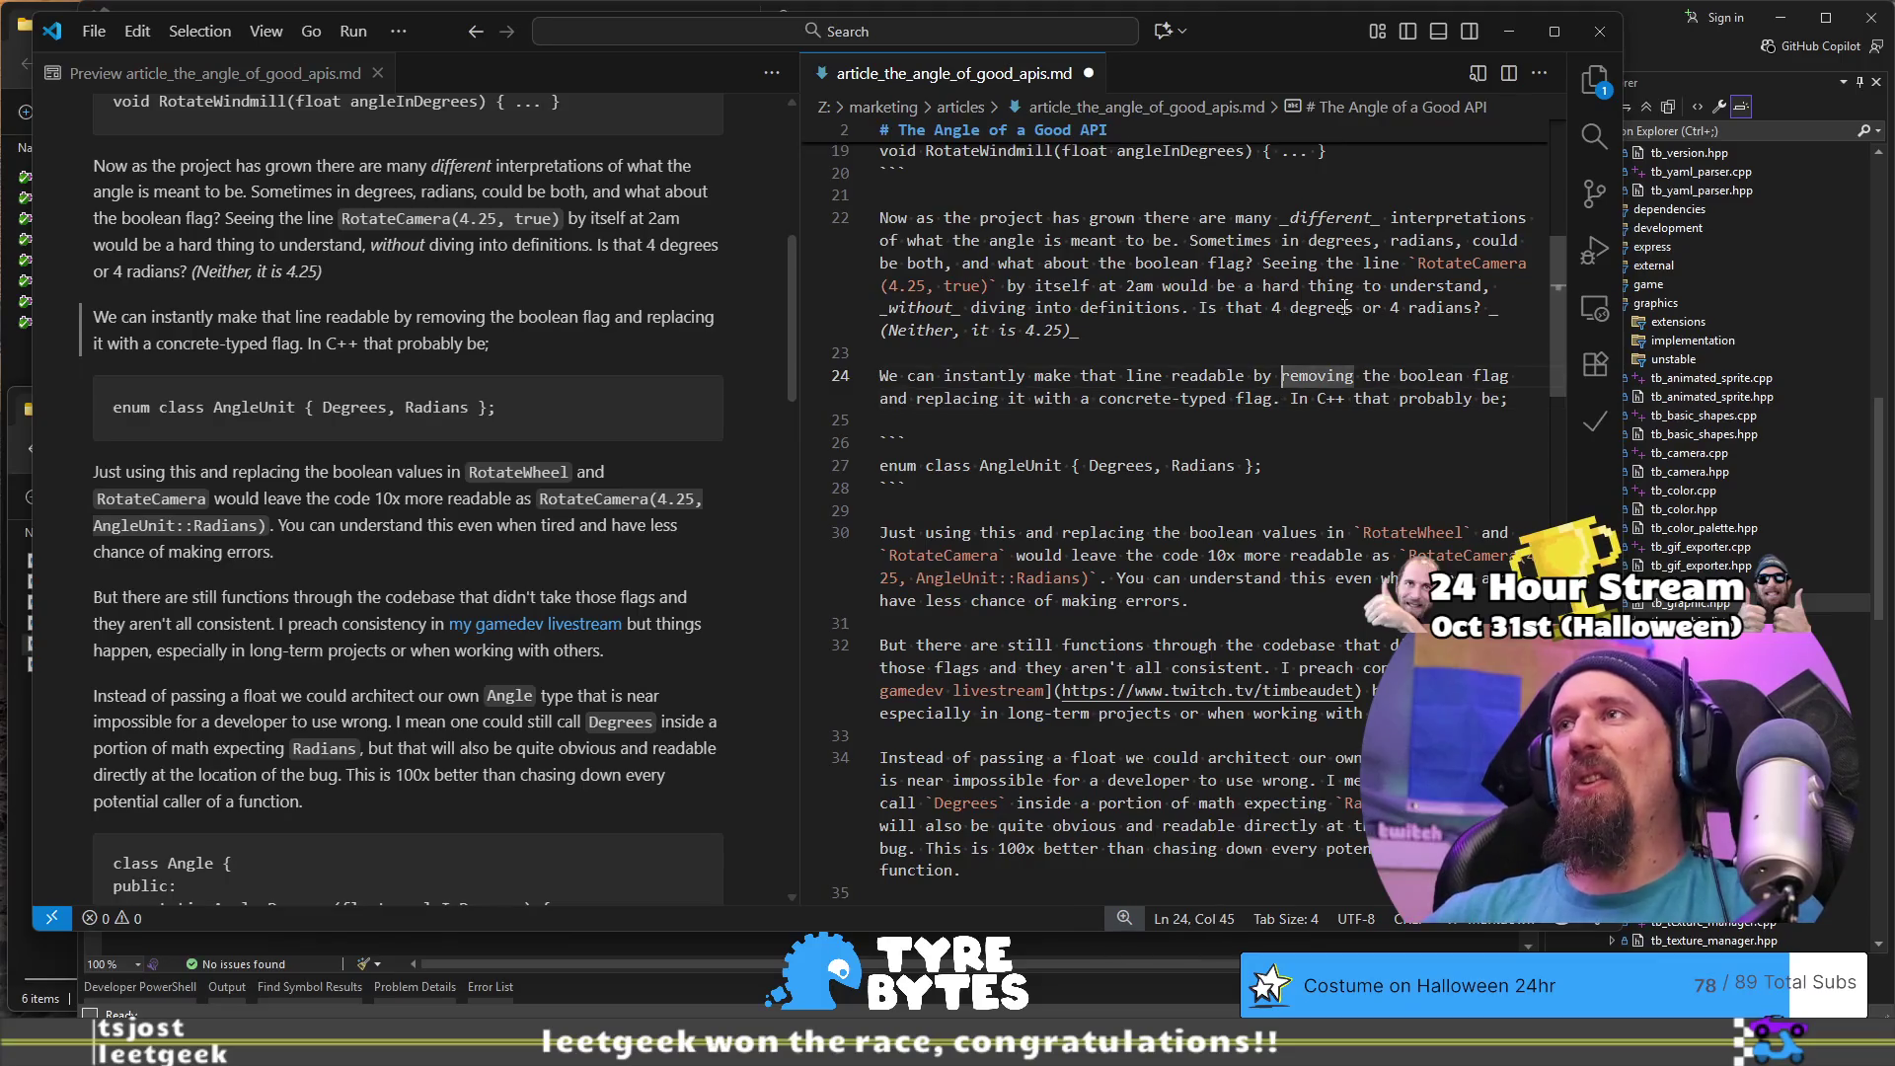
pyautogui.write('taking')
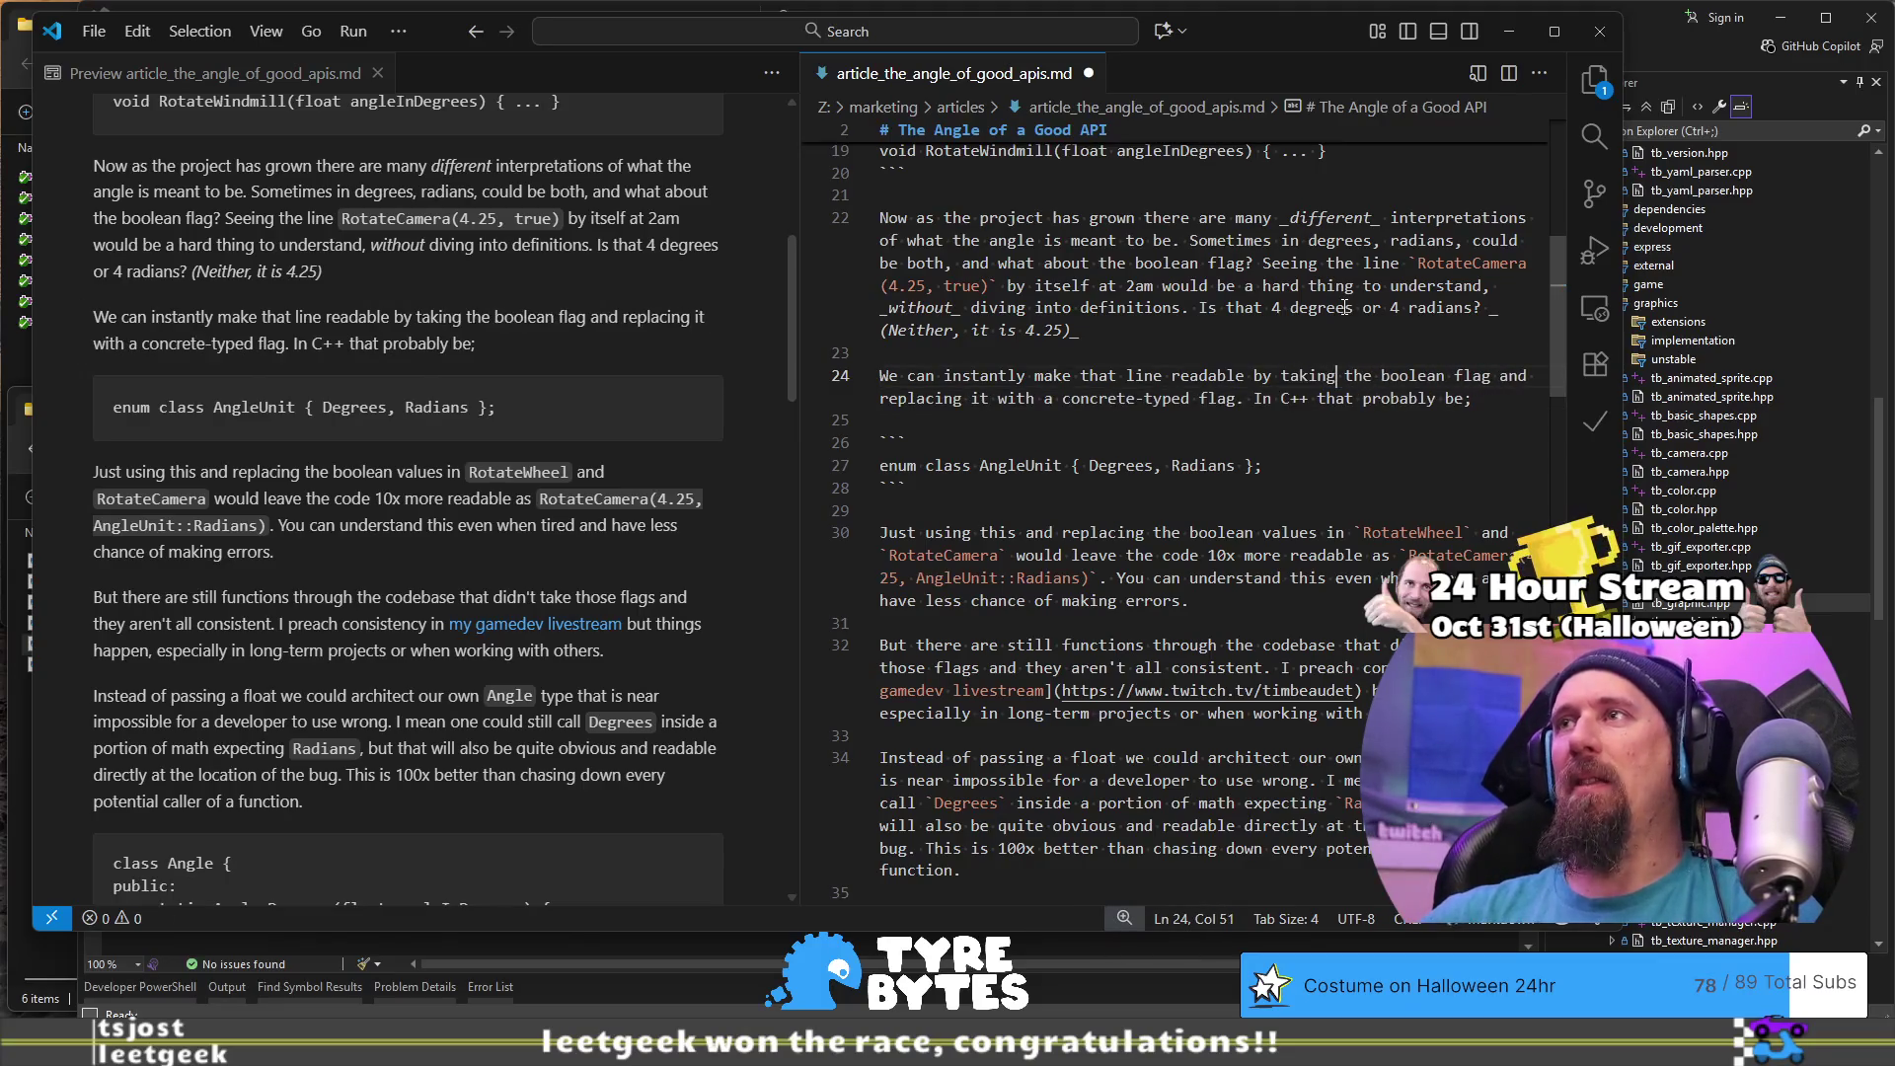
pyautogui.press('Home')
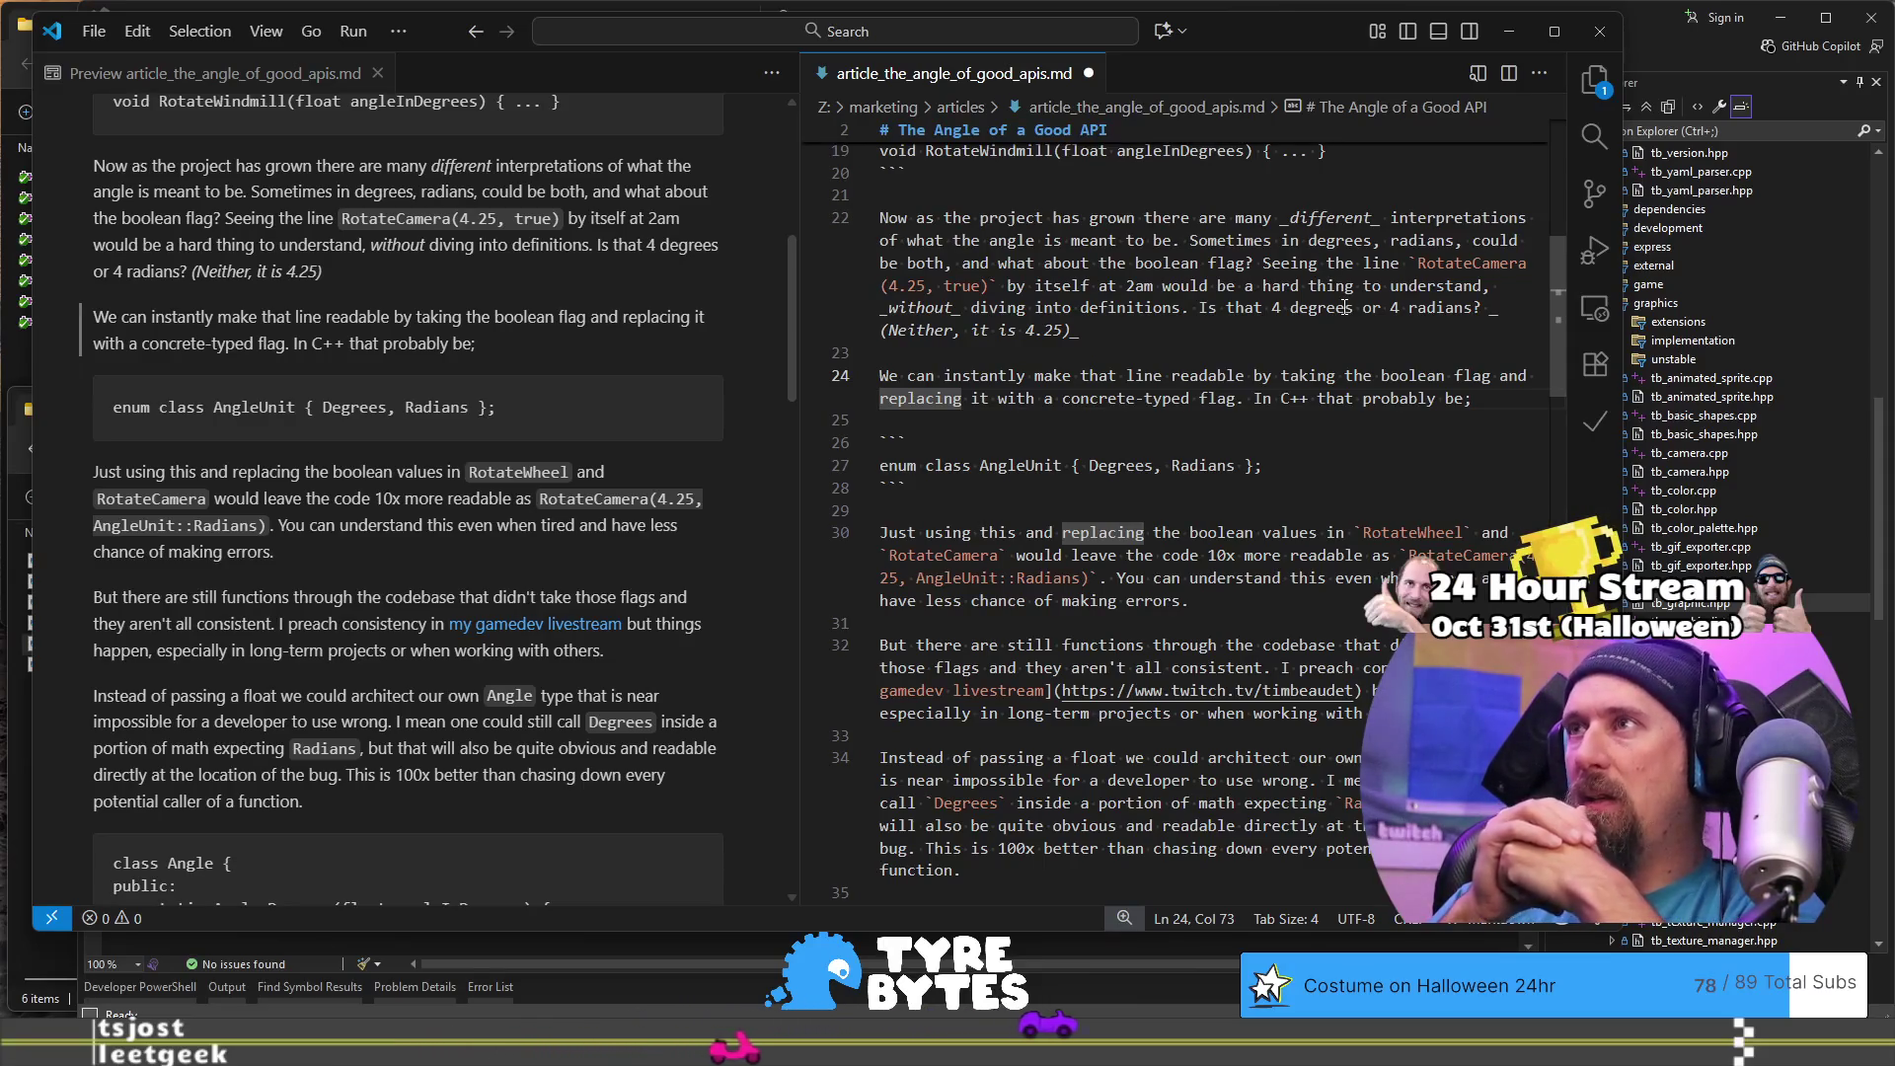
# - Add 'could' to the C++ remark, then delete that trailing 'In C++…' remark after 'flag.'
pyautogui.click(1364, 398)
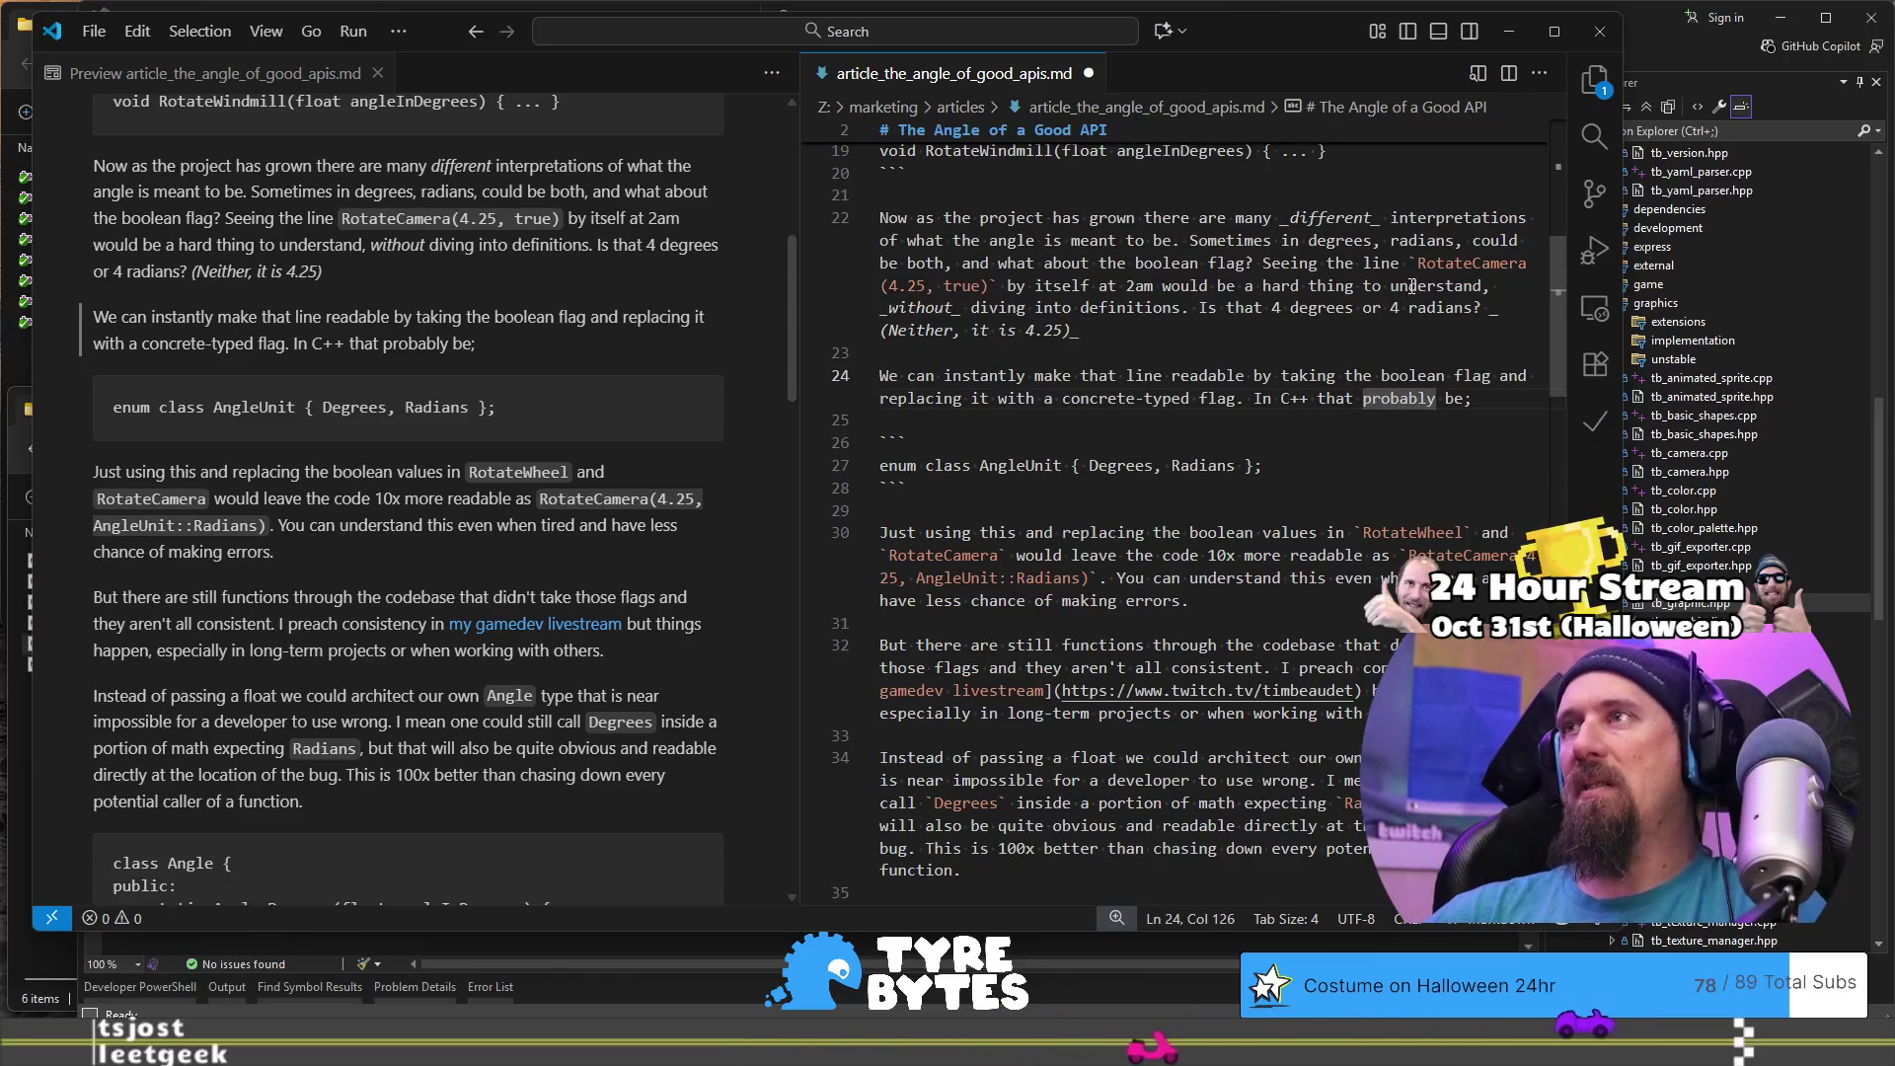
pyautogui.write('could')
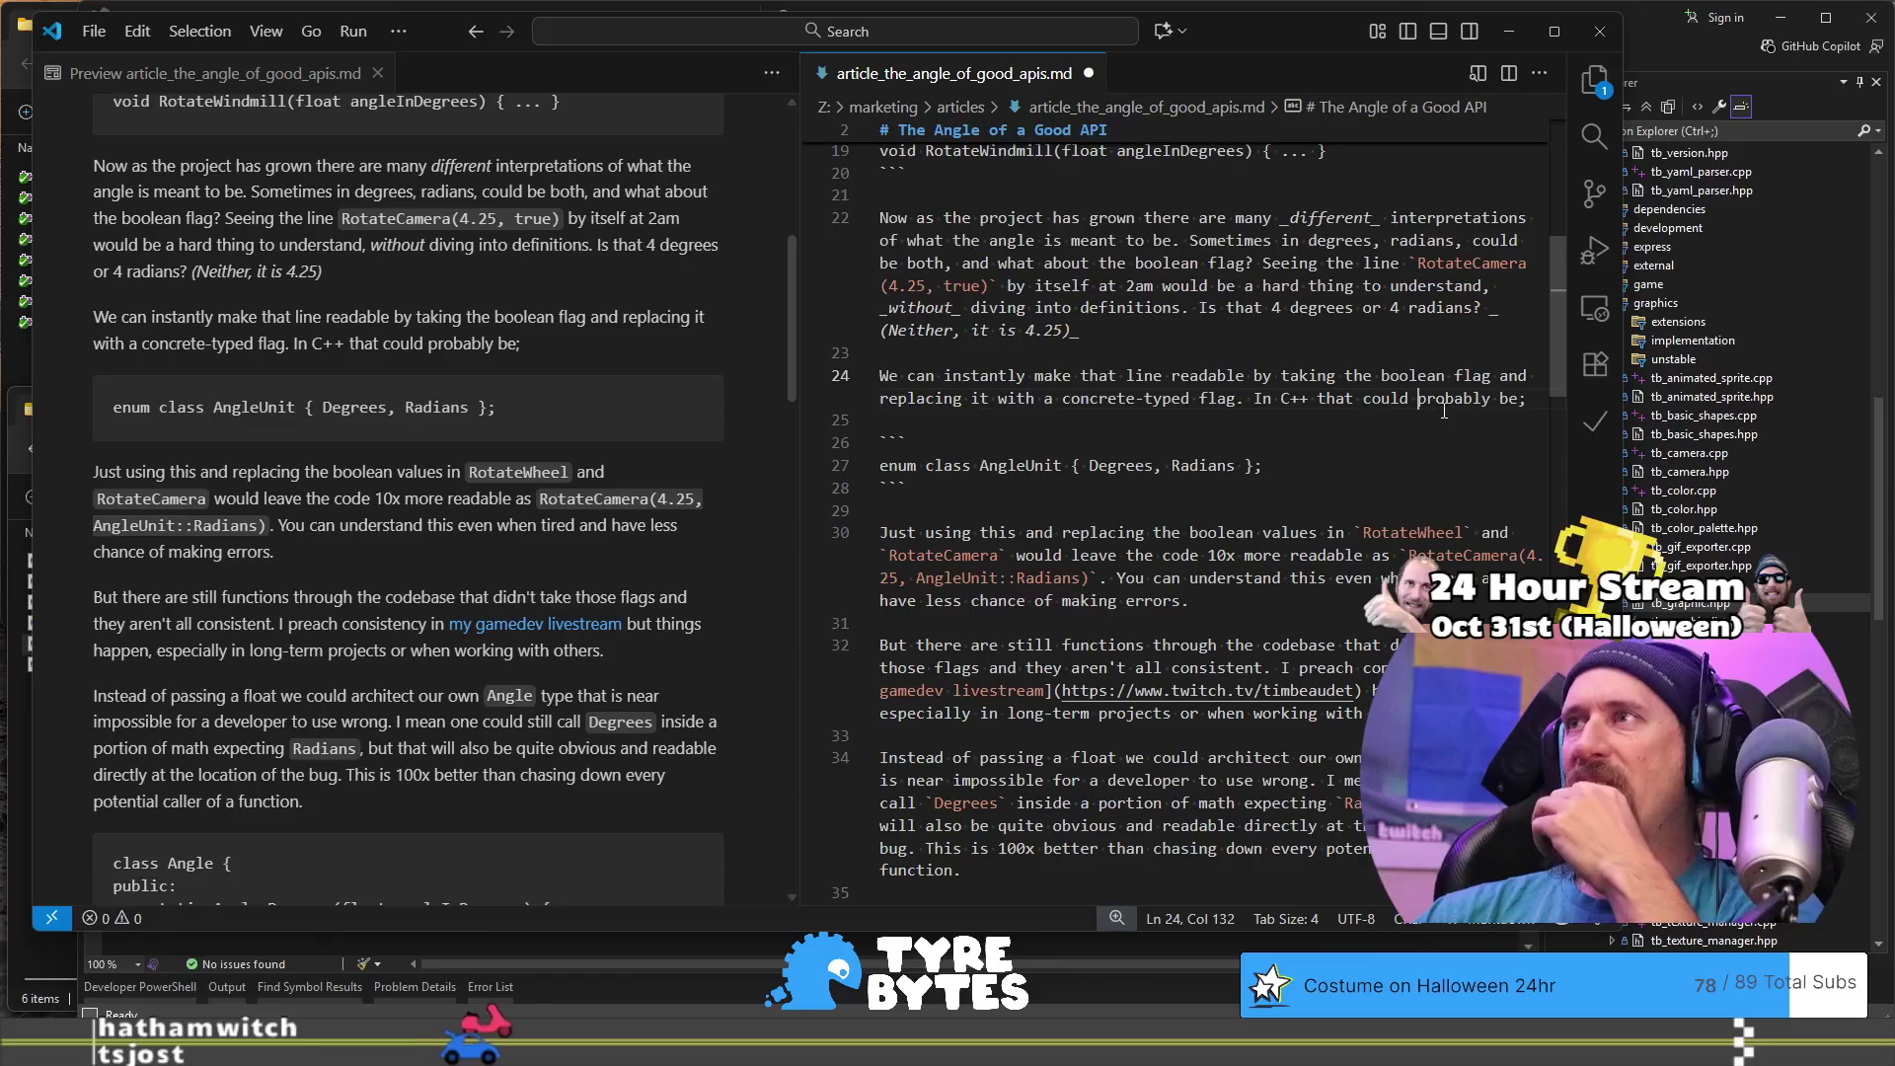
pyautogui.scroll(-2, 1073, 464)
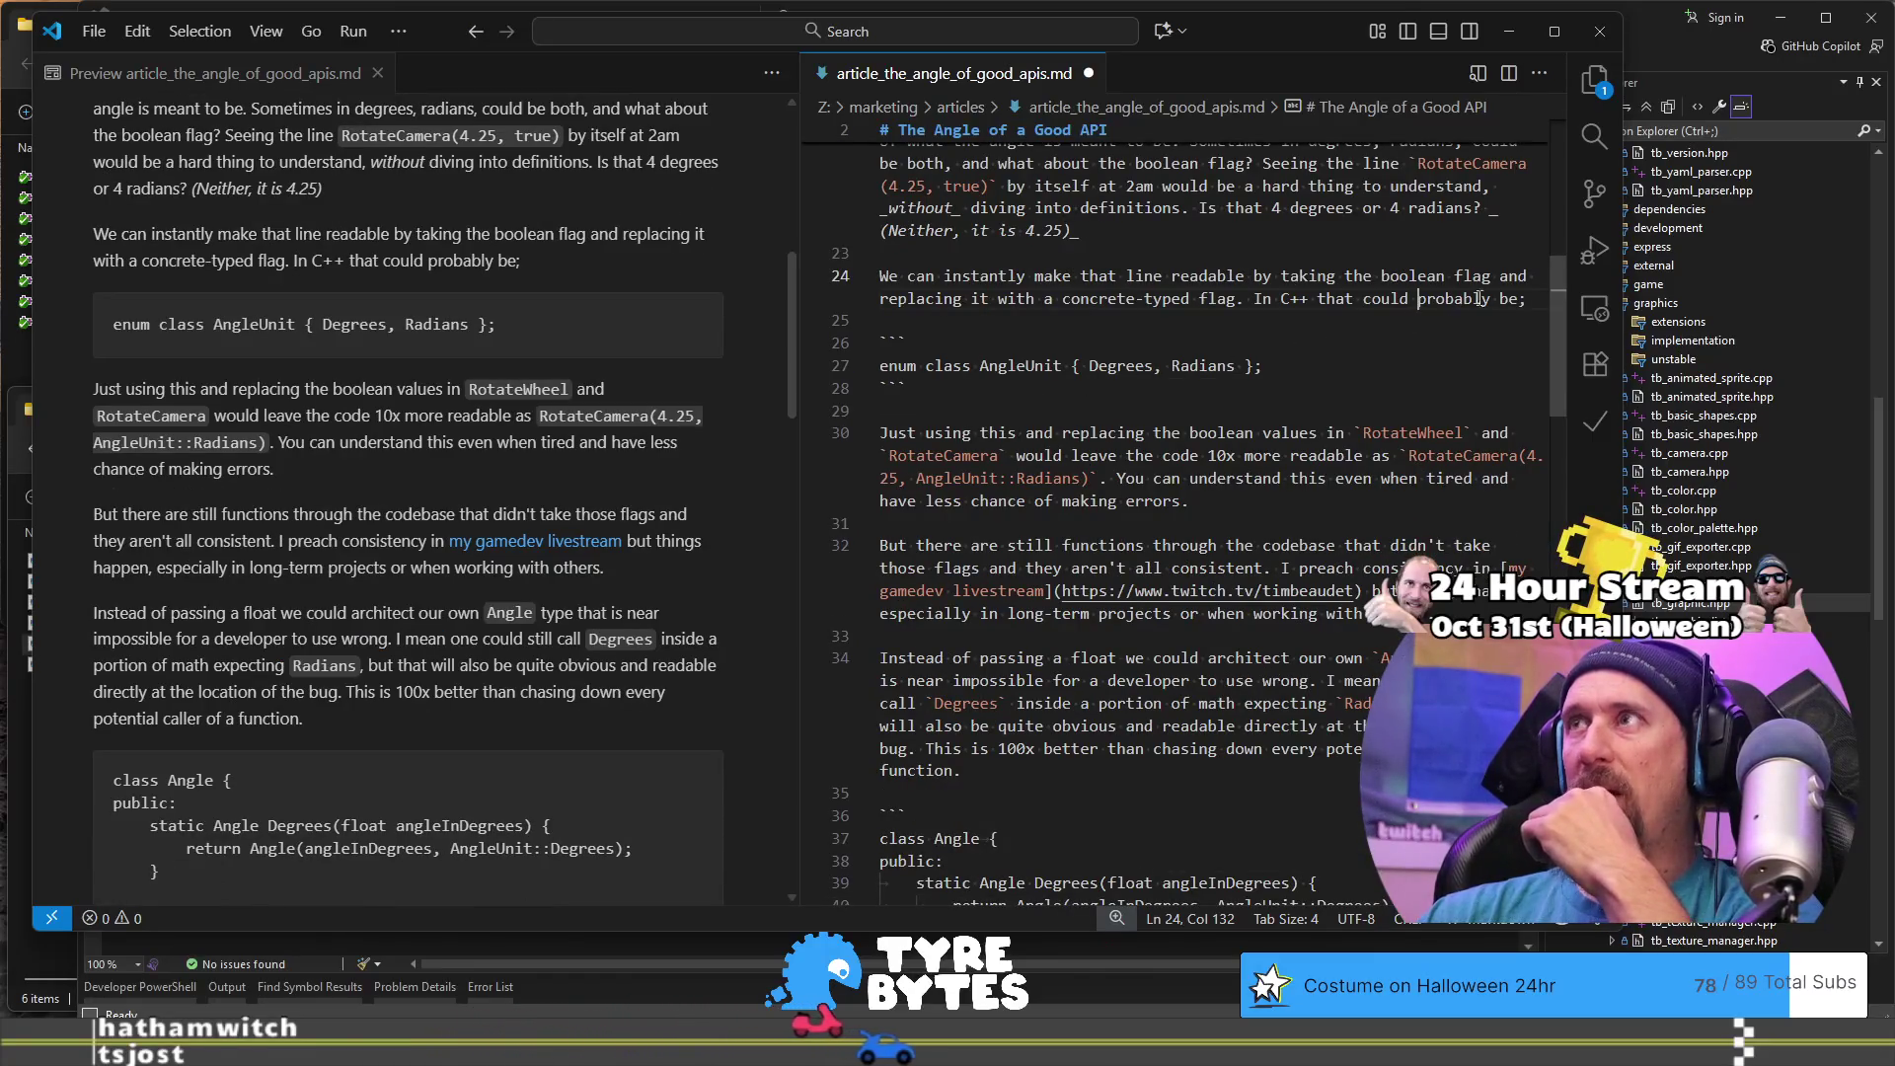
pyautogui.click(1247, 300)
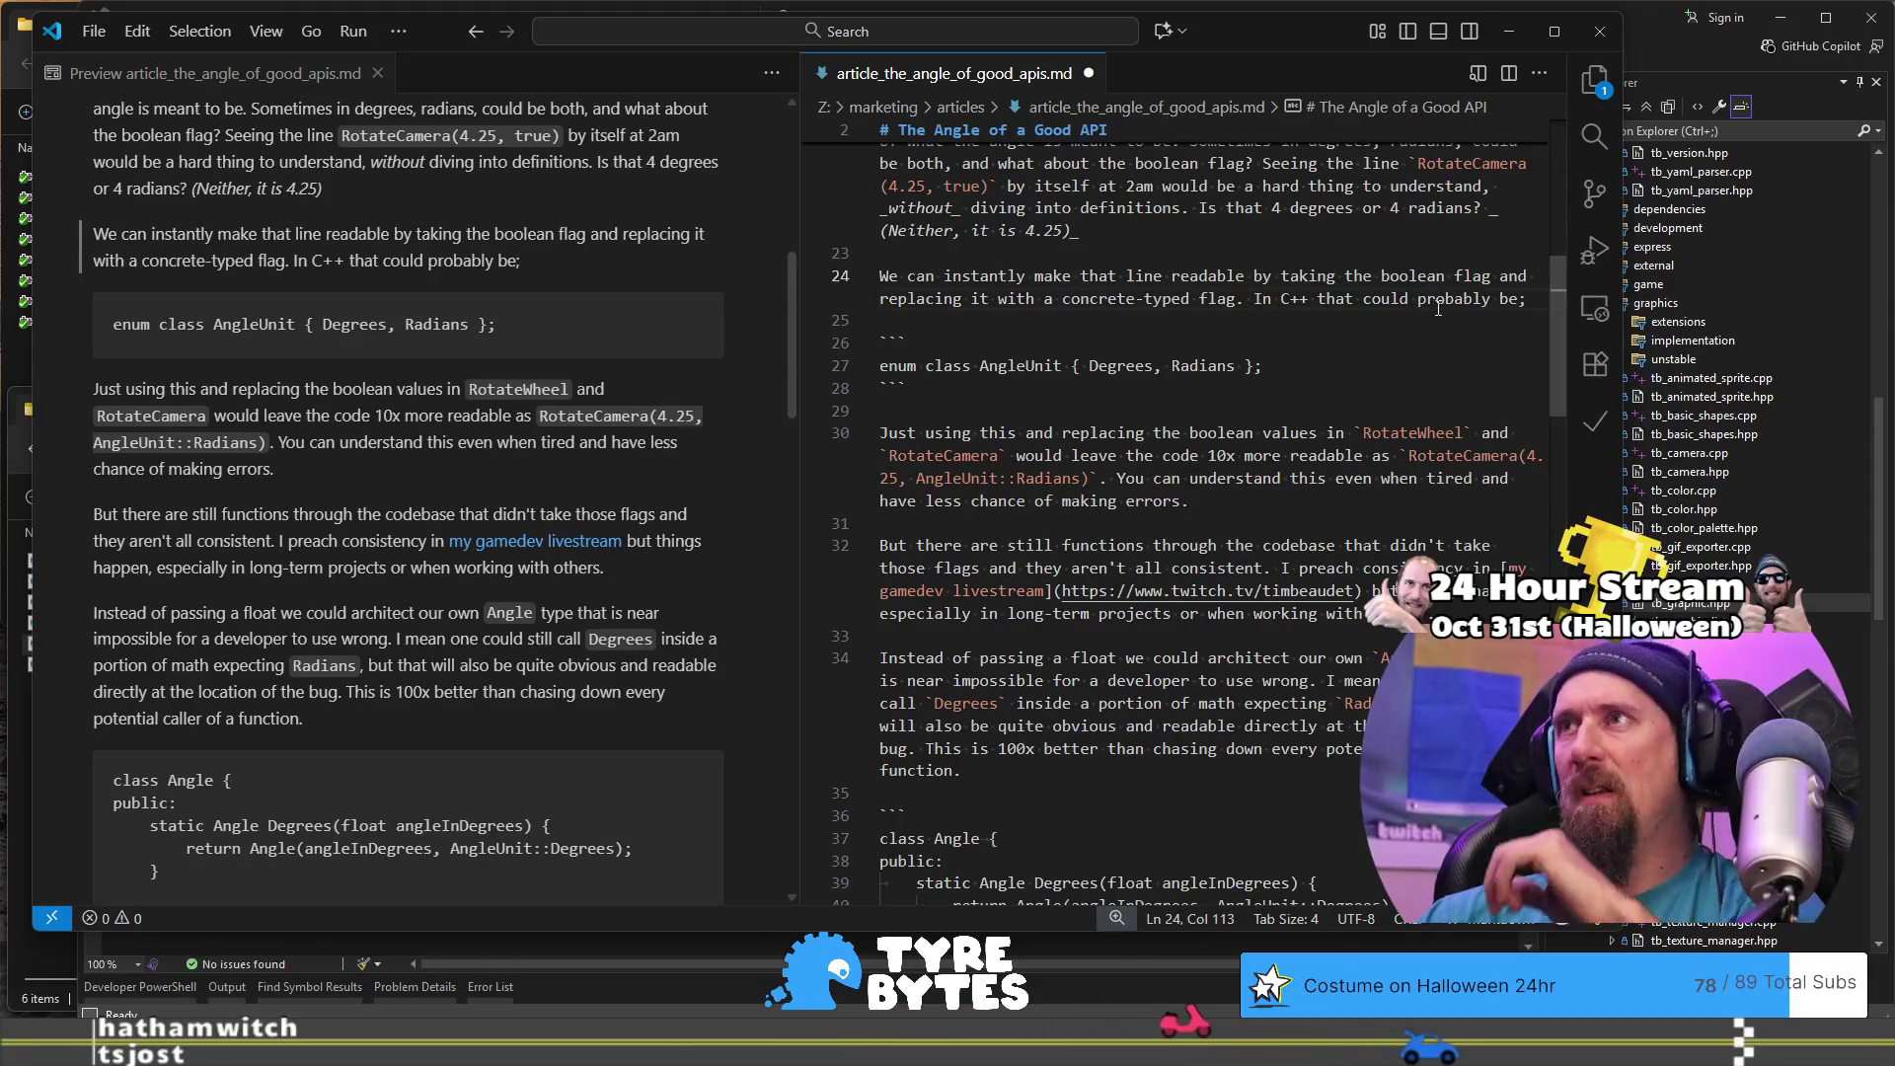
pyautogui.keyDown('shift'); pyautogui.click(1518, 299); pyautogui.keyUp('shift')
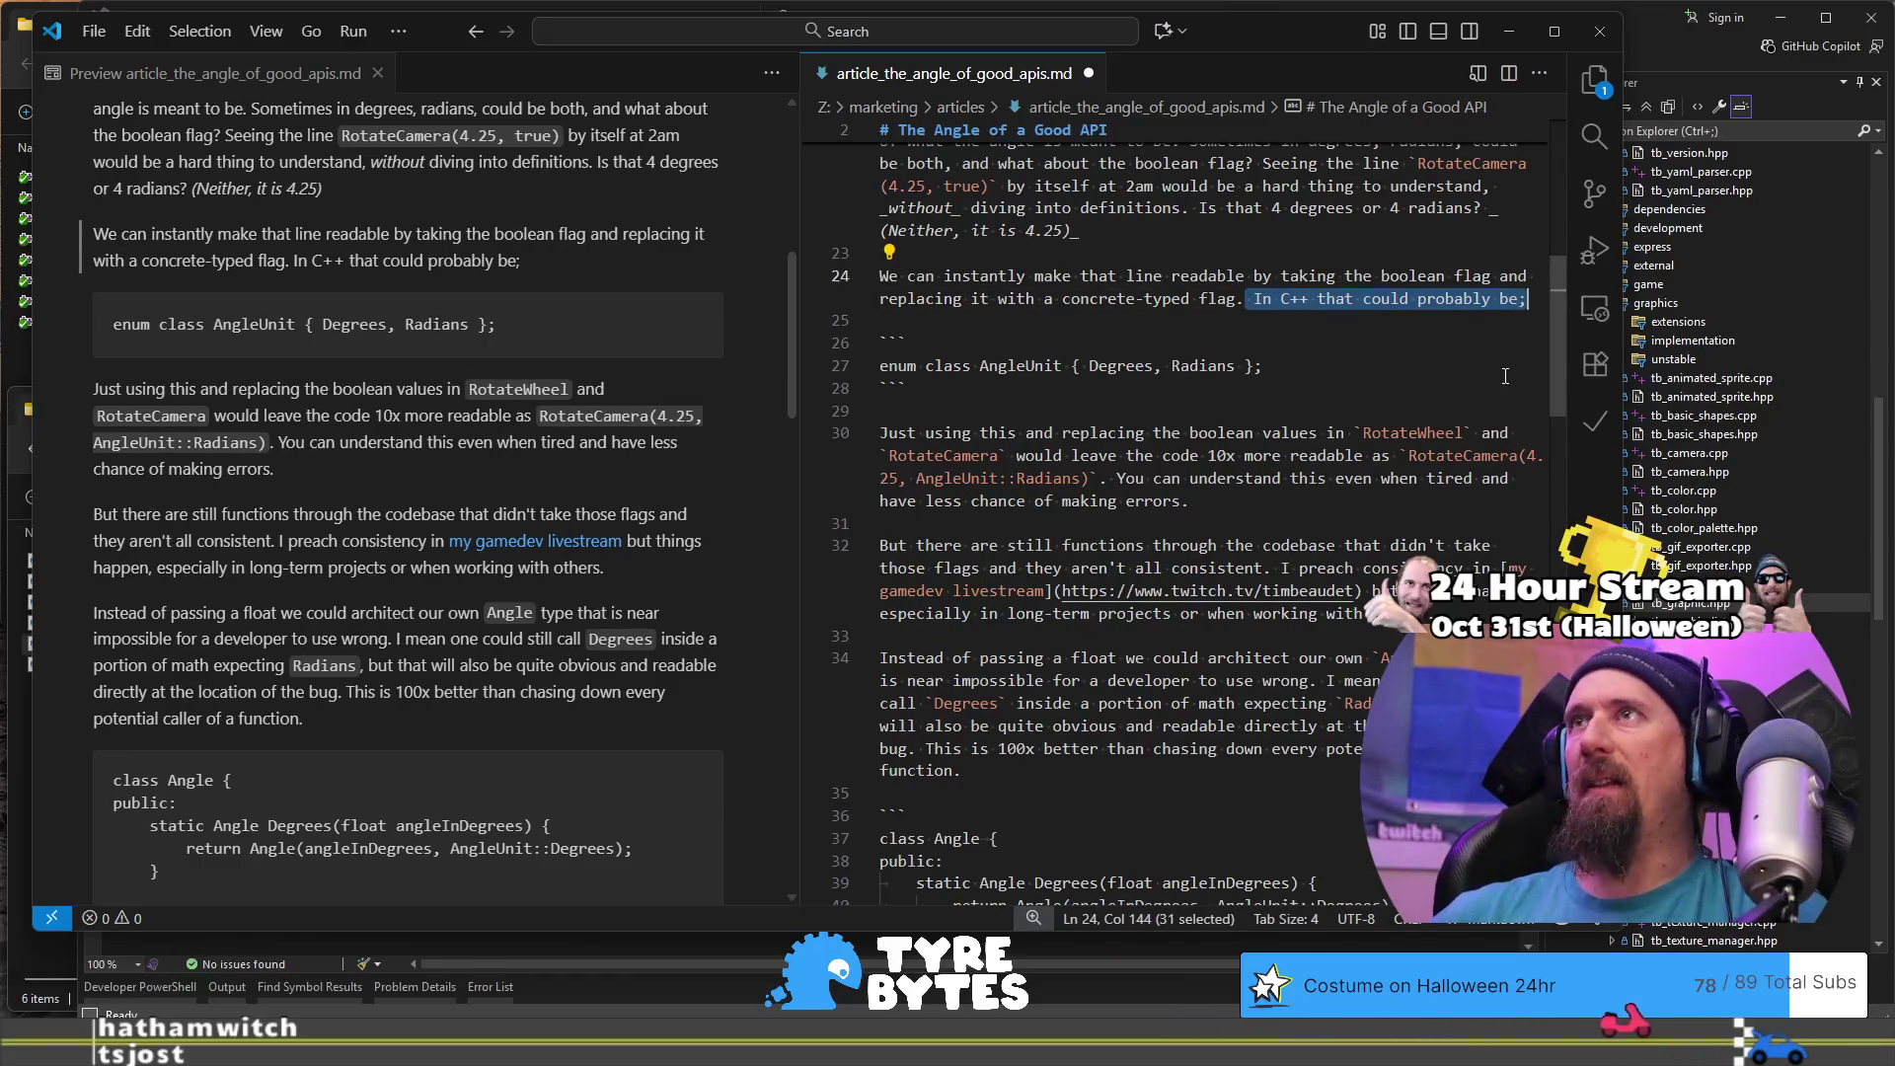
pyautogui.press('BackSpace')
# - Jump from the preview to the source of the boolean-values paragraph
pyautogui.scroll(3, 504, 424)
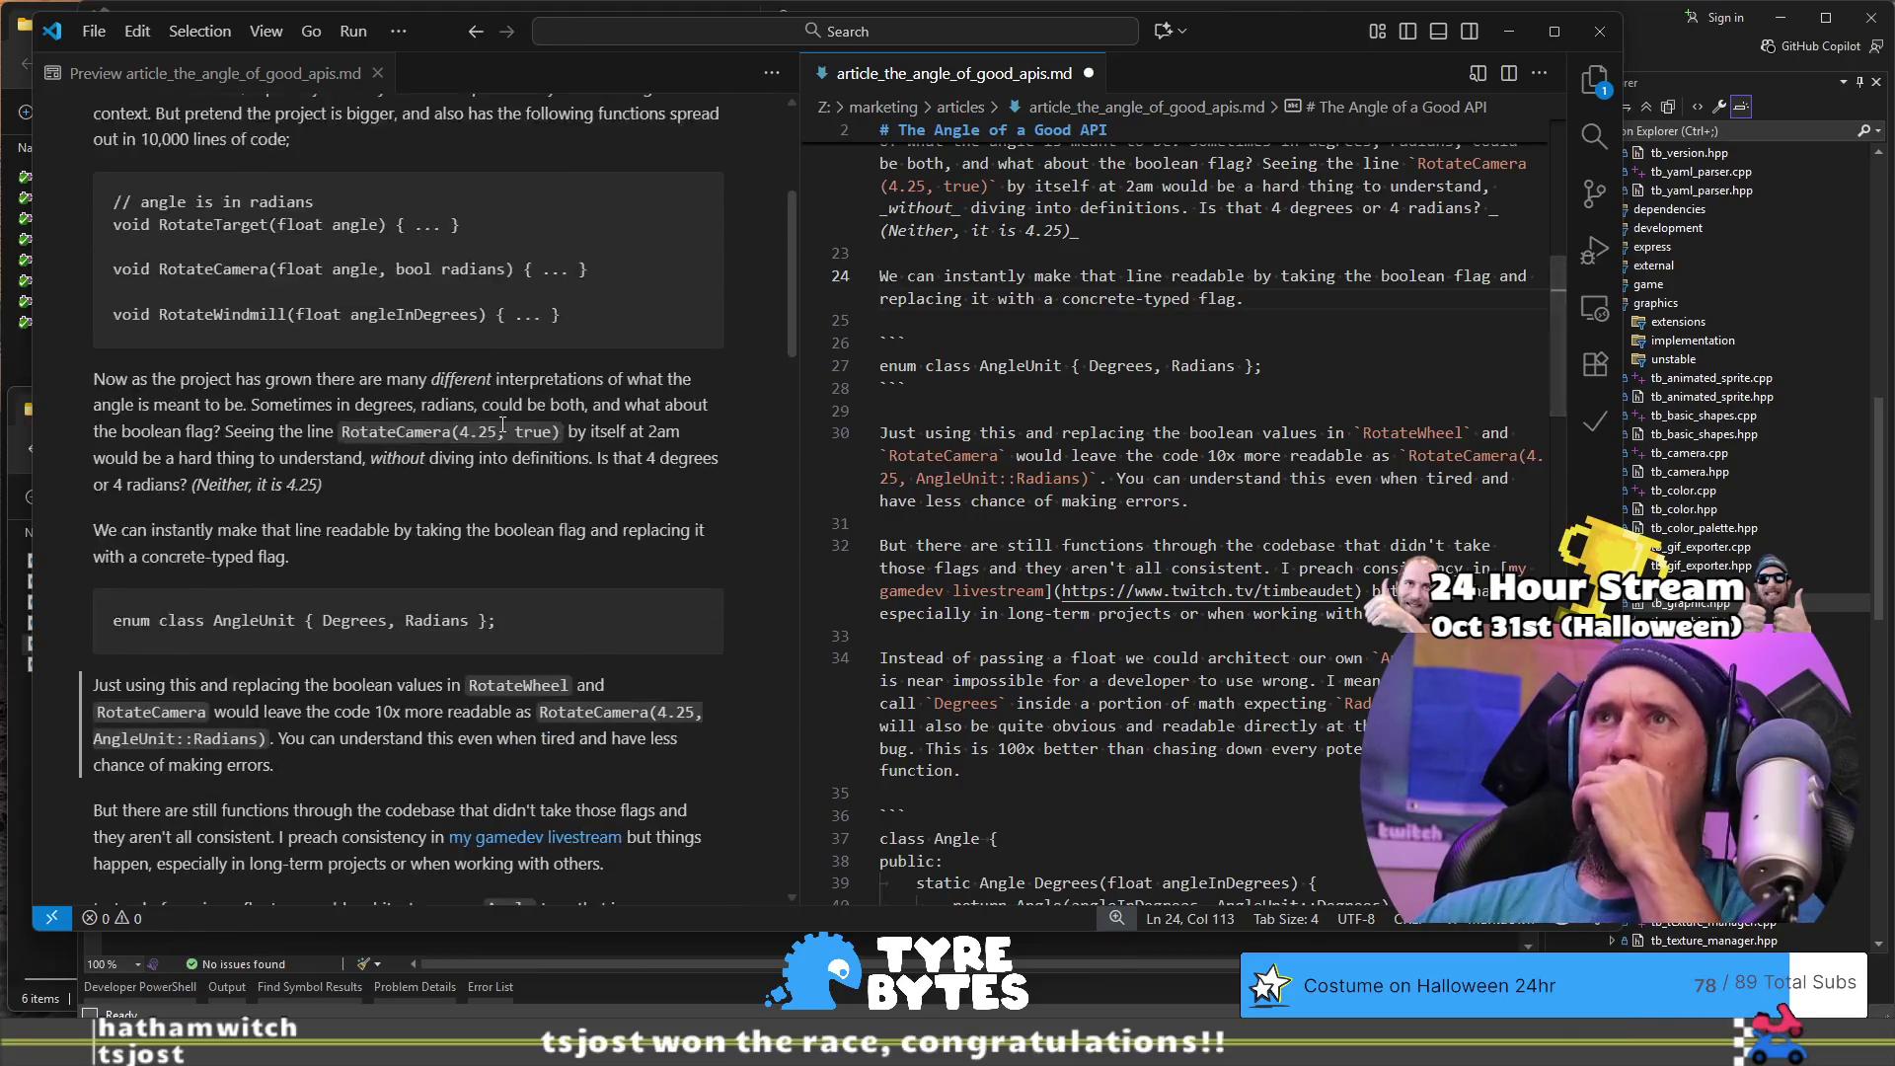
pyautogui.scroll(-4, 462, 399)
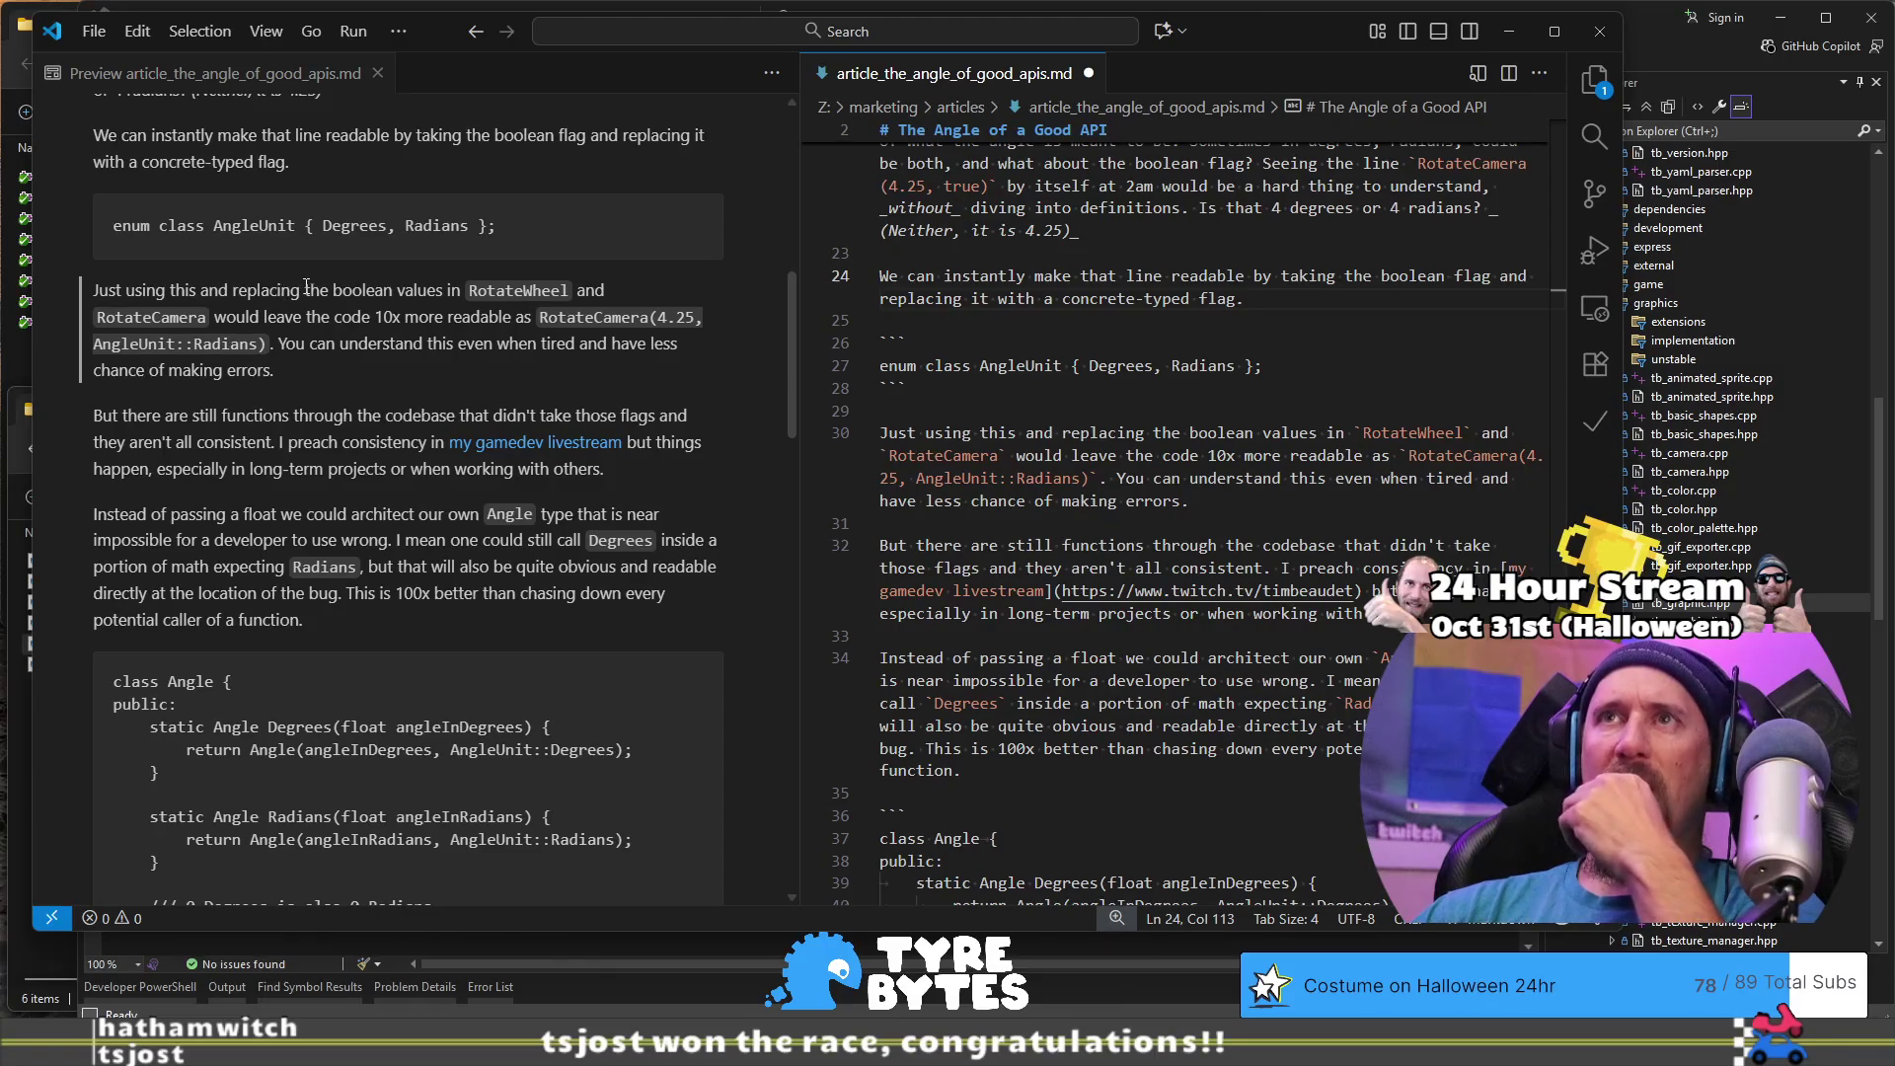
pyautogui.doubleClick(364, 289)
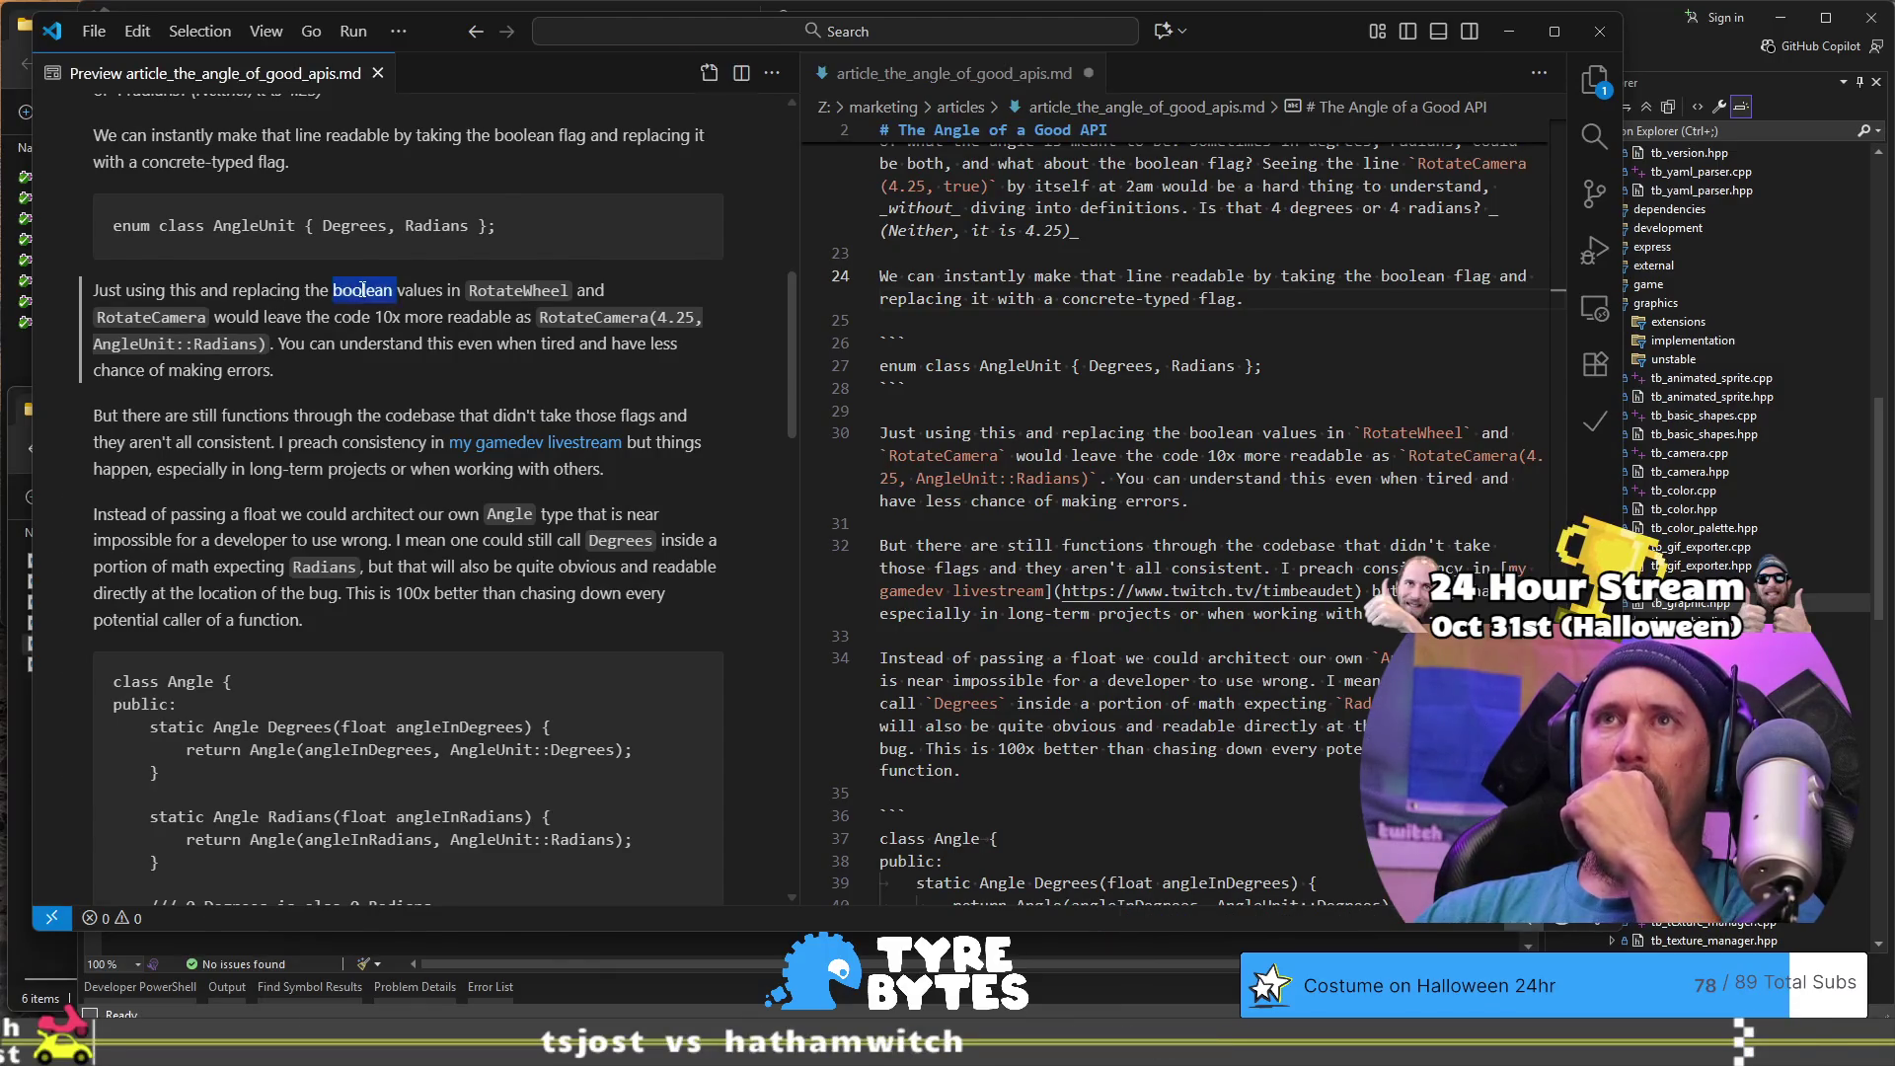
# - Delete 'this and' and 'using' on line 30, then retype 'values' as 'fla'
pyautogui.click(1012, 438)
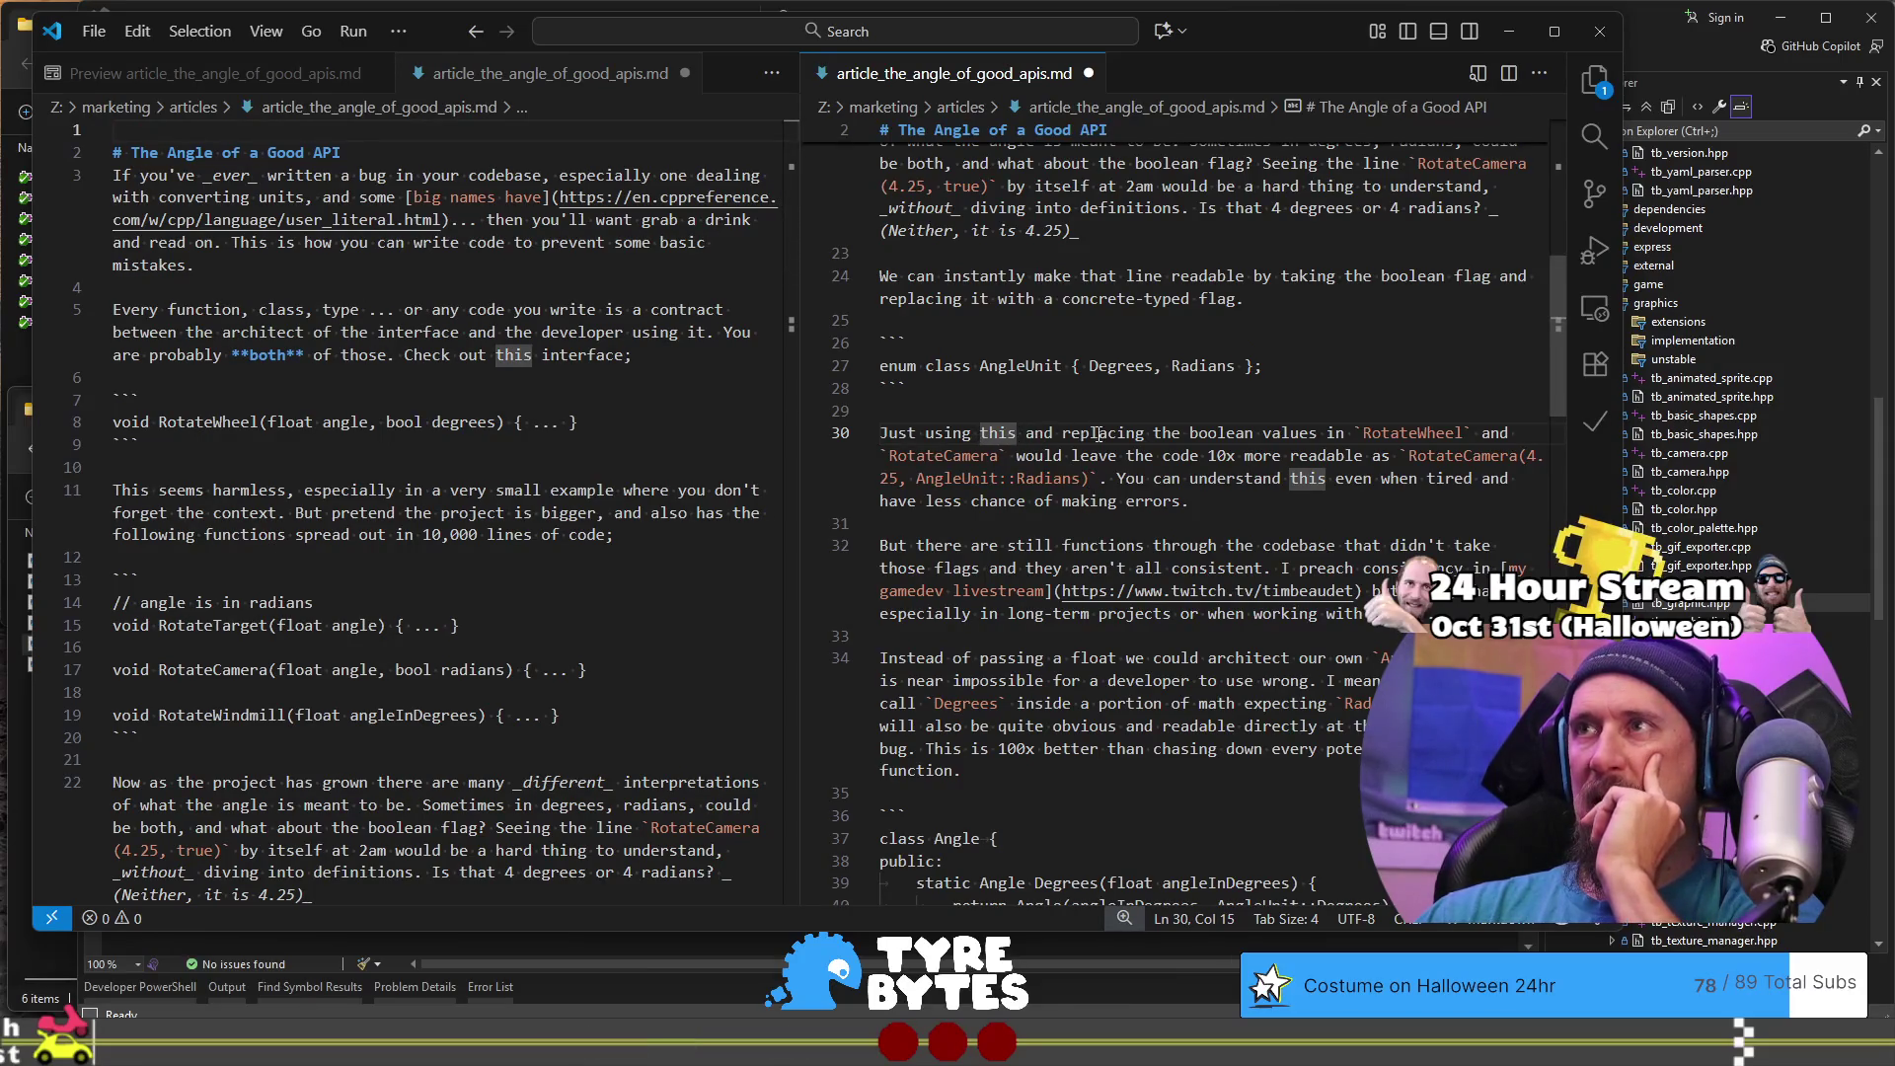
pyautogui.click(1076, 435)
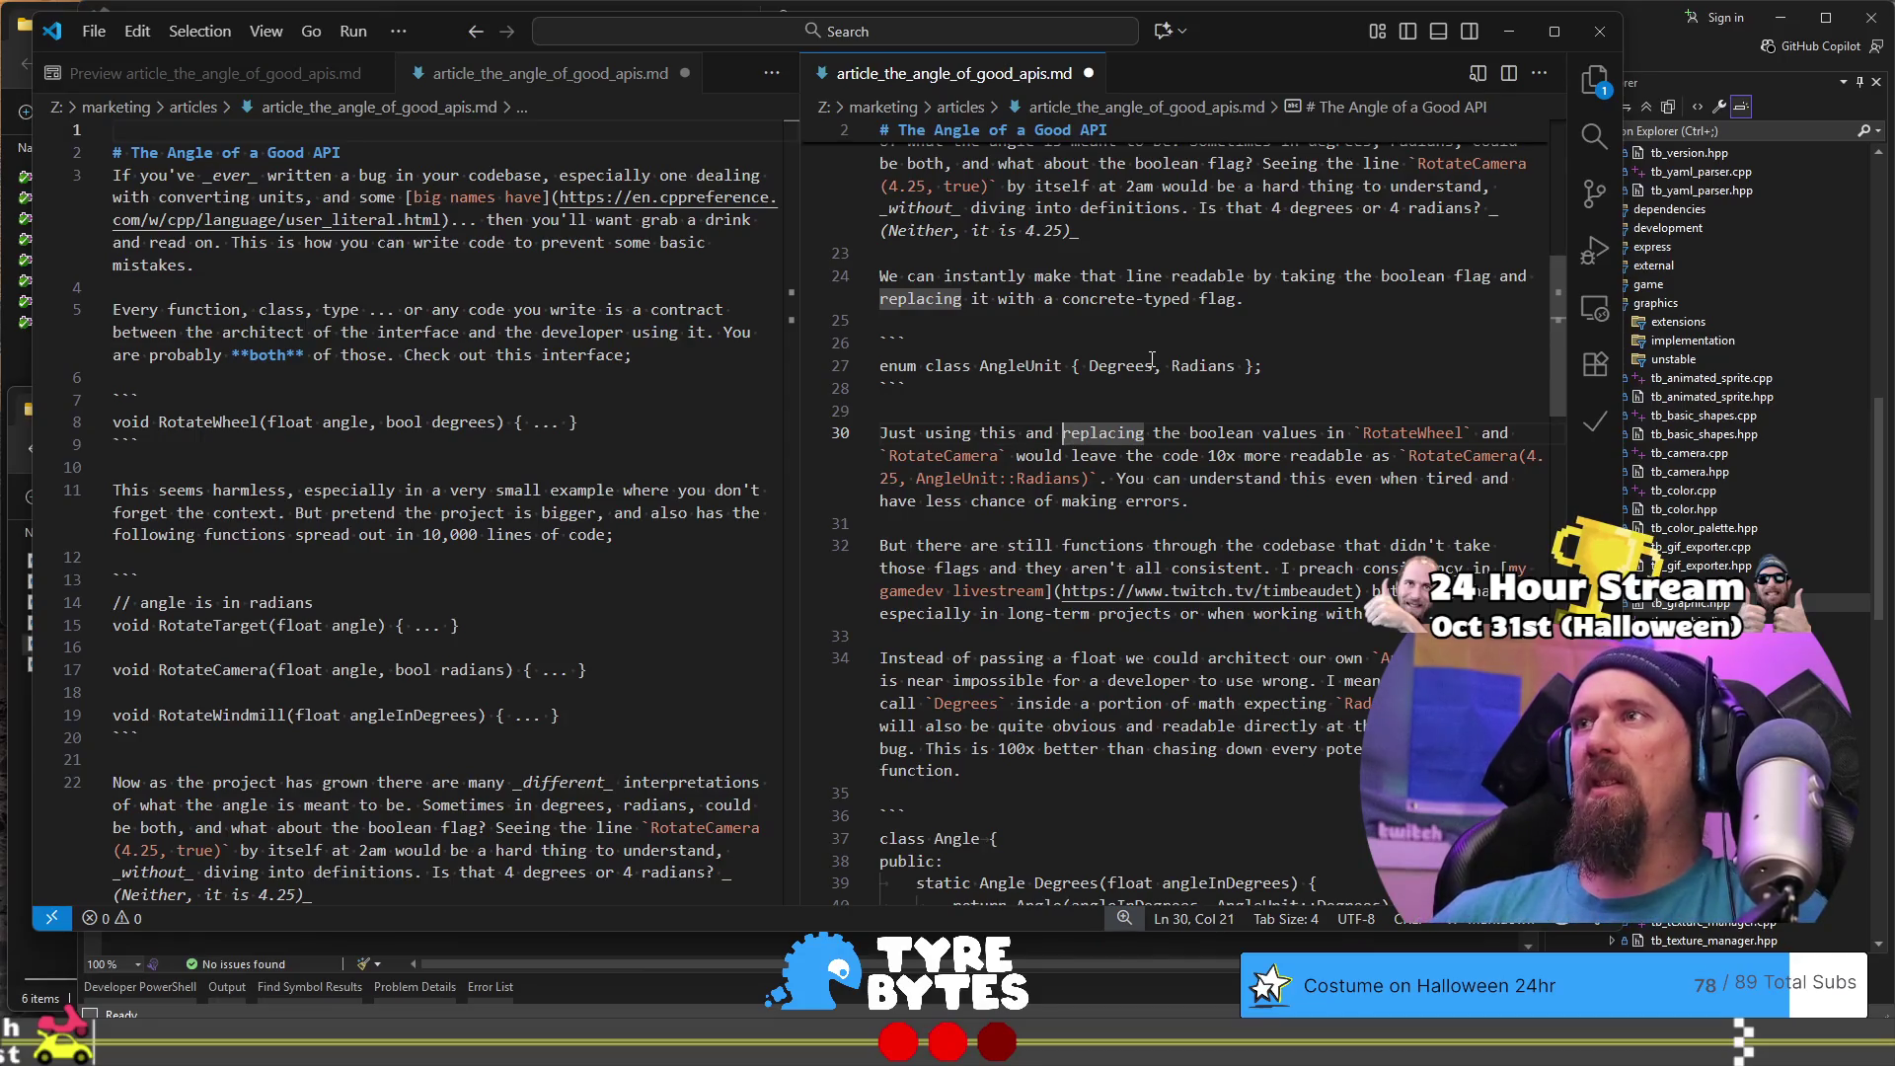
pyautogui.hotkey('ctrl', 'BackSpace')
pyautogui.hotkey('ctrl', 'BackSpace')
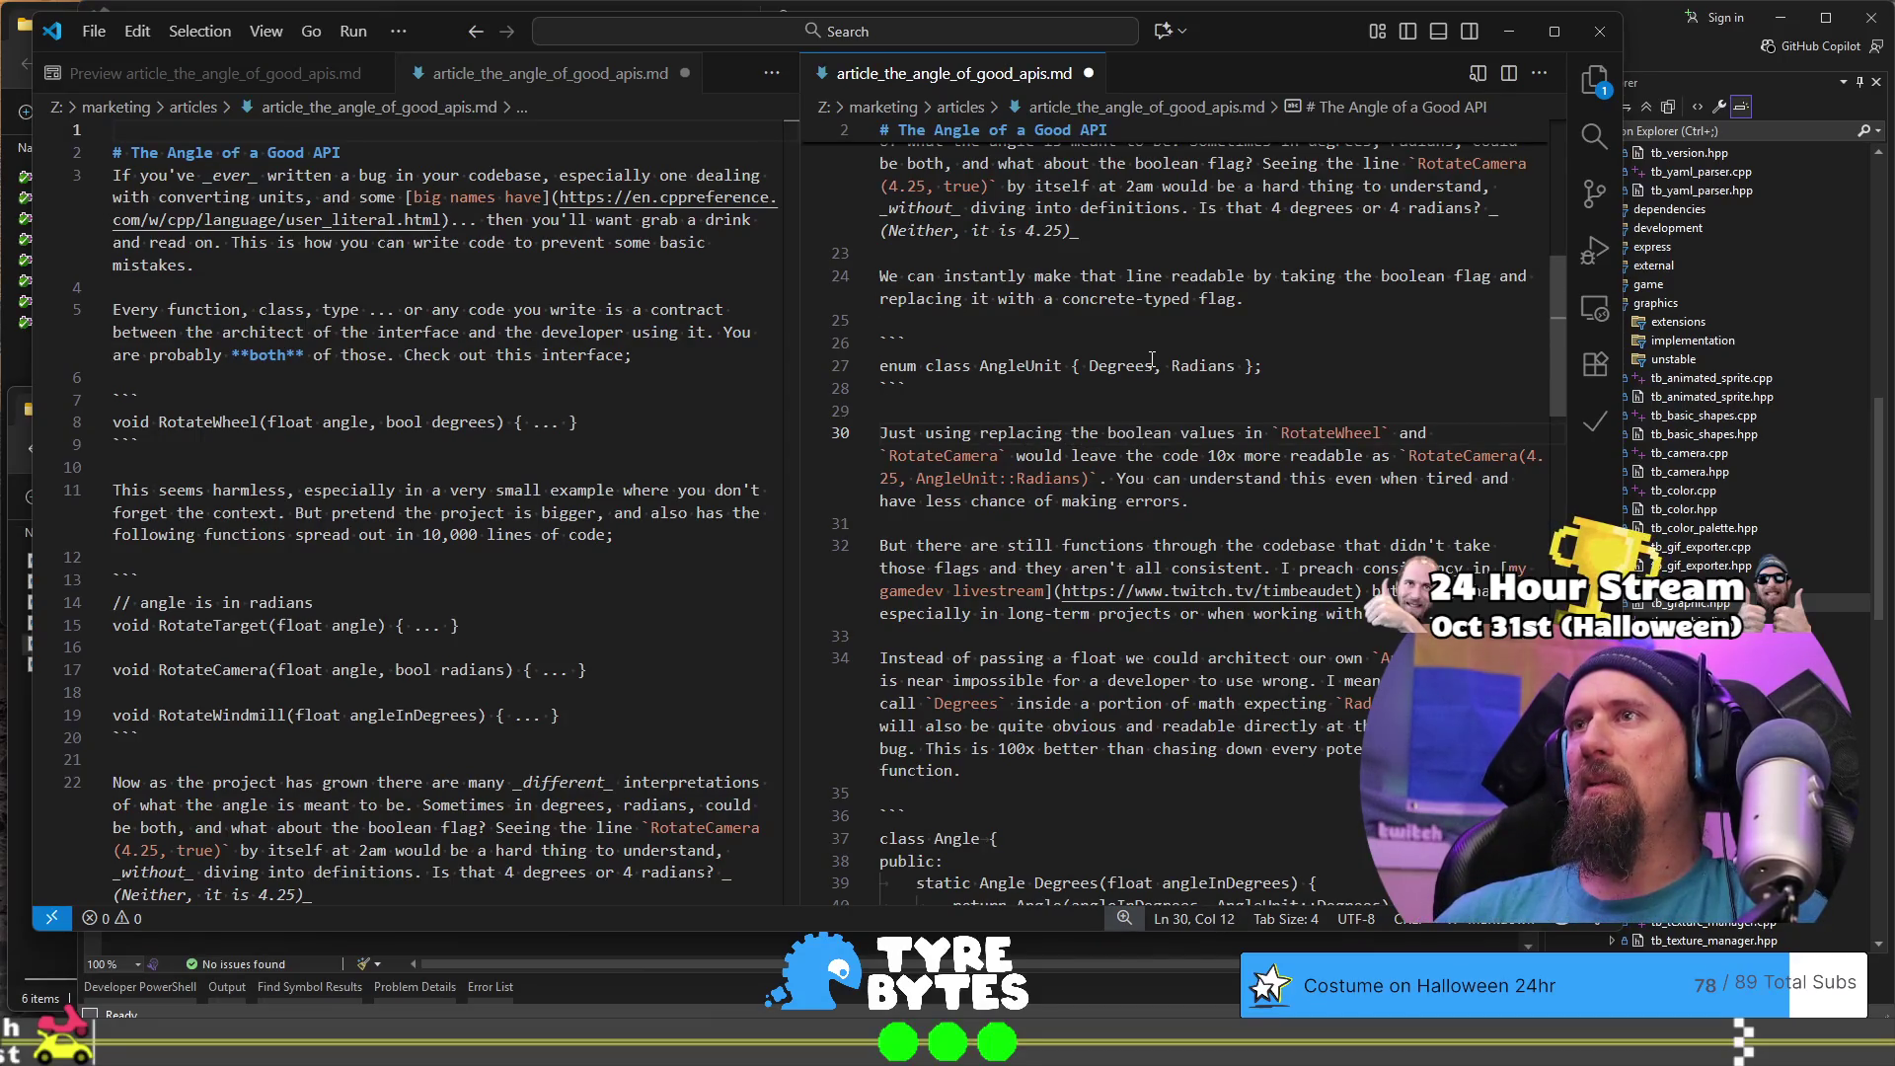
pyautogui.hotkey('ctrl', 'BackSpace')
pyautogui.hotkey('ctrl', 'Right')
pyautogui.hotkey('ctrl', 'Right')
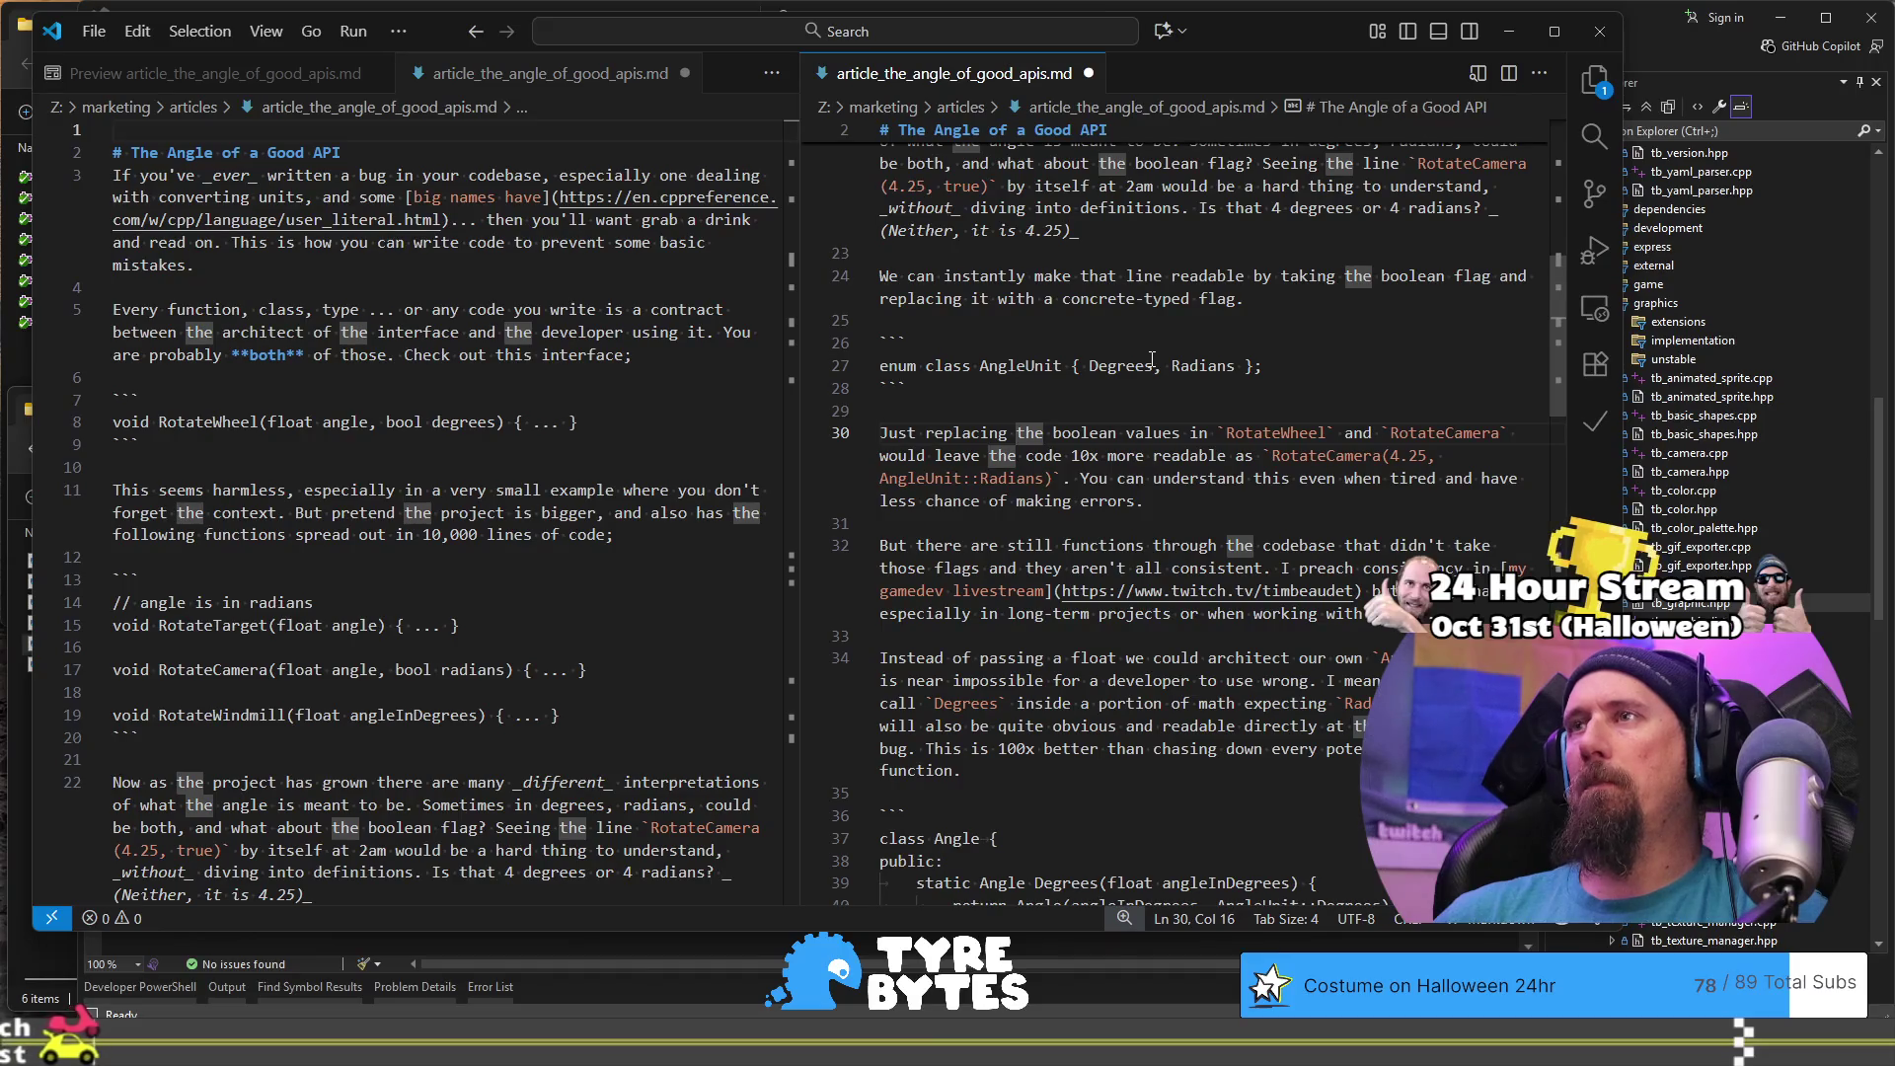
pyautogui.hotkey('ctrl', 'Right')
pyautogui.hotkey('ctrl', 'Right')
pyautogui.hotkey('ctrl', 'shift', 'Right')
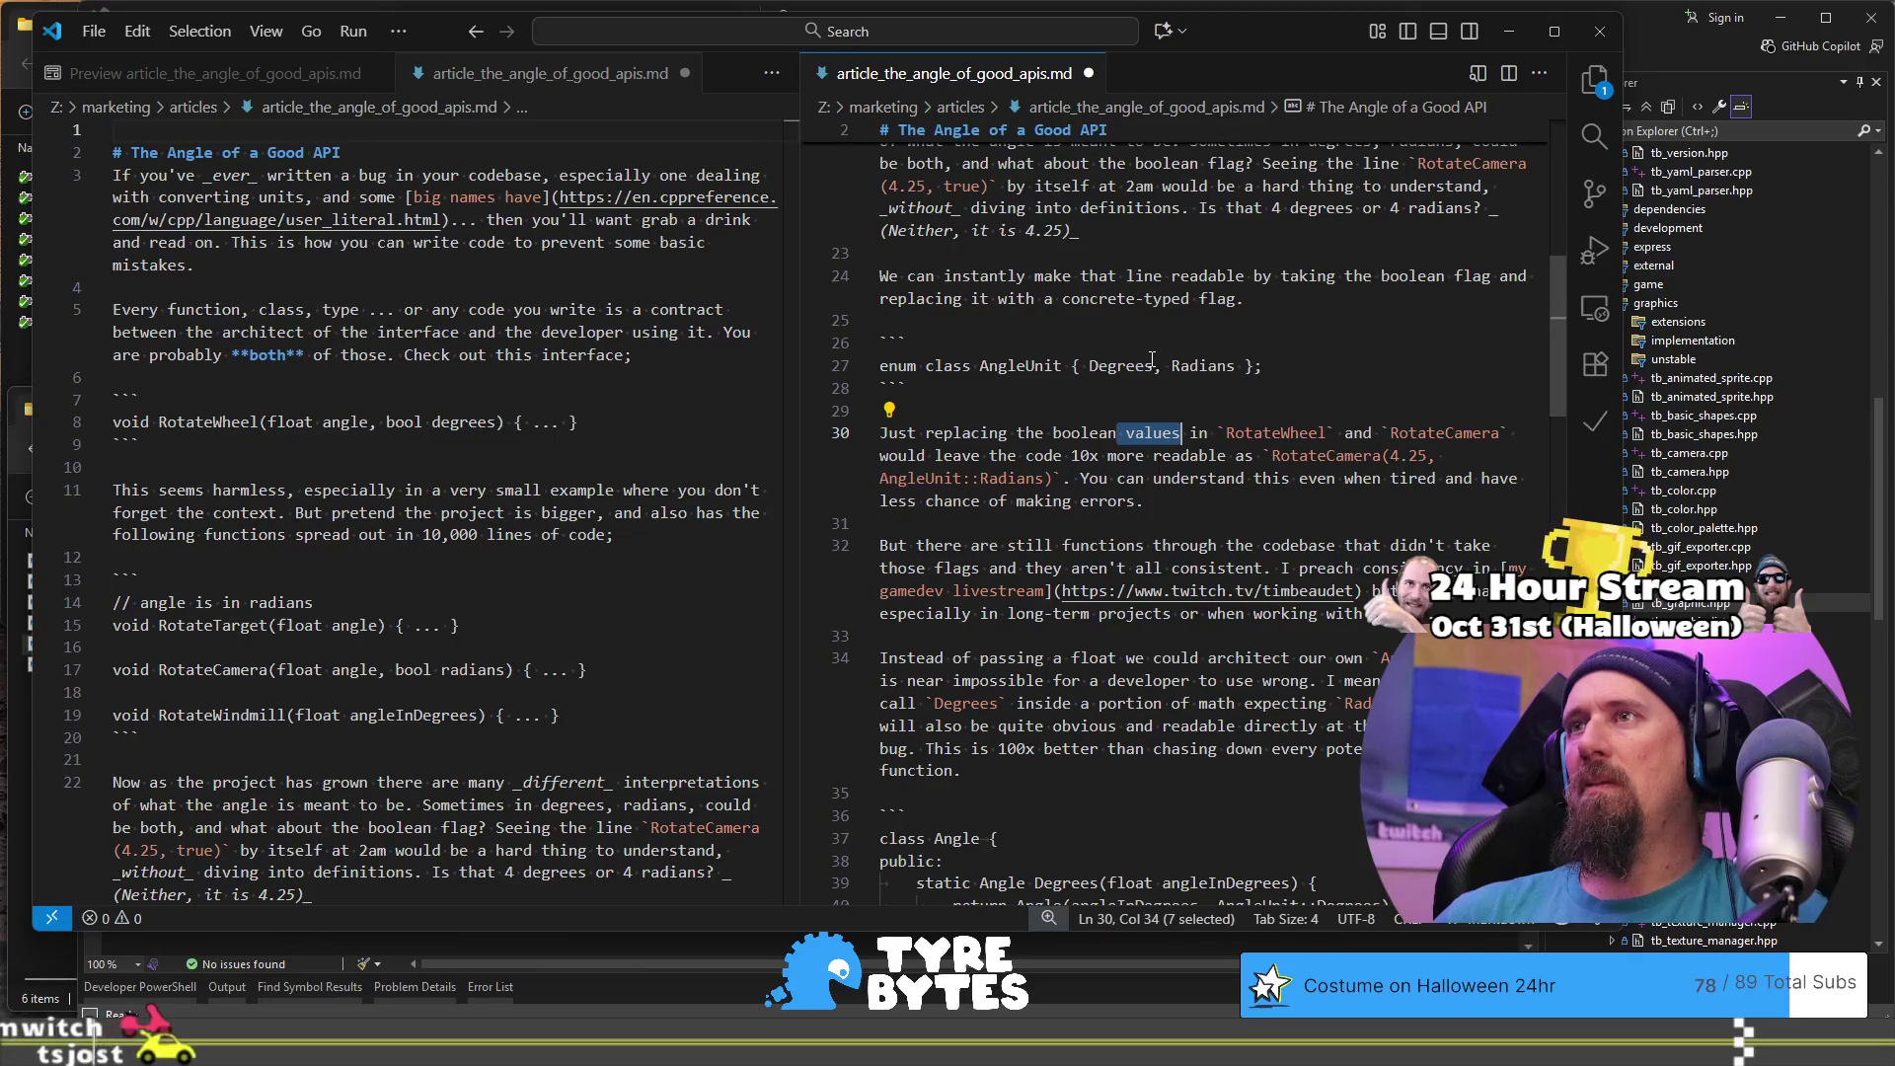
pyautogui.press('Right')
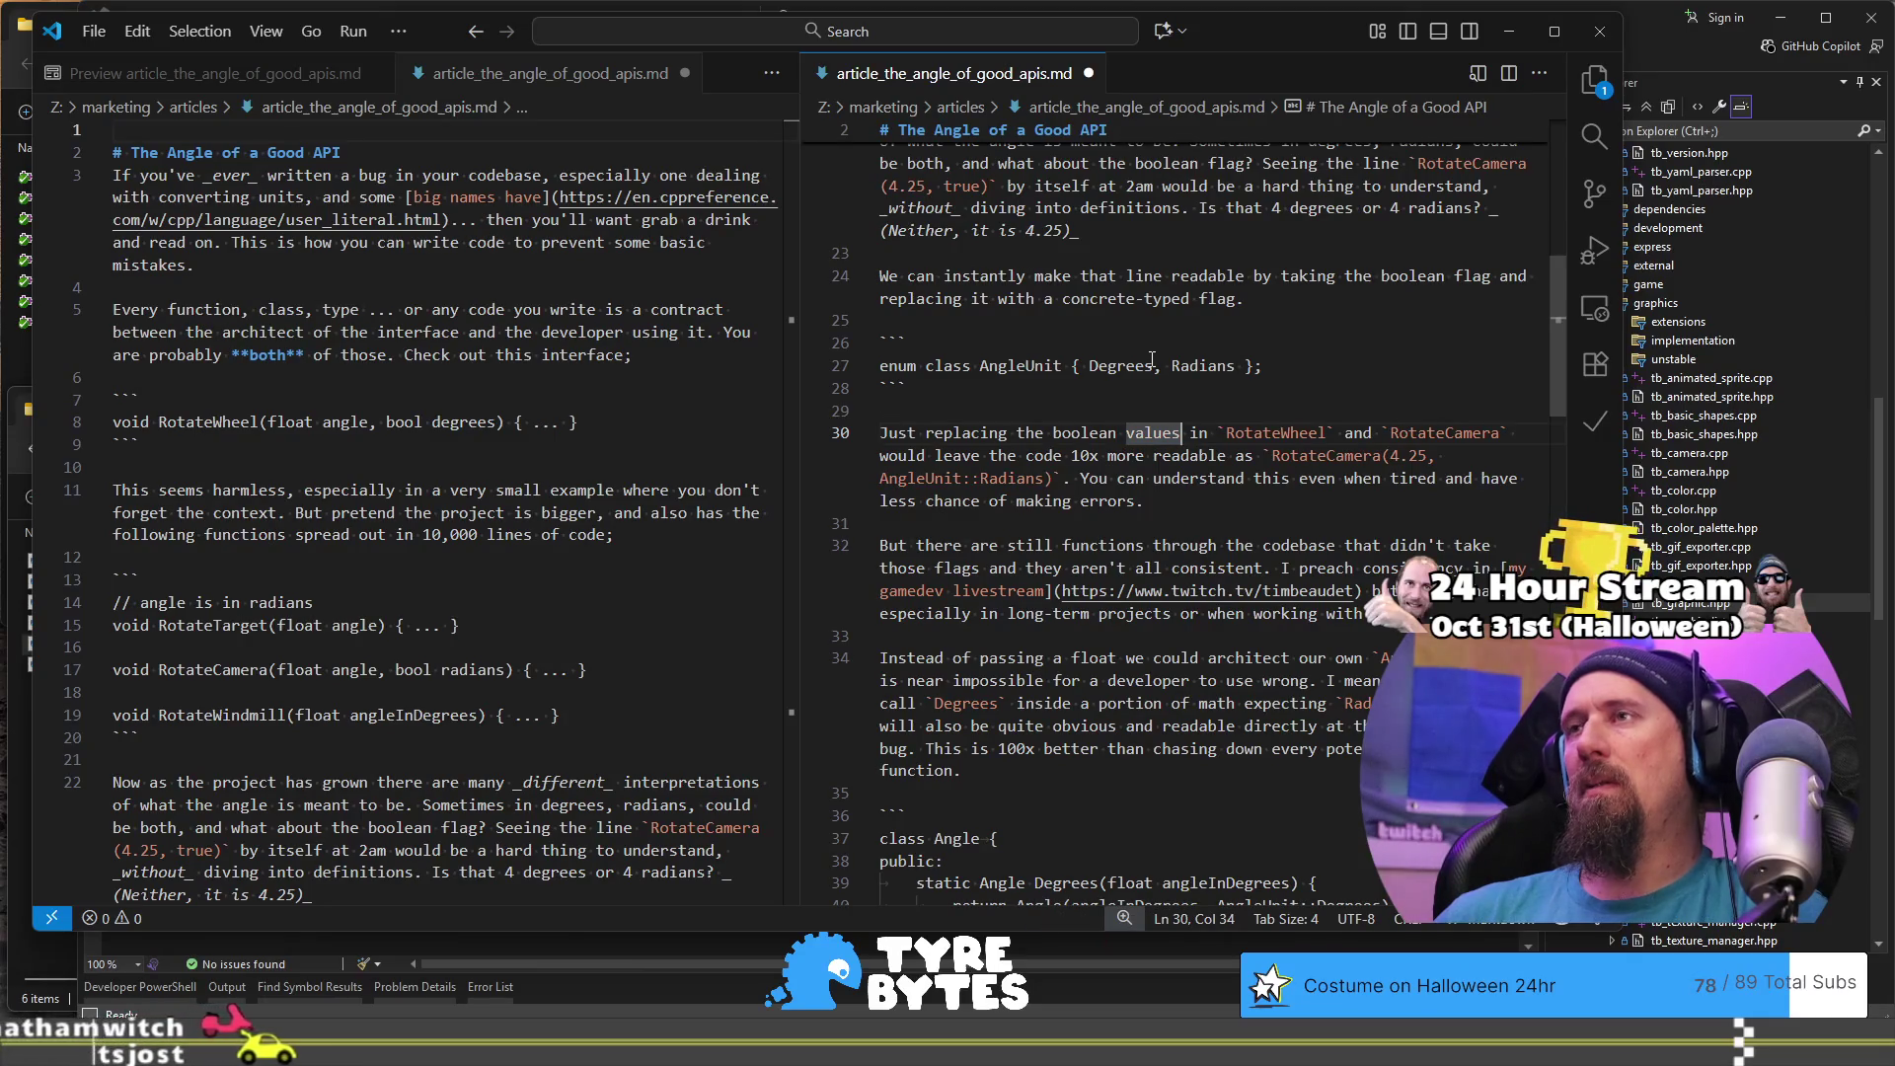
pyautogui.hotkey('ctrl', 'shift', 'Left')
pyautogui.write('fla')
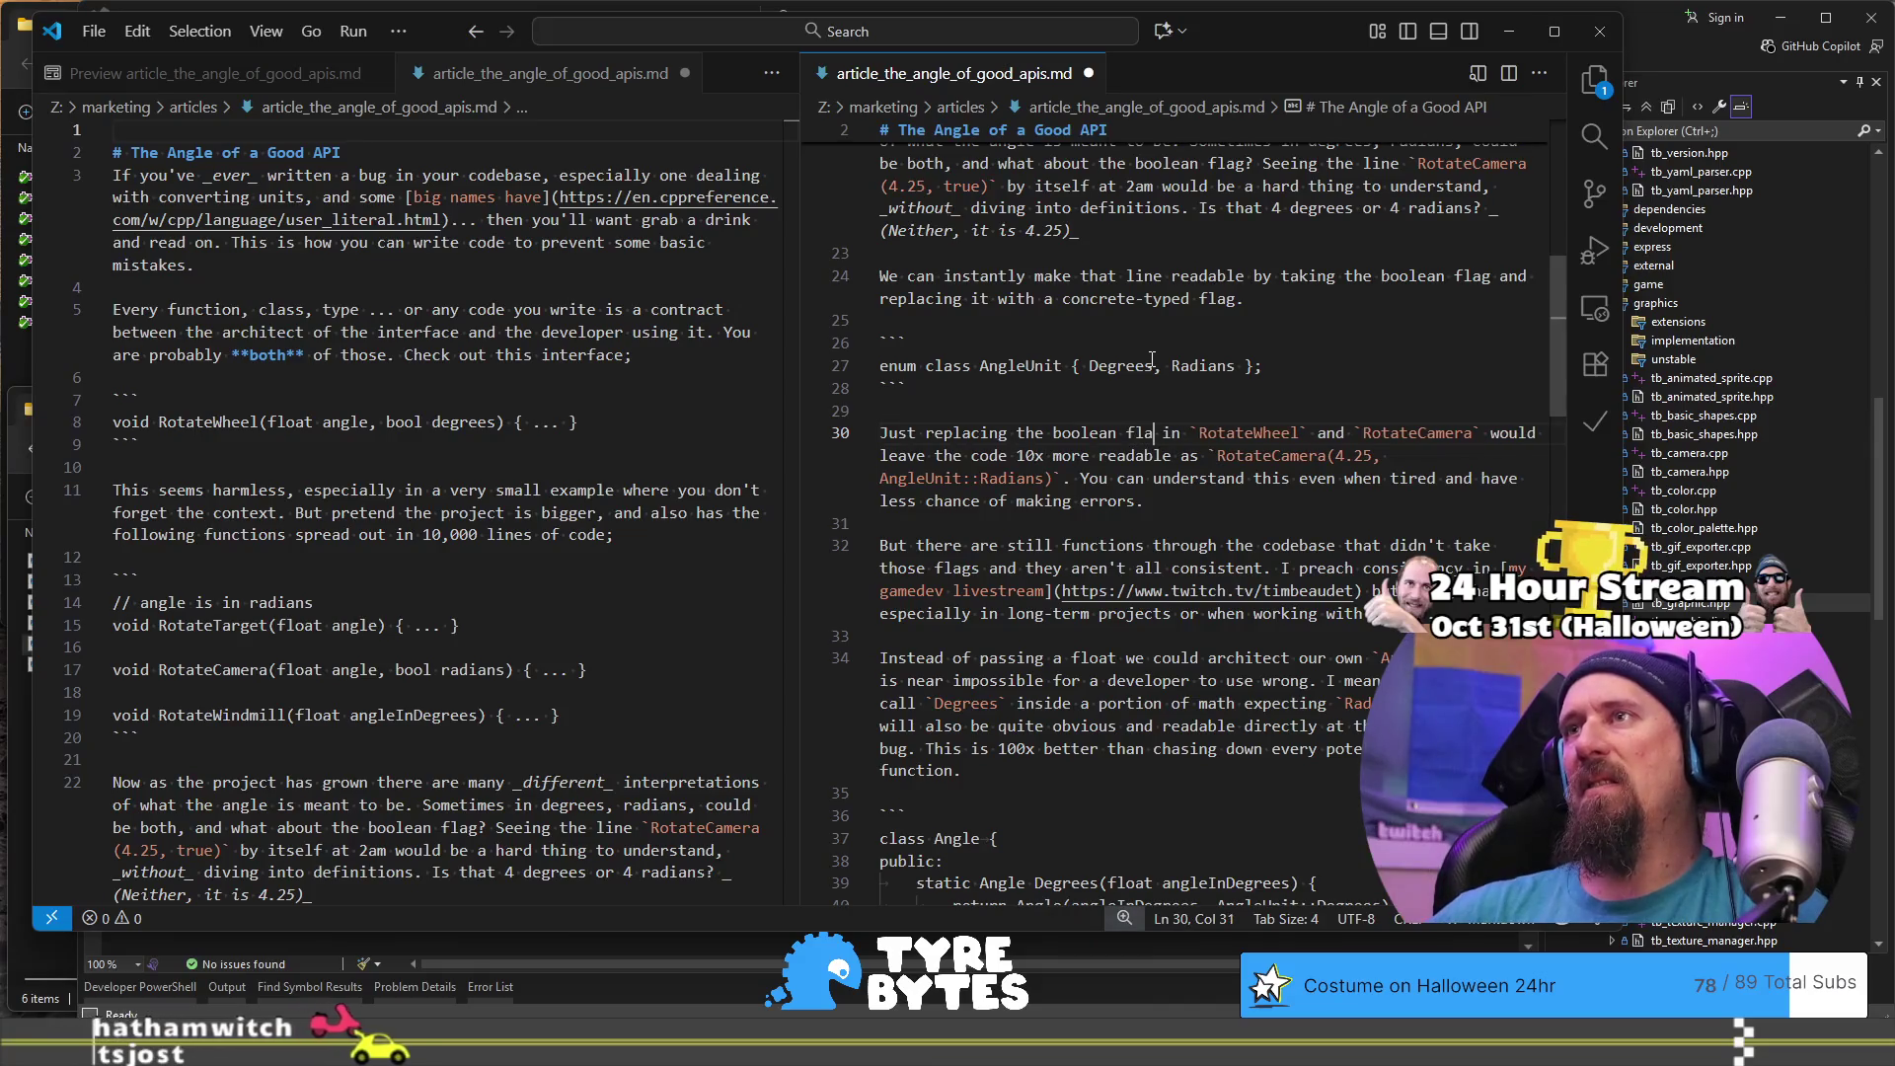
# - Undo the trial edits back to 'Just using this and replacing…' and remove the stray line 24 fragment
pyautogui.hotkey('ctrl', 'shift', 'Left')
pyautogui.hotkey('ctrl', 'shift', 'Left')
pyautogui.hotkey('ctrl', 'shift', 'Left')
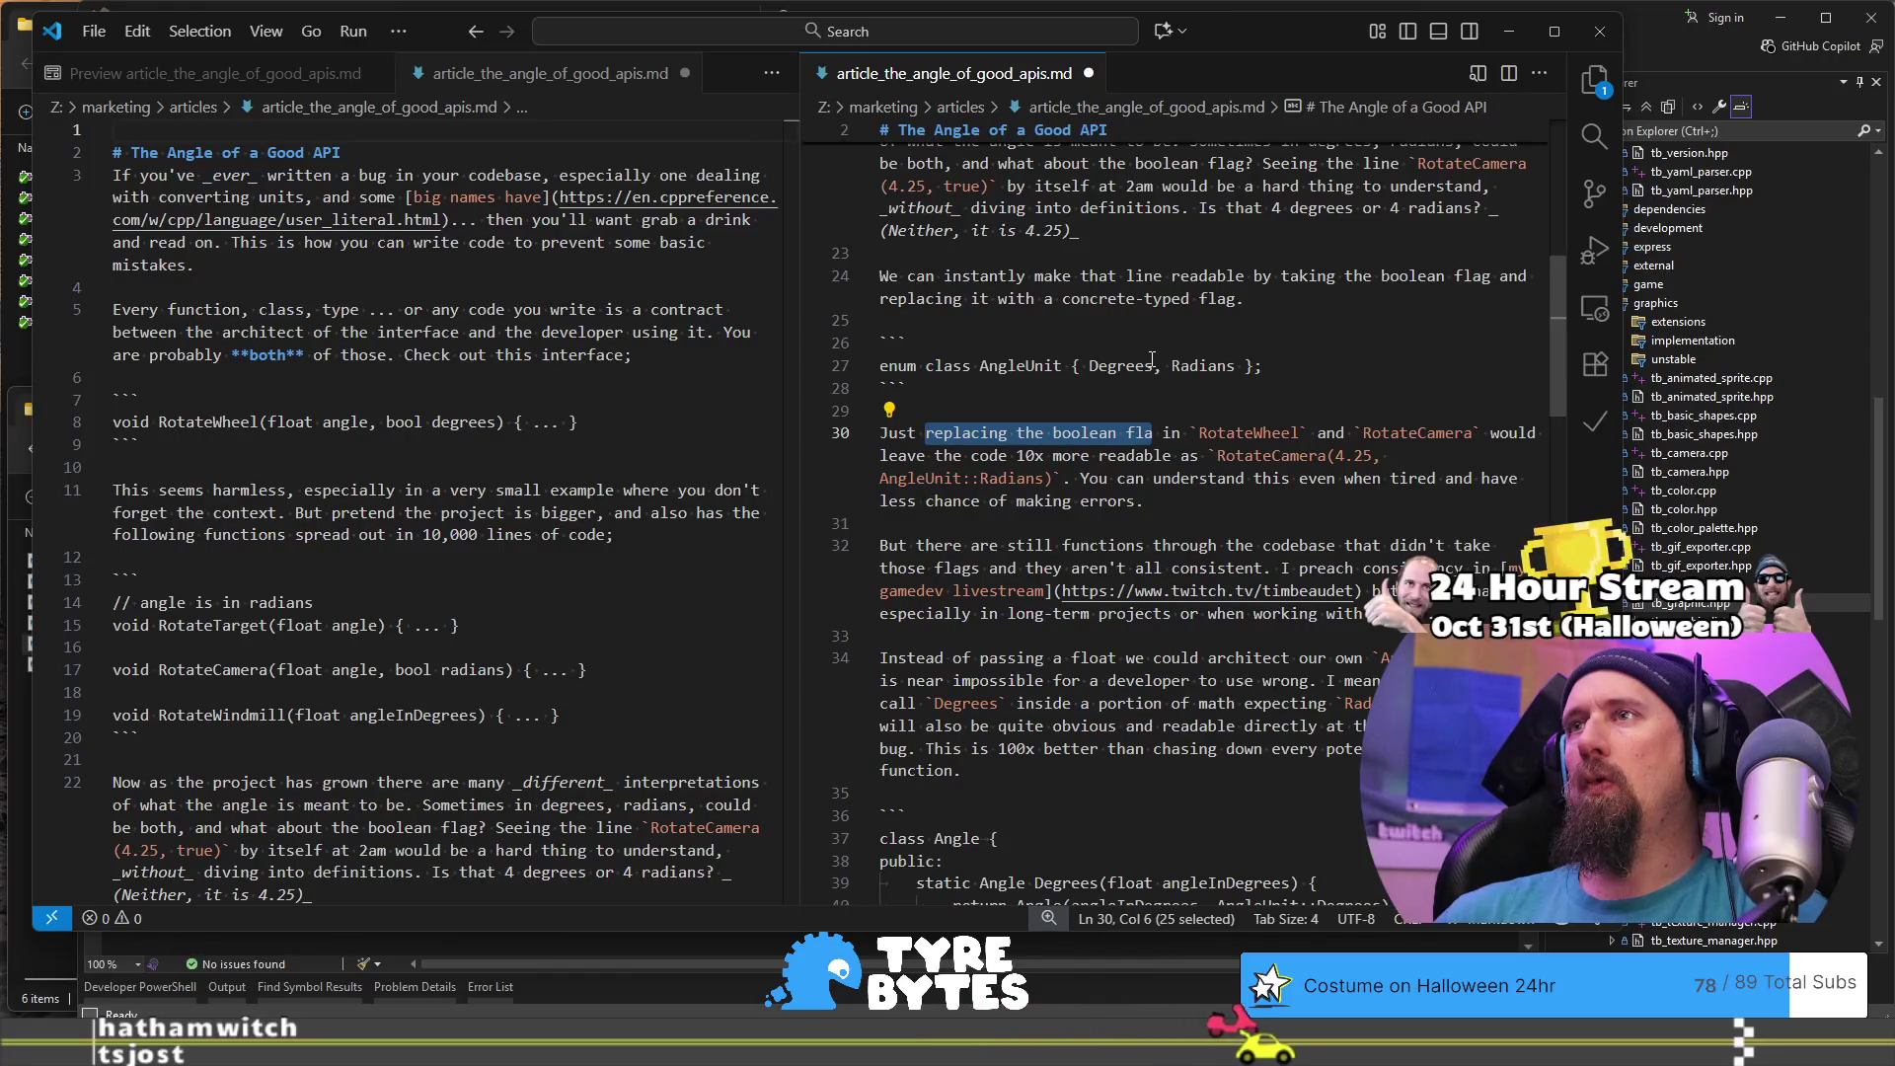
pyautogui.write('now')
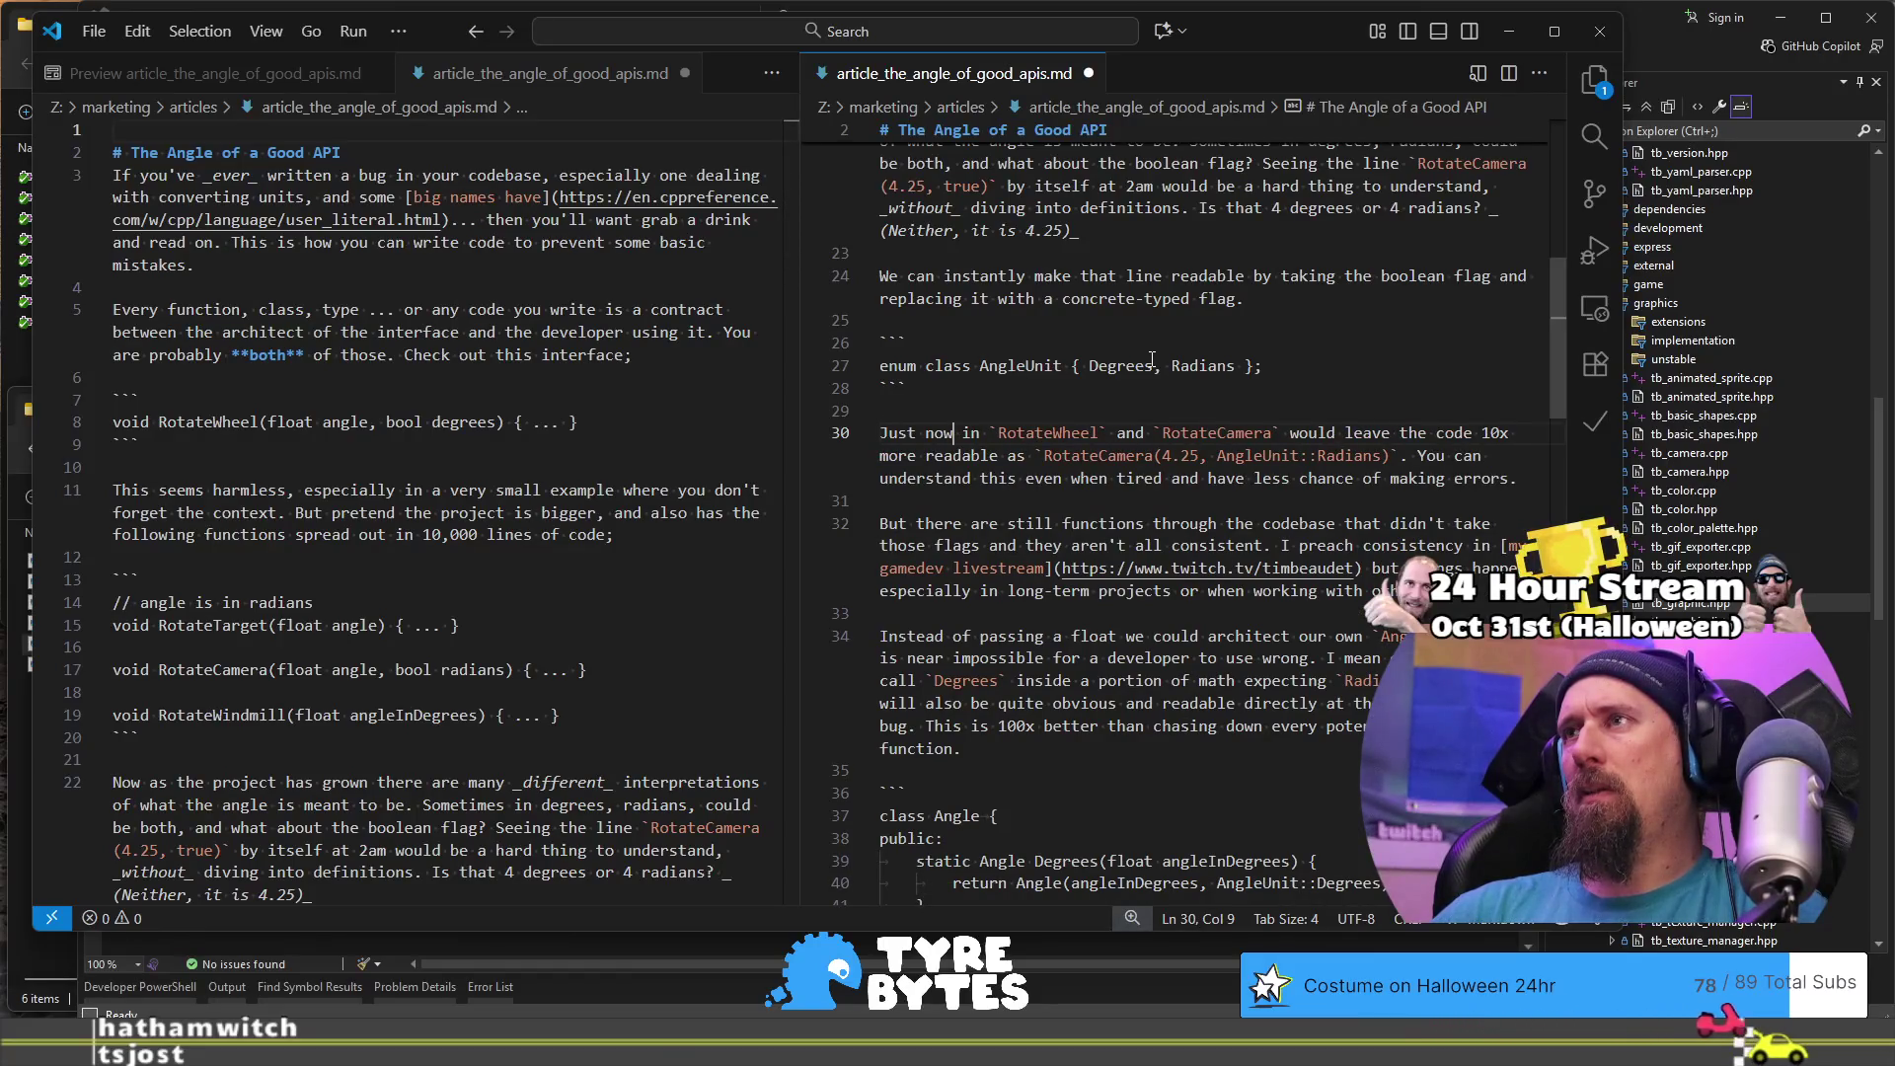
pyautogui.hotkey('ctrl', 'z')
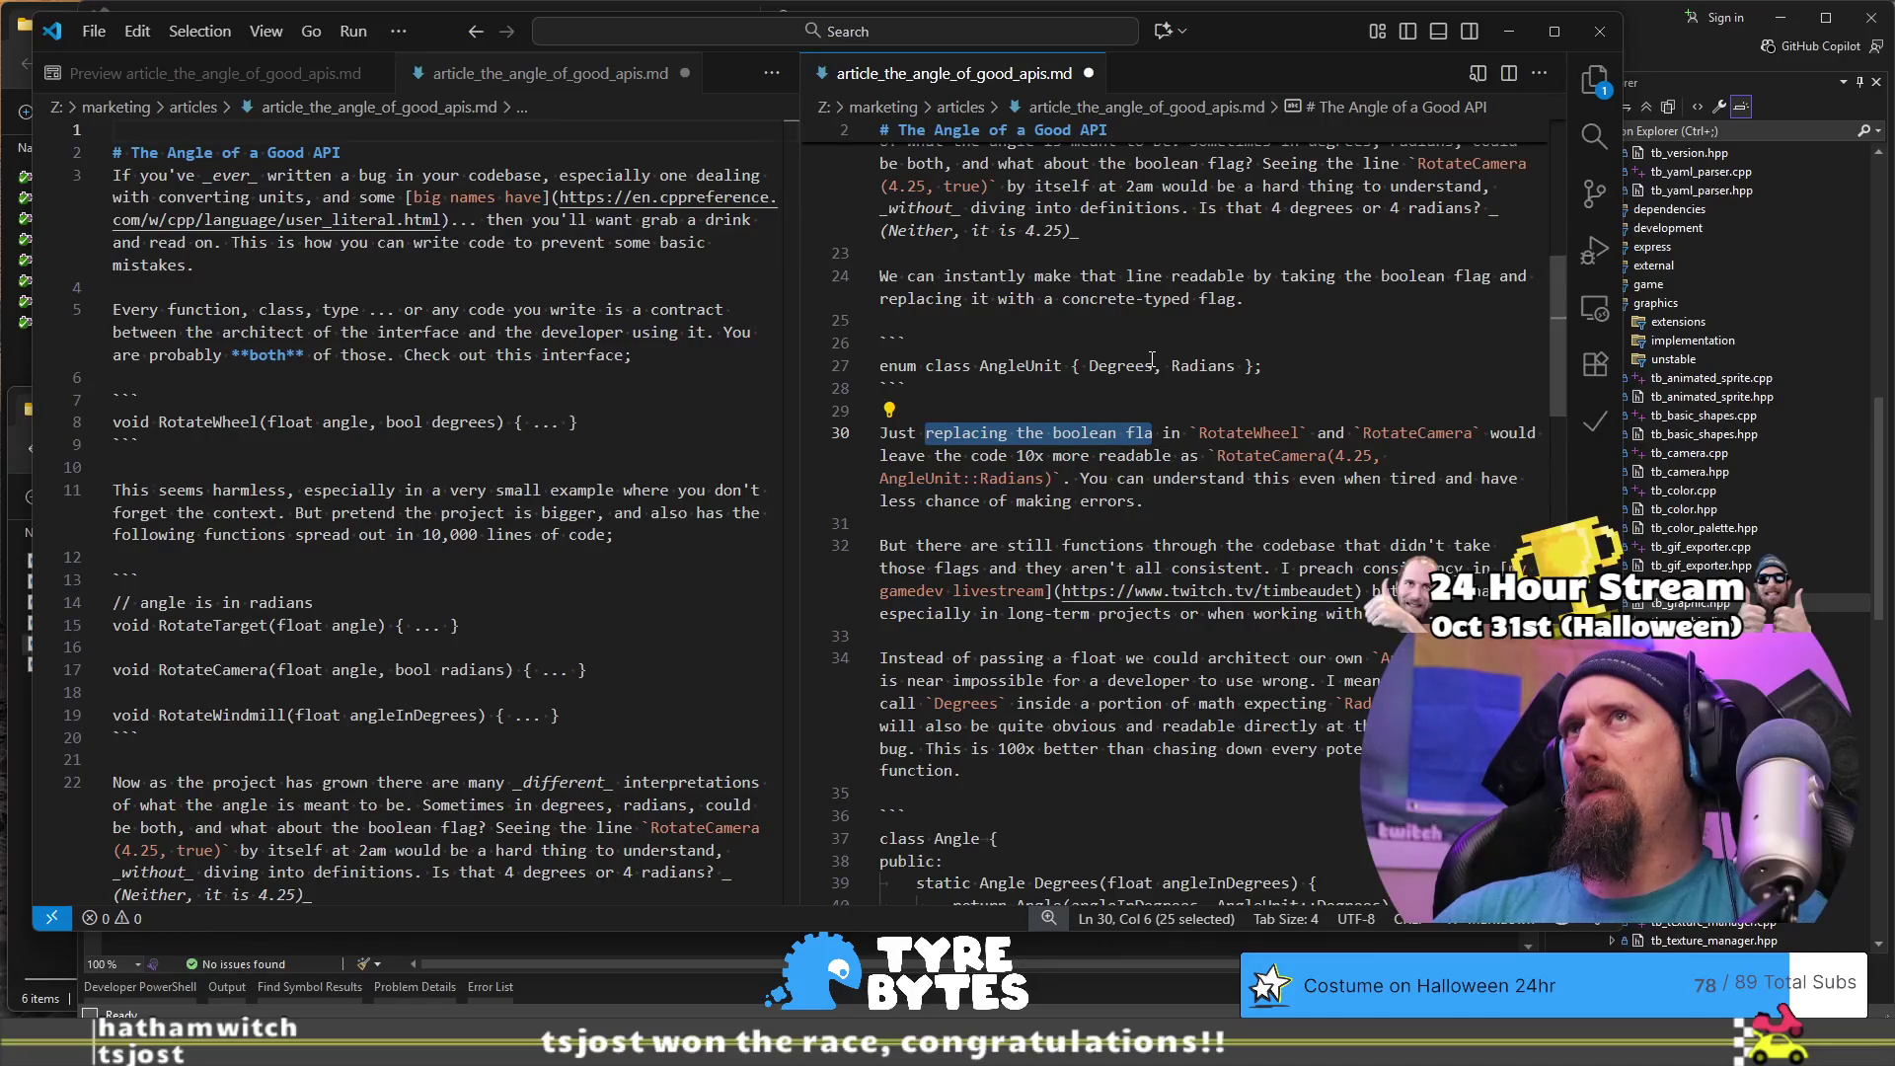
pyautogui.hotkey('ctrl', 'z')
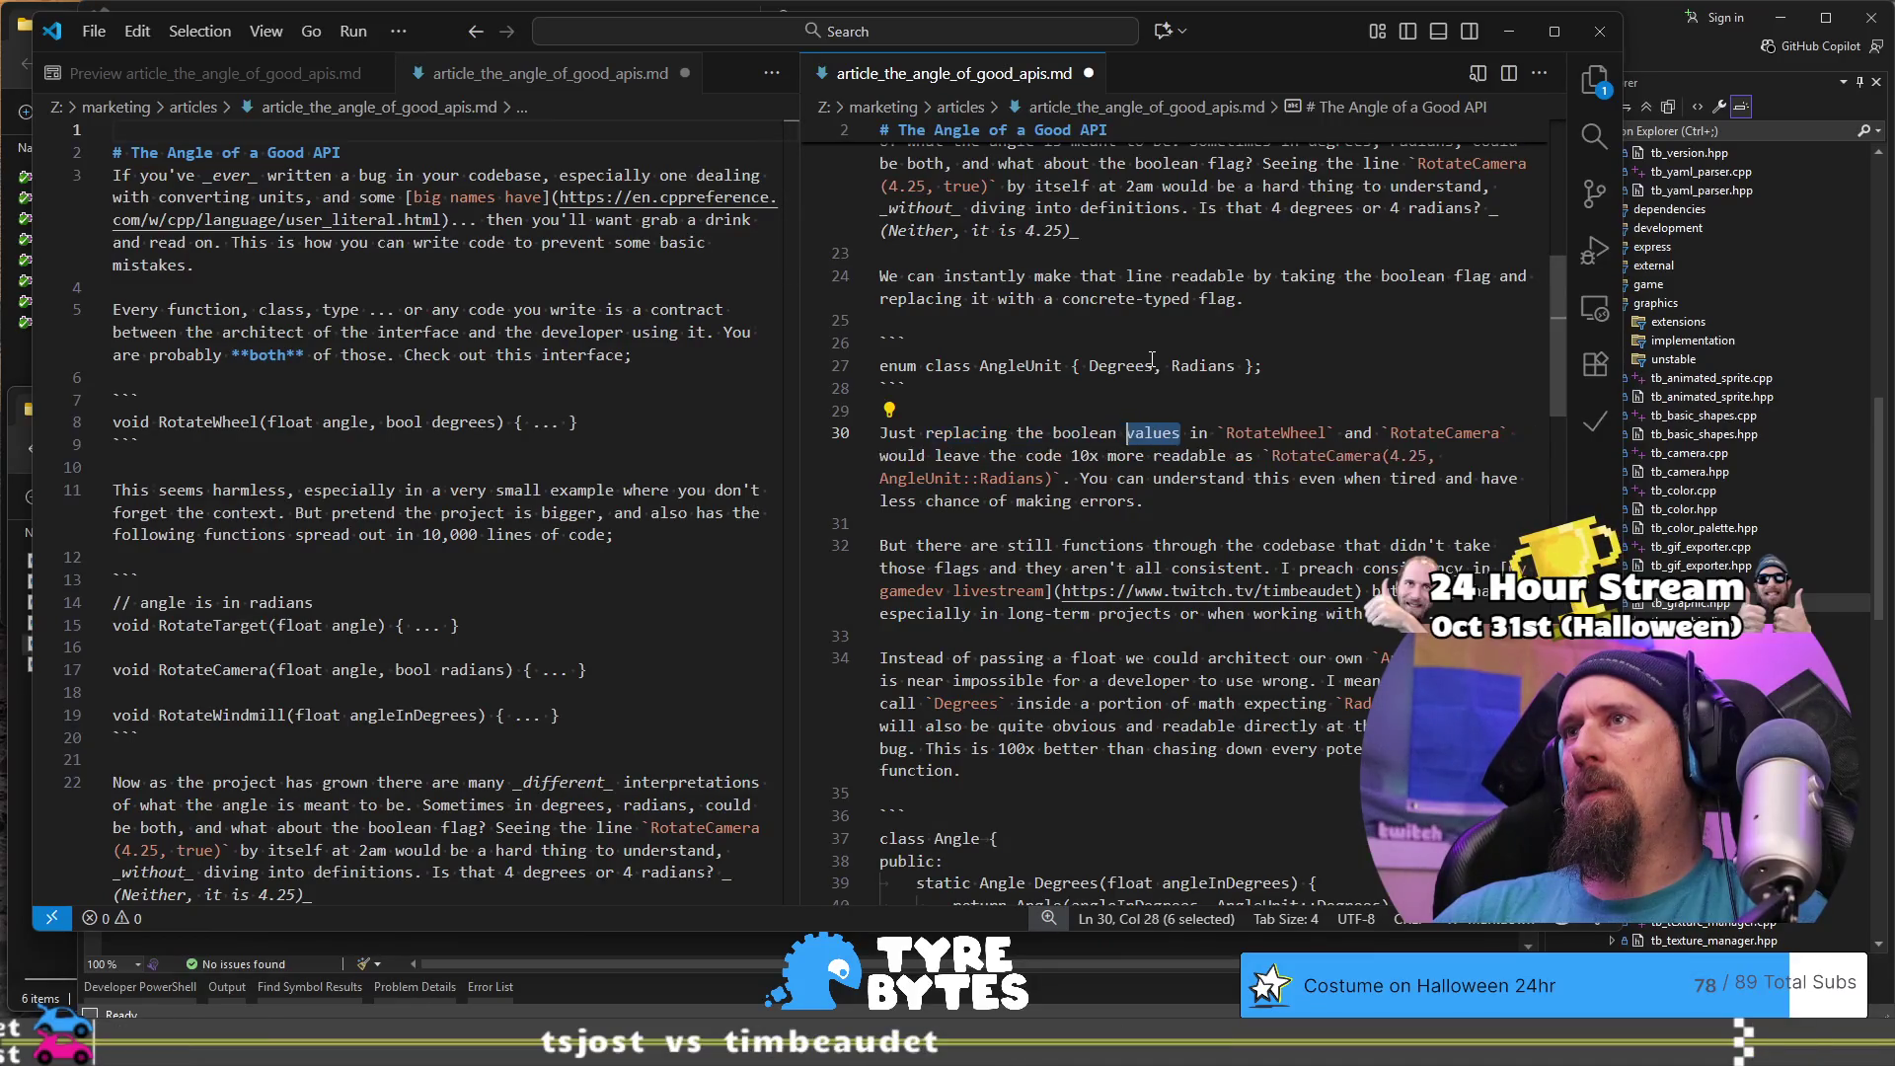
pyautogui.hotkey('ctrl', 'z')
pyautogui.write('this')
pyautogui.hotkey('ctrl', 'z')
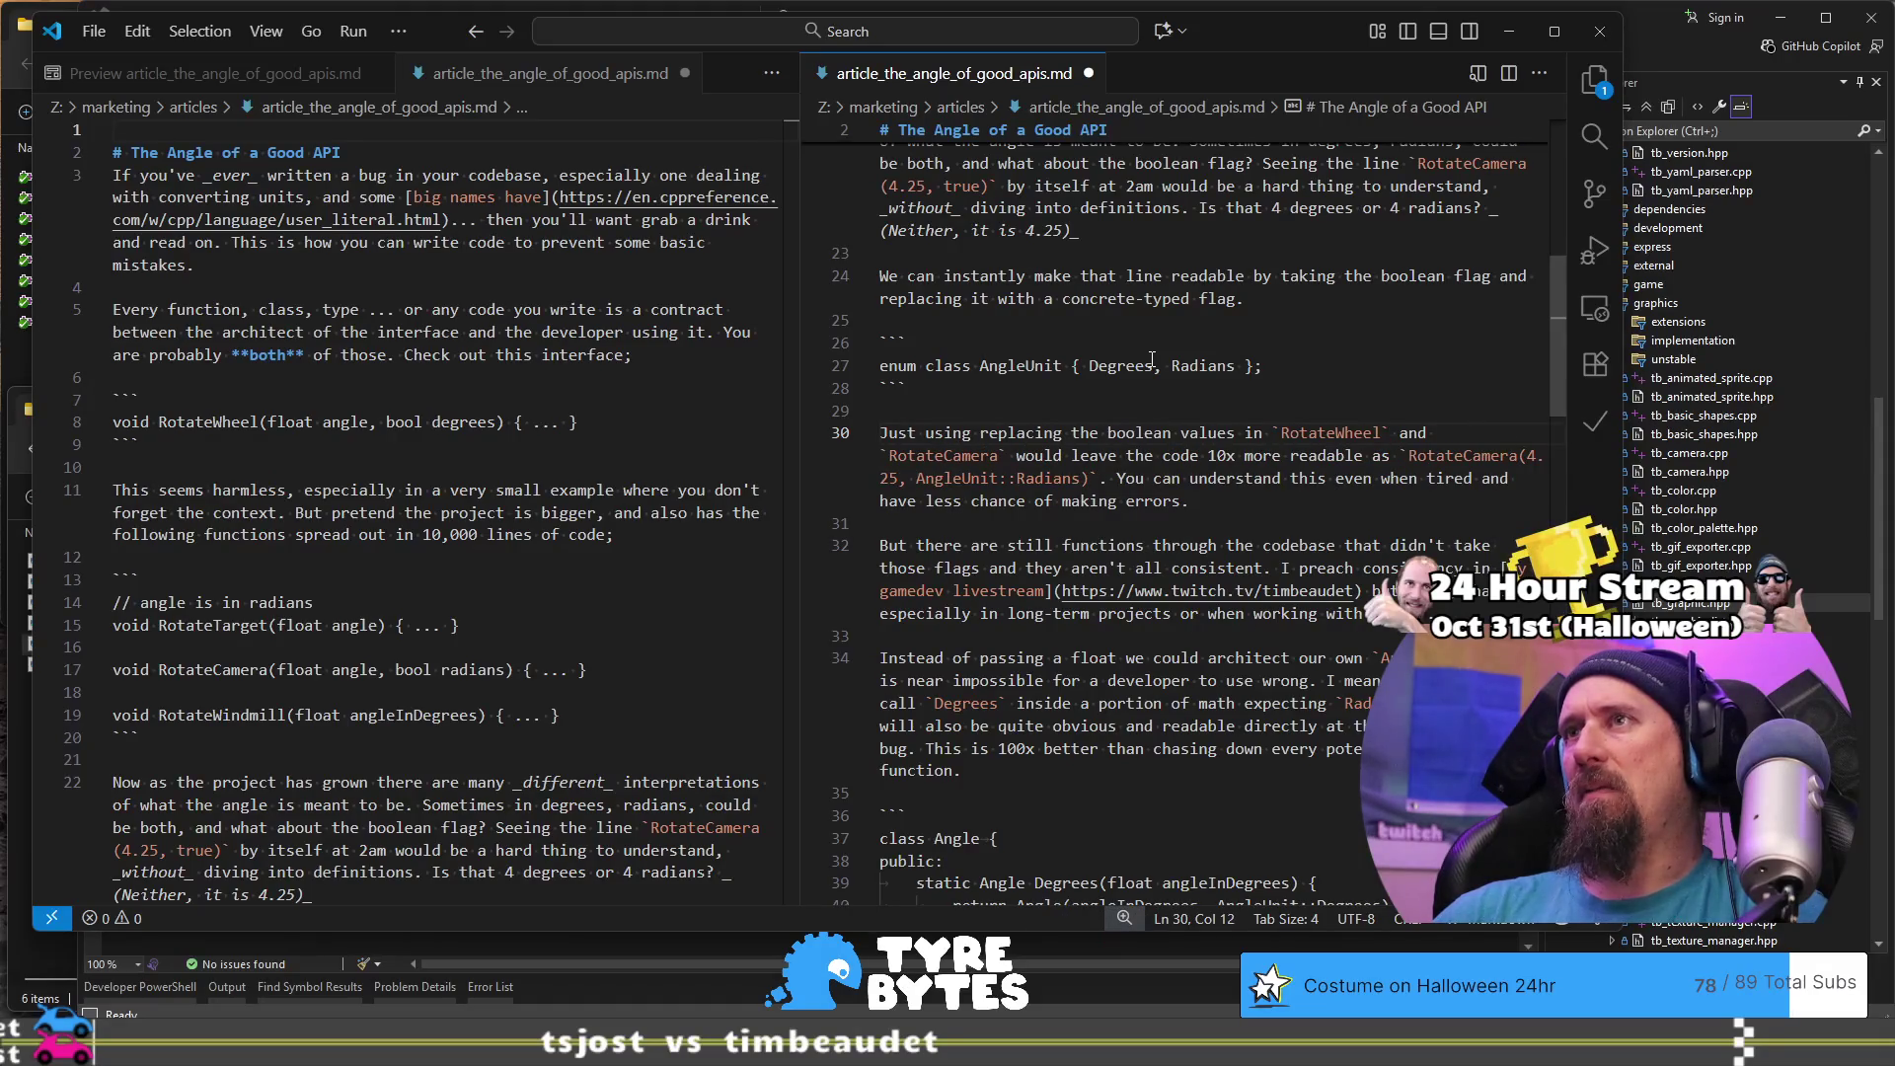
pyautogui.hotkey('ctrl', 'z')
pyautogui.hotkey('ctrl', 'z')
pyautogui.press('BackSpace')
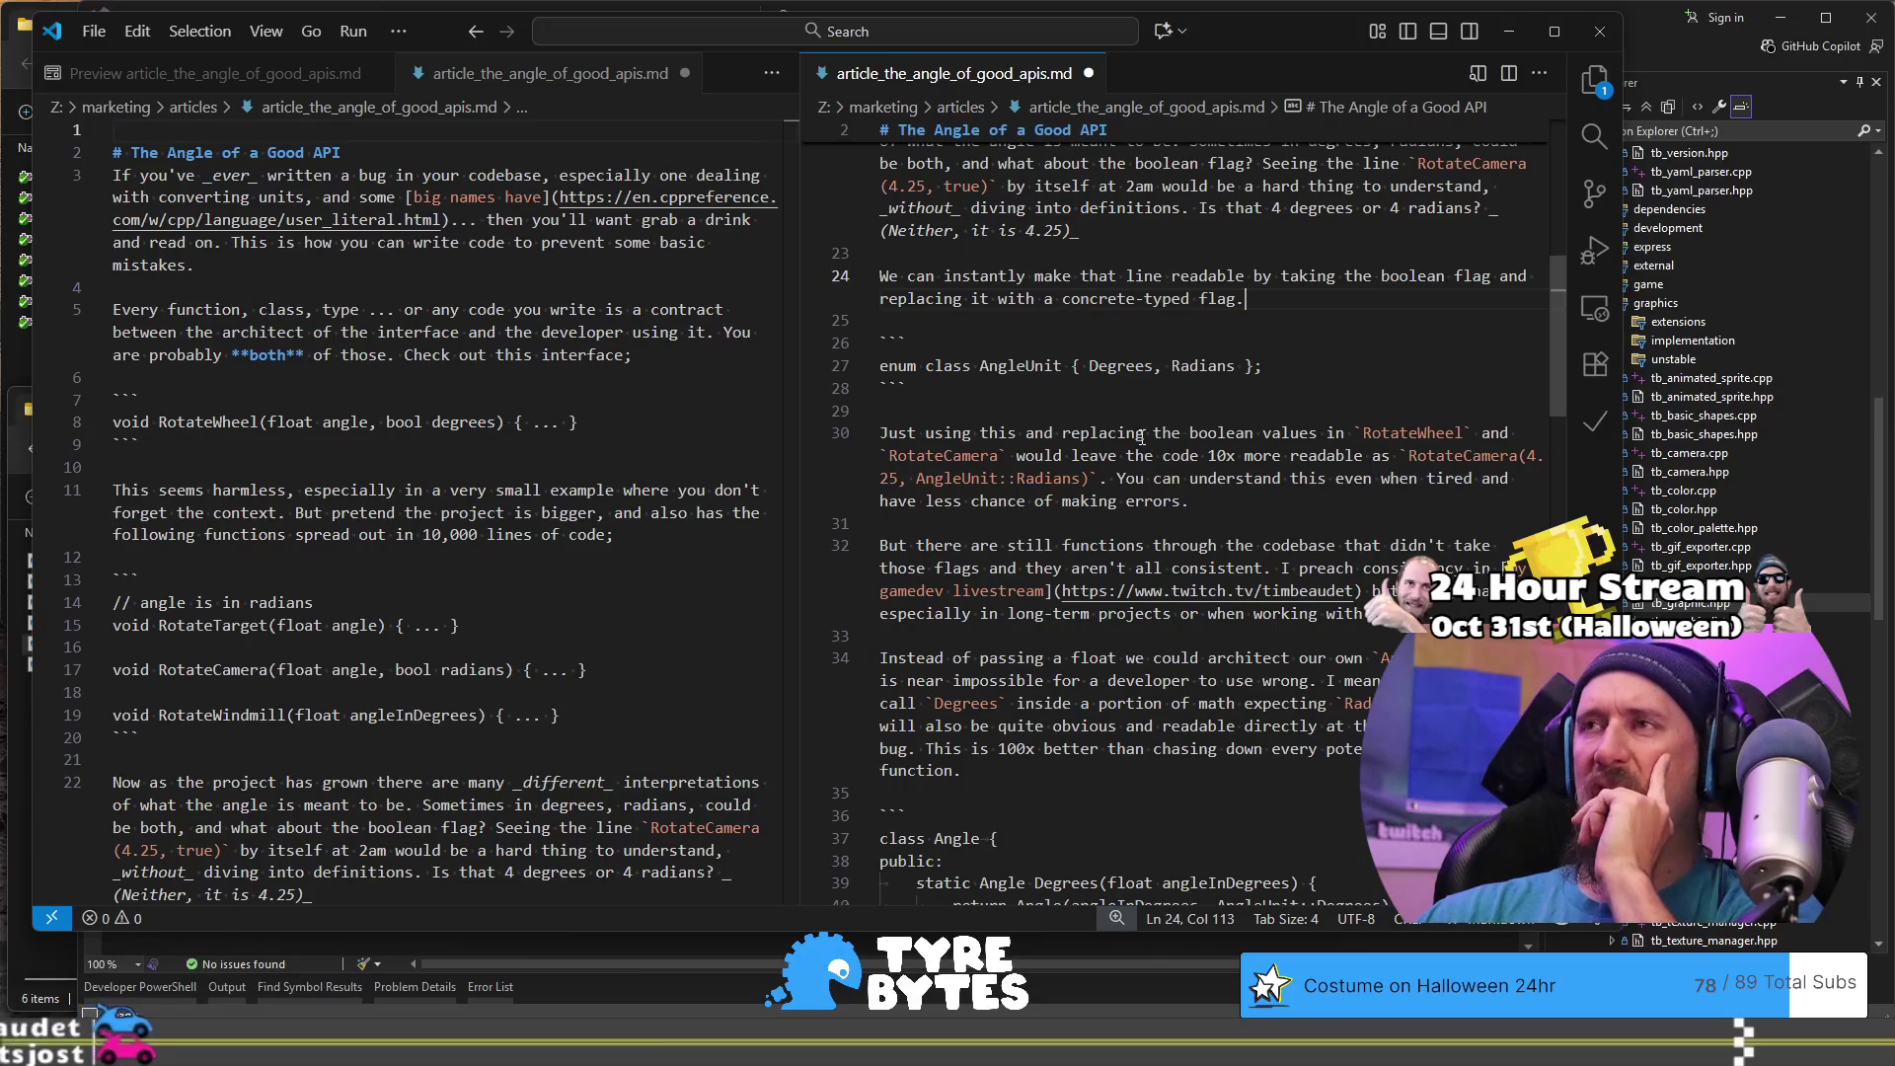
pyautogui.click(973, 412)
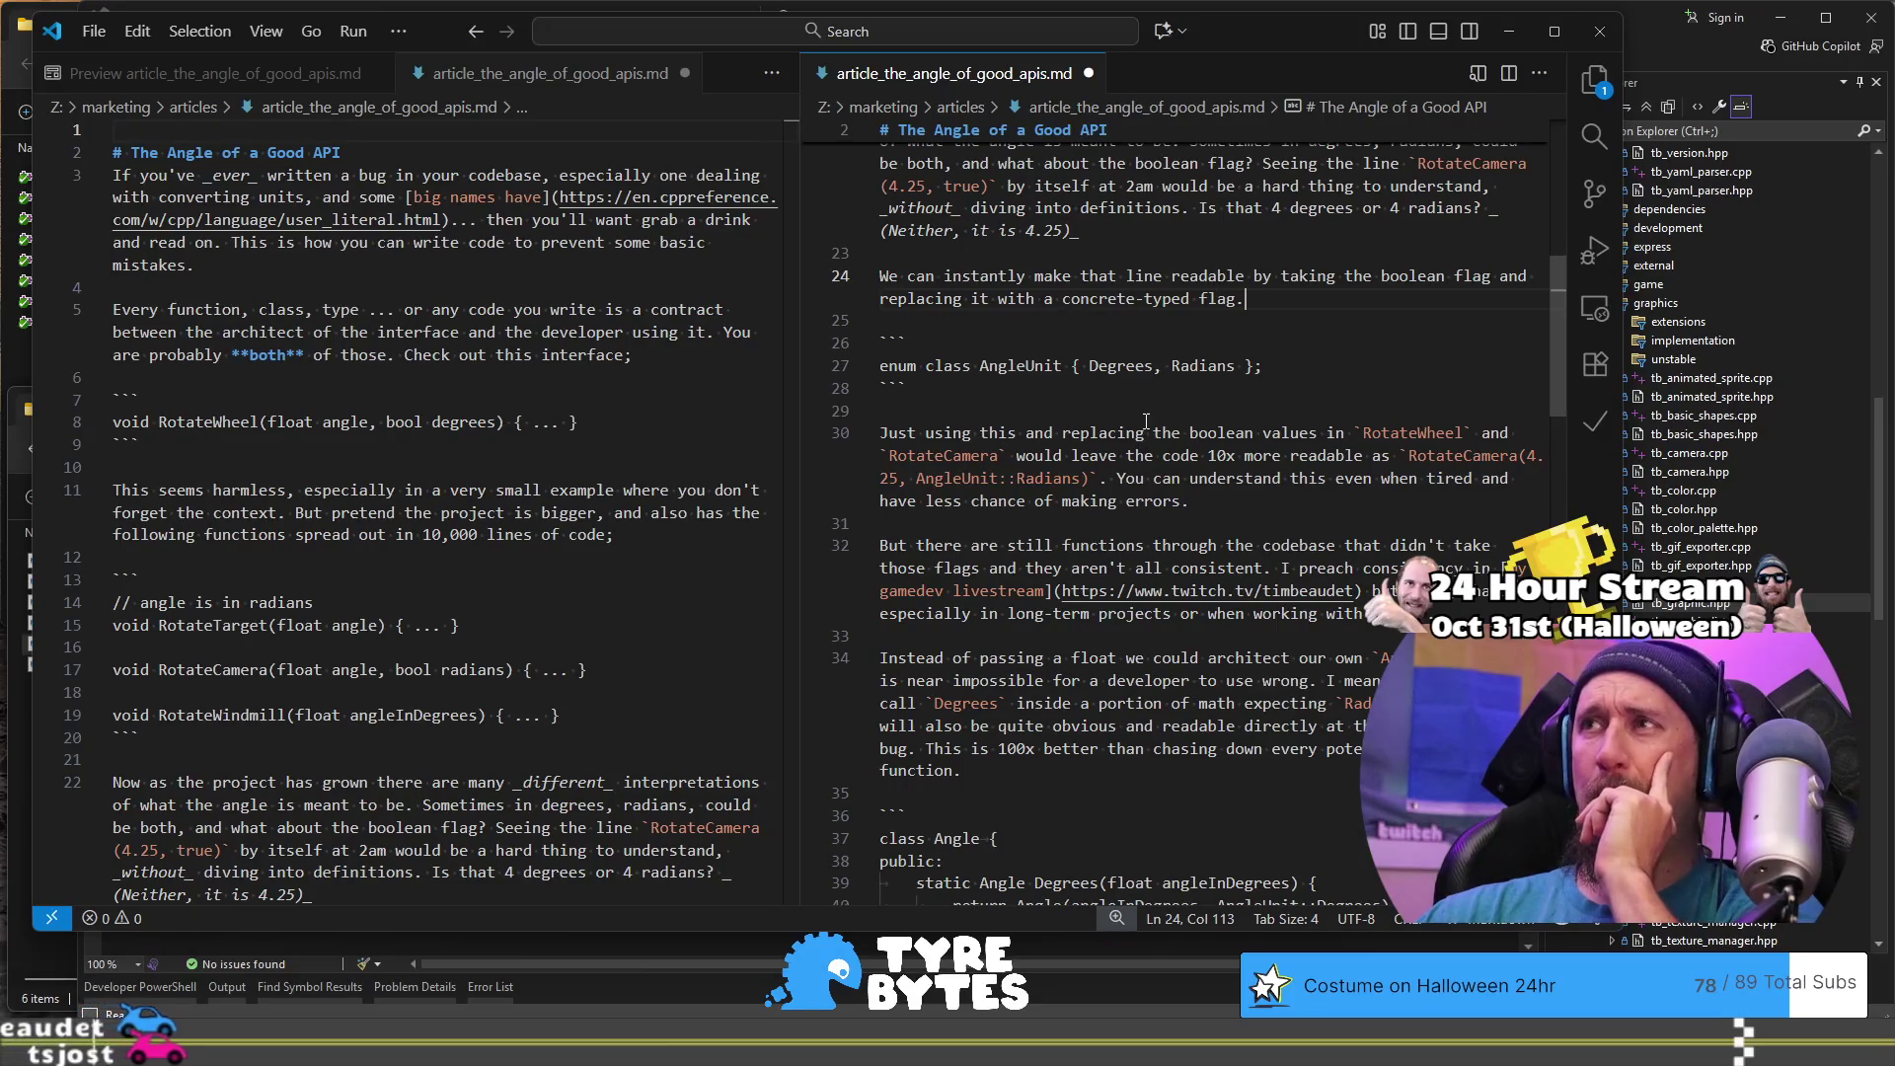
# - Copy line 30's first sentence and paste it as a new paragraph before 'You can understand…'
pyautogui.click(968, 433)
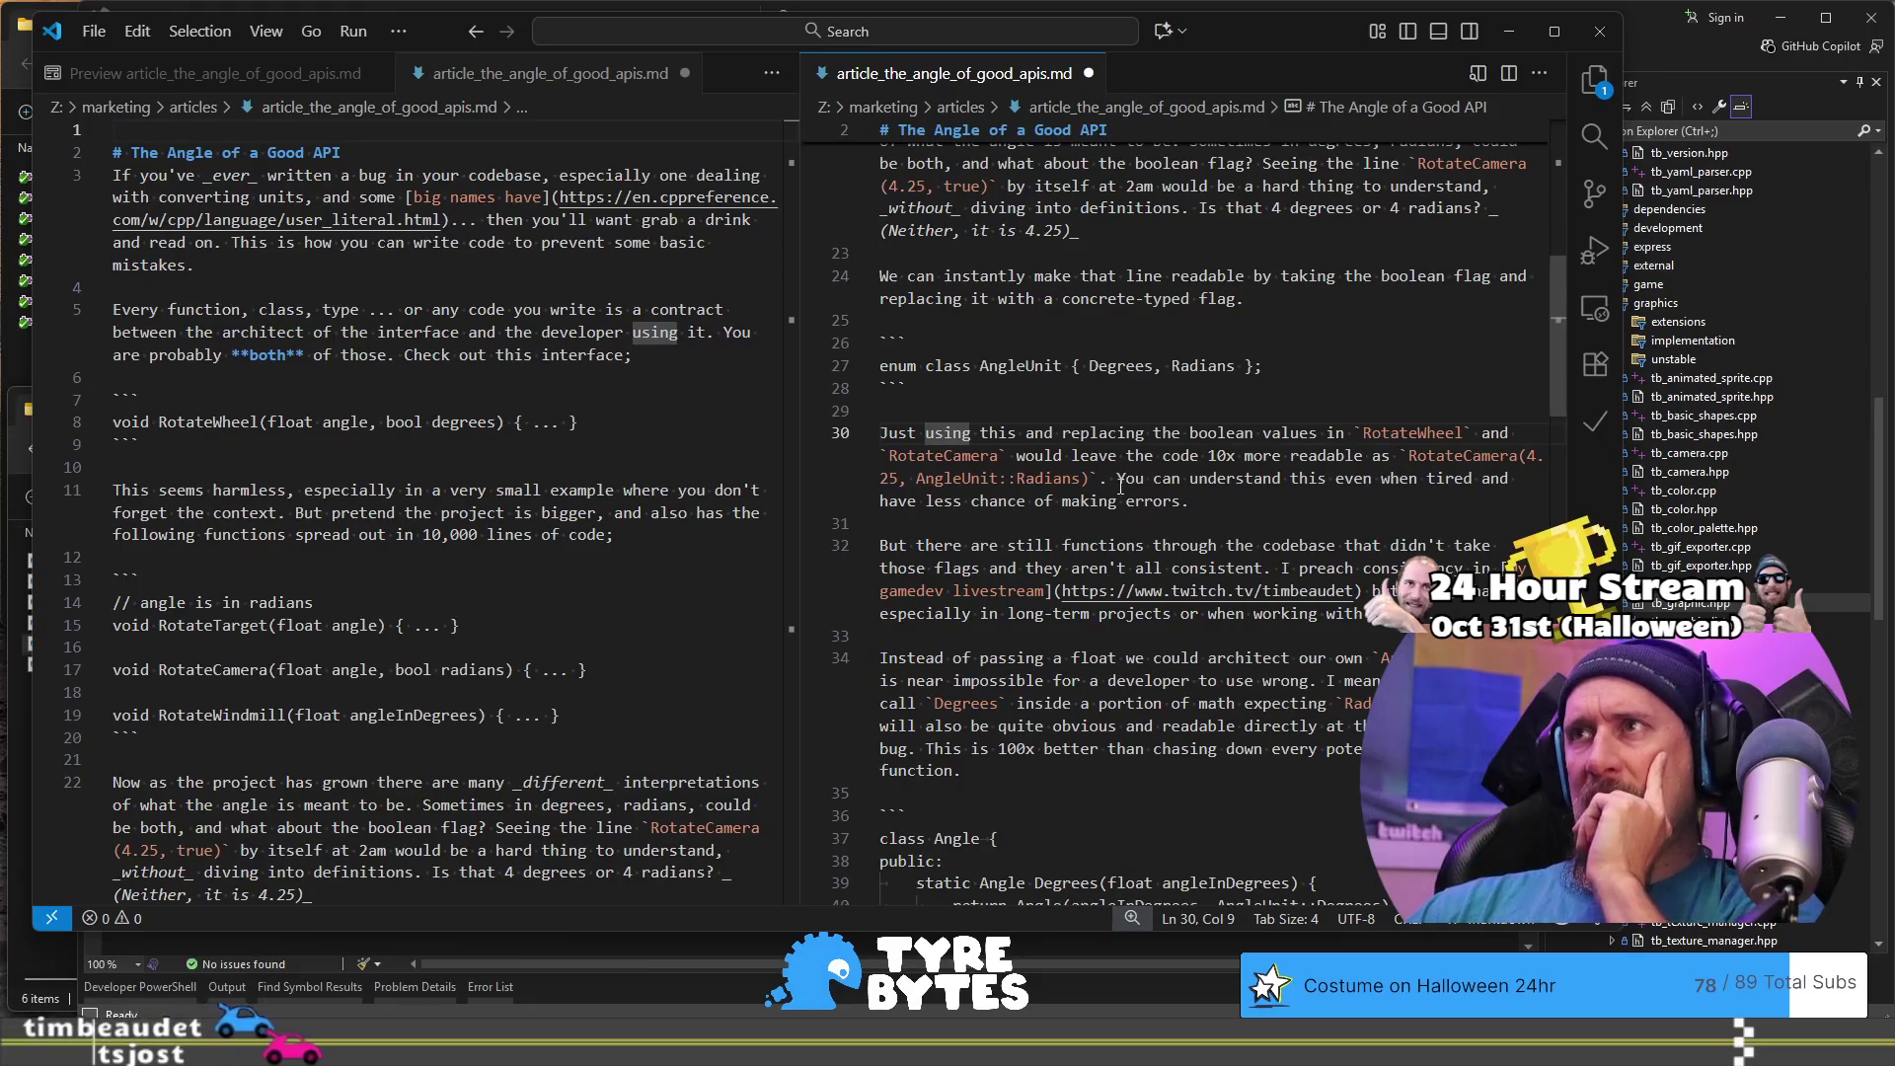
pyautogui.click(1121, 481)
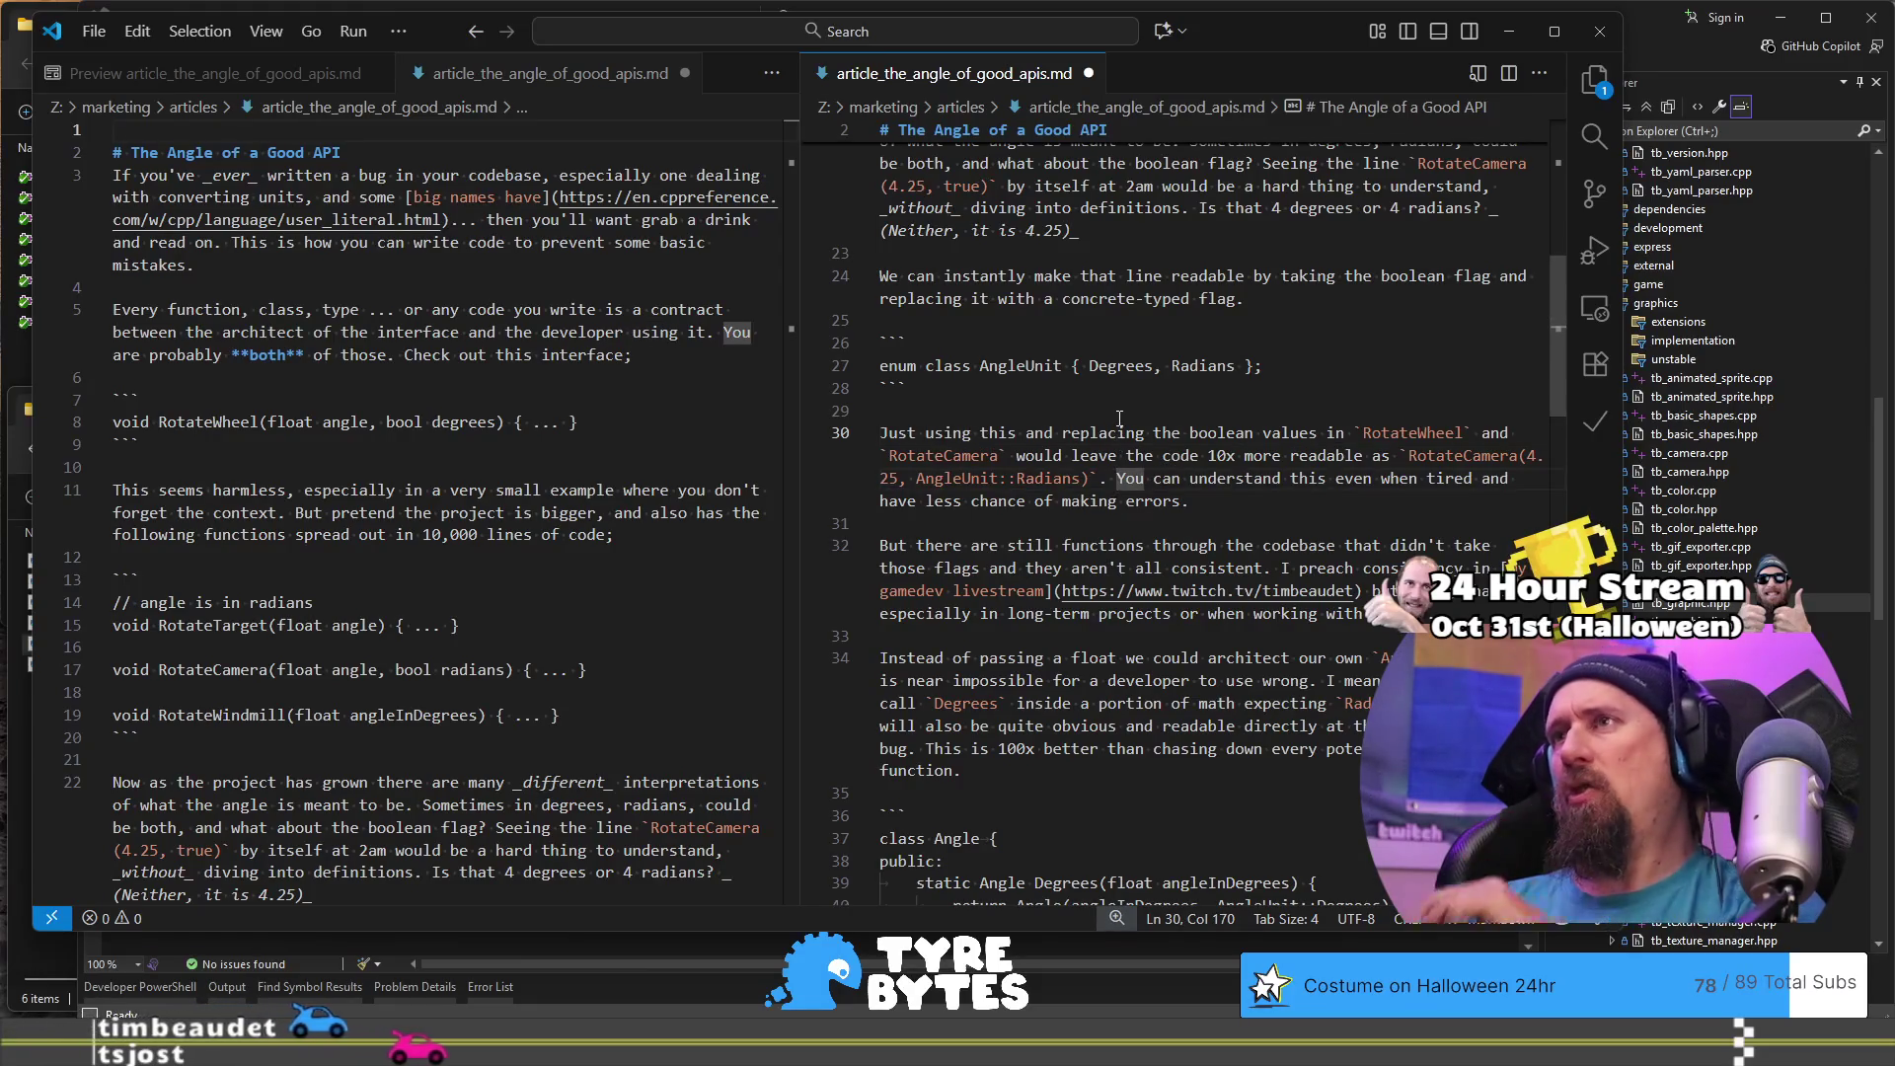
pyautogui.keyDown('shift'); pyautogui.click(1122, 434); pyautogui.keyUp('shift')
pyautogui.hotkey('shift', 'Home')
pyautogui.hotkey('ctrl', 'c')
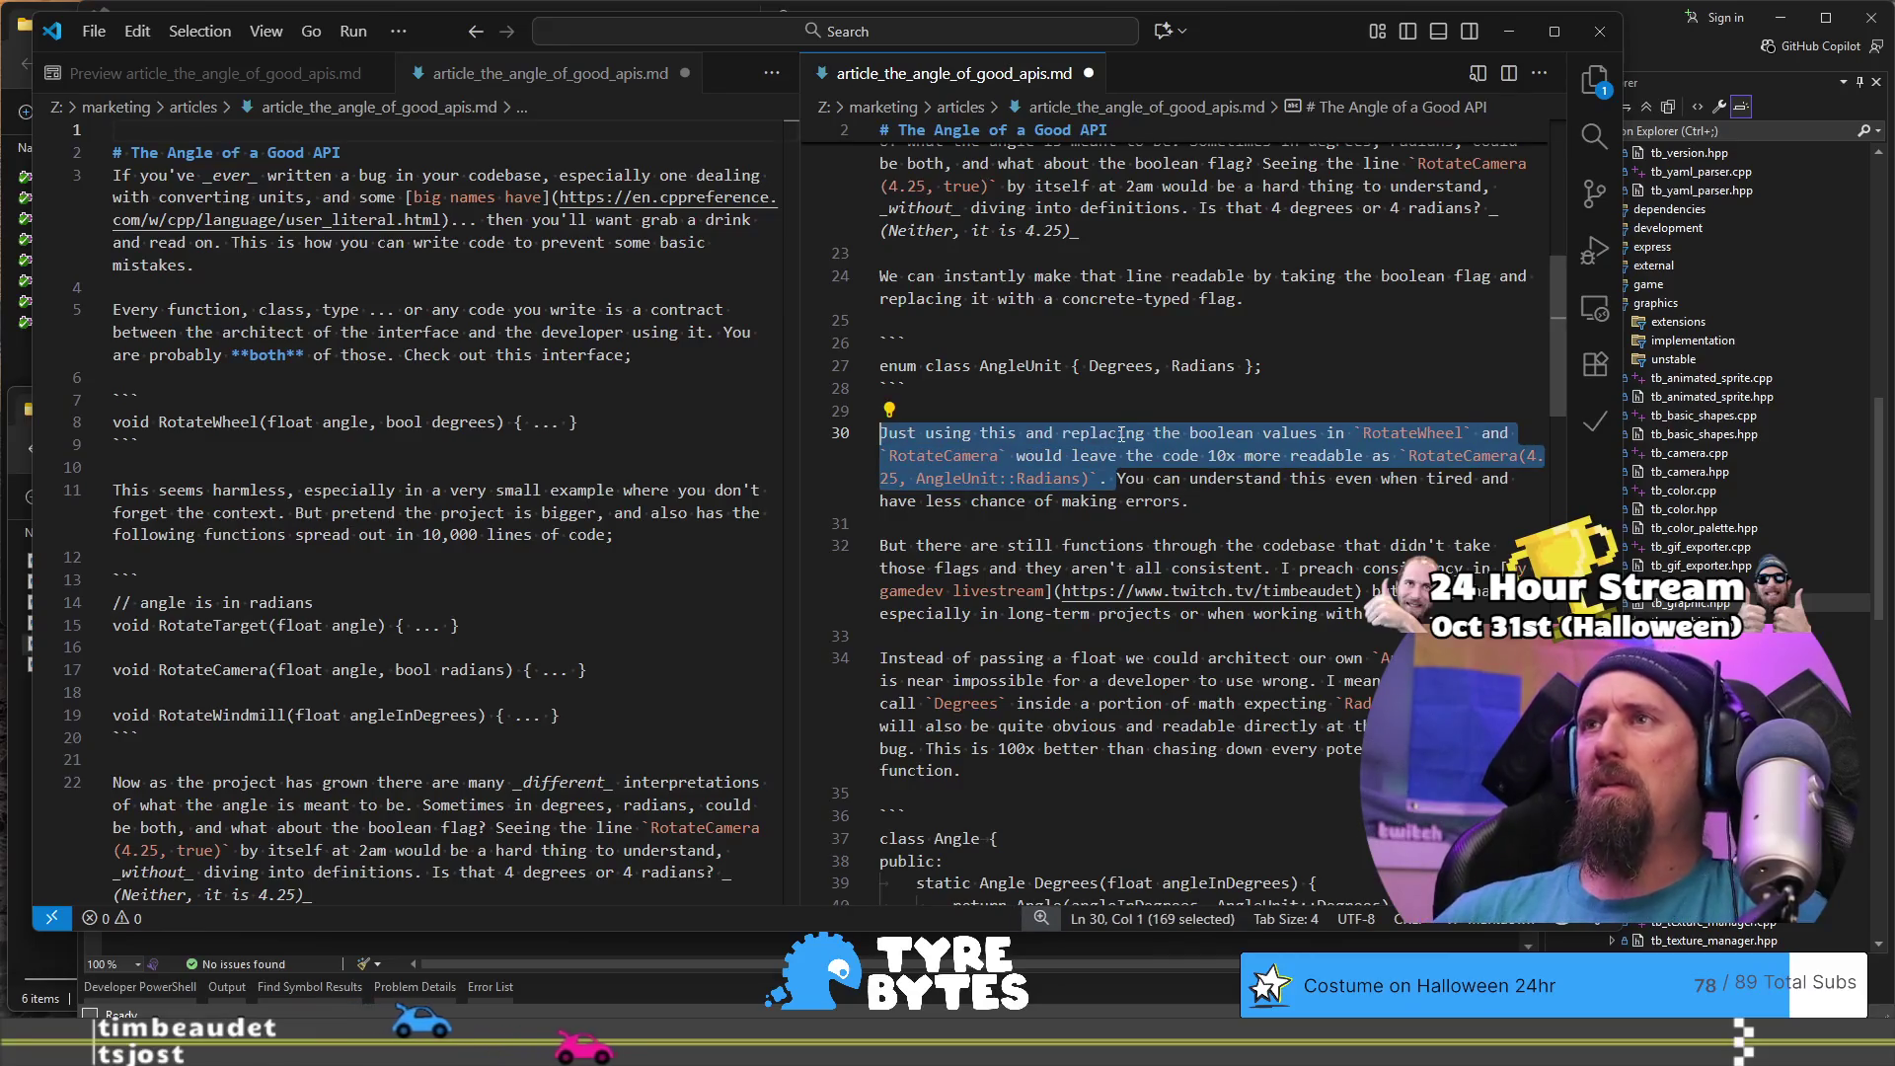
pyautogui.press('Right')
pyautogui.press('Return')
pyautogui.press('Return')
pyautogui.press('Return')
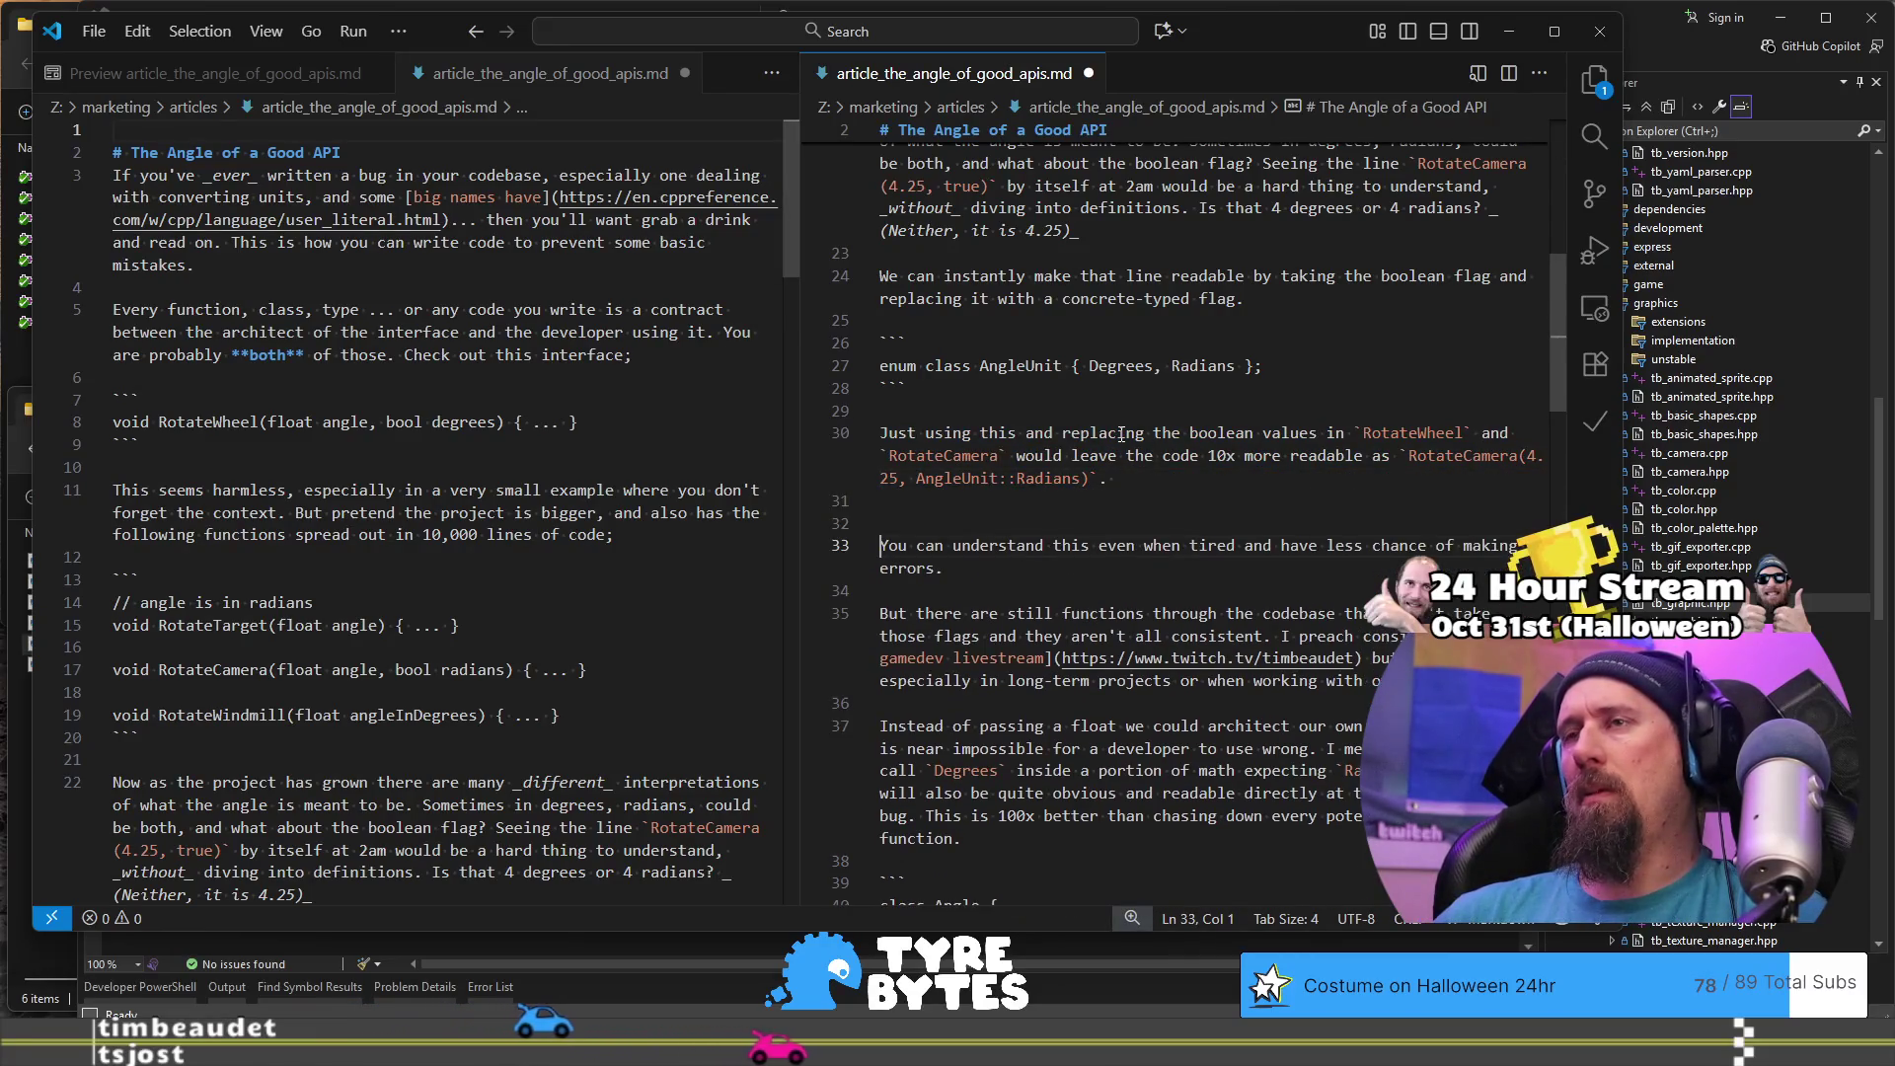
pyautogui.hotkey('ctrl', 'v')
pyautogui.press('Up')
pyautogui.press('Up')
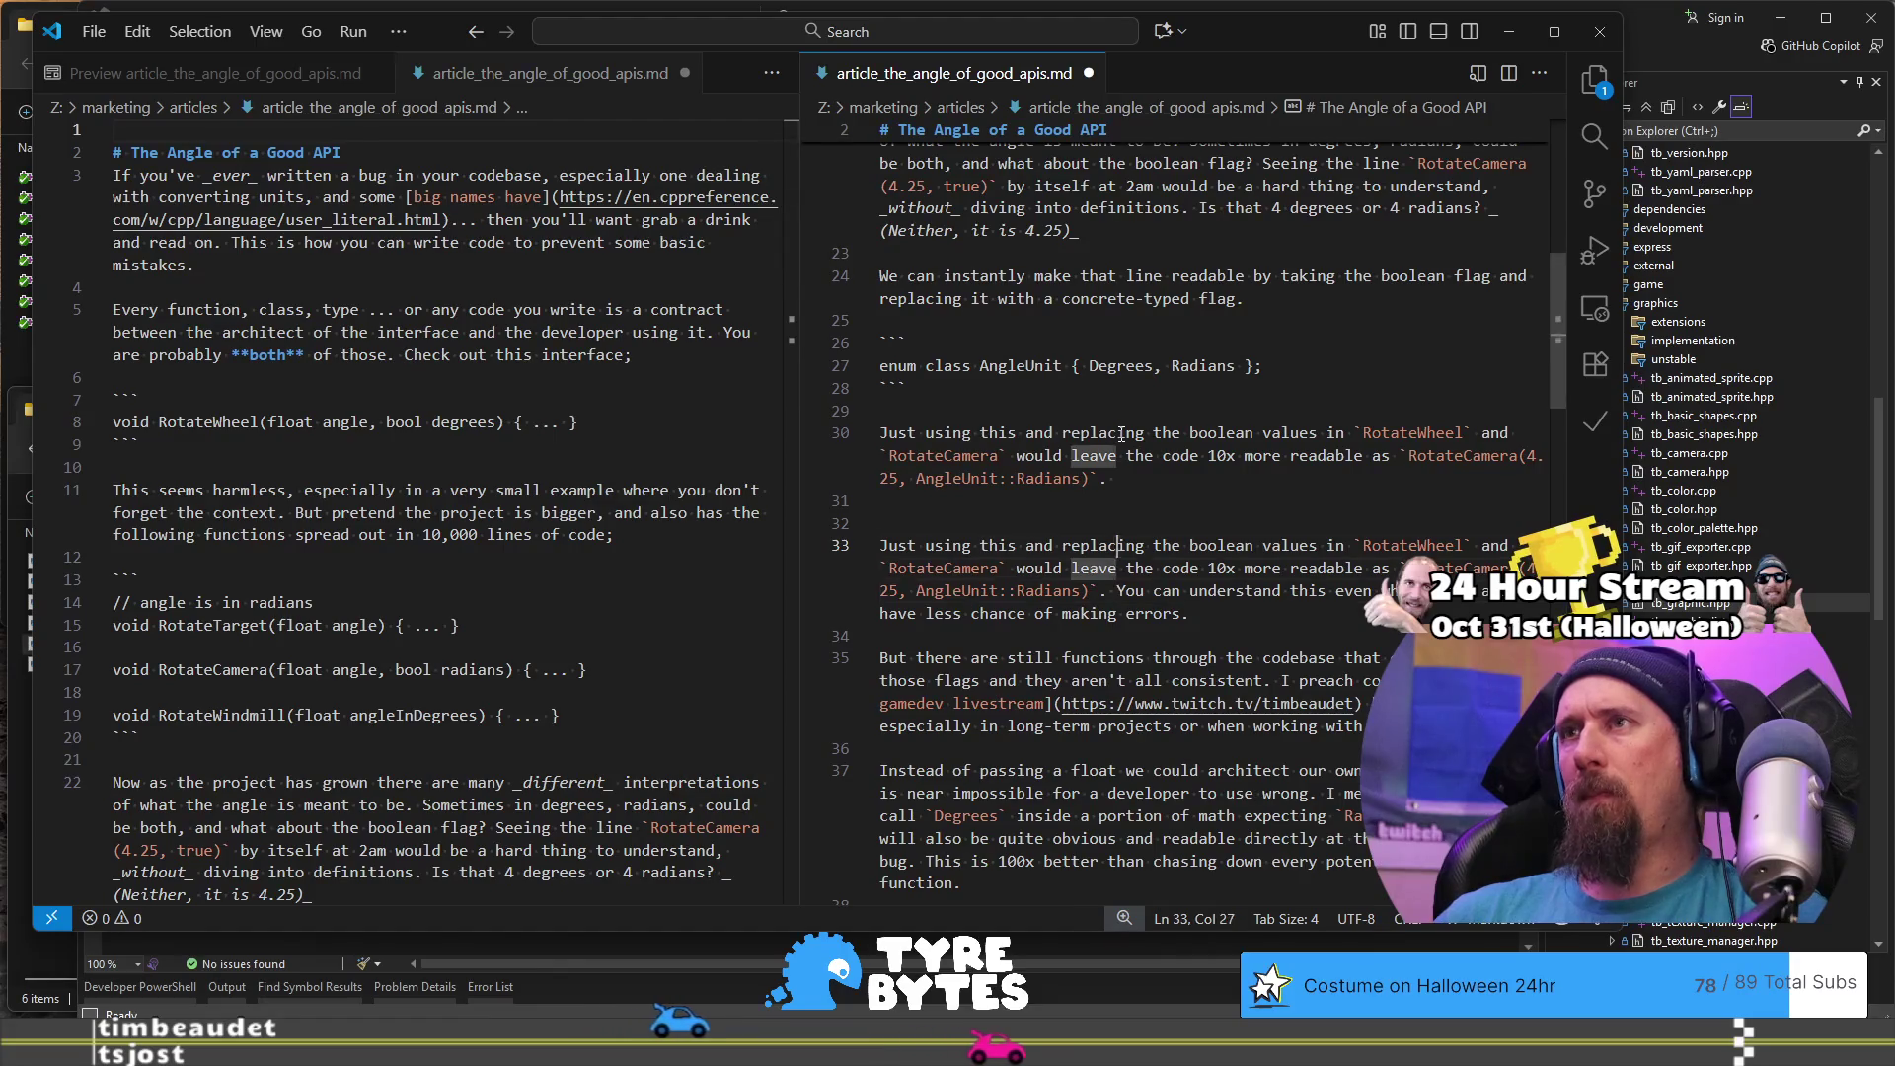
# - Replace the pasted sentence's opening phrase with 'Now', then read through it
pyautogui.press('Home')
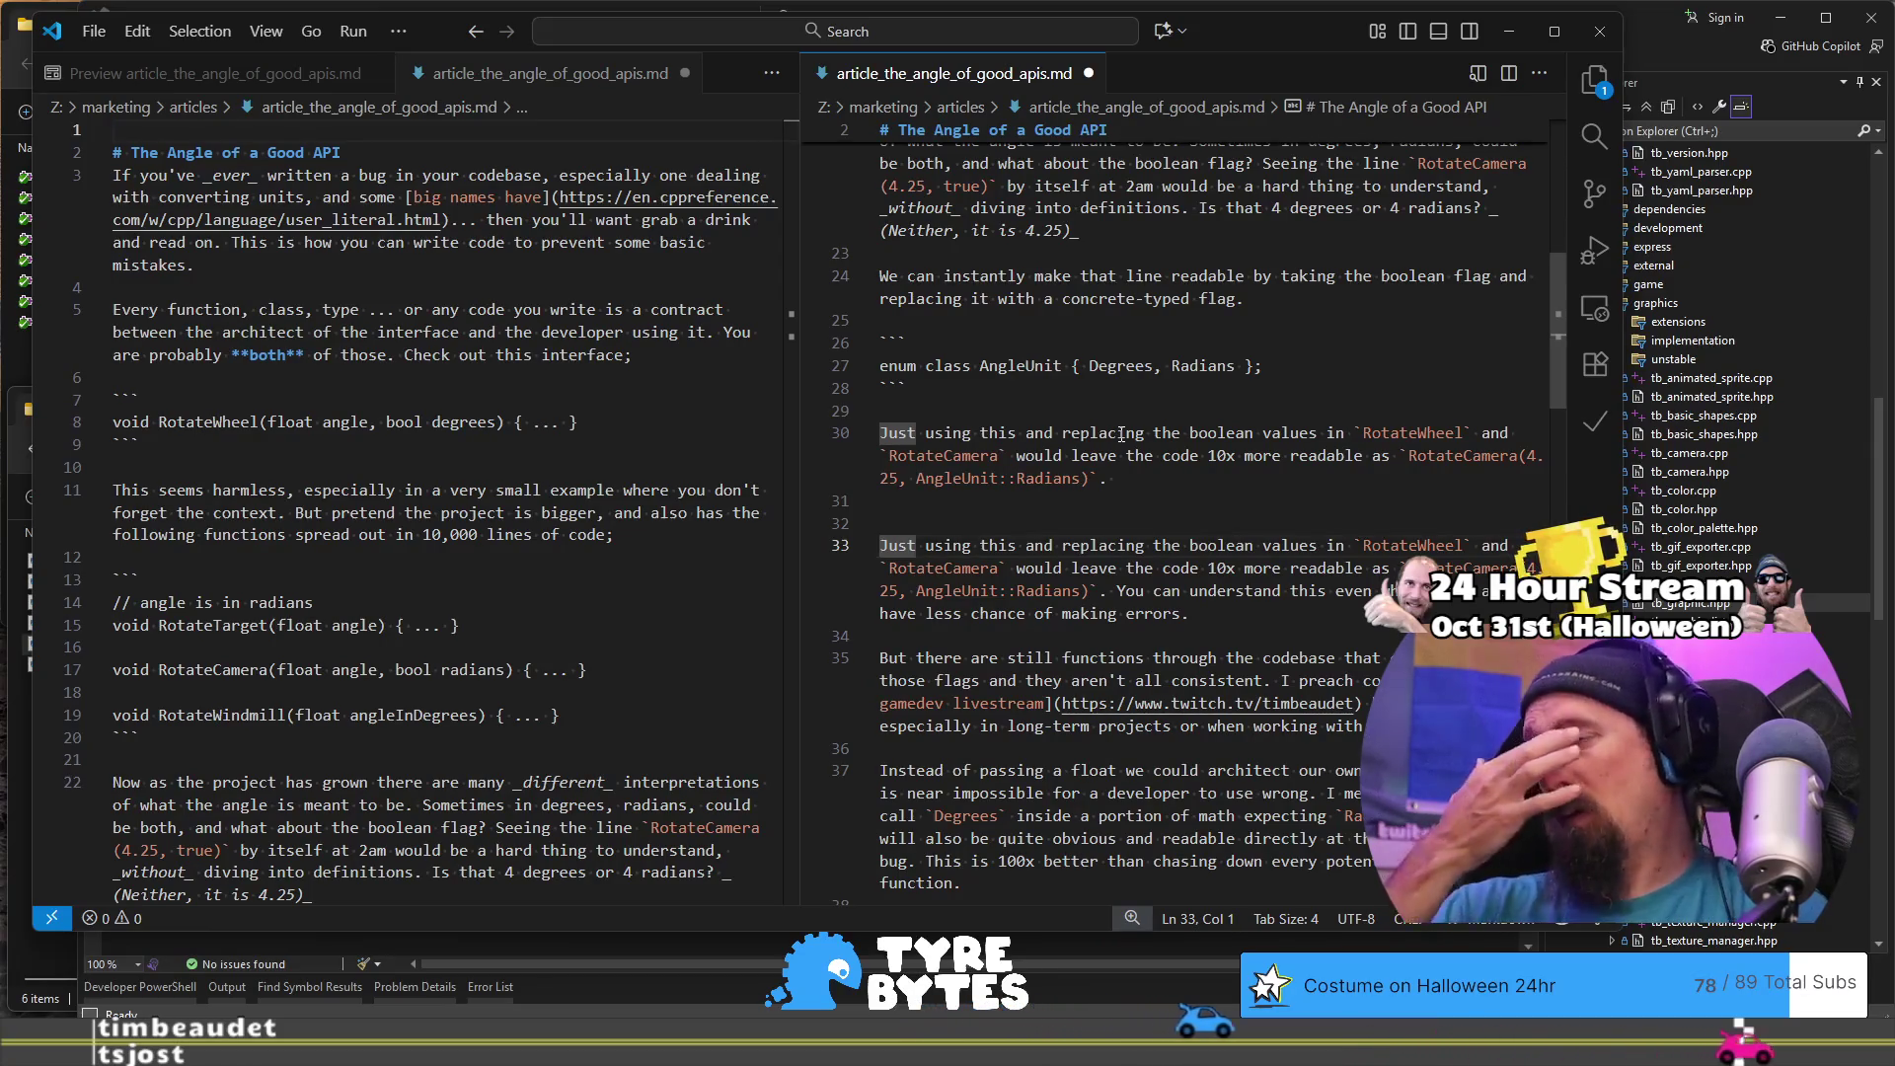
pyautogui.hotkey('ctrl', 'shift', 'Right')
pyautogui.hotkey('ctrl', 'shift', 'Right')
pyautogui.hotkey('ctrl', 'shift', 'Right')
pyautogui.hotkey('ctrl', 'shift', 'Right')
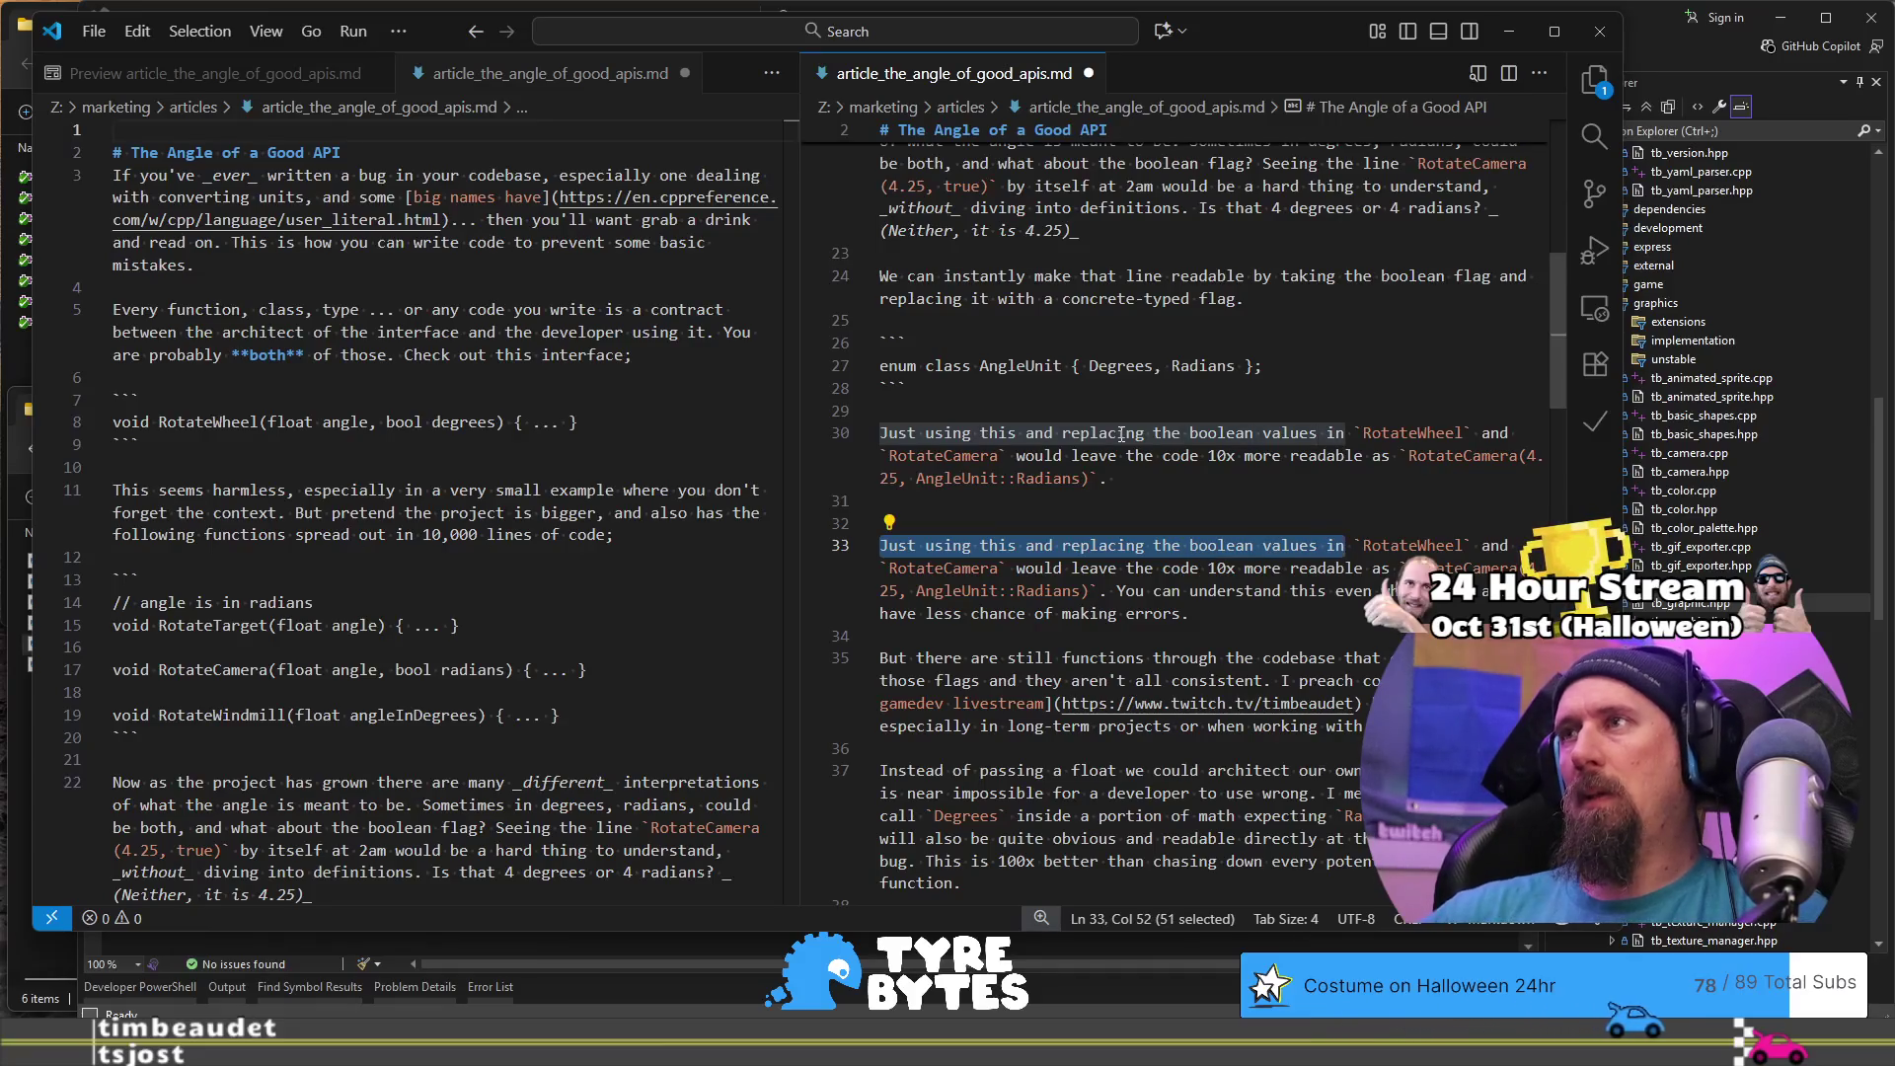
pyautogui.write('Now')
pyautogui.hotkey('ctrl', 'Right')
pyautogui.hotkey('ctrl', 'Right')
pyautogui.hotkey('ctrl', 'Right')
pyautogui.hotkey('ctrl', 'Right')
pyautogui.hotkey('ctrl', 'Right')
pyautogui.hotkey('ctrl', 'Right')
pyautogui.hotkey('ctrl', 'Right')
pyautogui.hotkey('ctrl', 'Right')
pyautogui.hotkey('ctrl', 'Right')
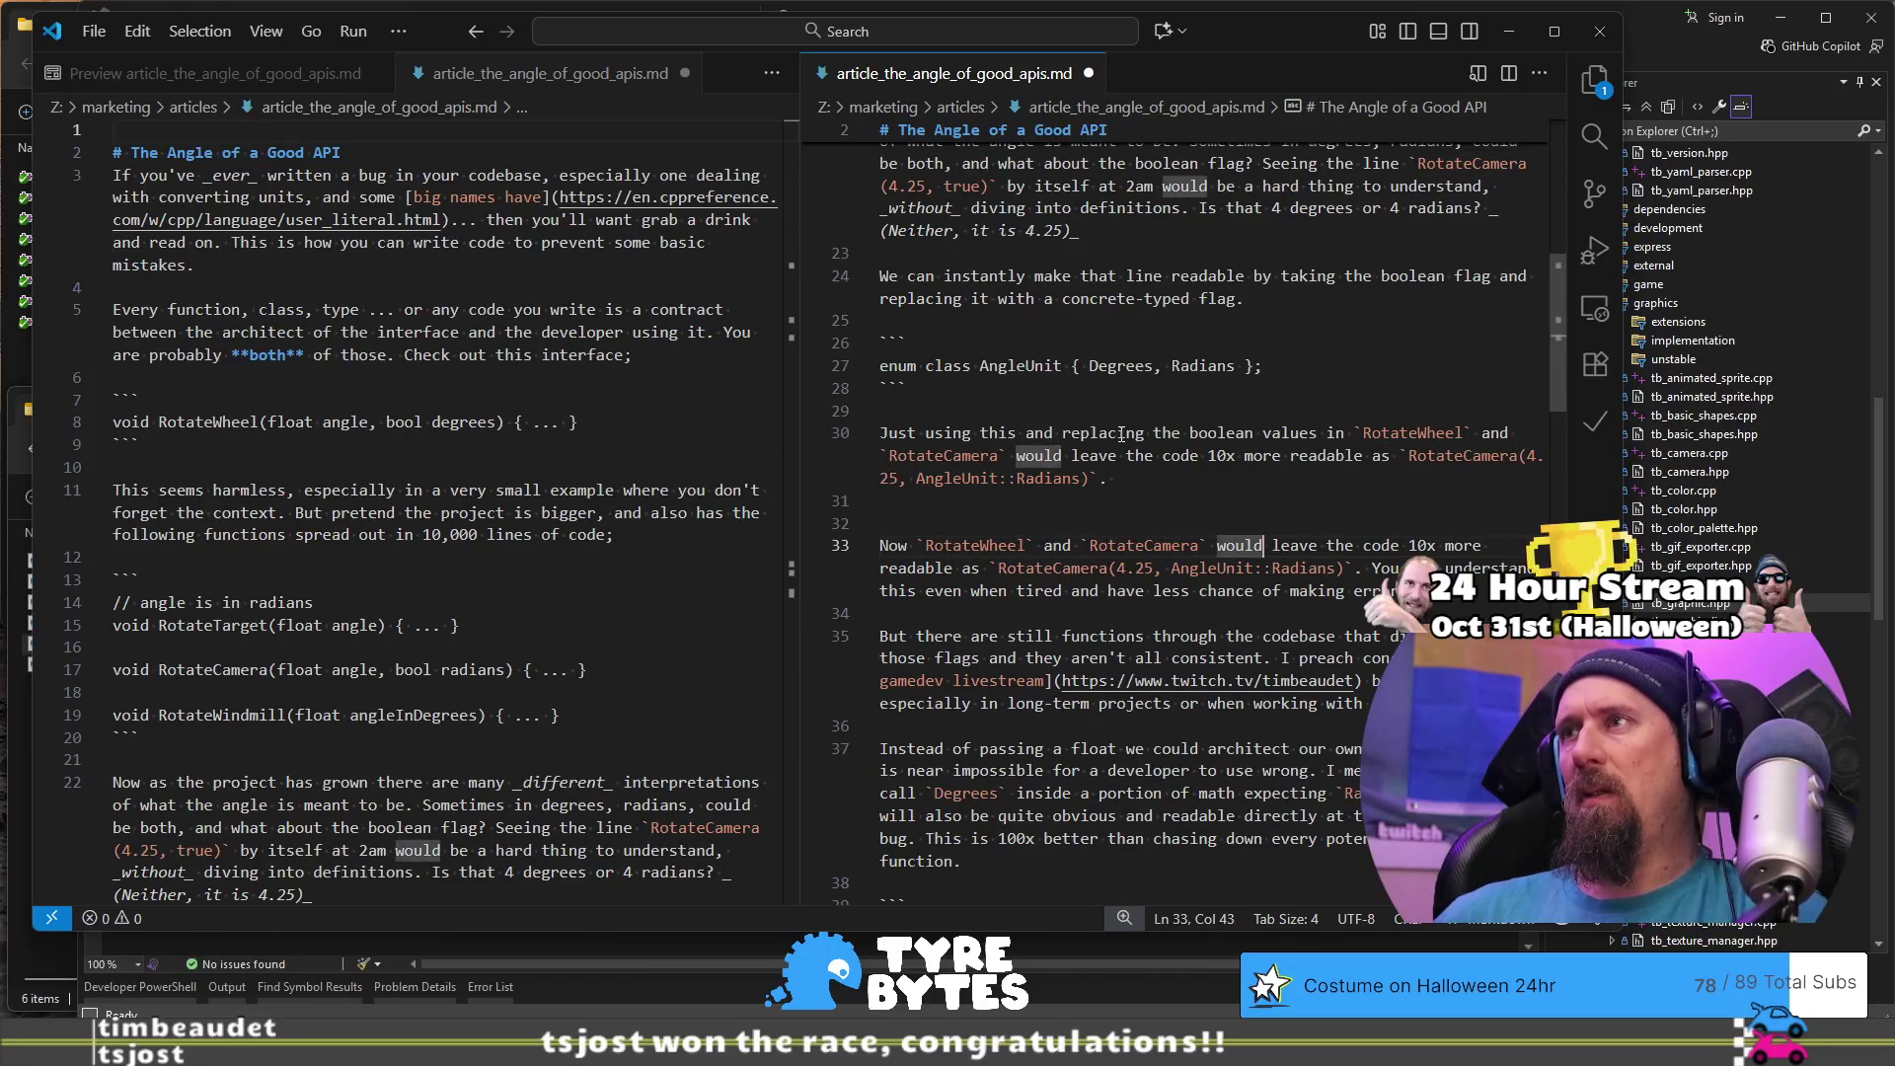
pyautogui.hotkey('ctrl', 'Right')
pyautogui.hotkey('ctrl', 'Right')
pyautogui.hotkey('ctrl', 'Right')
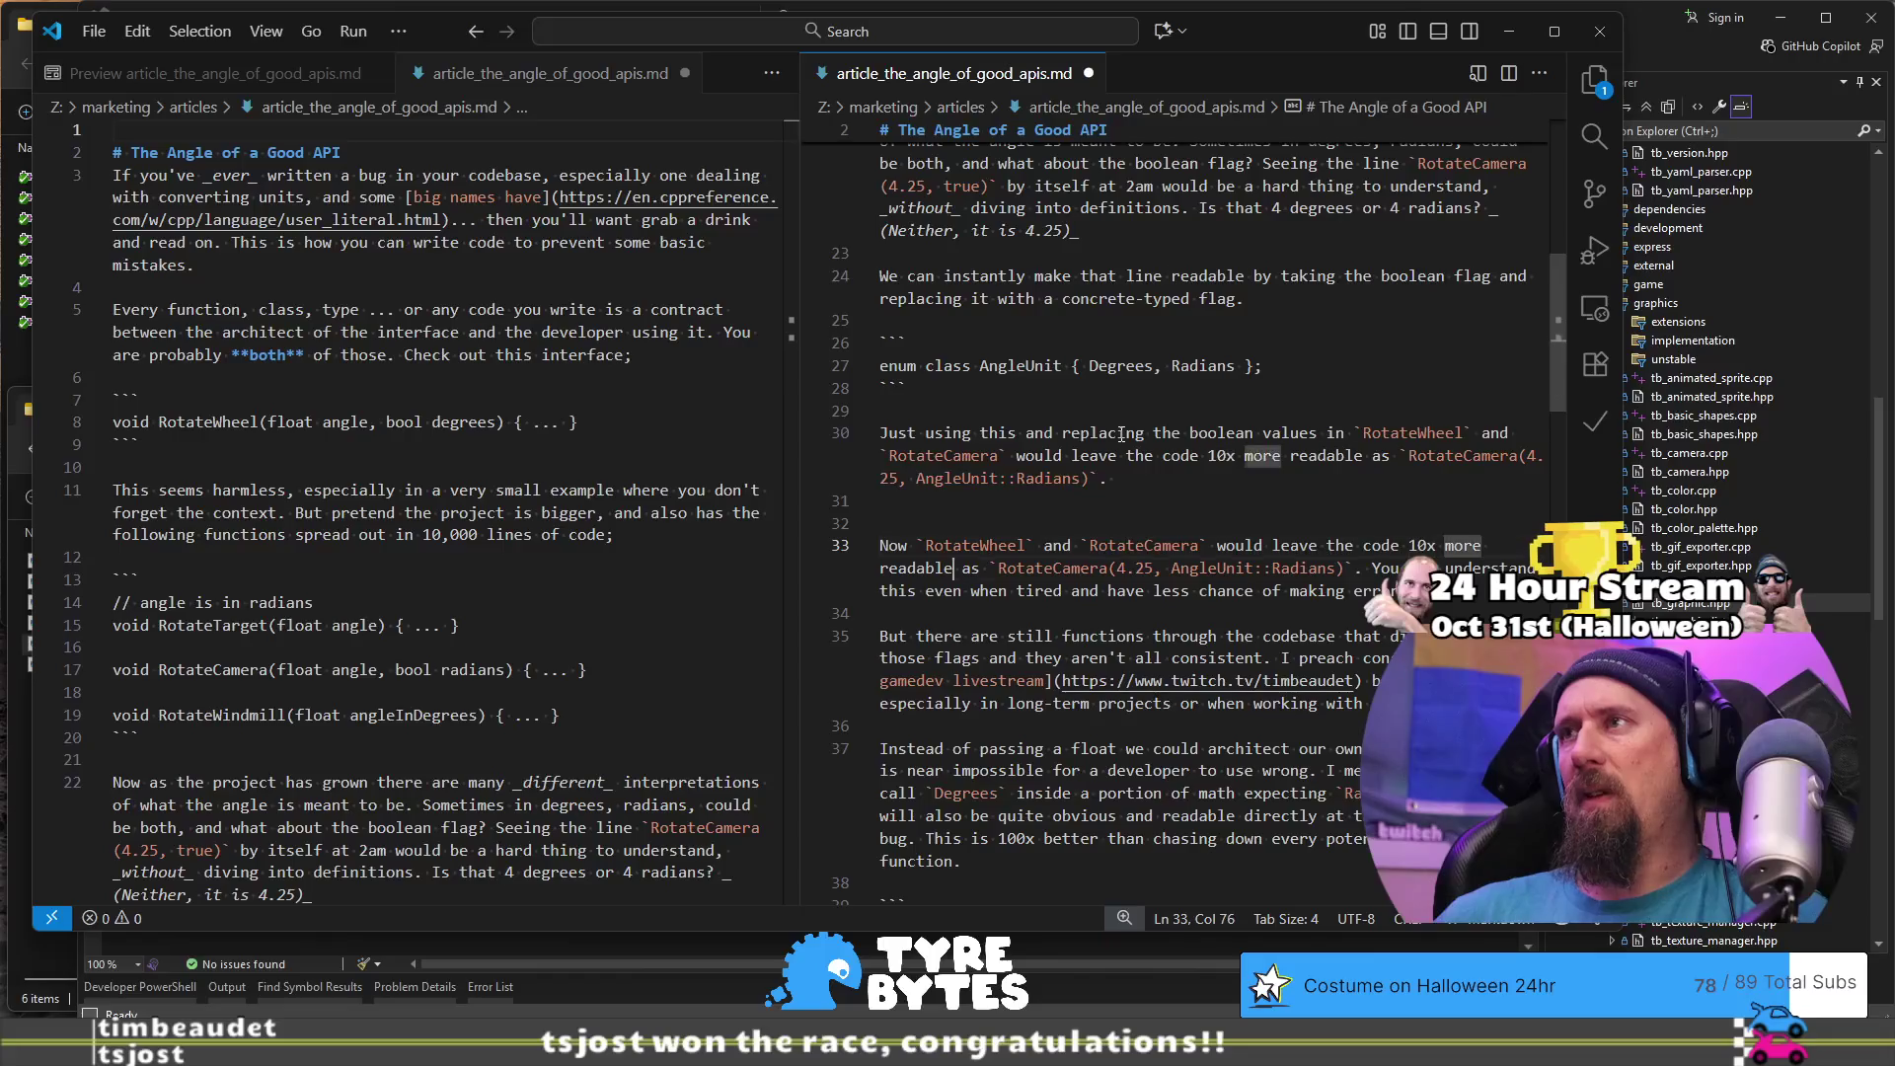
pyautogui.hotkey('ctrl', 'Right')
pyautogui.hotkey('ctrl', 'Right')
pyautogui.hotkey('ctrl', 'Right')
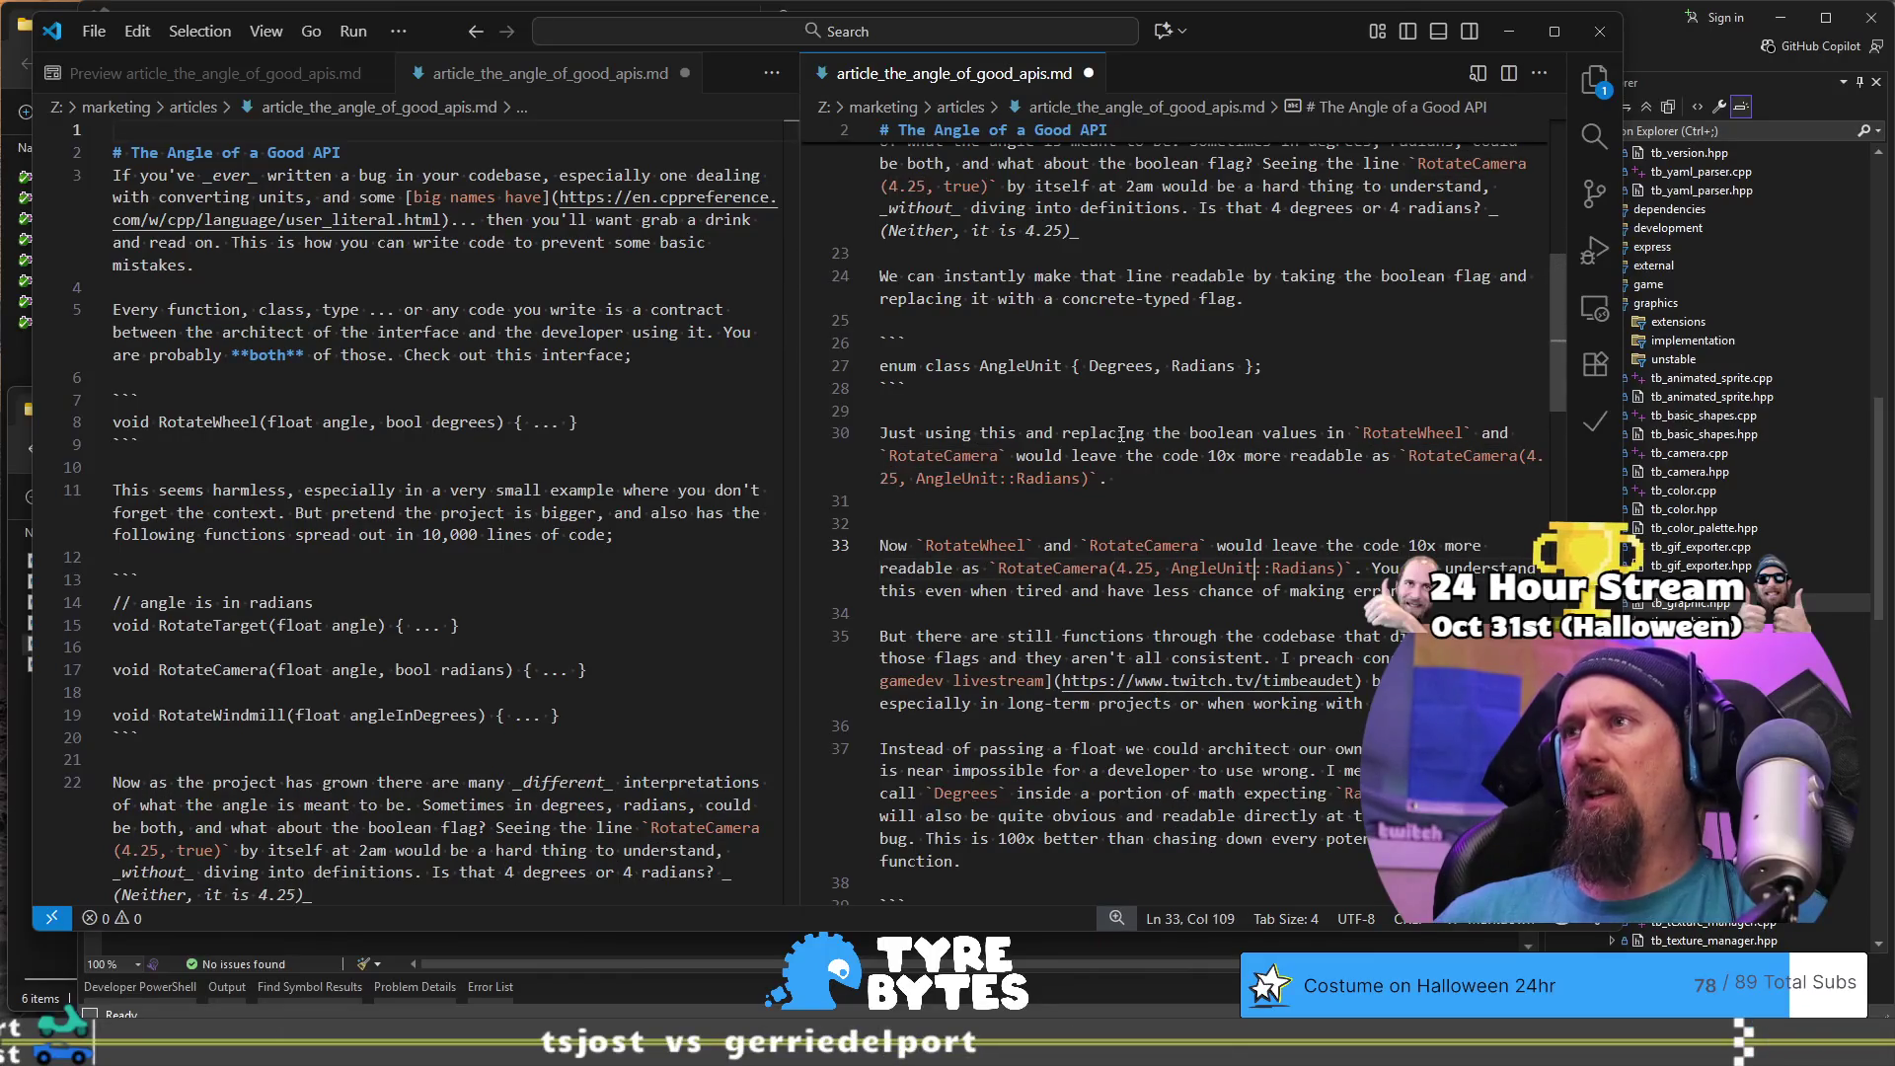
pyautogui.hotkey('ctrl', 'Left')
pyautogui.hotkey('ctrl', 'Left')
pyautogui.hotkey('ctrl', 'Left')
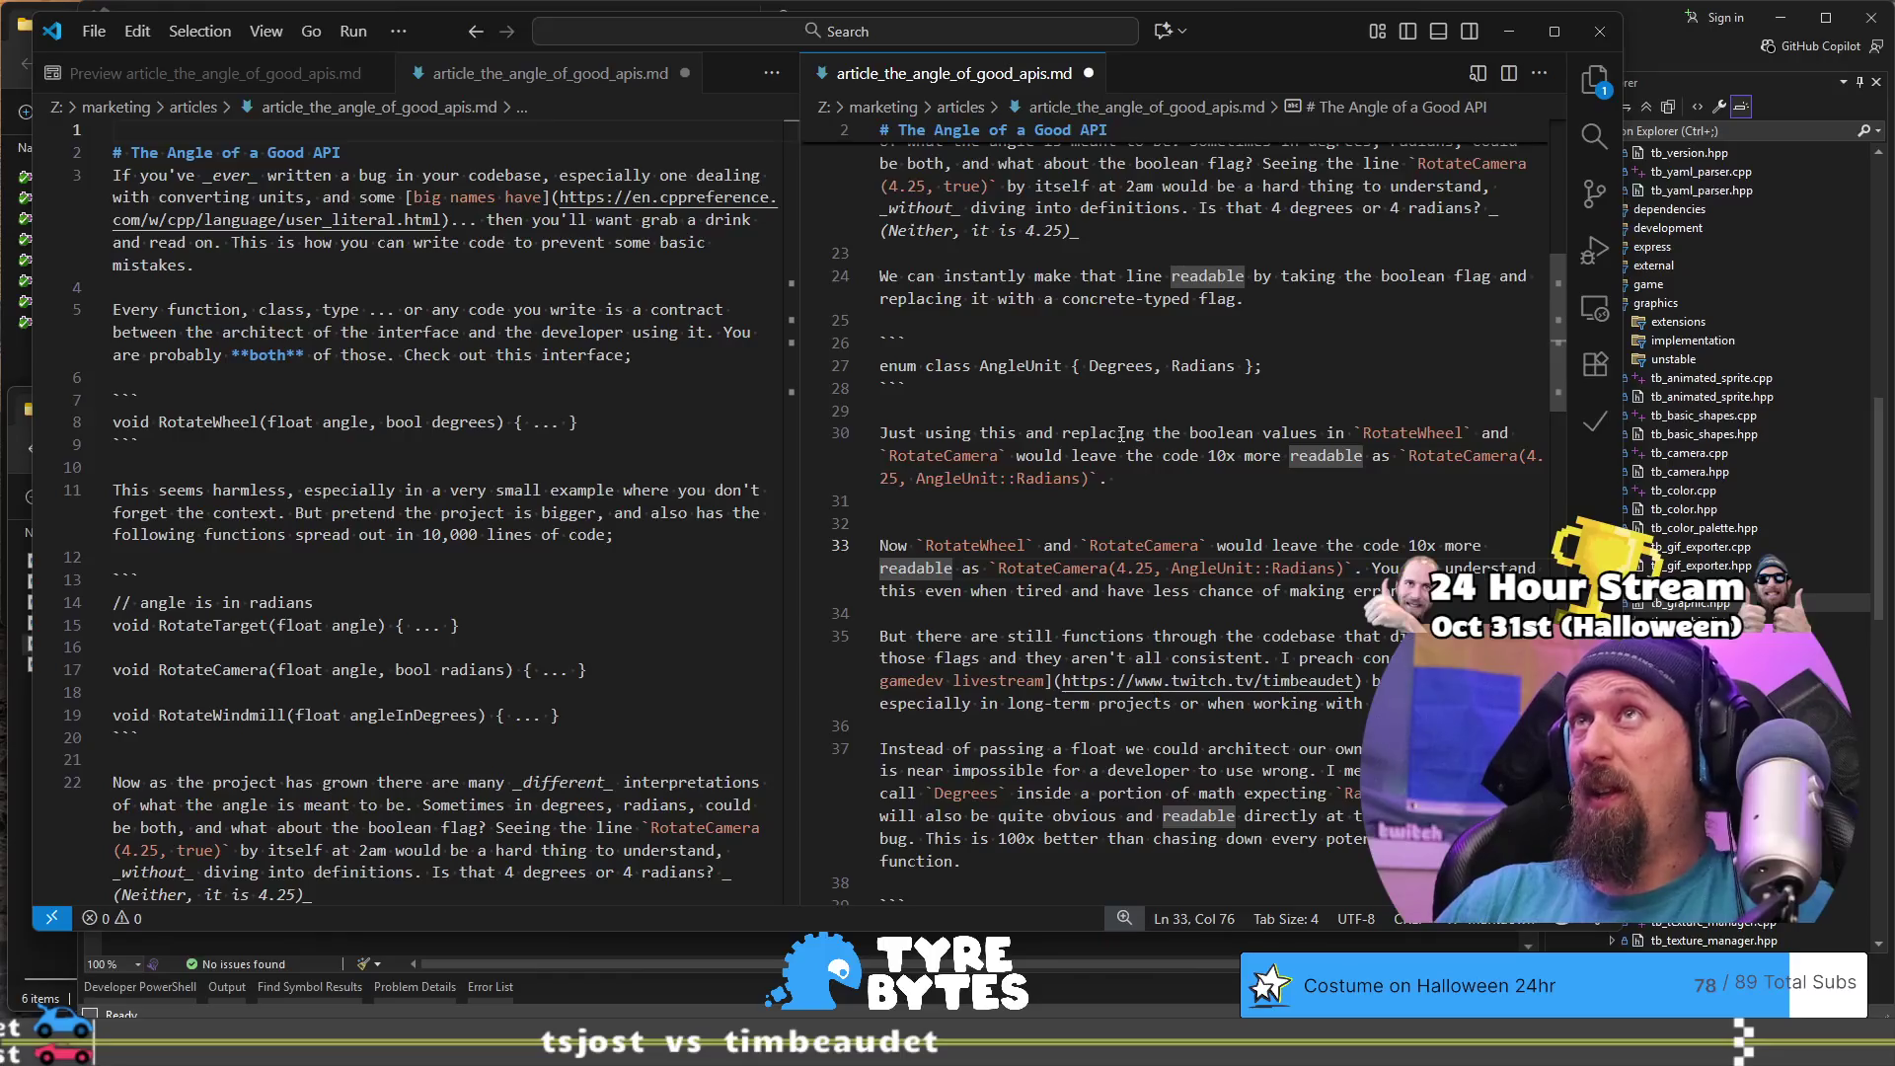
# - On line 33, insert 'code that calls' after 'Now' and add 'look much'
pyautogui.click(1375, 569)
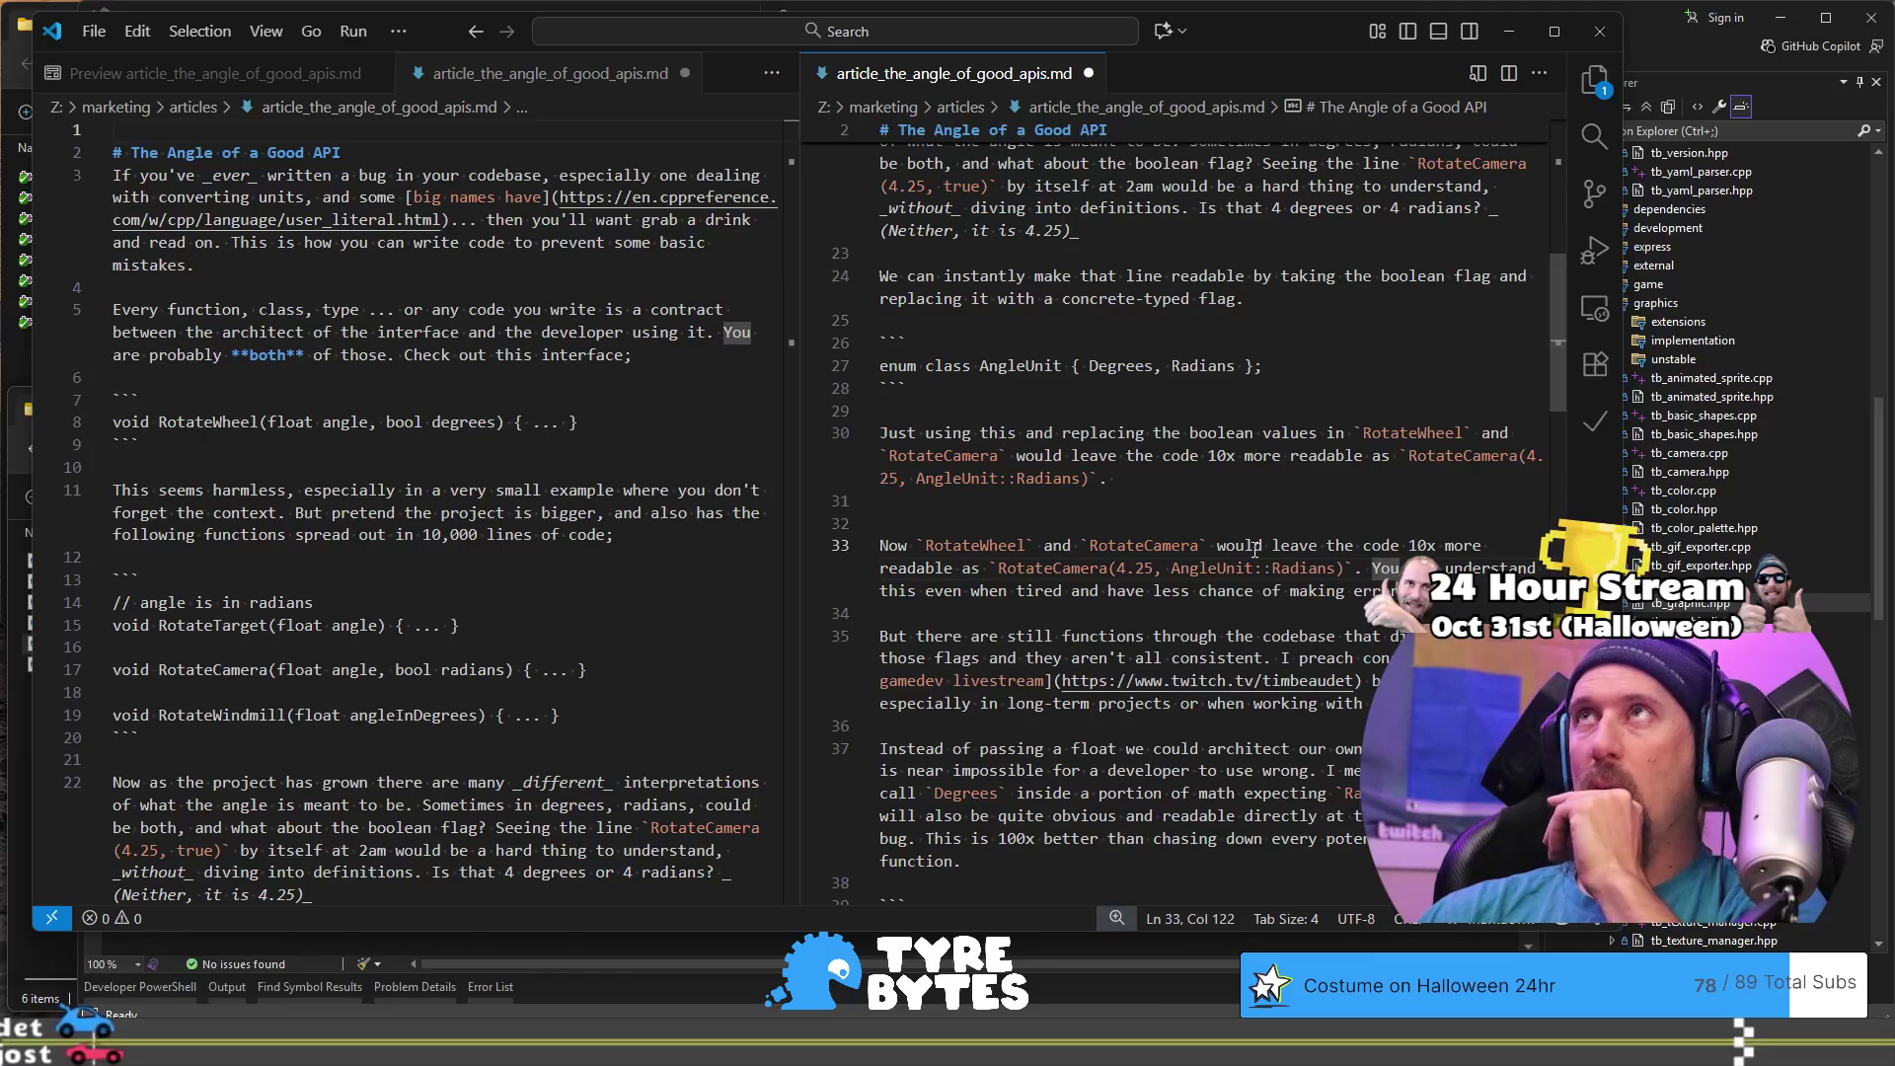
pyautogui.scroll(-2, 1263, 493)
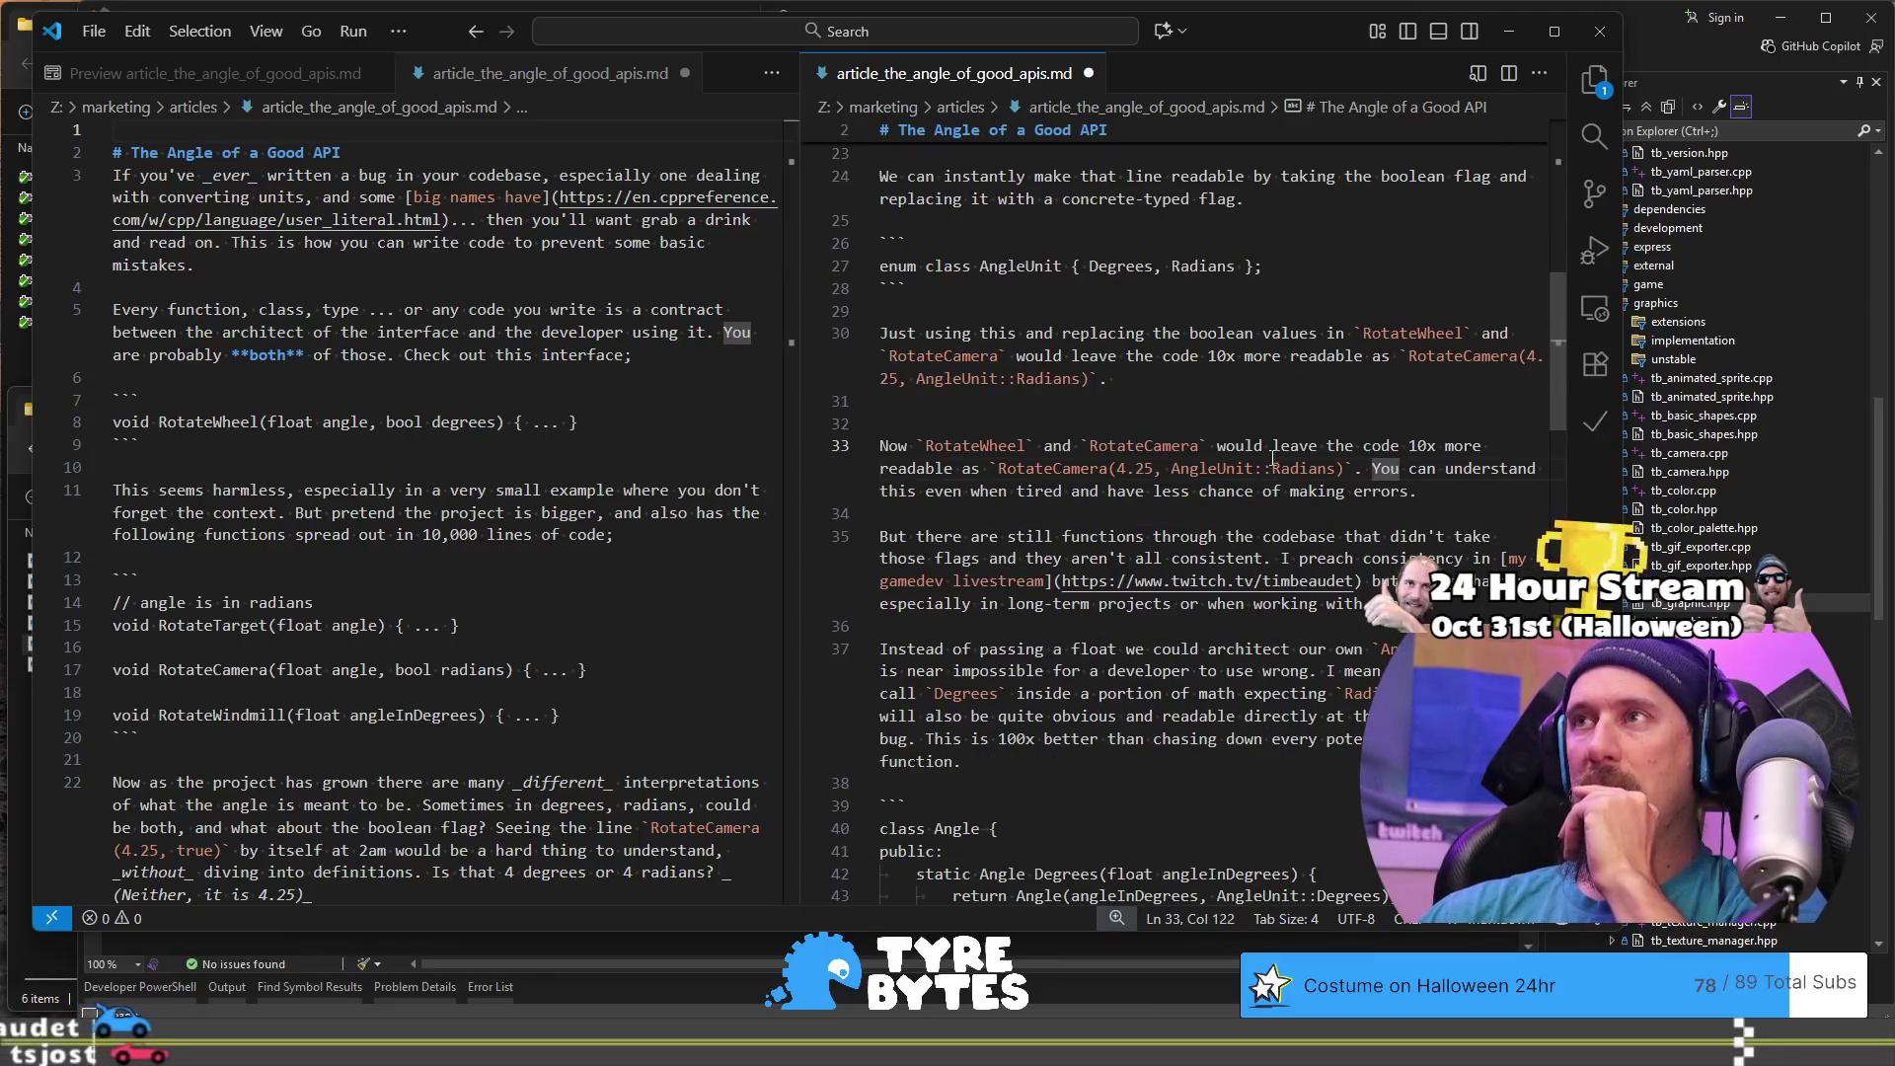
pyautogui.click(1271, 445)
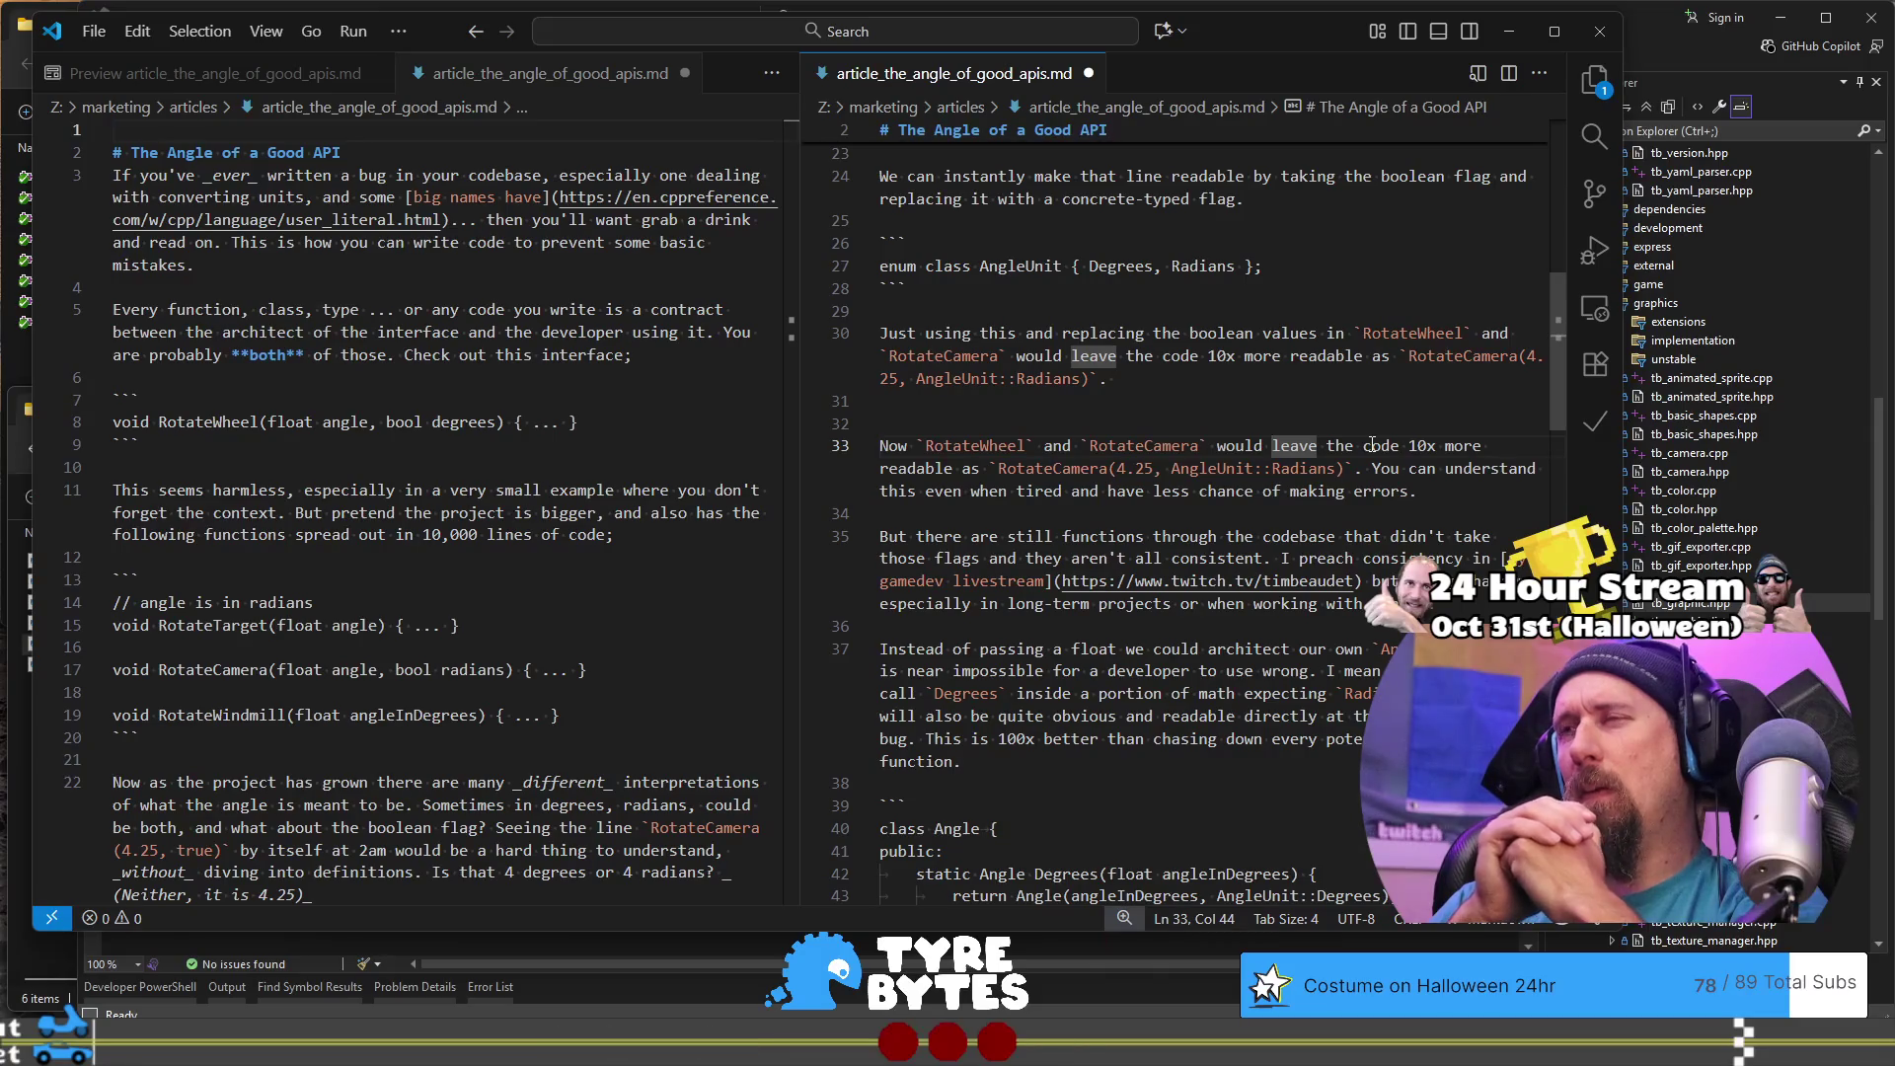
pyautogui.write('look m')
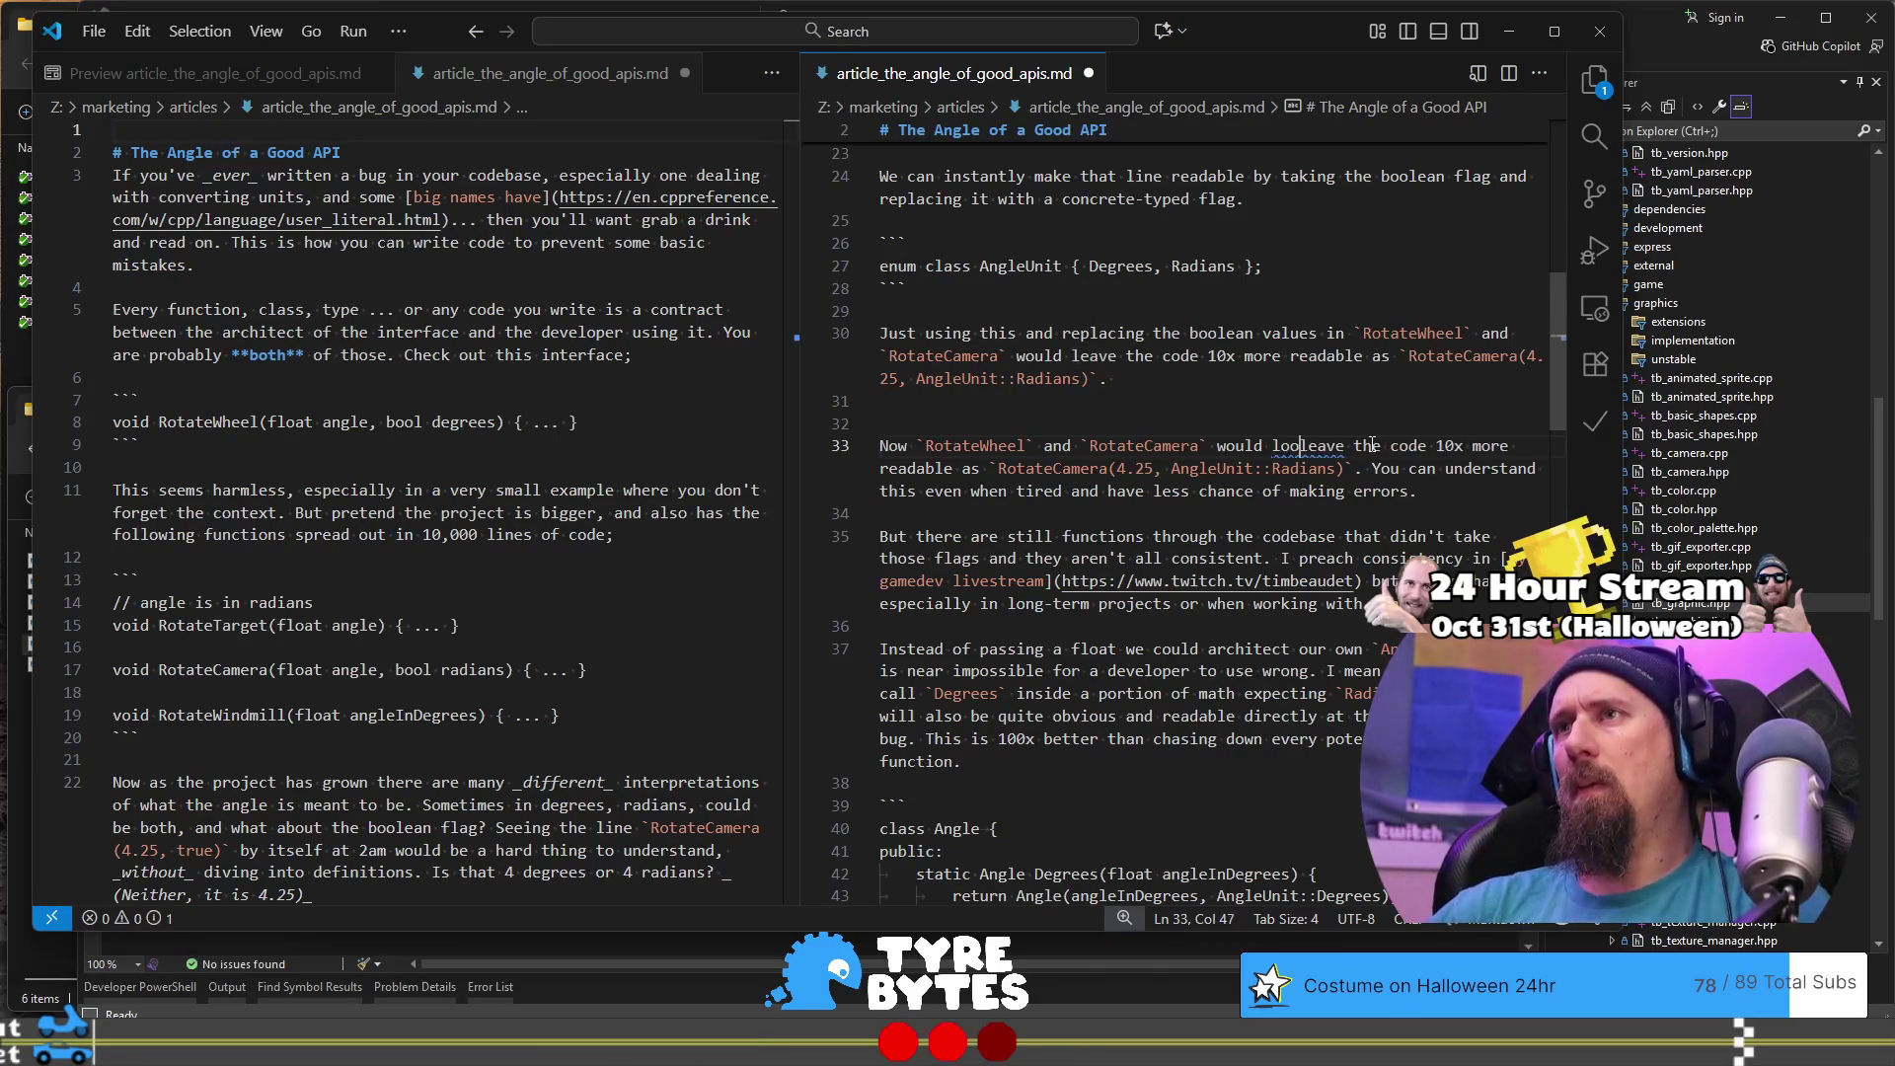
pyautogui.write('uch')
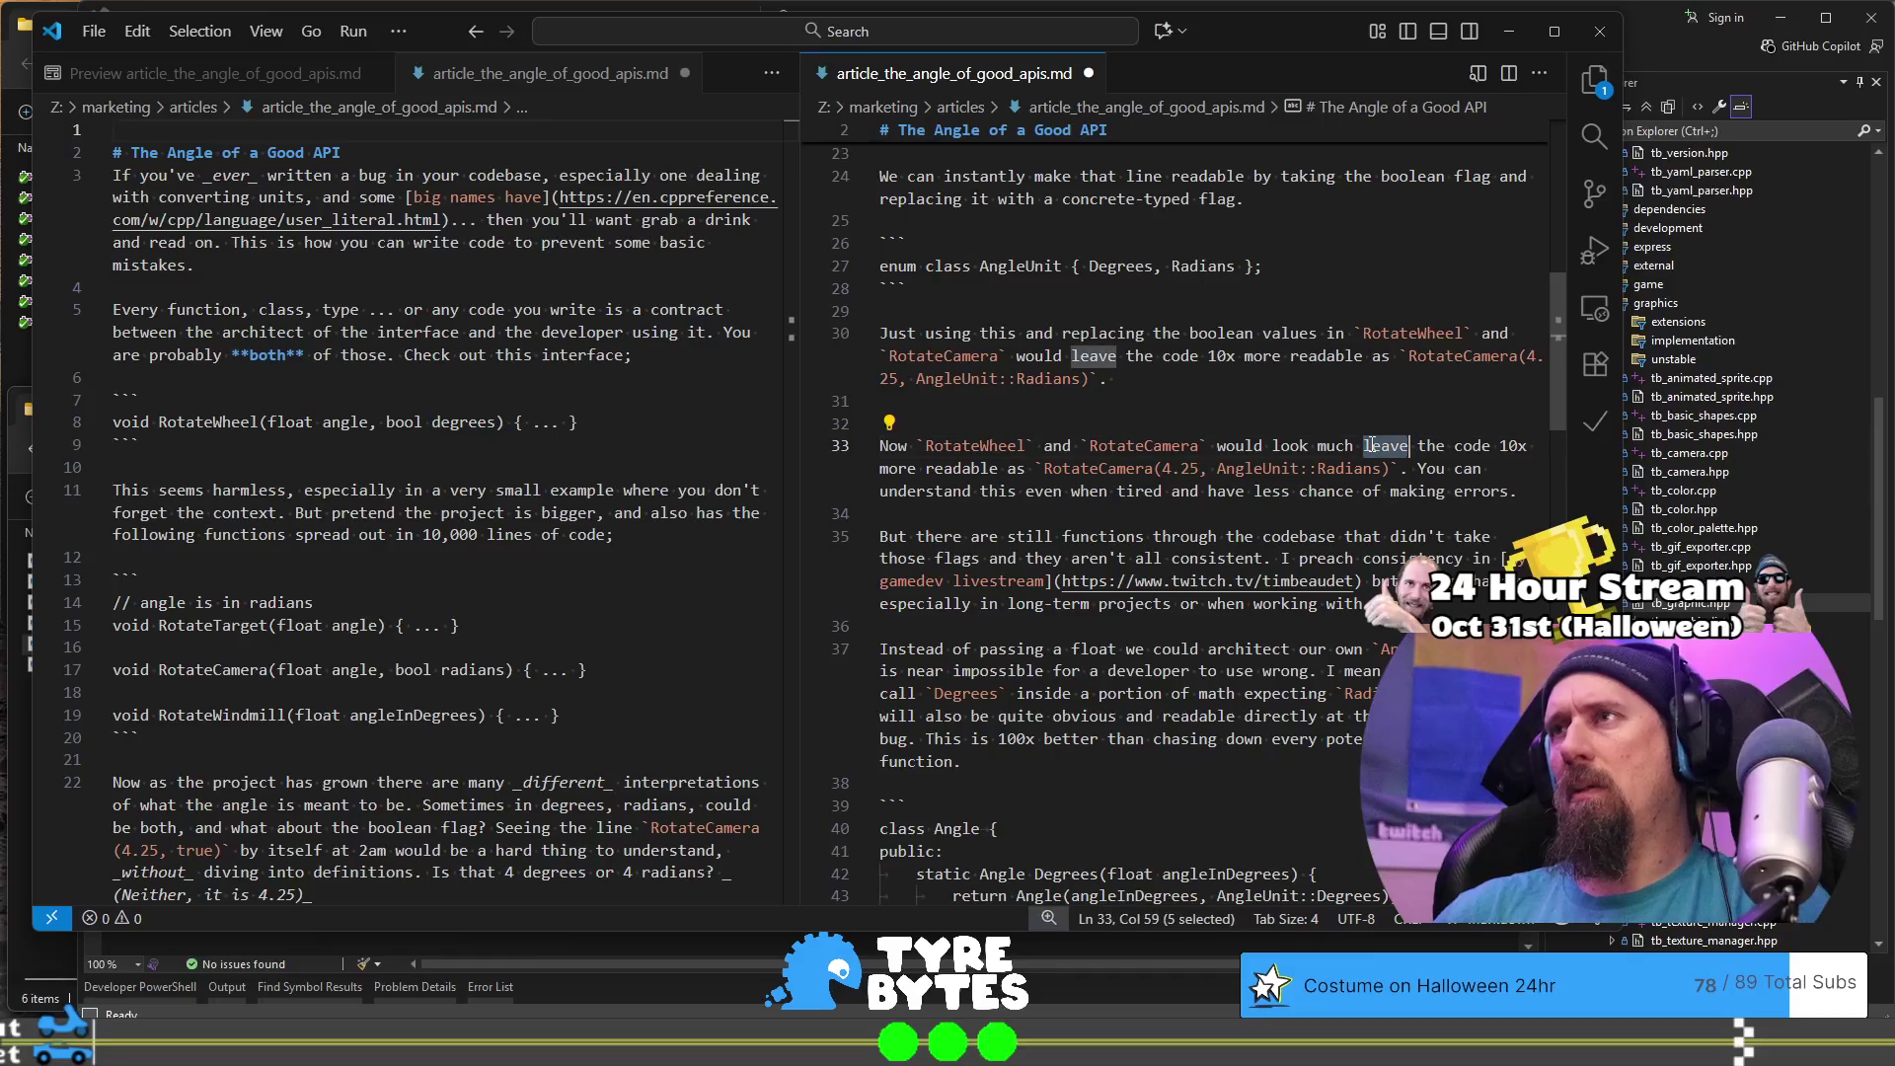
pyautogui.hotkey('ctrl', 'Left')
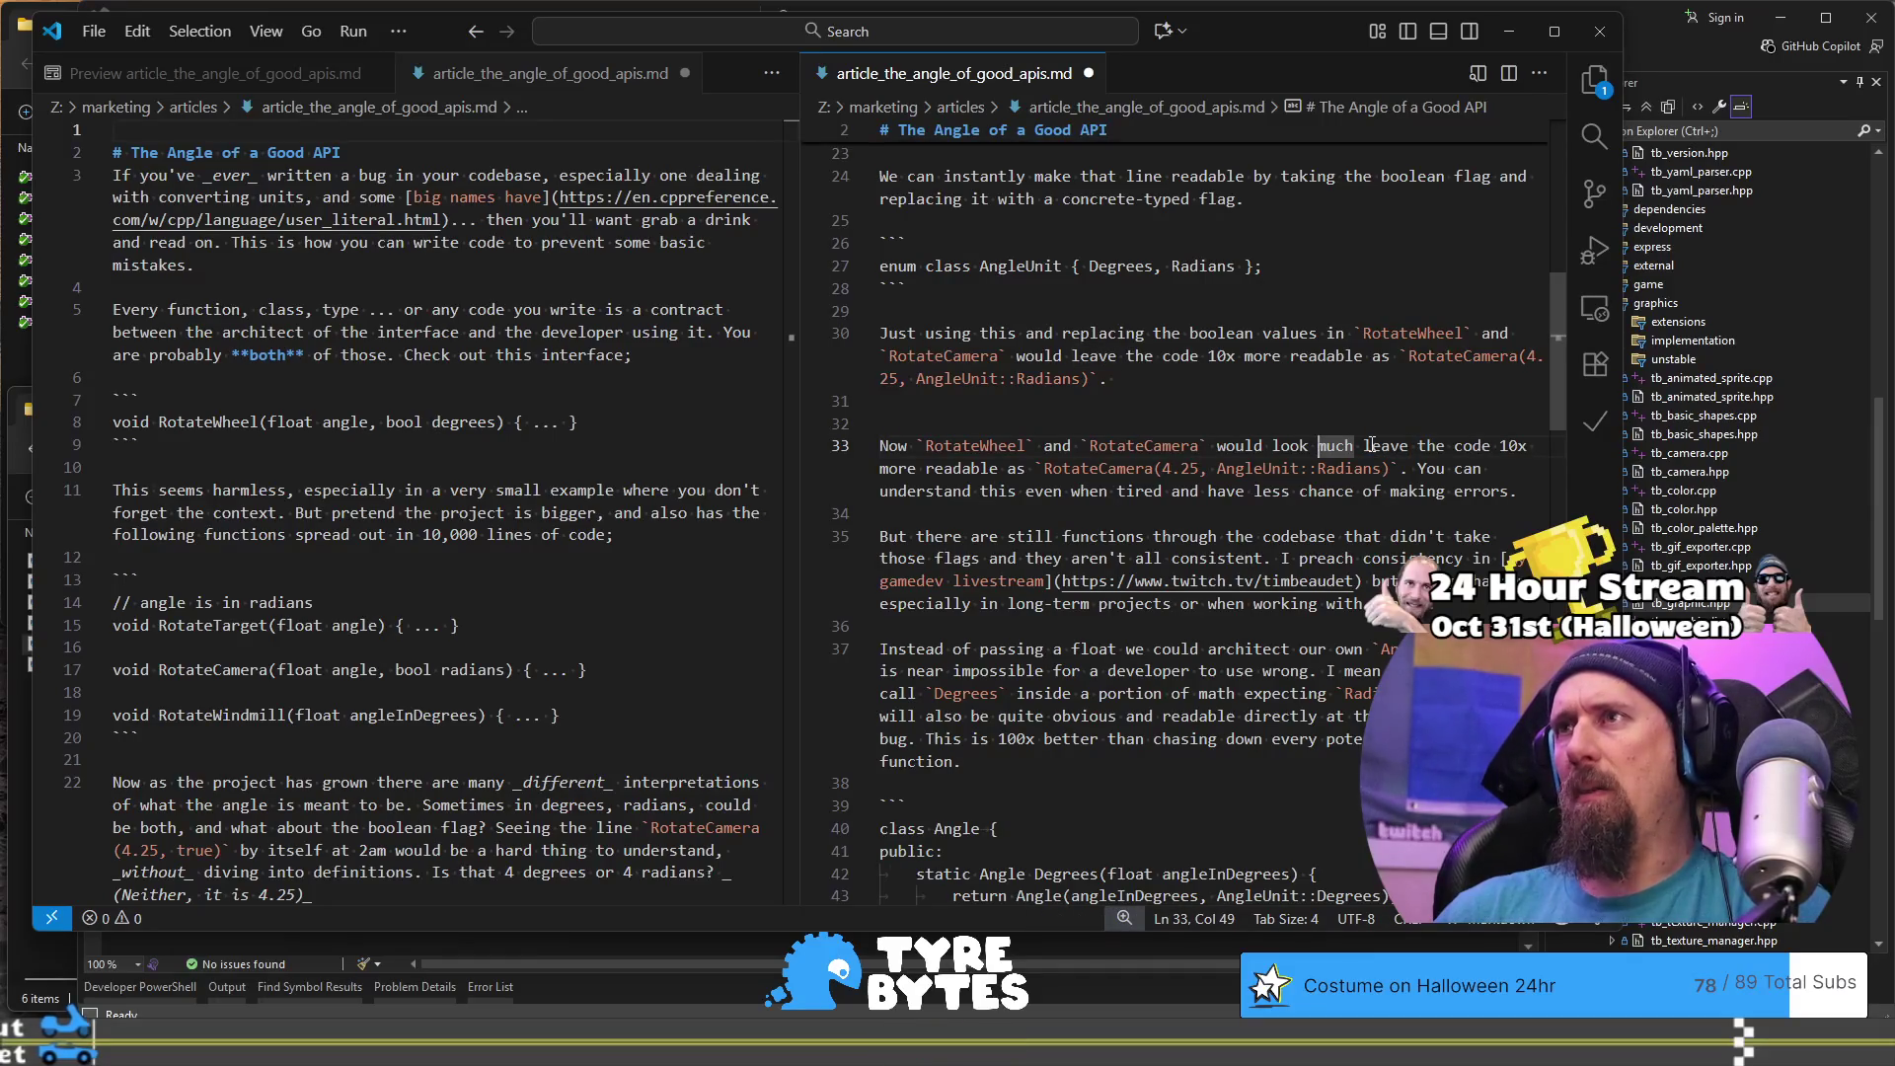
pyautogui.press('Home')
pyautogui.hotkey('ctrl', 'Right')
pyautogui.write('c')
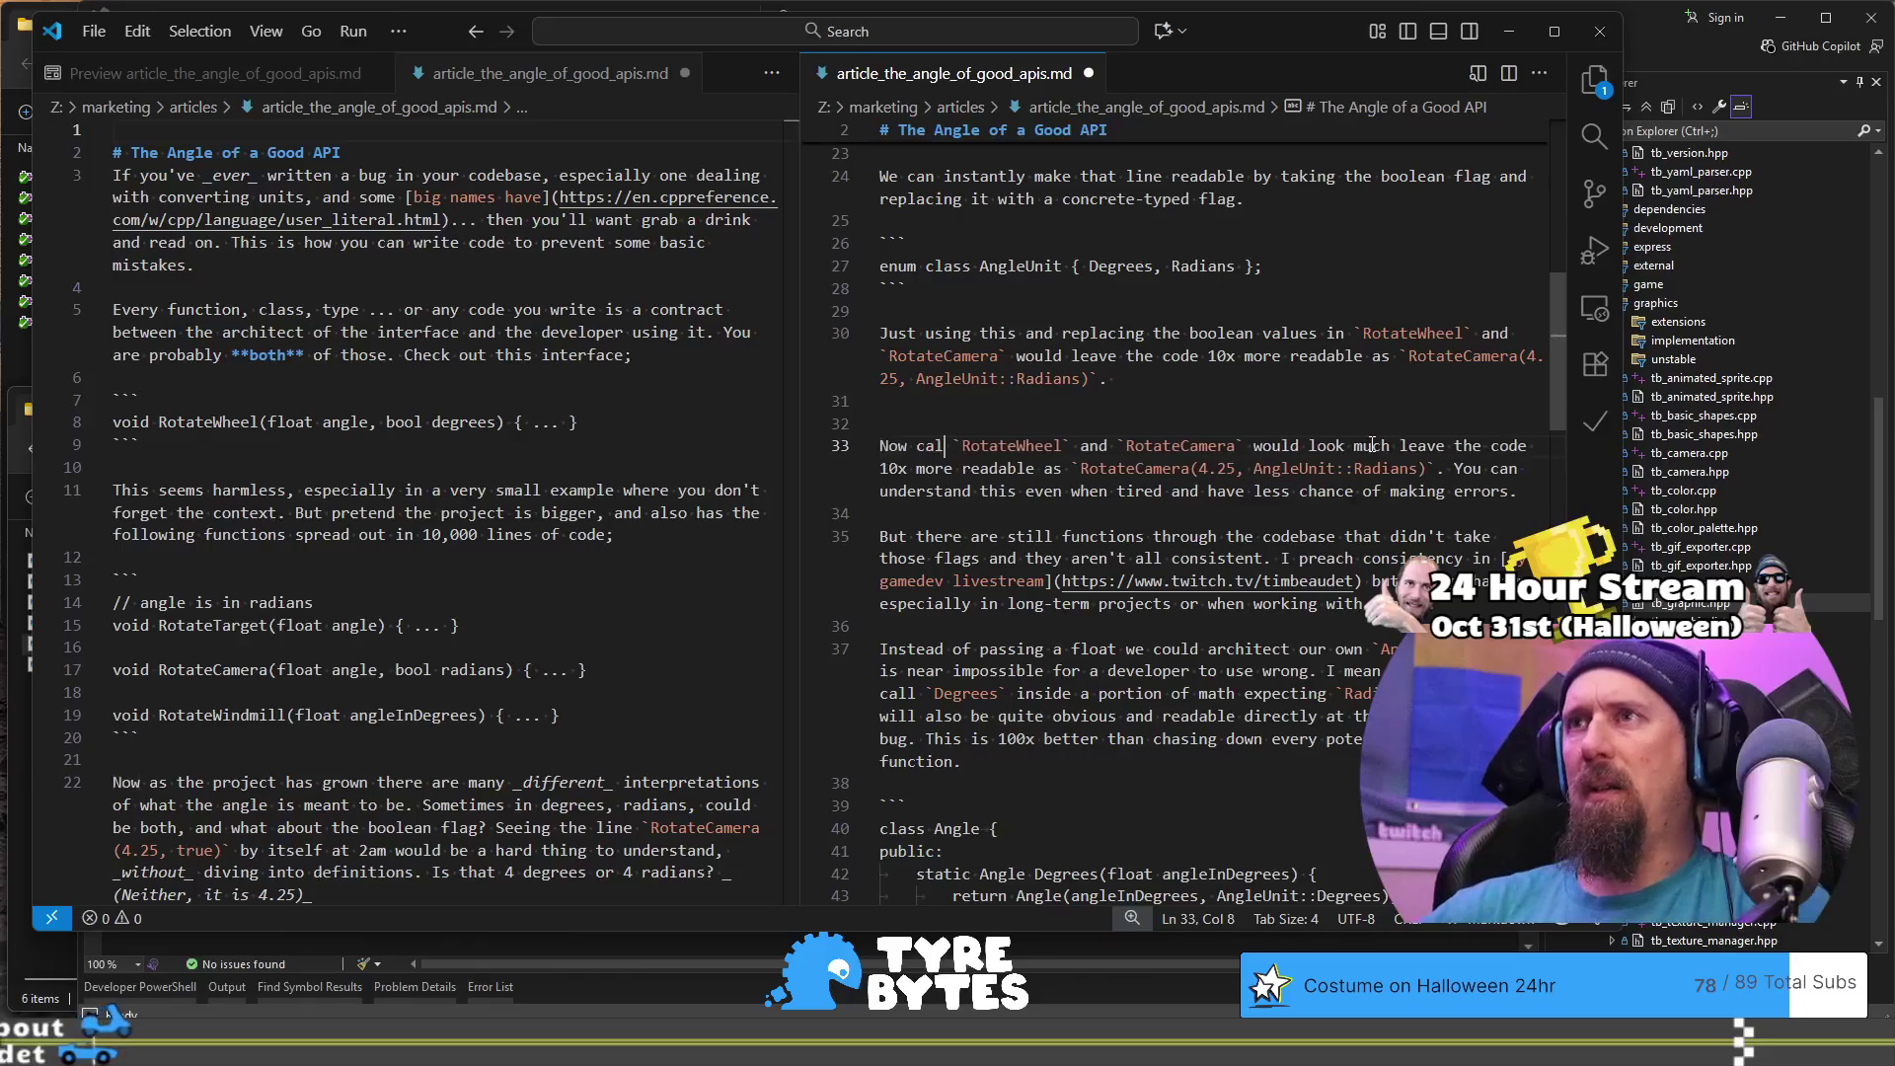
pyautogui.write('ode that calls')
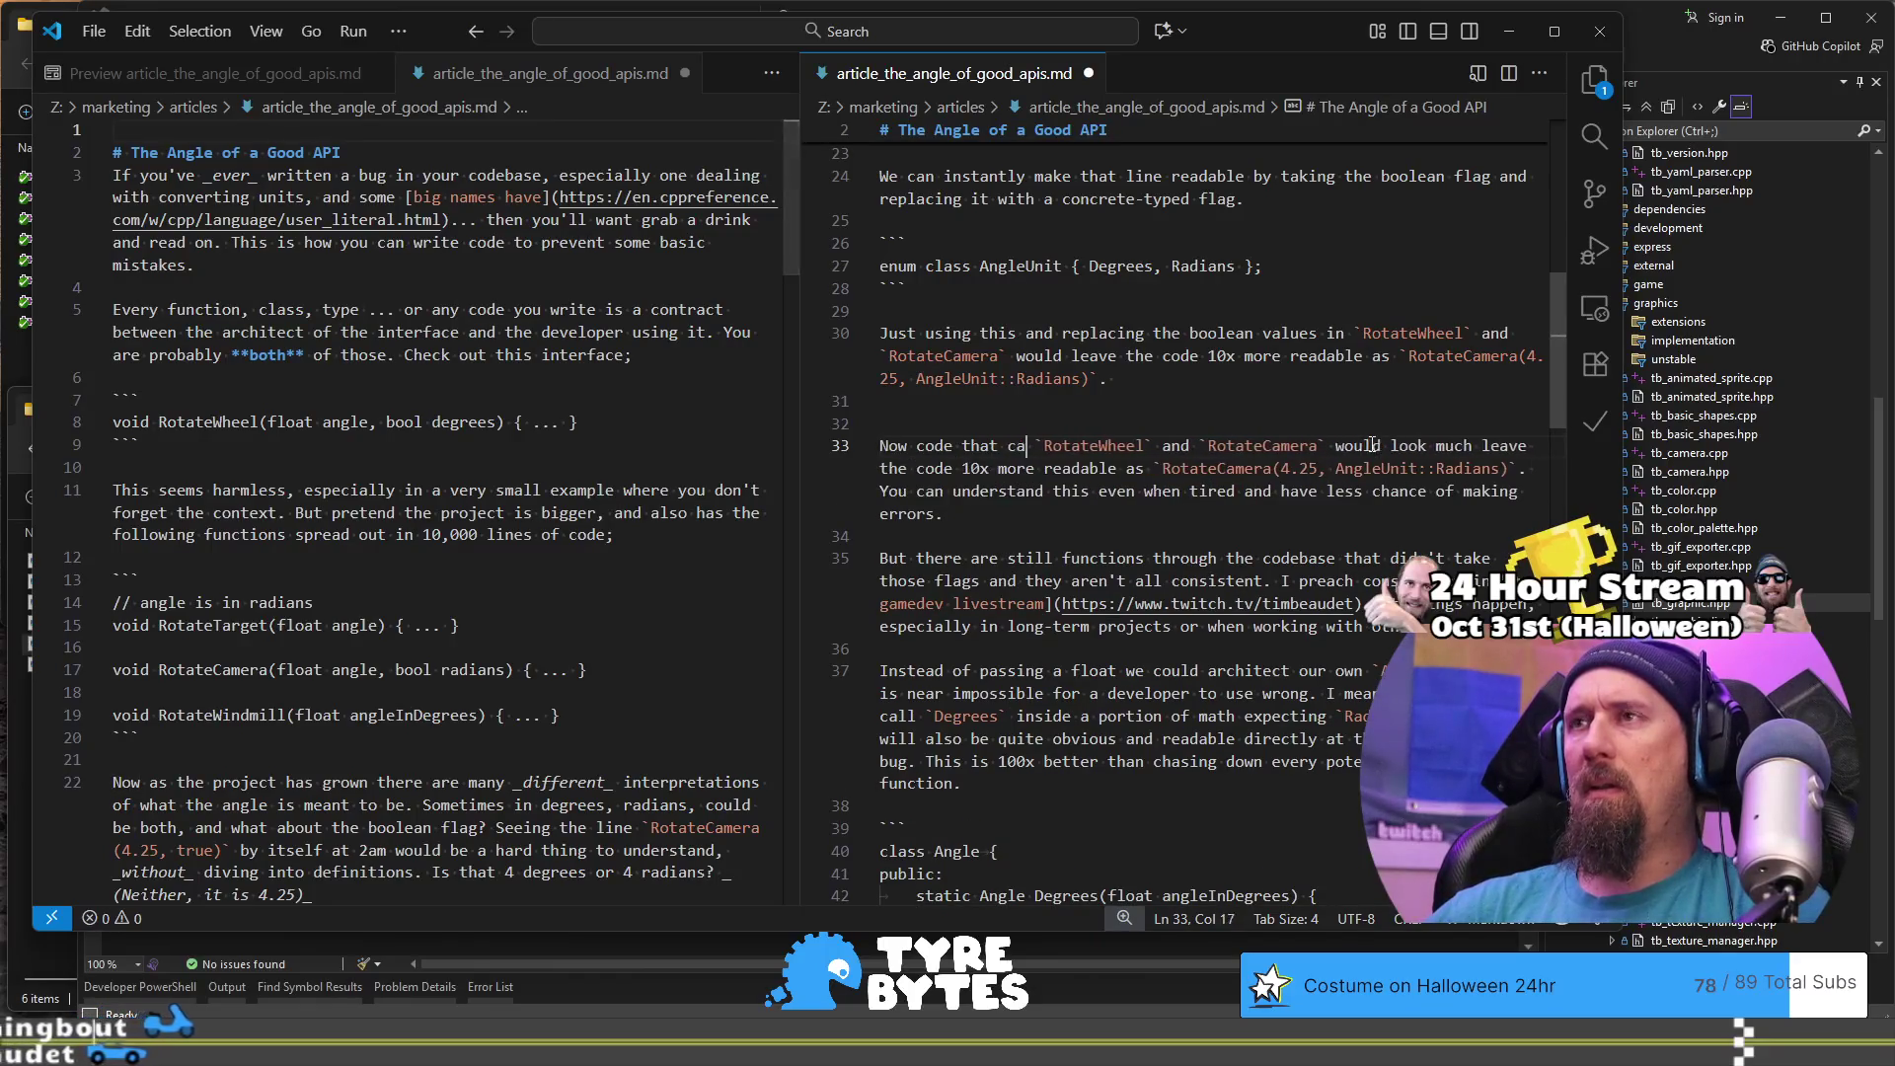
# - Replace the words after 'would' so the phrase reads 'would become'
pyautogui.hotkey('ctrl', 'Right')
pyautogui.hotkey('ctrl', 'Right')
pyautogui.hotkey('ctrl', 'Right')
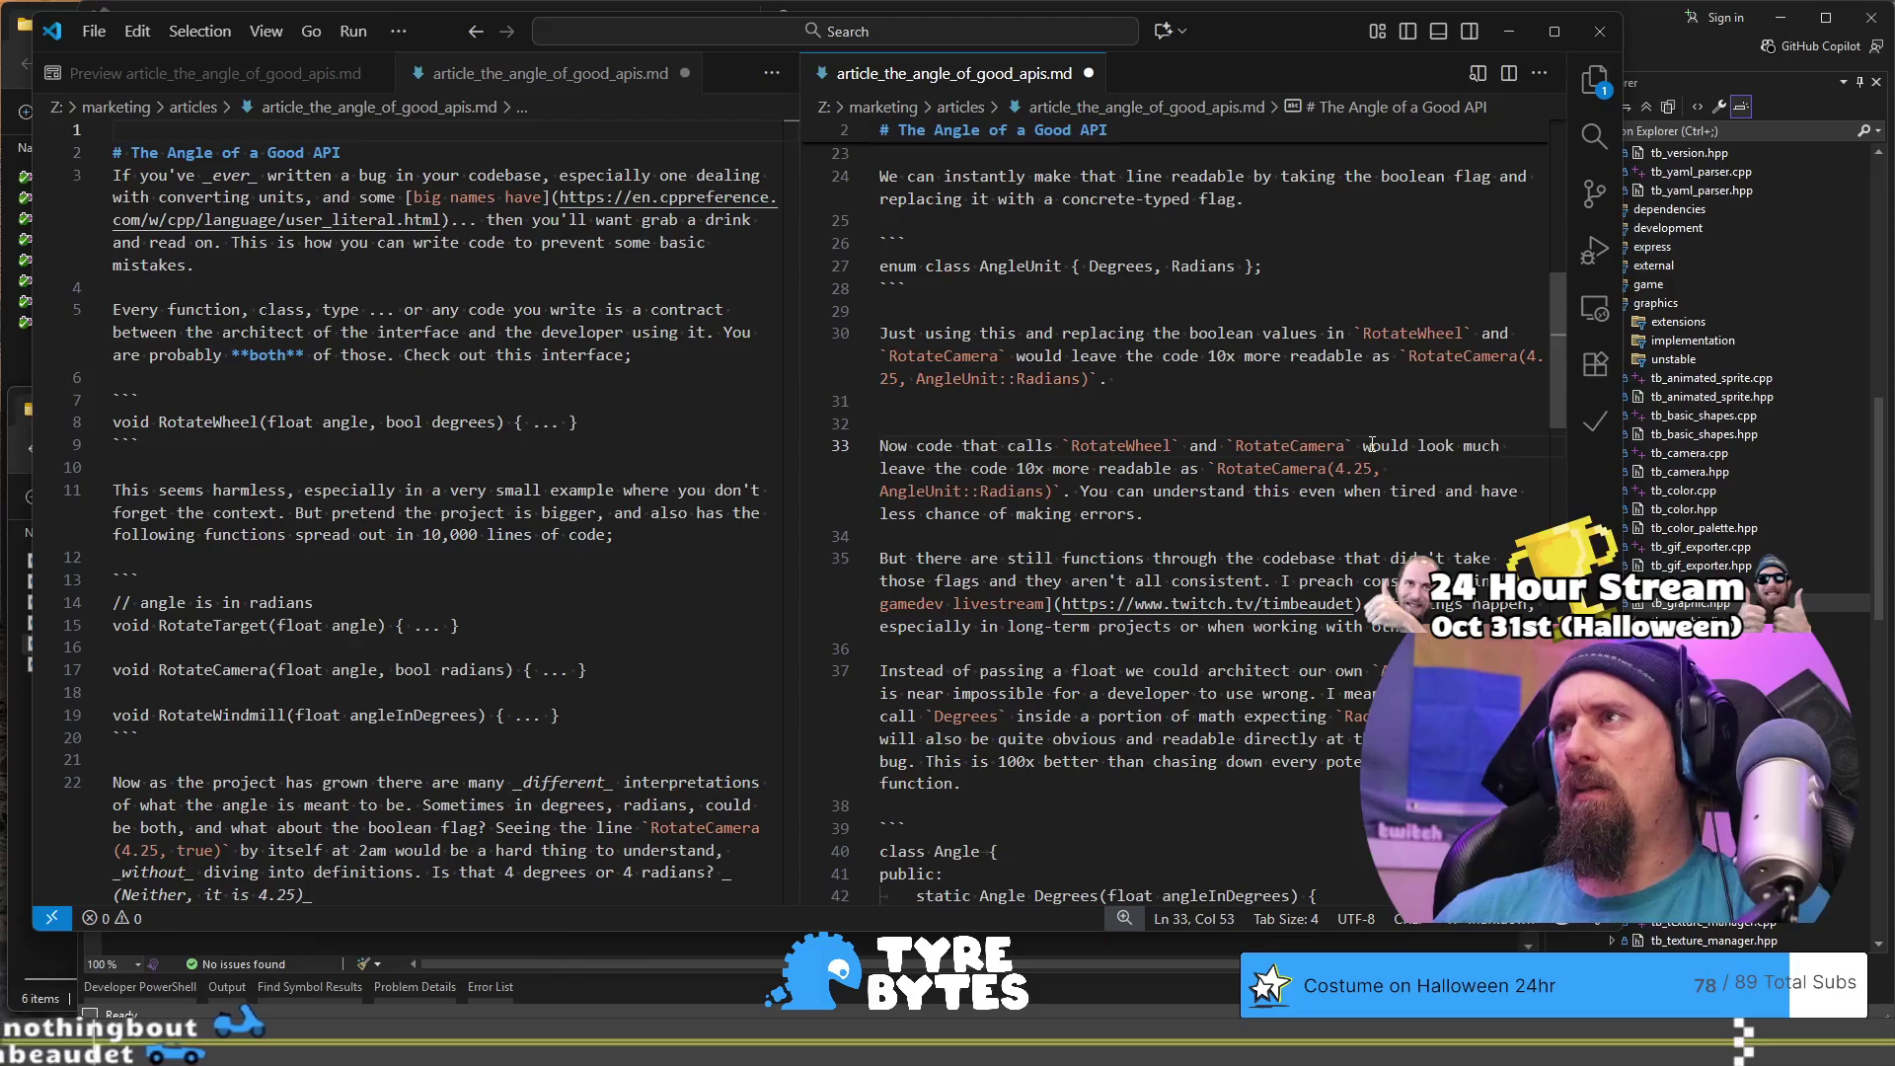
pyautogui.hotkey('ctrl', 'Right')
pyautogui.hotkey('ctrl', 'shift', 'Right')
pyautogui.hotkey('ctrl', 'shift', 'Right')
pyautogui.hotkey('ctrl', 'shift', 'Right')
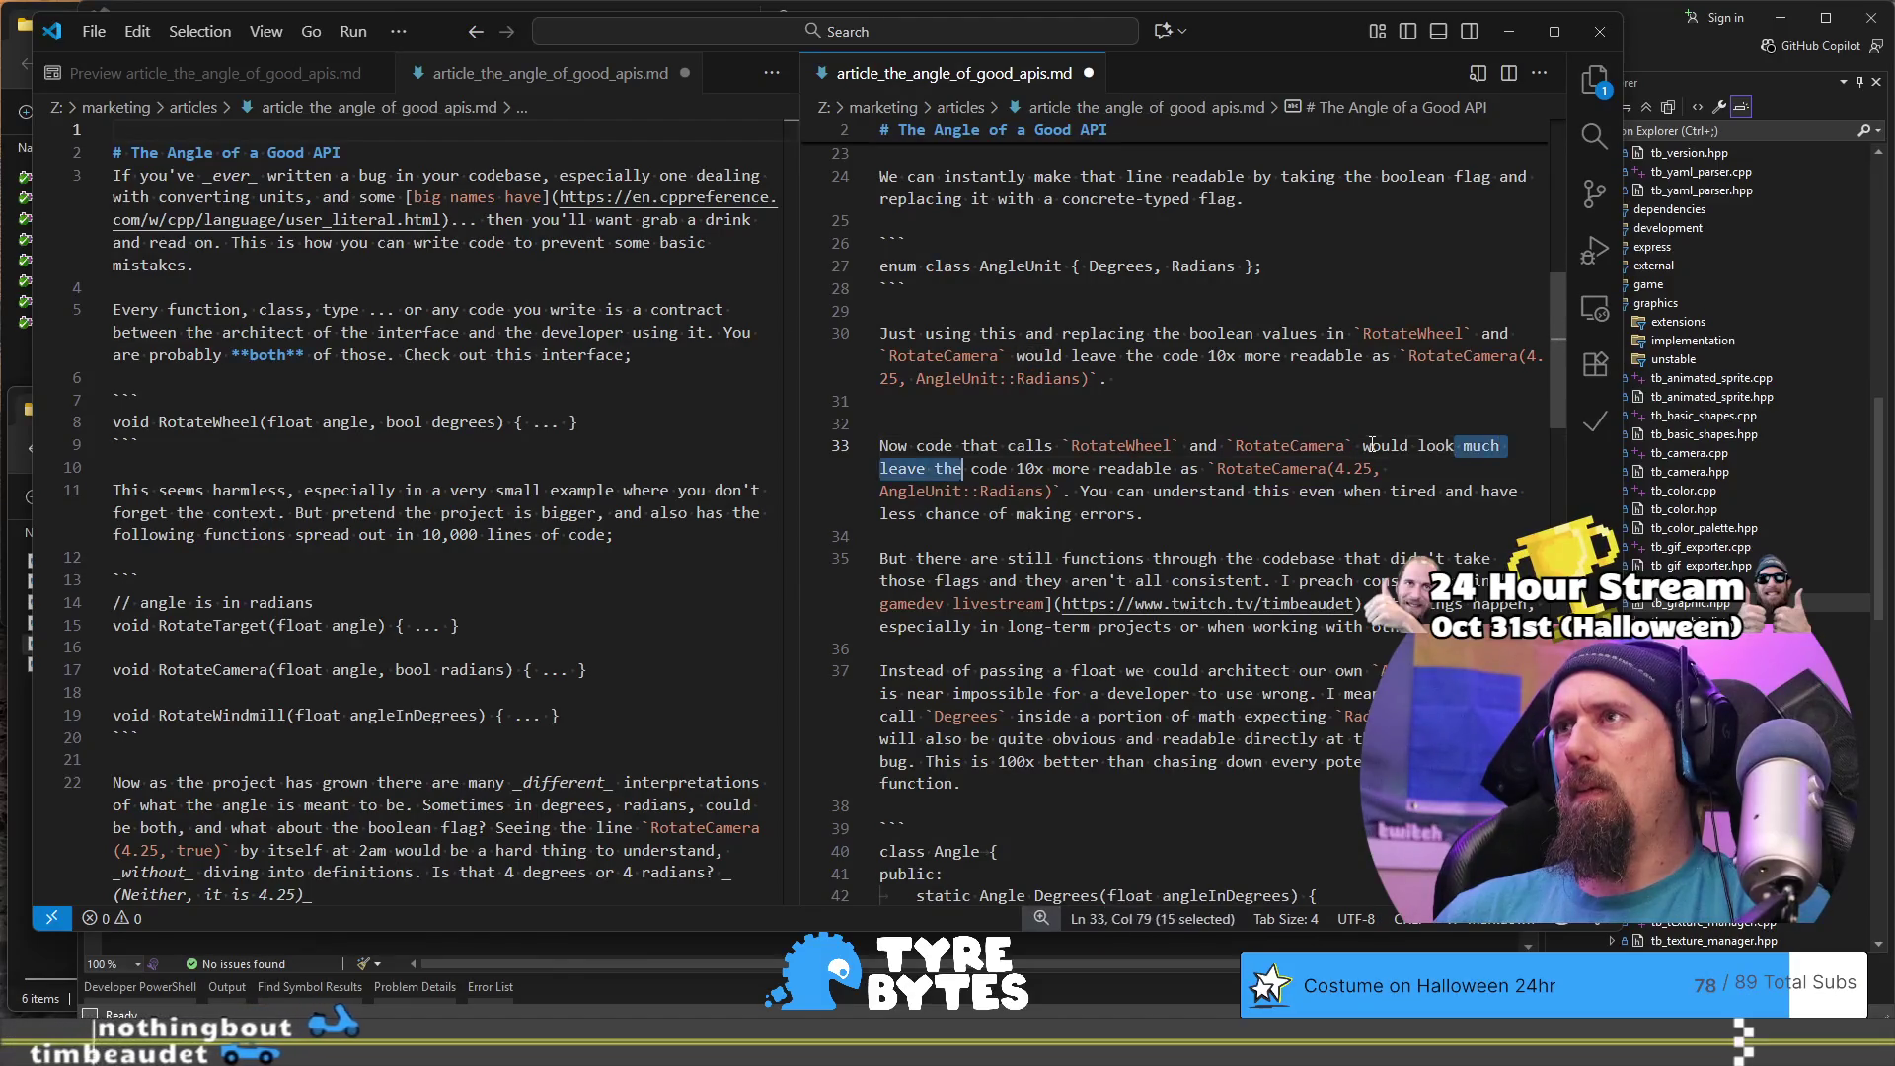
pyautogui.hotkey('ctrl', 'shift', 'Right')
pyautogui.hotkey('ctrl', 'shift', 'Right')
pyautogui.hotkey('ctrl', 'shift', 'Right')
pyautogui.write('li')
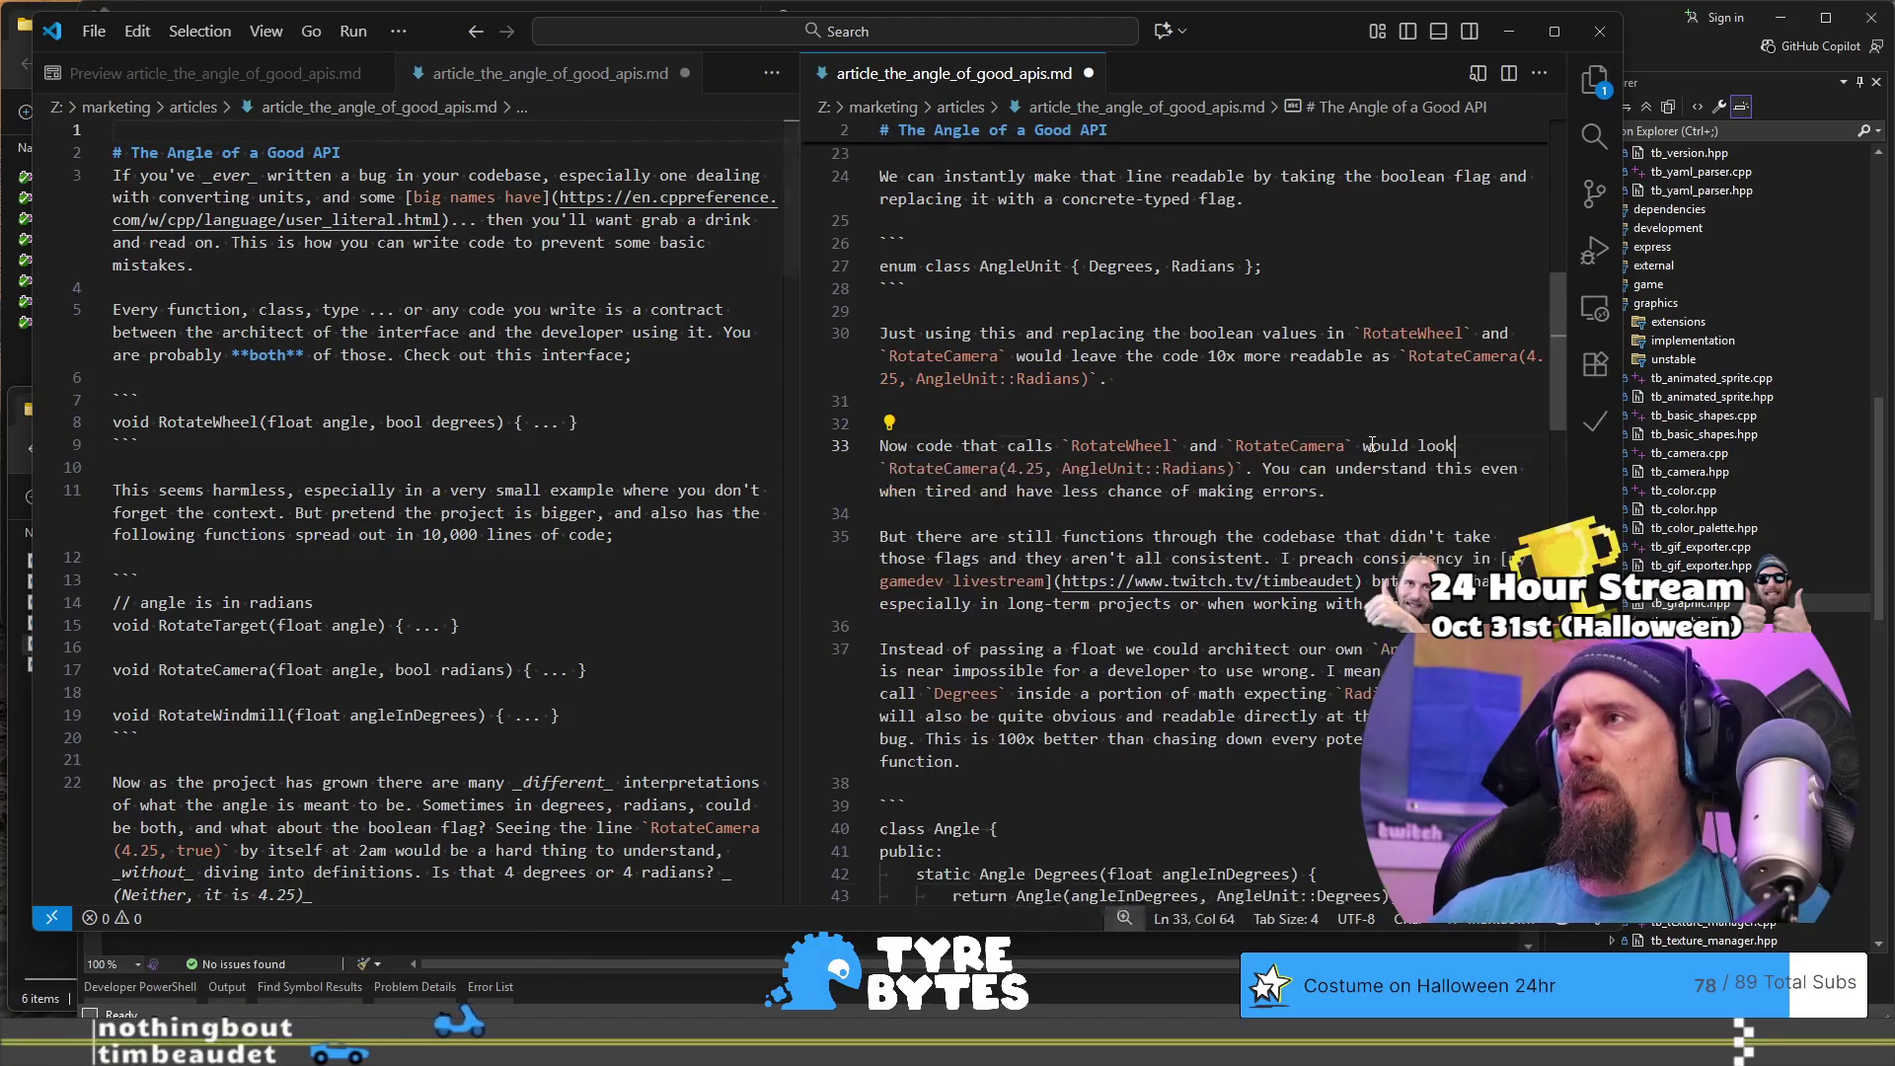
pyautogui.hotkey('ctrl', 'BackSpace')
pyautogui.write('bve')
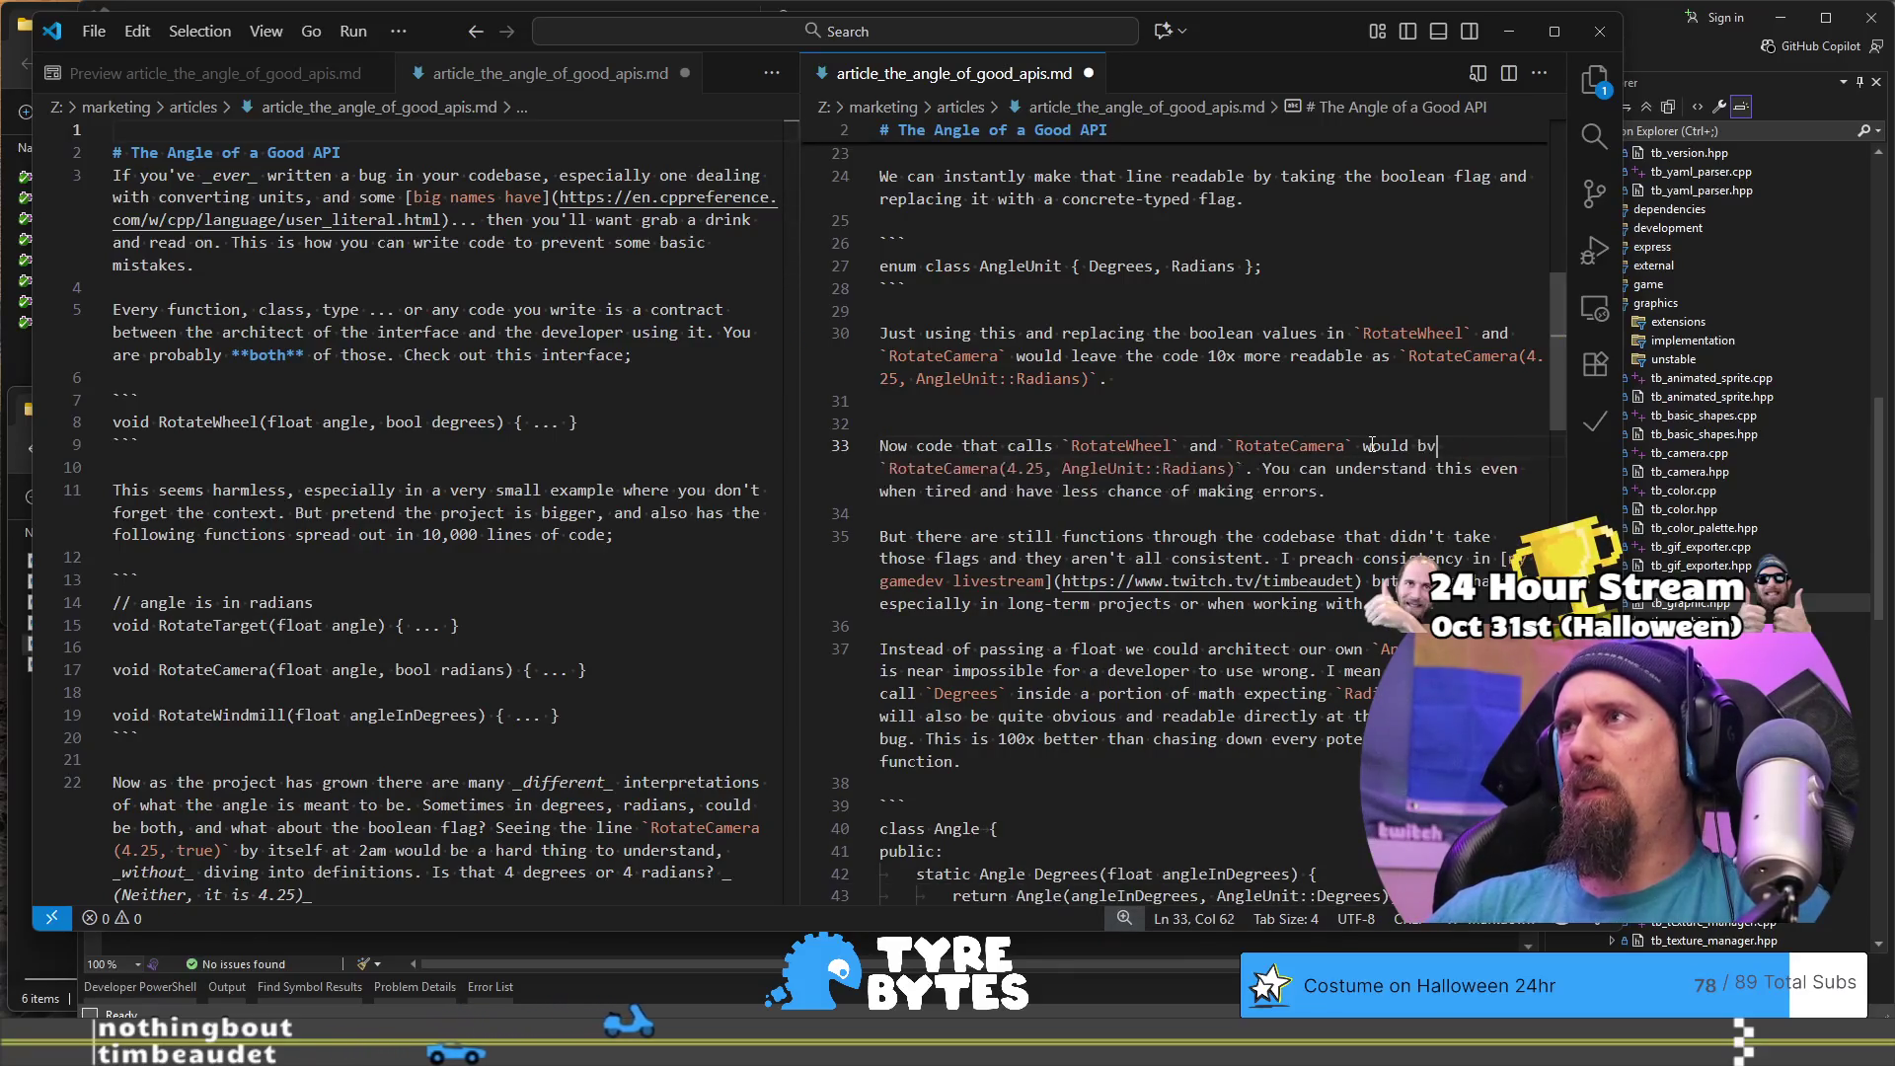
pyautogui.press('BackSpace')
pyautogui.press('BackSpace')
pyautogui.write('ecome')
# - Add a comma after the radians example and delete the leftover 'much' and redundant readability phrase
pyautogui.hotkey('ctrl', 'Right')
pyautogui.hotkey('ctrl', 'Right')
pyautogui.hotkey('ctrl', 'Right')
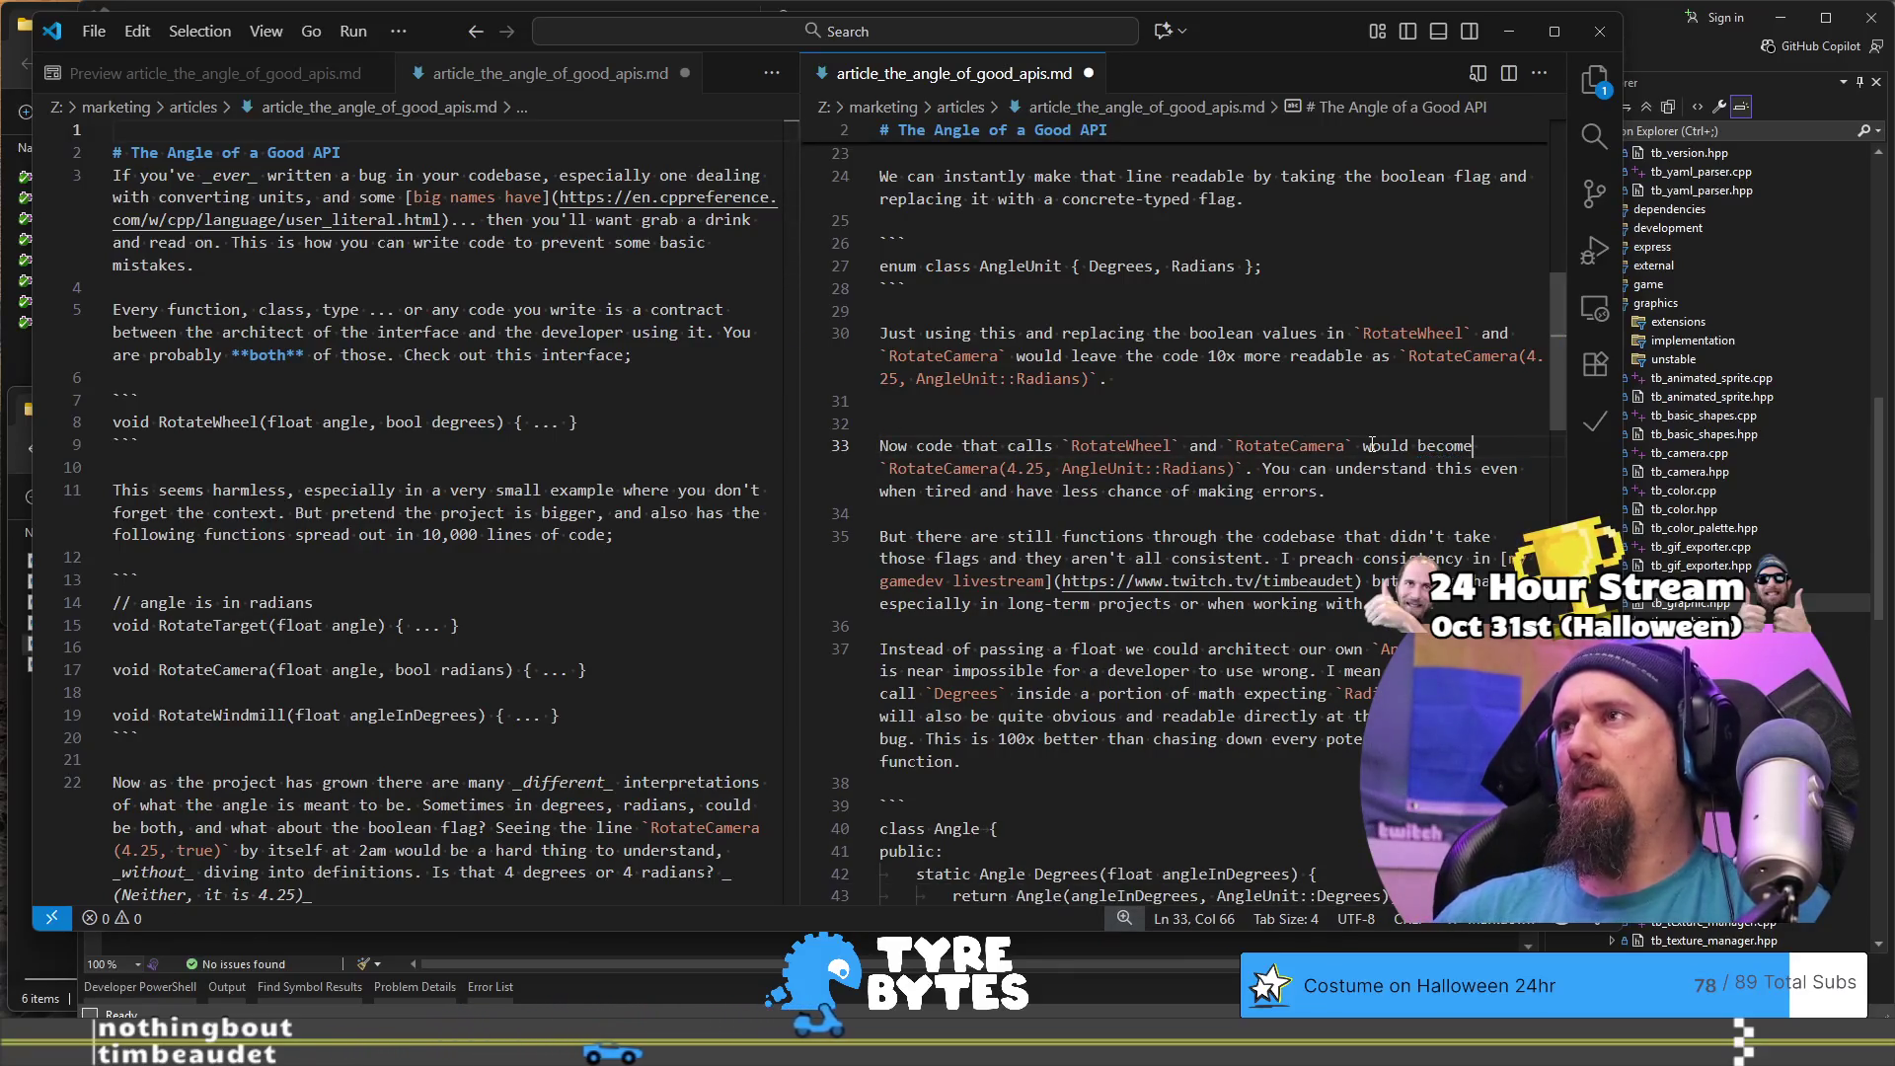
pyautogui.hotkey('ctrl', 'Left')
pyautogui.hotkey('ctrl', 'Left')
pyautogui.hotkey('ctrl', 'Left')
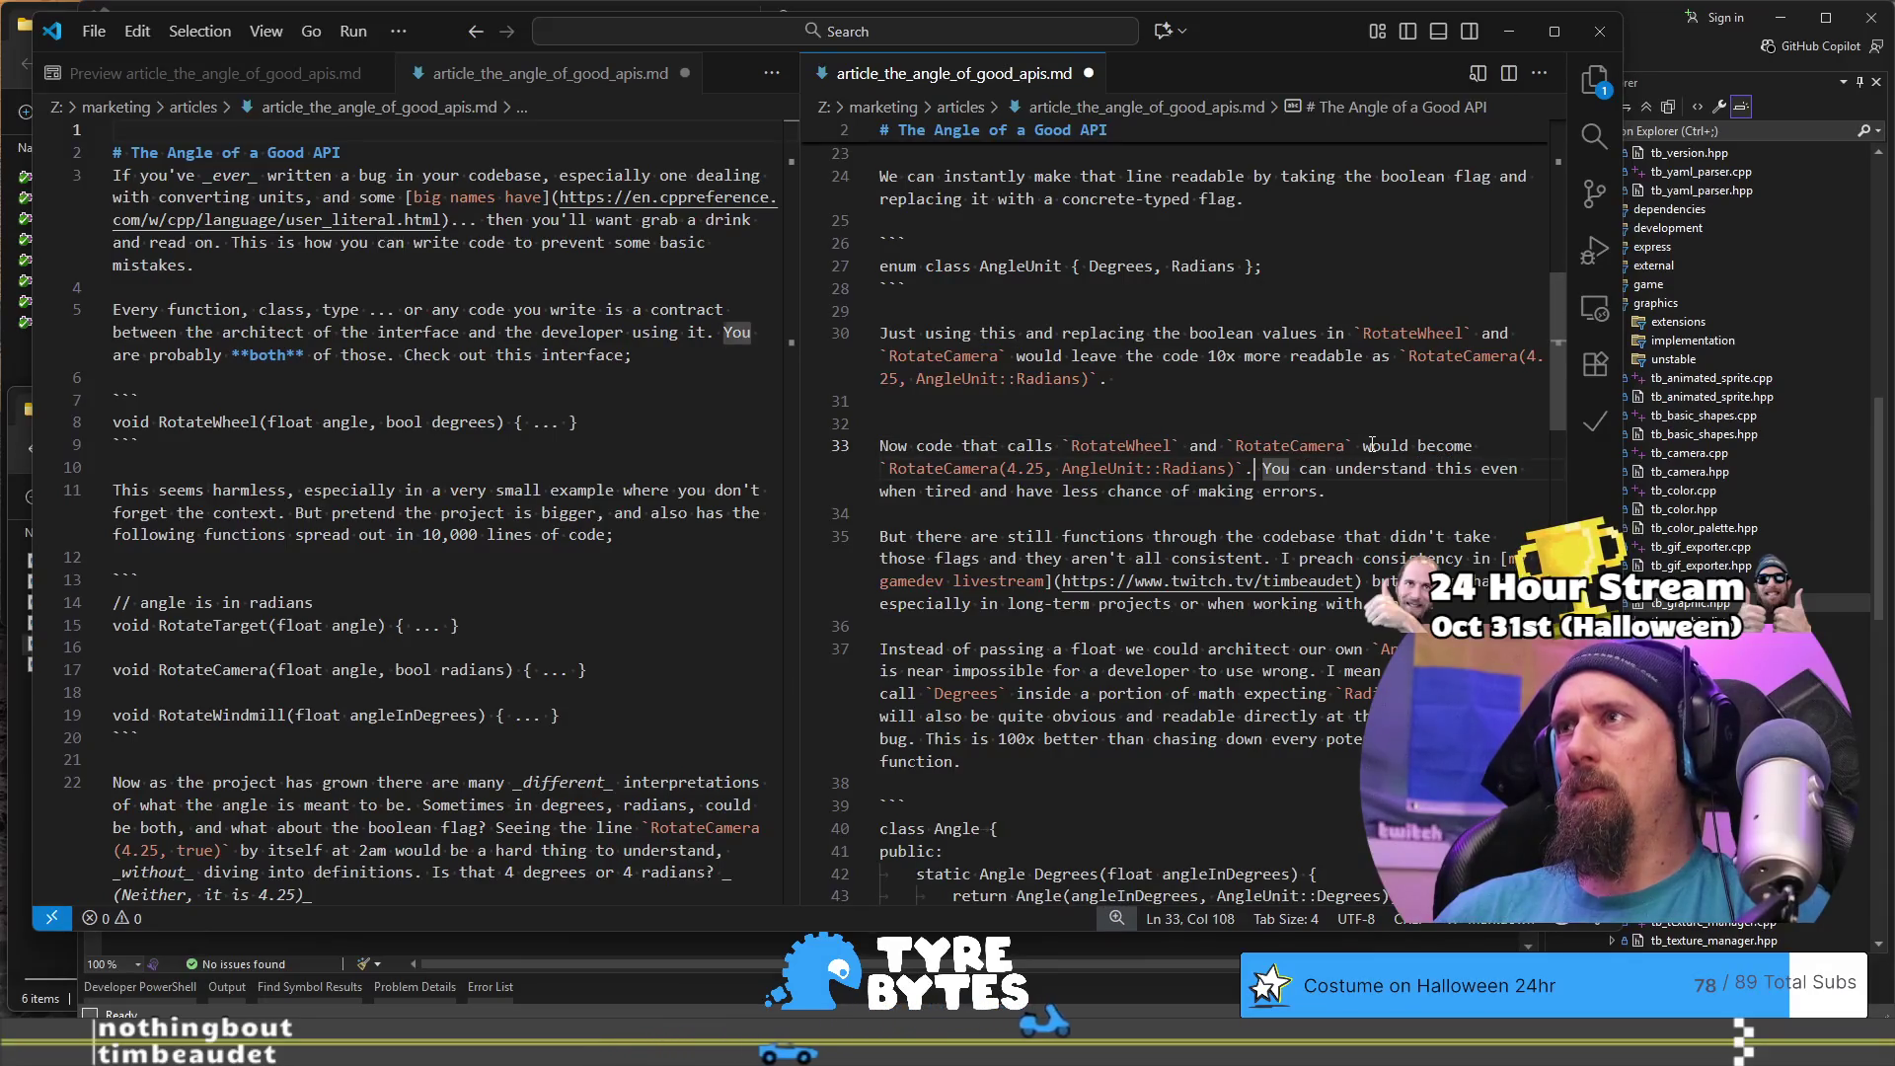
pyautogui.write(',')
pyautogui.press('Tab')
pyautogui.hotkey('ctrl', 'Left')
pyautogui.hotkey('ctrl', 'Left')
pyautogui.hotkey('ctrl', 'Left')
pyautogui.hotkey('ctrl', 'Left')
pyautogui.hotkey('ctrl', 'Left')
pyautogui.hotkey('ctrl', 'BackSpace')
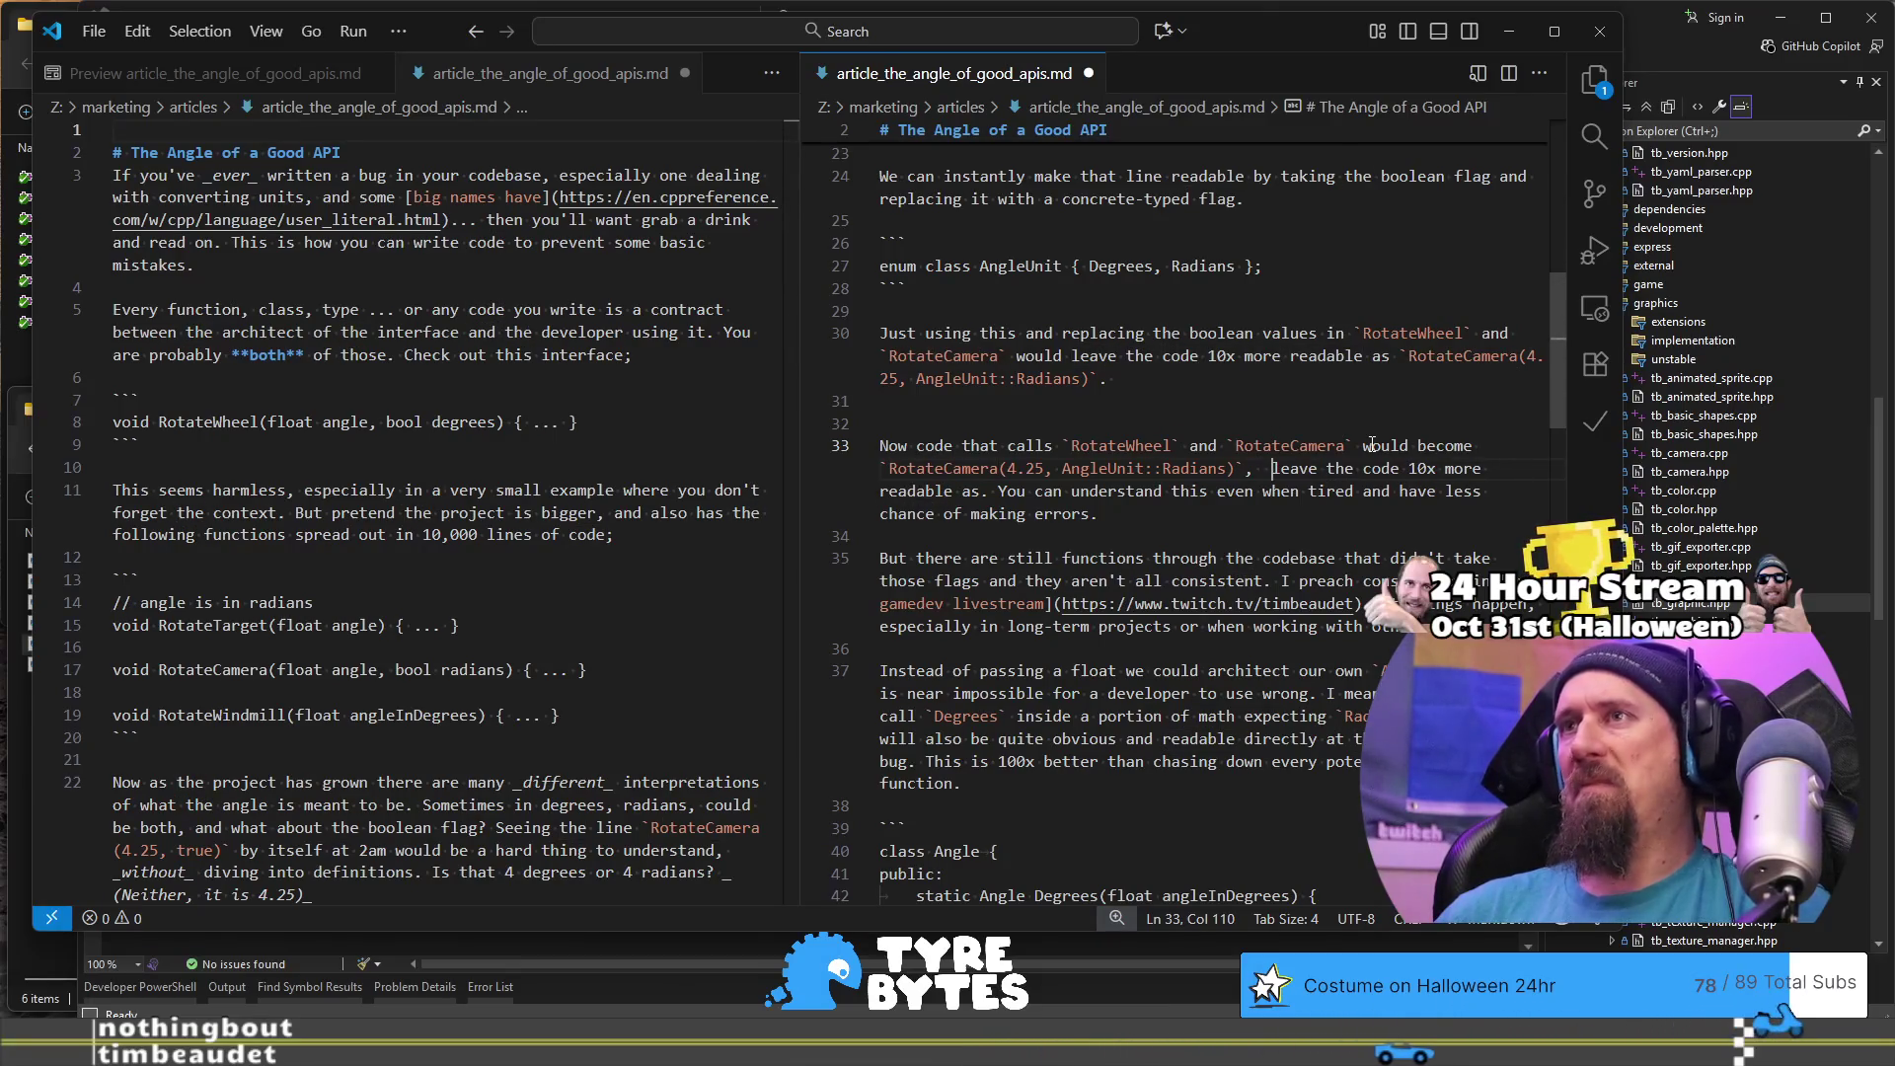
pyautogui.hotkey('ctrl', 'shift', 'Right')
pyautogui.hotkey('ctrl', 'shift', 'Right')
pyautogui.hotkey('ctrl', 'shift', 'Right')
pyautogui.hotkey('ctrl', 'shift', 'Left')
pyautogui.hotkey('ctrl', 'shift', 'Left')
pyautogui.hotkey('ctrl', 'shift', 'Left')
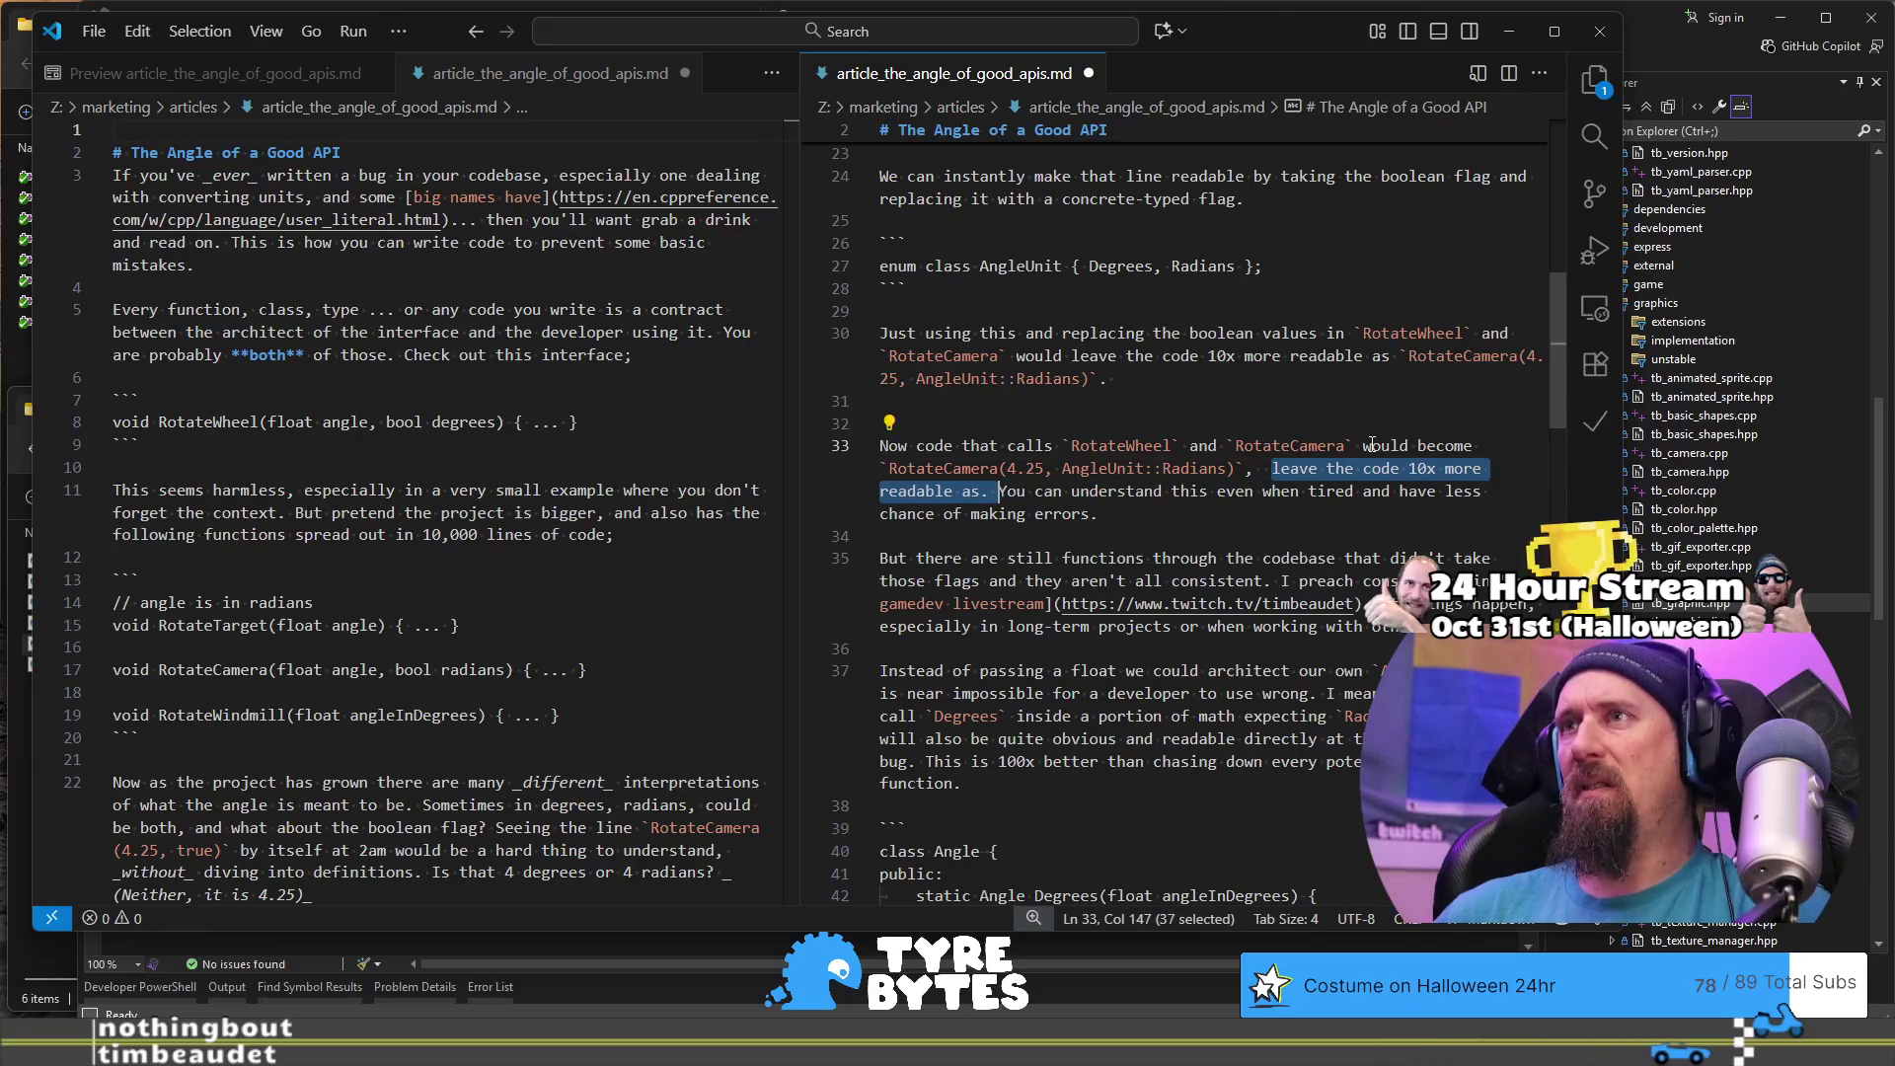
pyautogui.hotkey('shift', 'Left')
pyautogui.hotkey('shift', 'Left')
pyautogui.hotkey('shift', 'Left')
pyautogui.press('BackSpace')
pyautogui.press('BackSpace')
pyautogui.press('BackSpace')
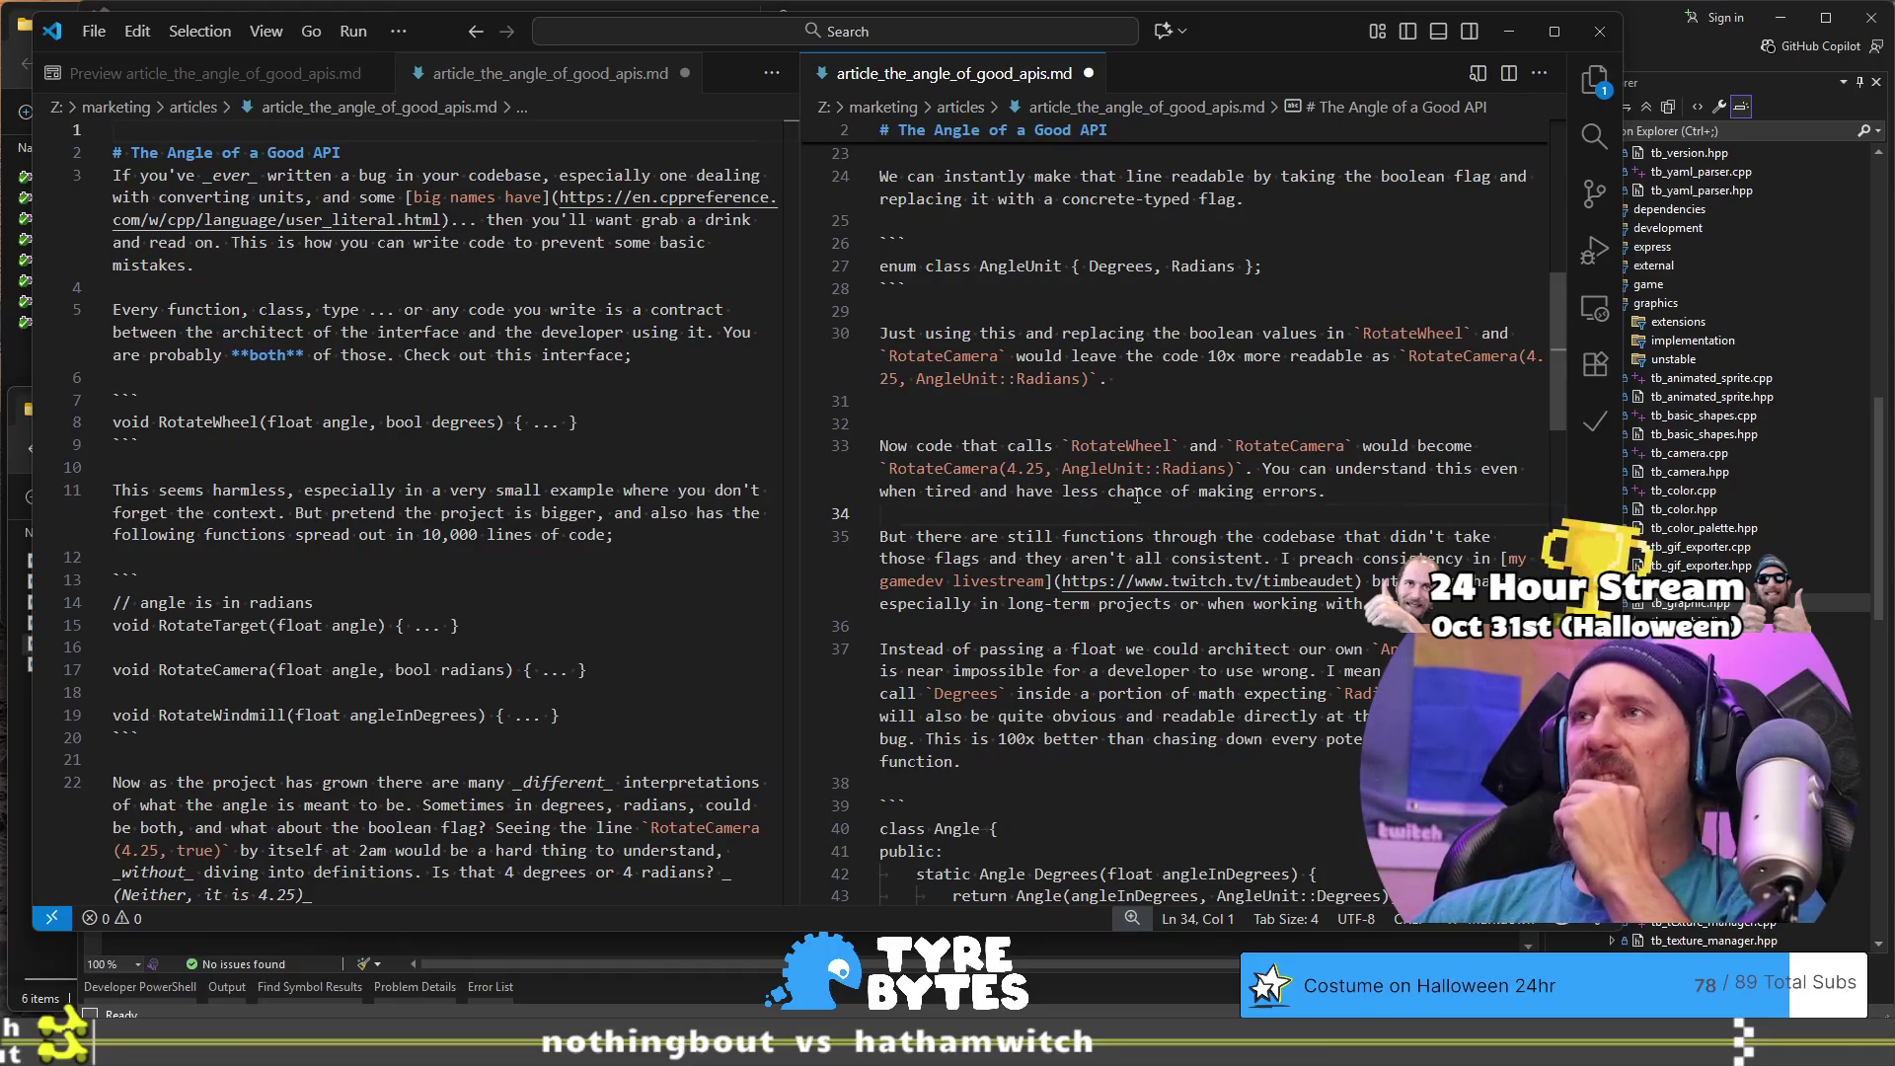
# - Add a comma after 'this' on line 33
pyautogui.click(1163, 491)
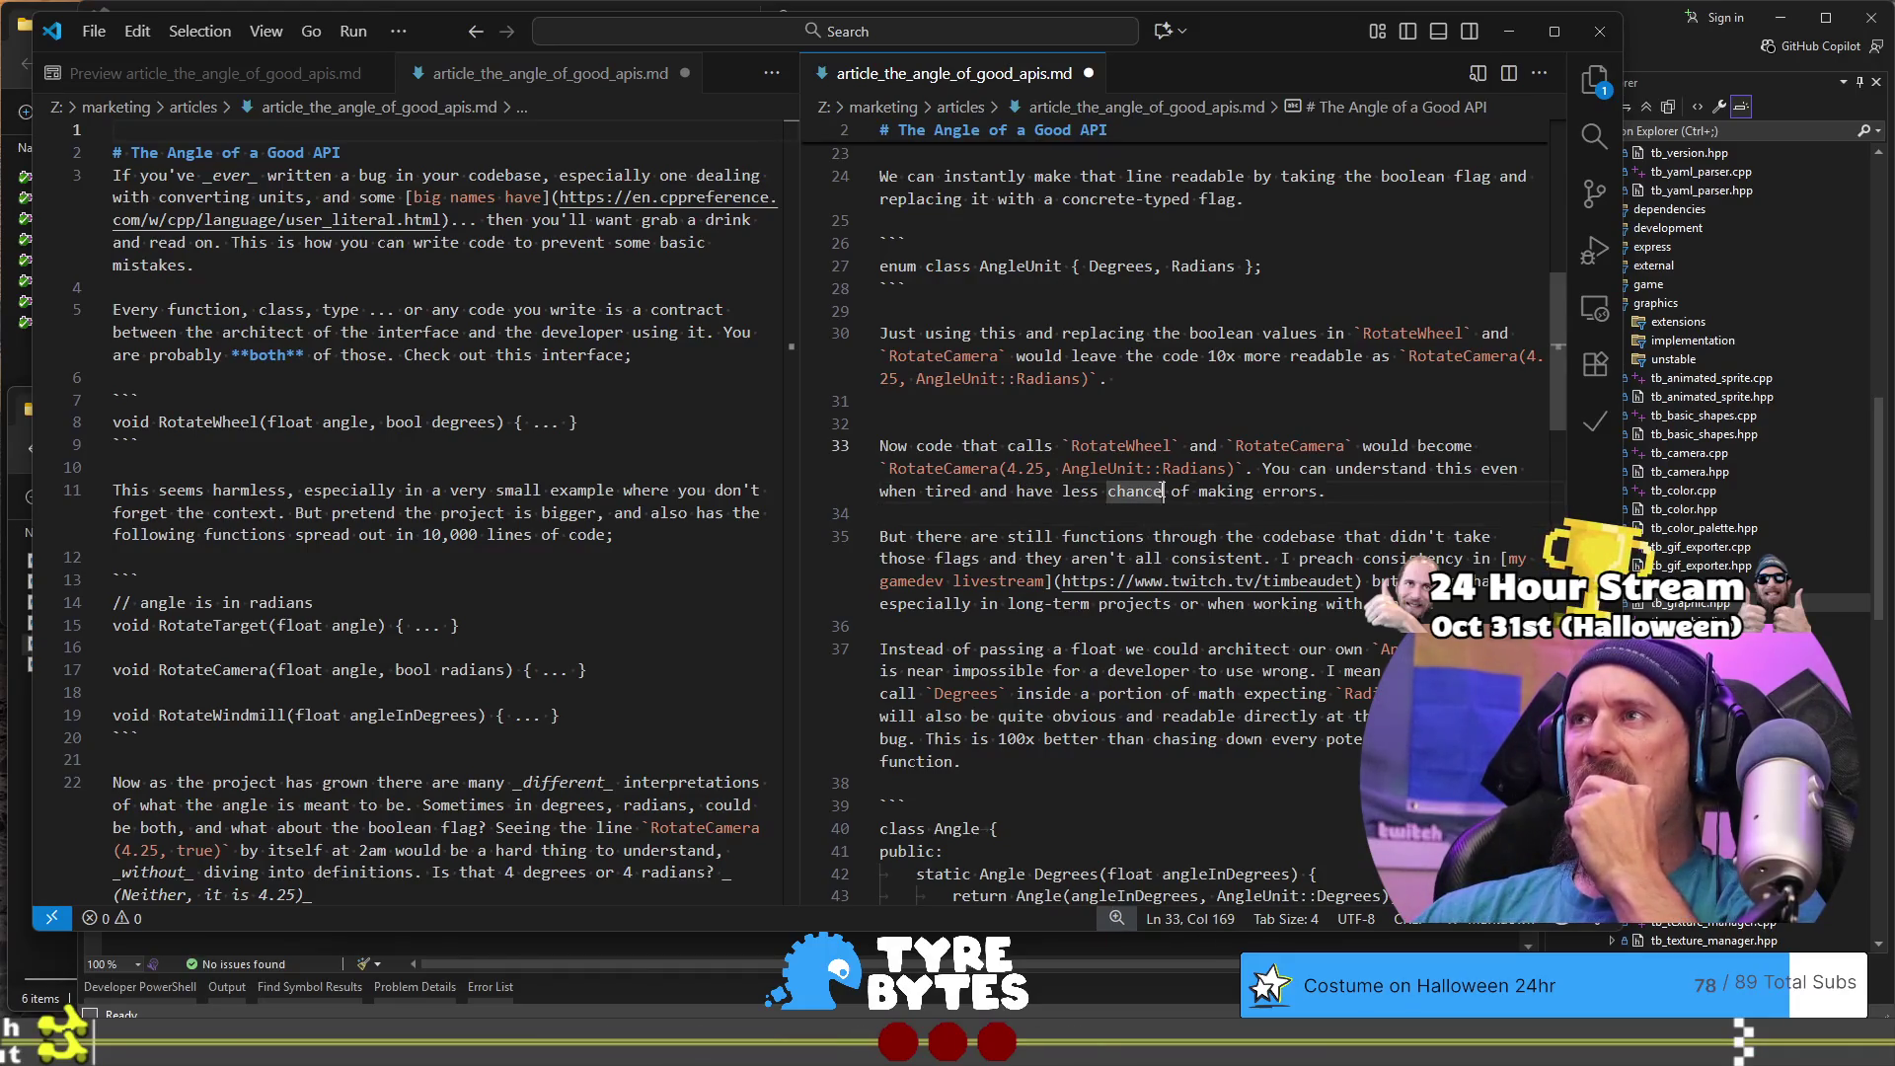
pyautogui.doubleClick(1039, 490)
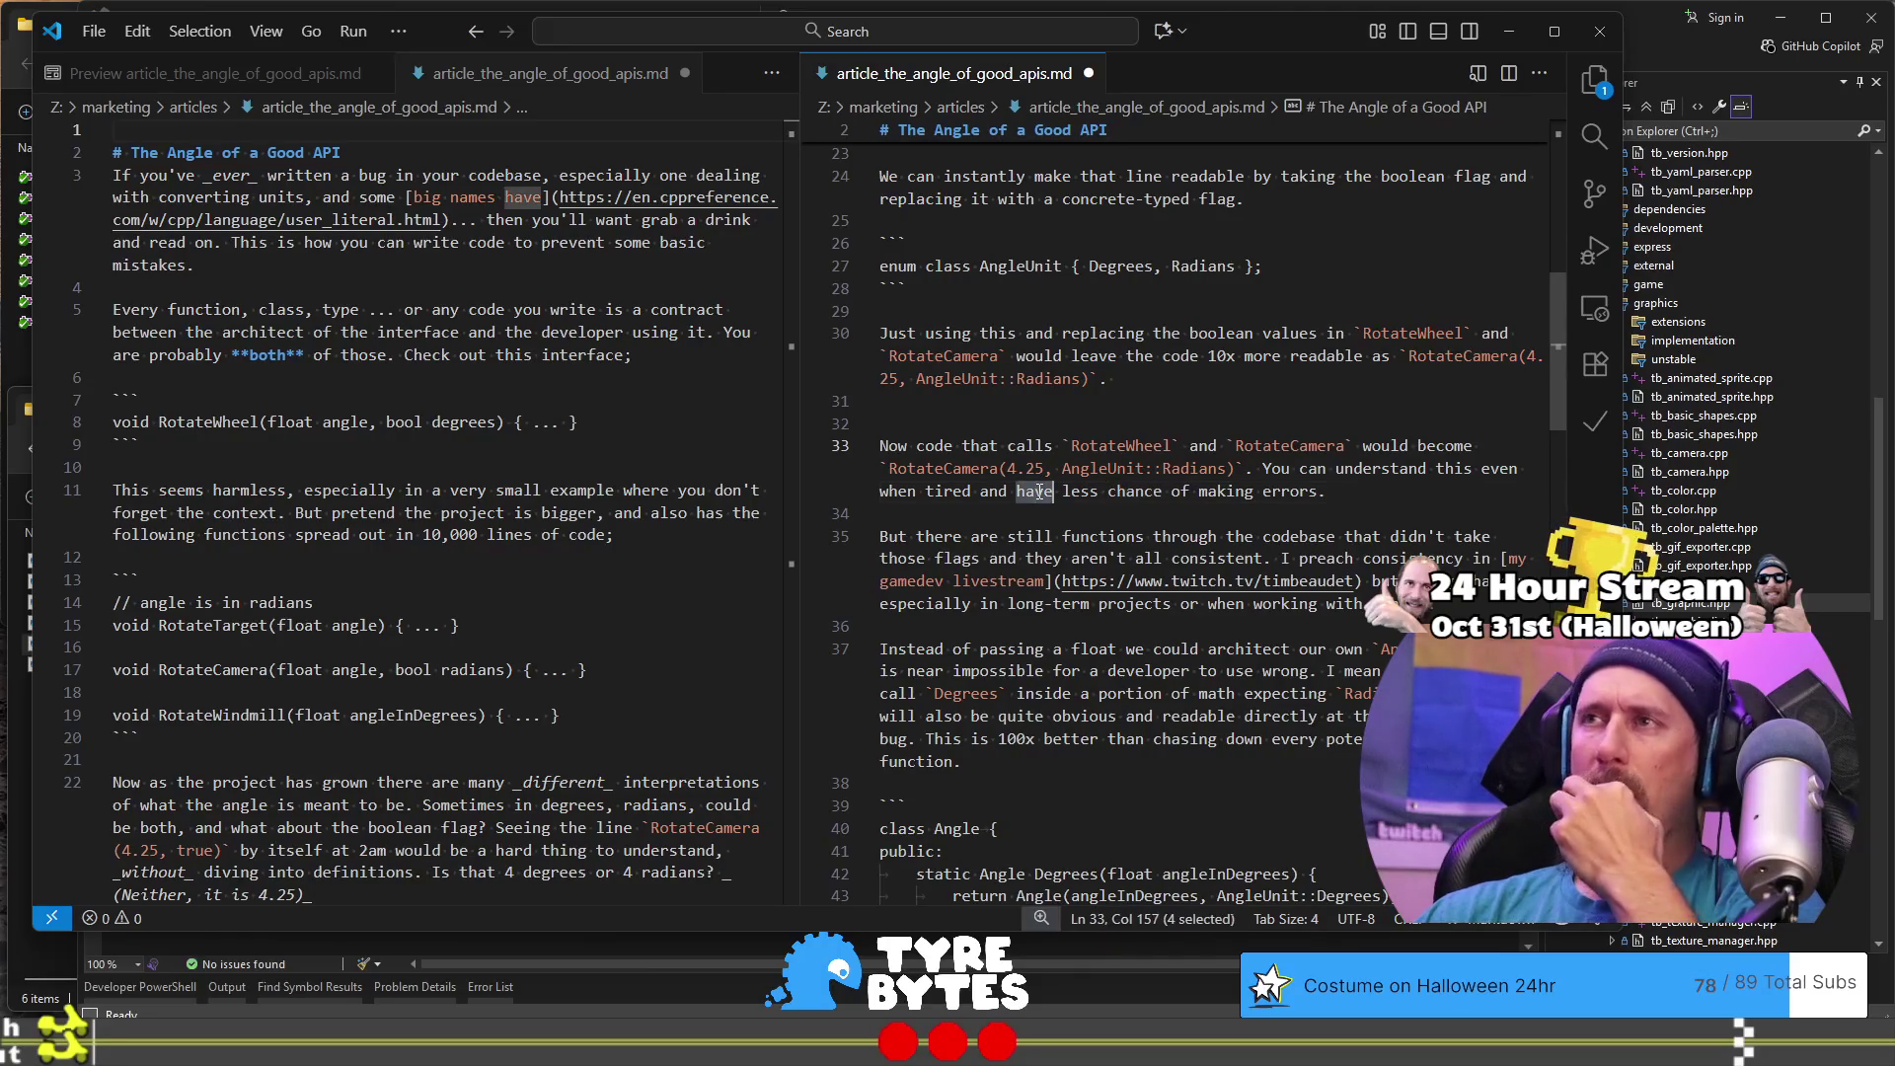
pyautogui.click(1001, 490)
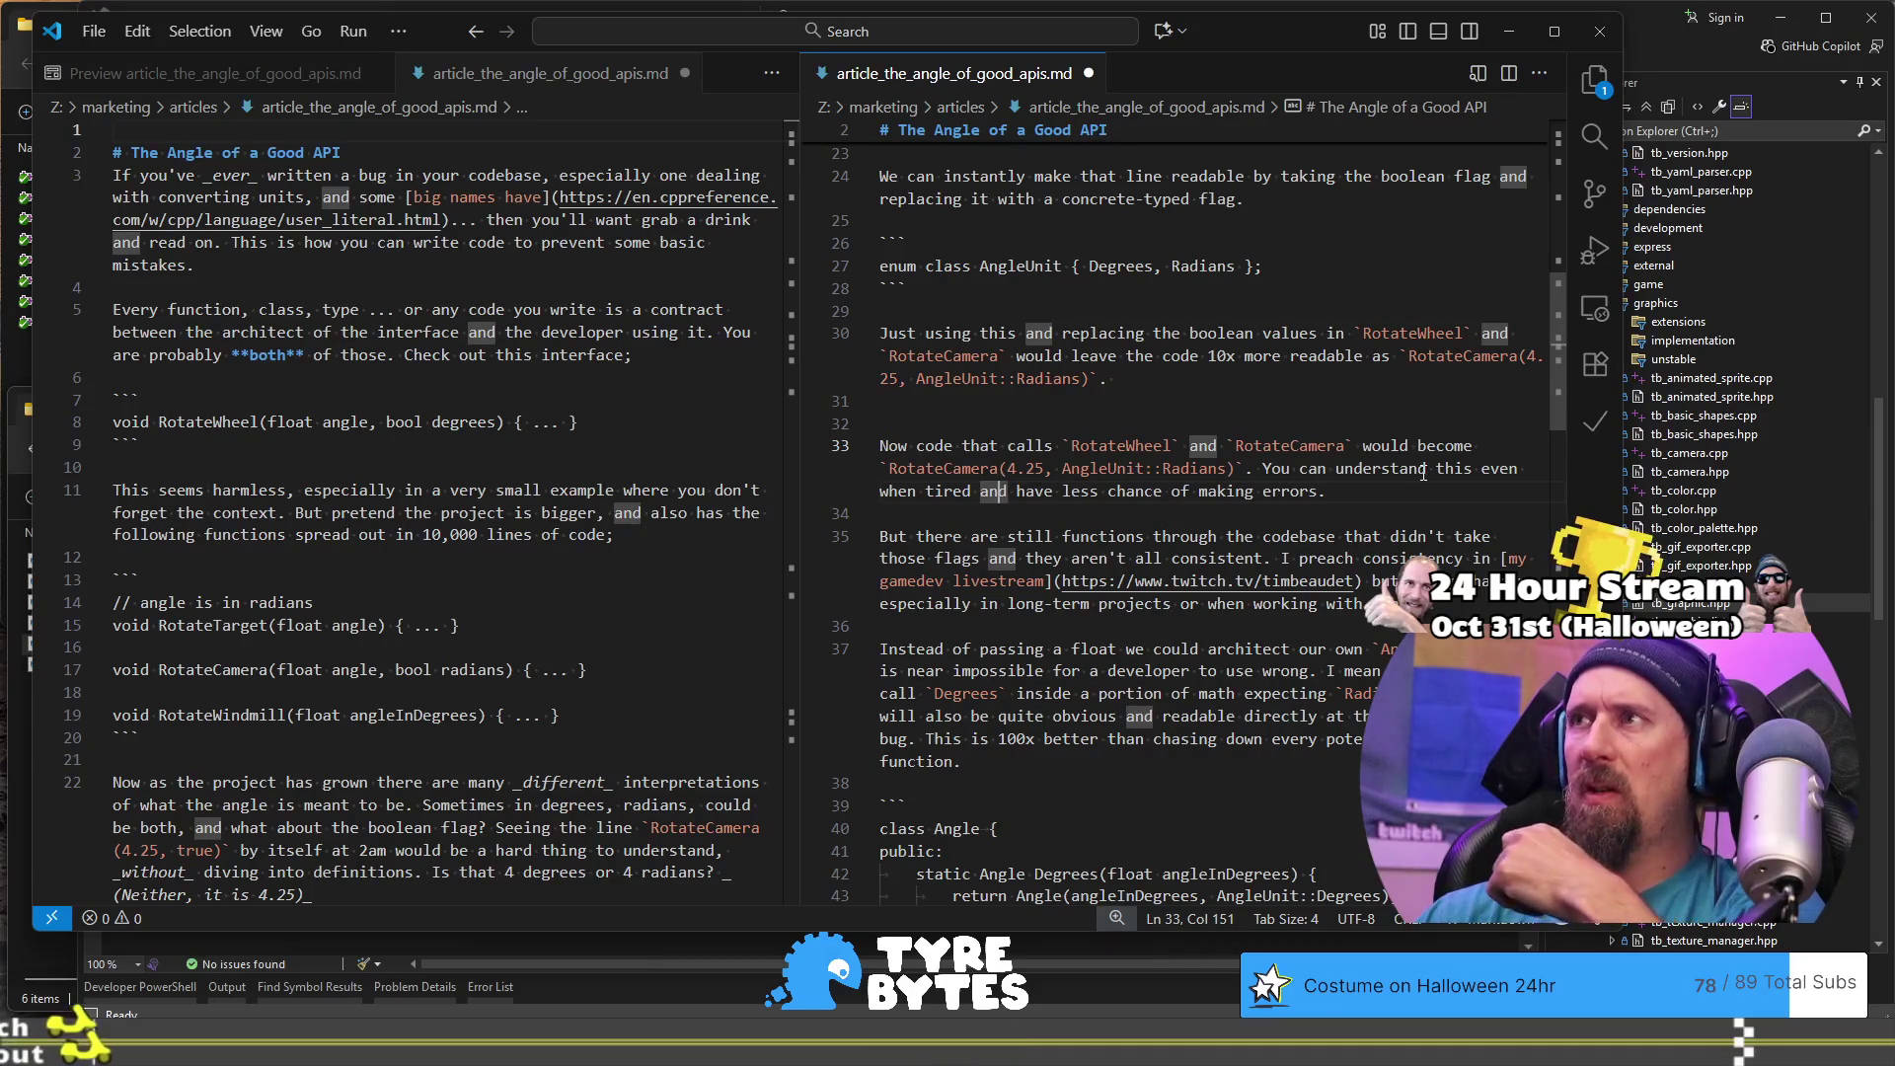
pyautogui.click(1472, 468)
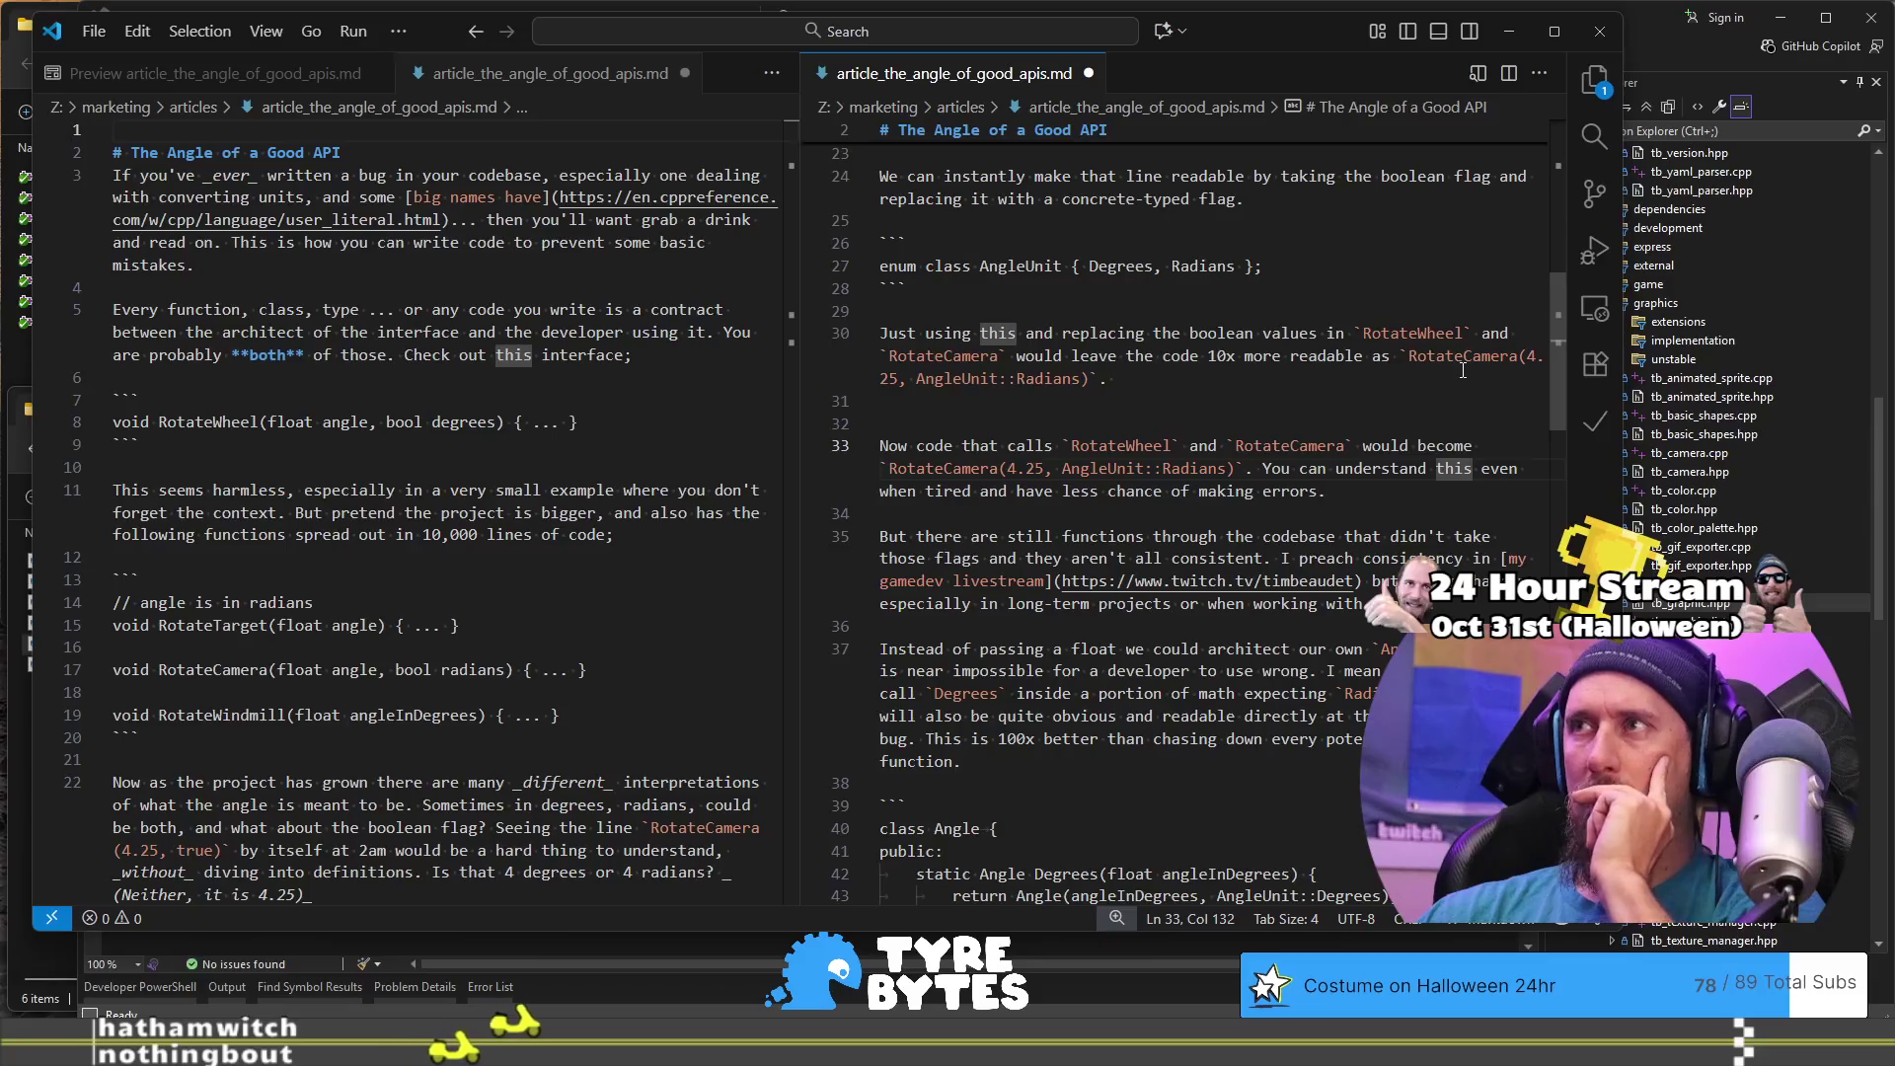
pyautogui.write(',')
pyautogui.hotkey('ctrl', 'Right')
pyautogui.hotkey('ctrl', 'Right')
pyautogui.hotkey('ctrl', 'Right')
pyautogui.hotkey('ctrl', 'Left')
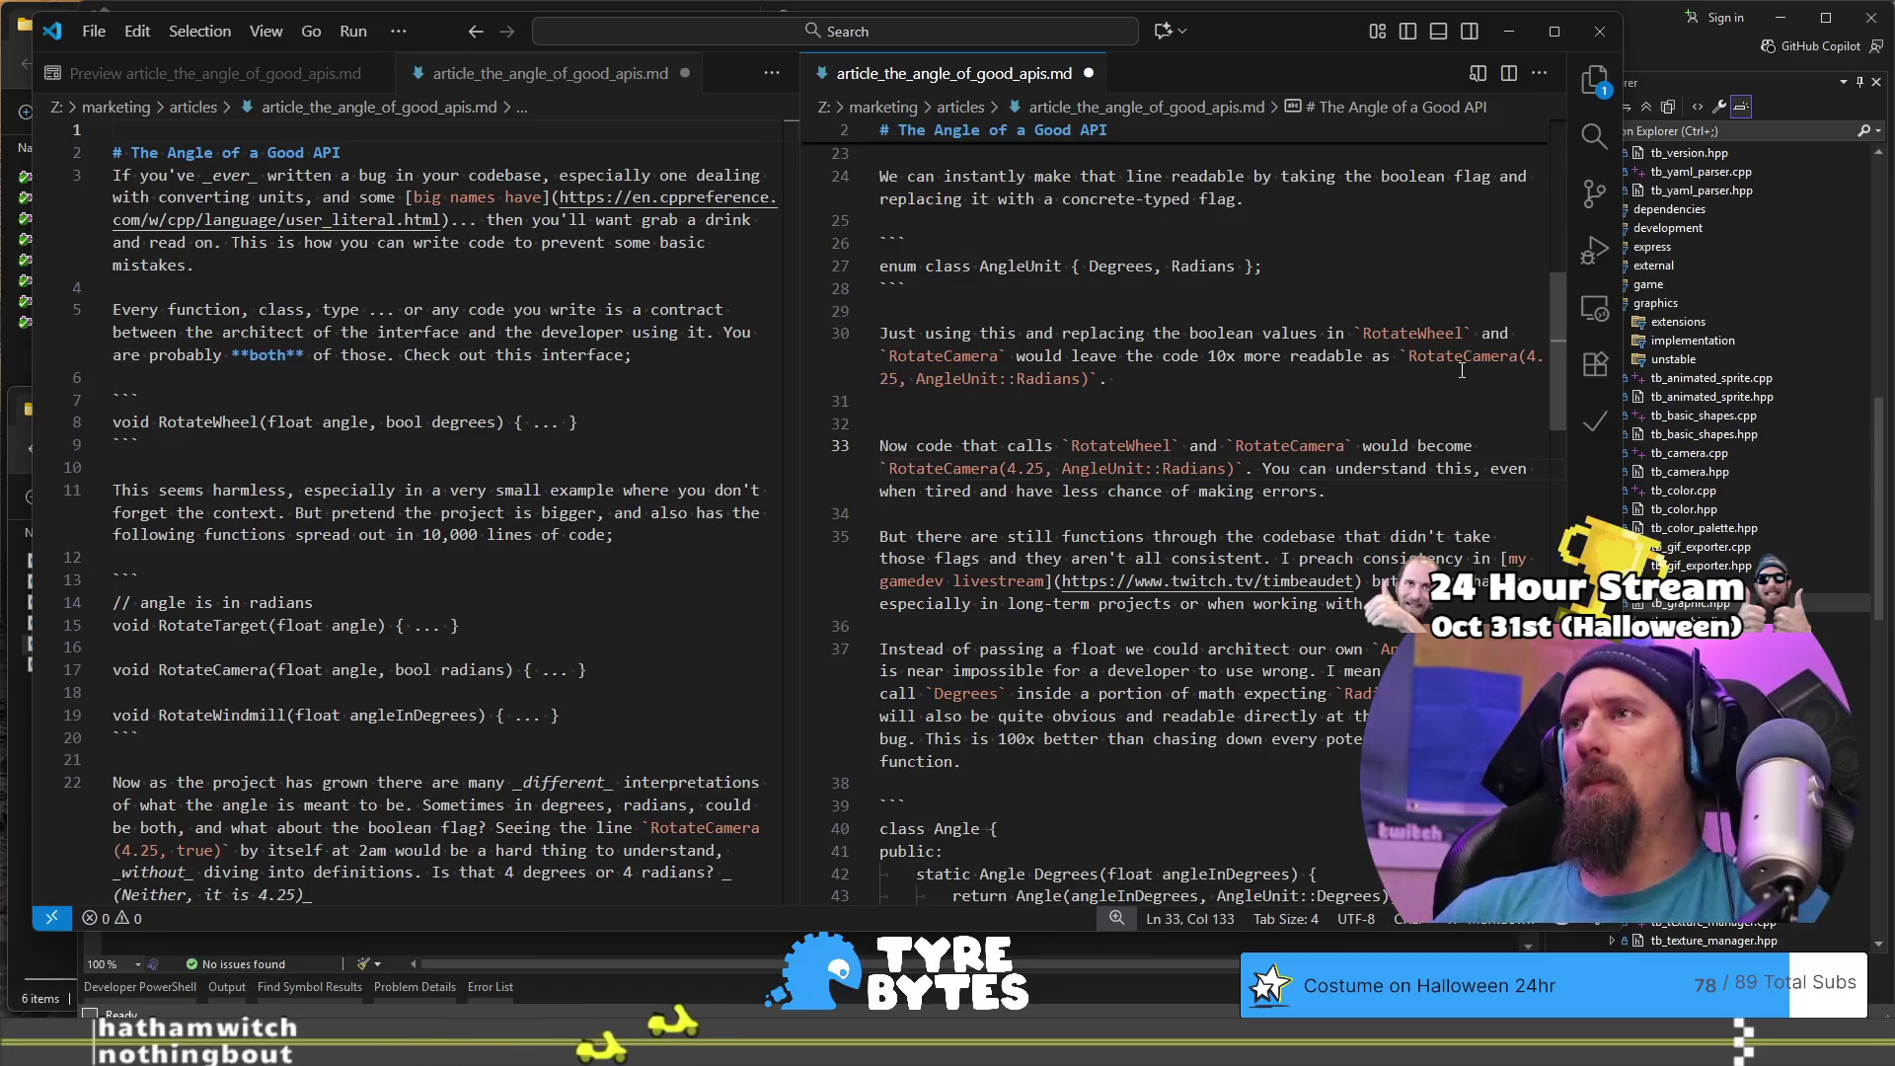
# - Rewrite the clause after 'tired' as ', which reduces' and delete 'and have less'
pyautogui.hotkey('ctrl', 'Left')
pyautogui.press('Left')
pyautogui.write(', reduc')
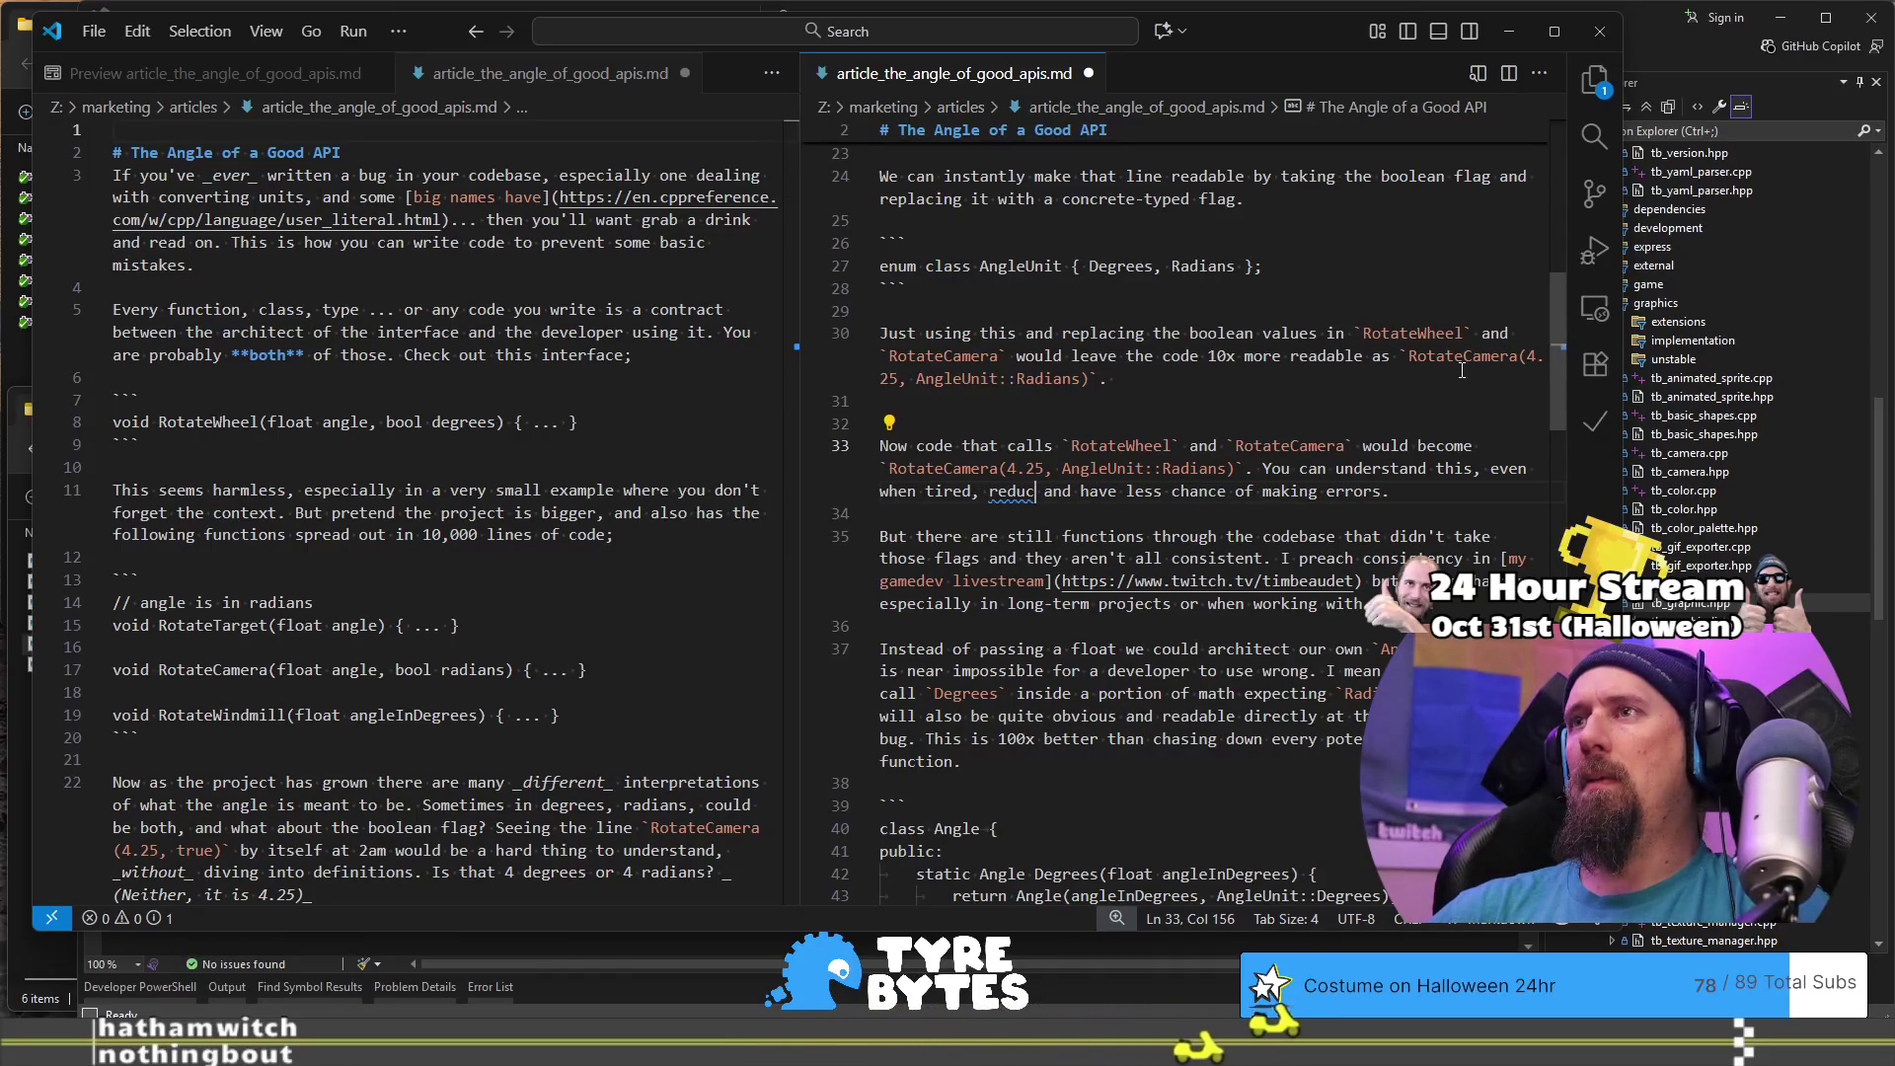
pyautogui.press('BackSpace')
pyautogui.press('BackSpace')
pyautogui.press('BackSpace')
pyautogui.write('we')
pyautogui.press('BackSpace')
pyautogui.press('BackSpace')
pyautogui.write('which red')
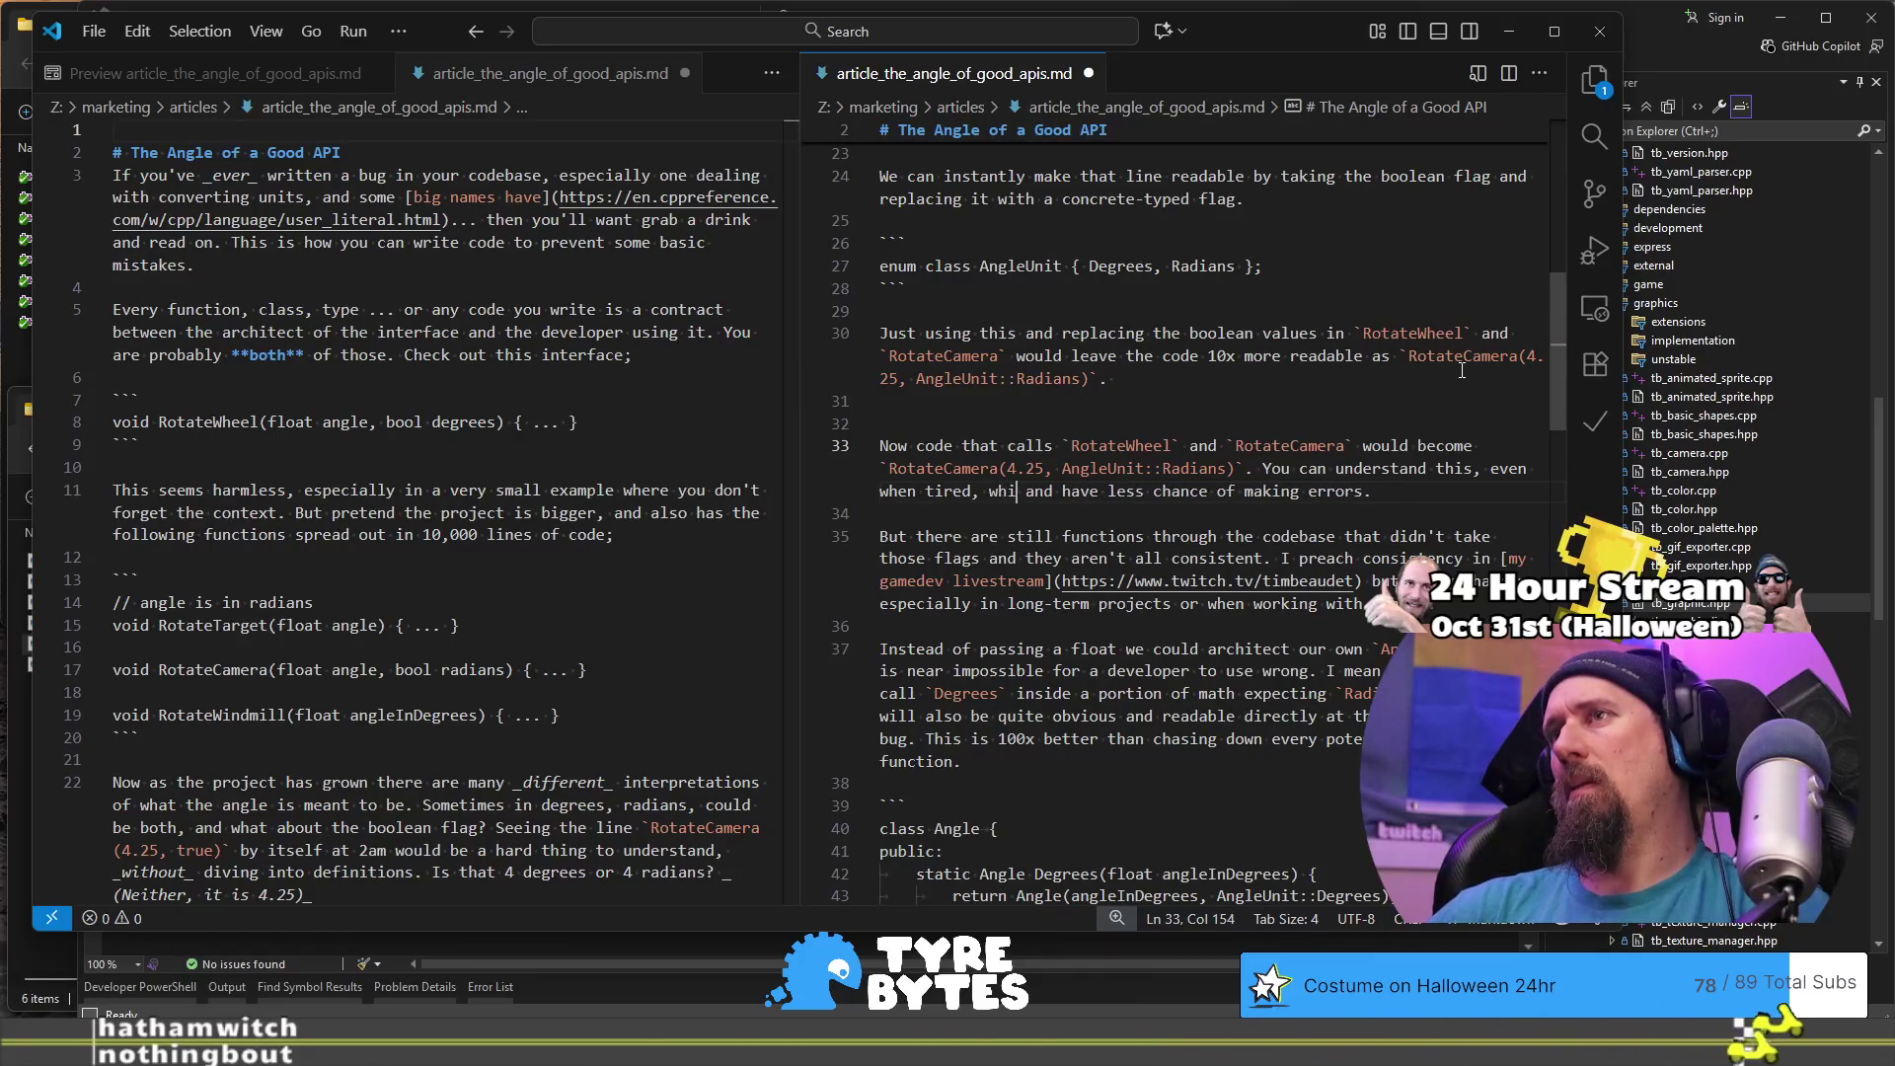
pyautogui.write('uces th')
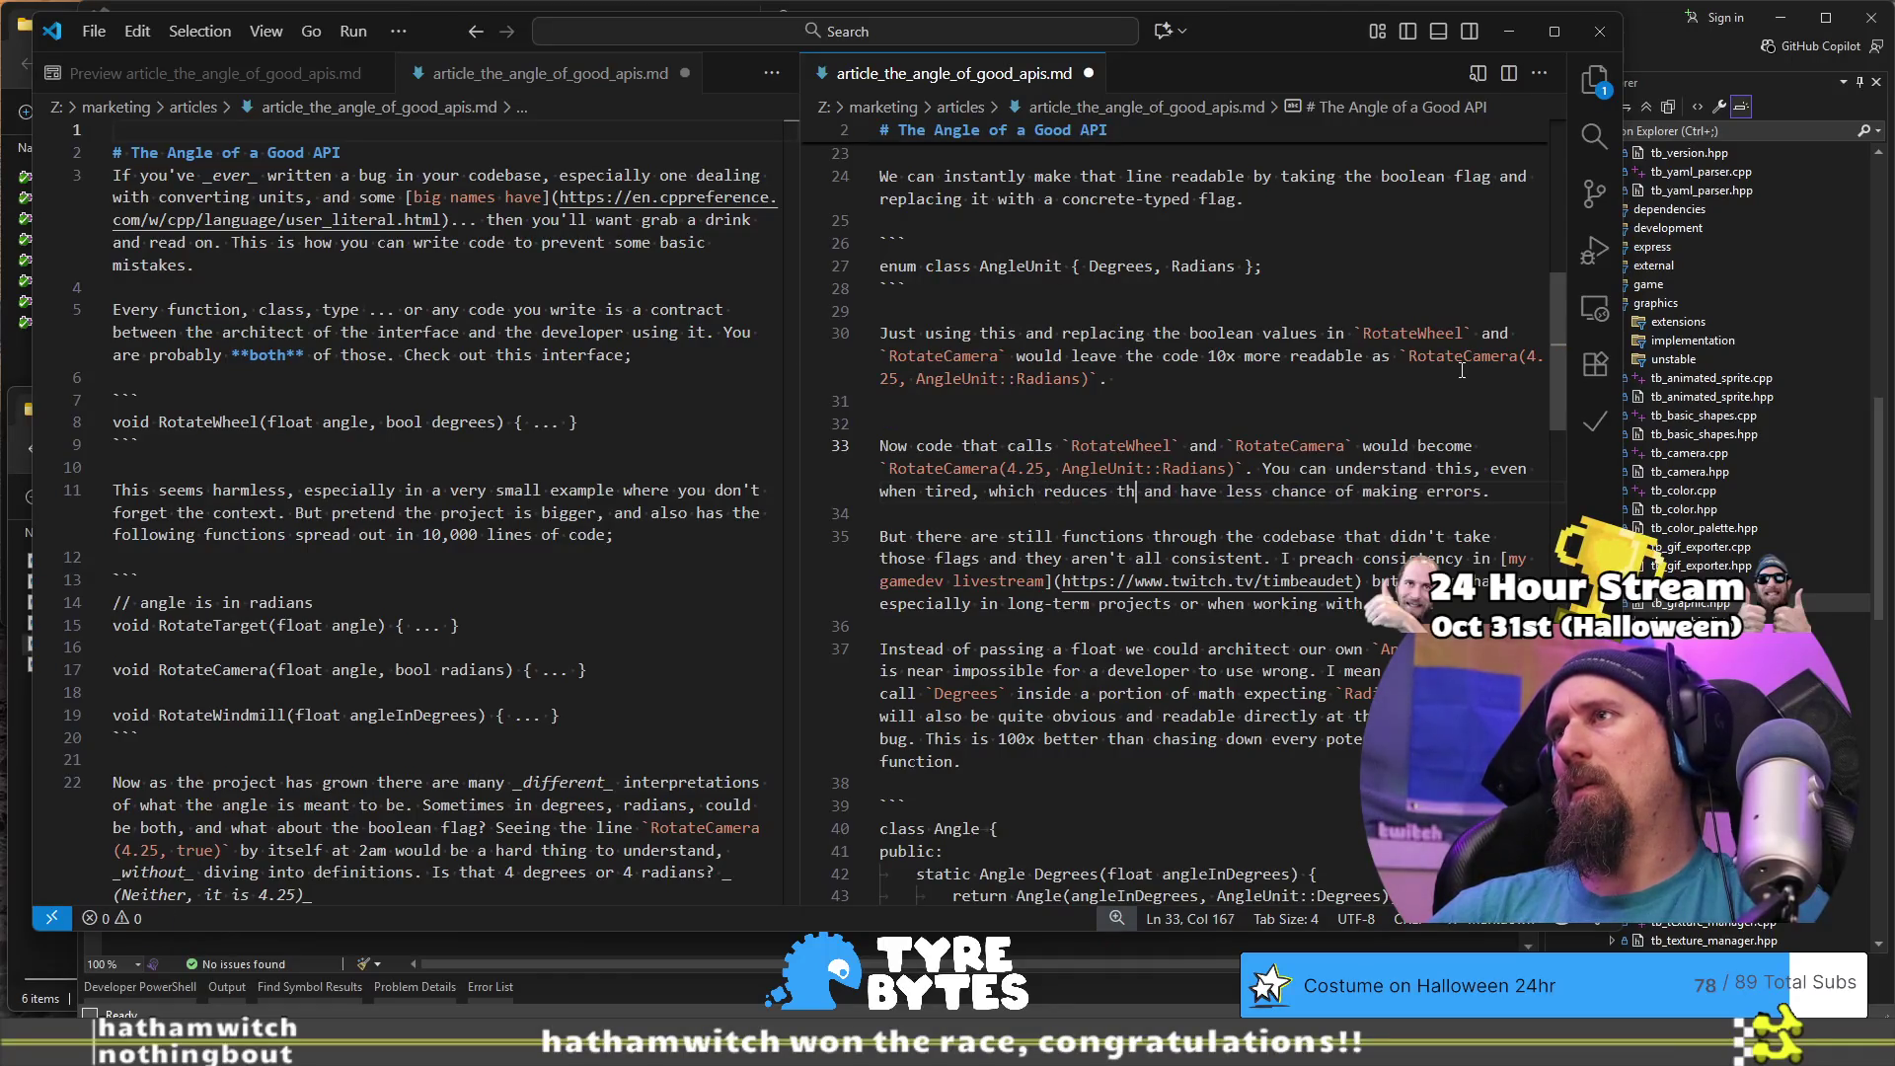
pyautogui.hotkey('ctrl', 'shift', 'Right')
pyautogui.hotkey('ctrl', 'shift', 'Right')
pyautogui.hotkey('ctrl', 'shift', 'Right')
pyautogui.press('Delete')
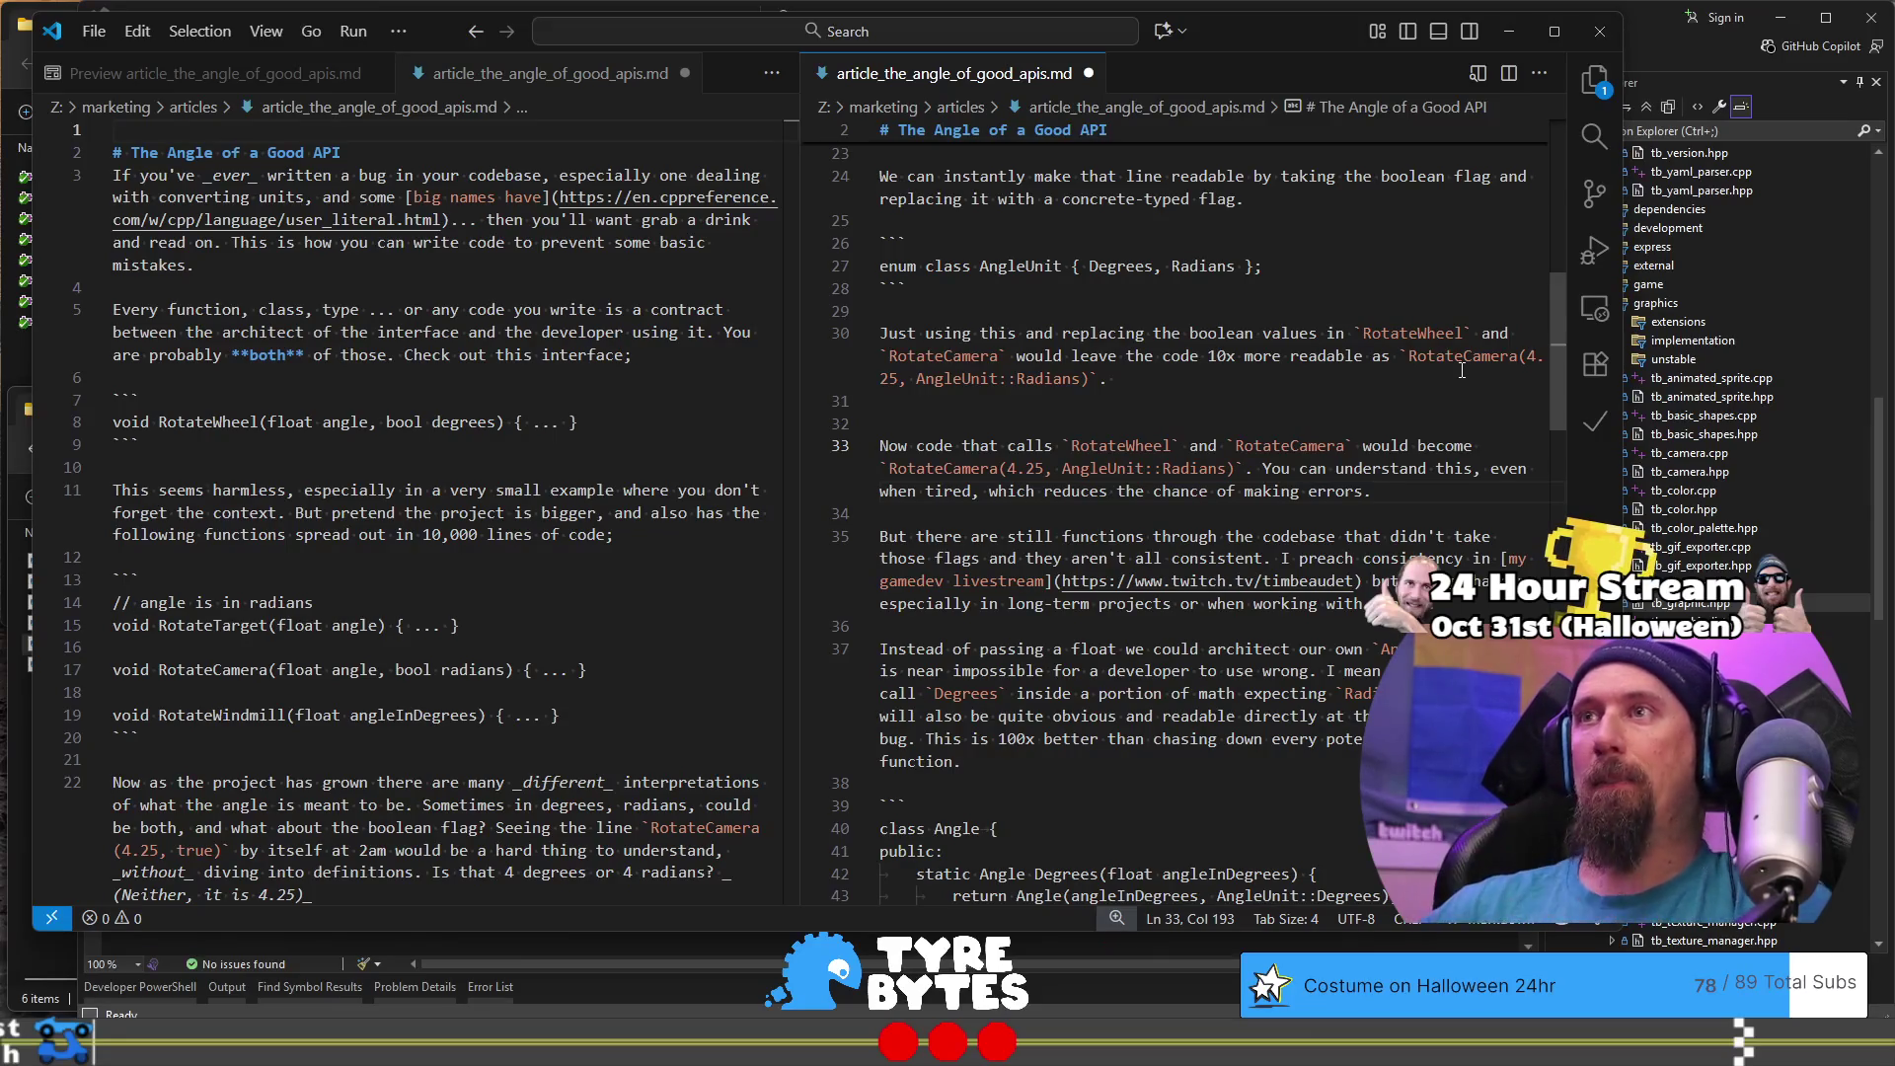
pyautogui.press('Down')
pyautogui.press('Down')
pyautogui.press('Down')
# - Change 'aren't all consistent' to 'are not consistent' on line 35
pyautogui.scroll(-3, 1475, 408)
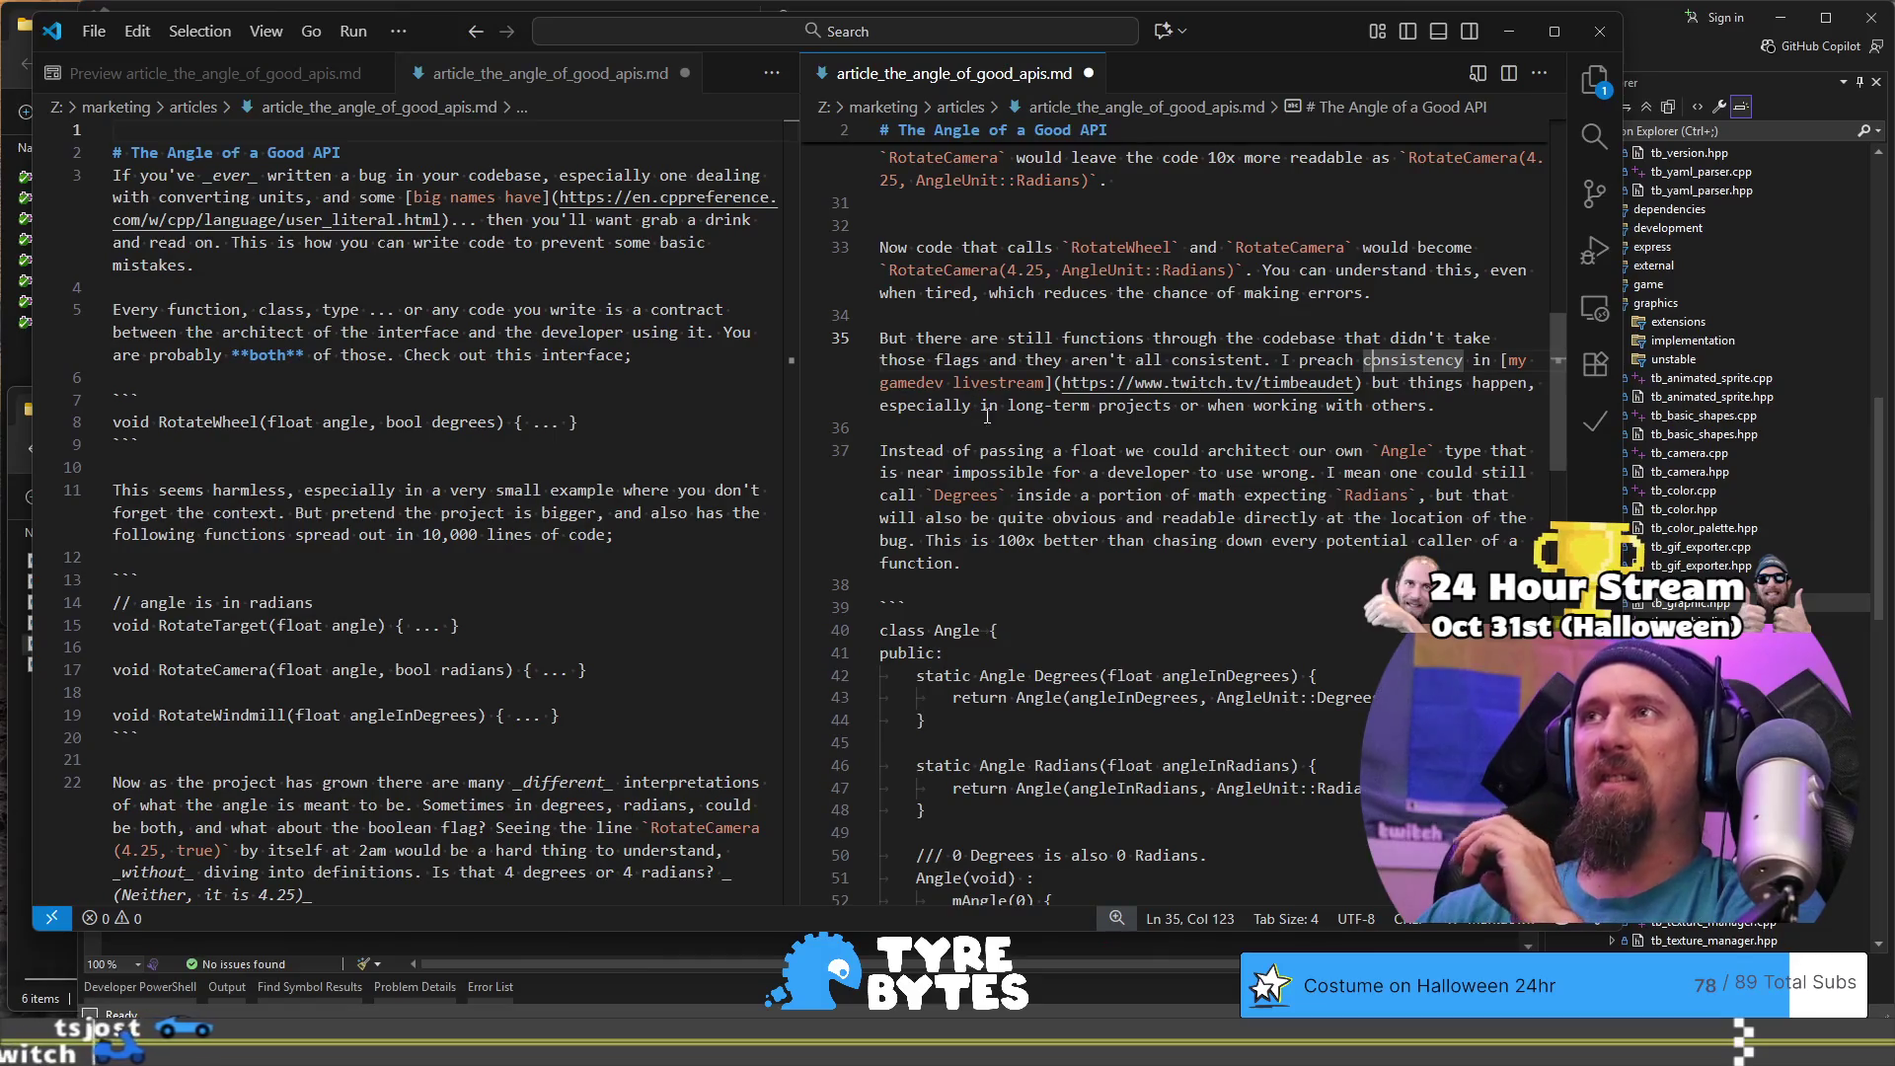
pyautogui.doubleClick(1155, 361)
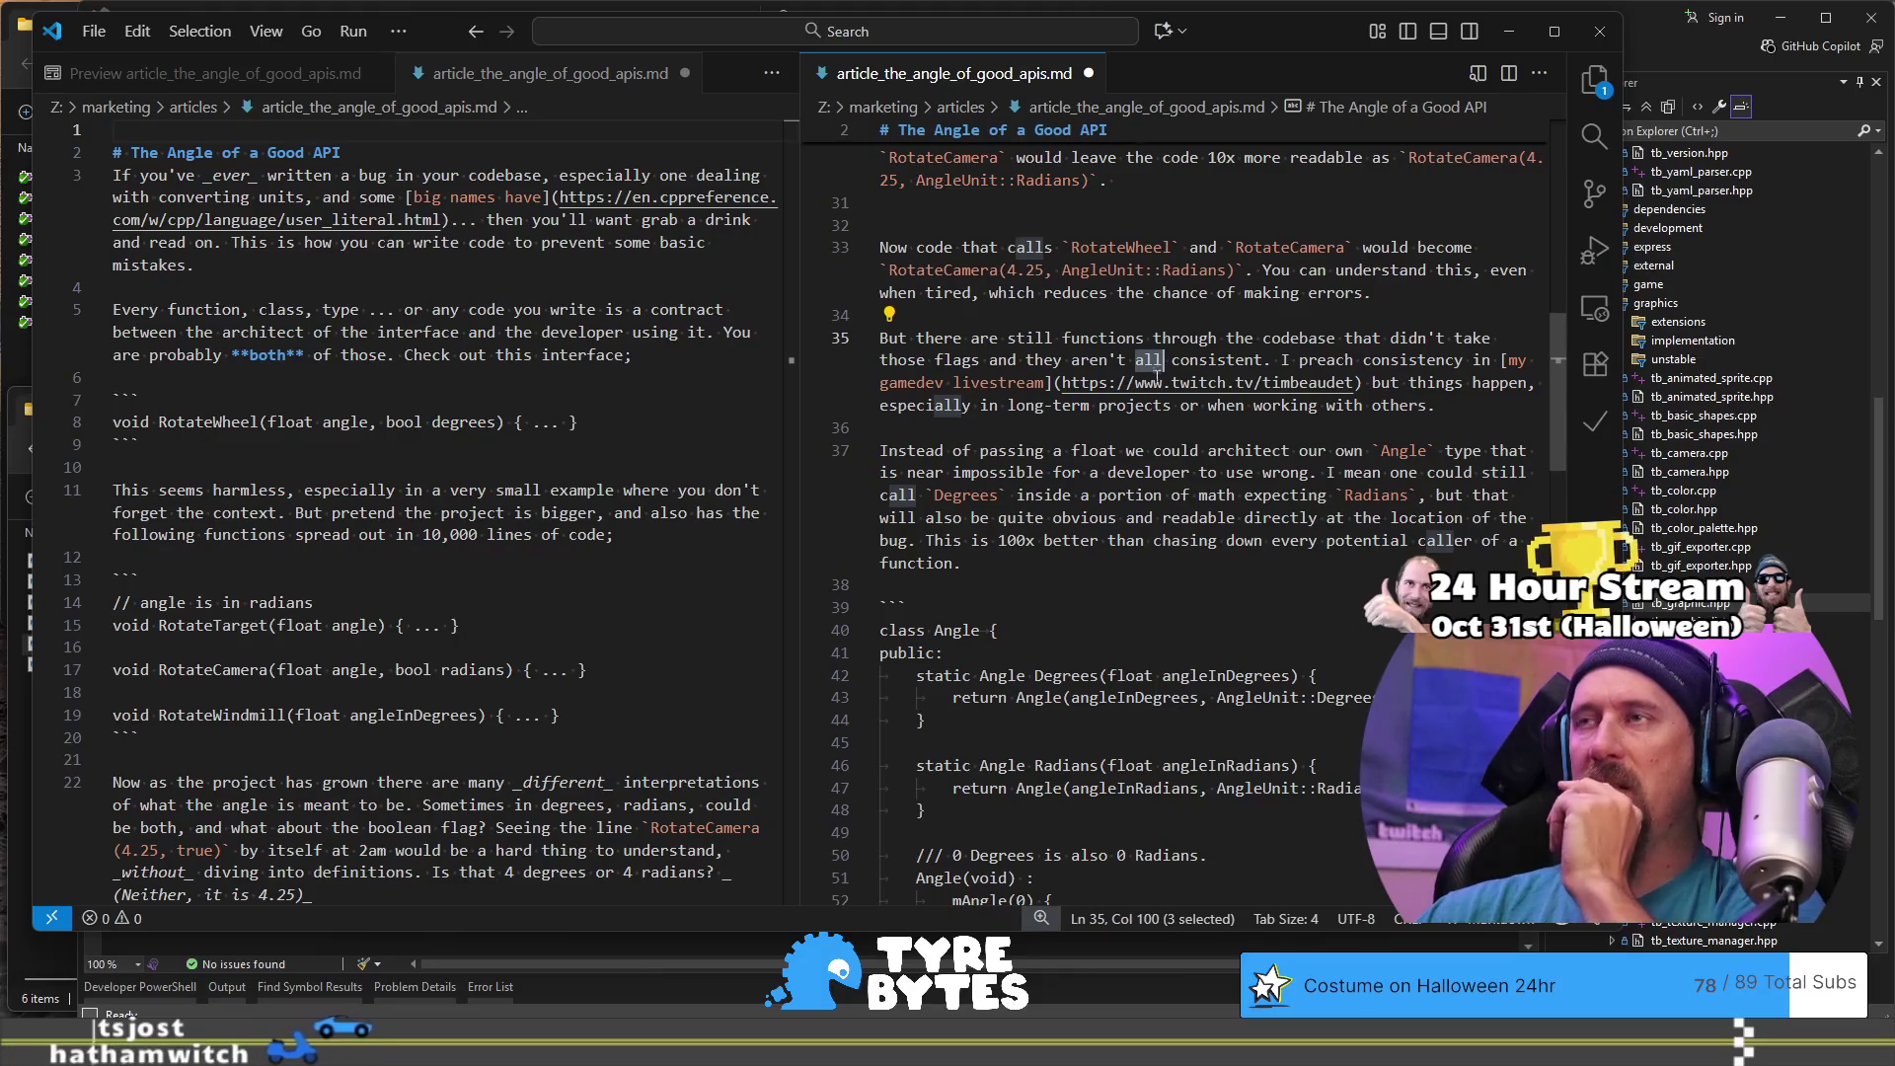
pyautogui.press('BackSpace')
pyautogui.press('BackSpace')
pyautogui.press('BackSpace')
pyautogui.press('BackSpace')
pyautogui.press('BackSpace')
pyautogui.write('not')
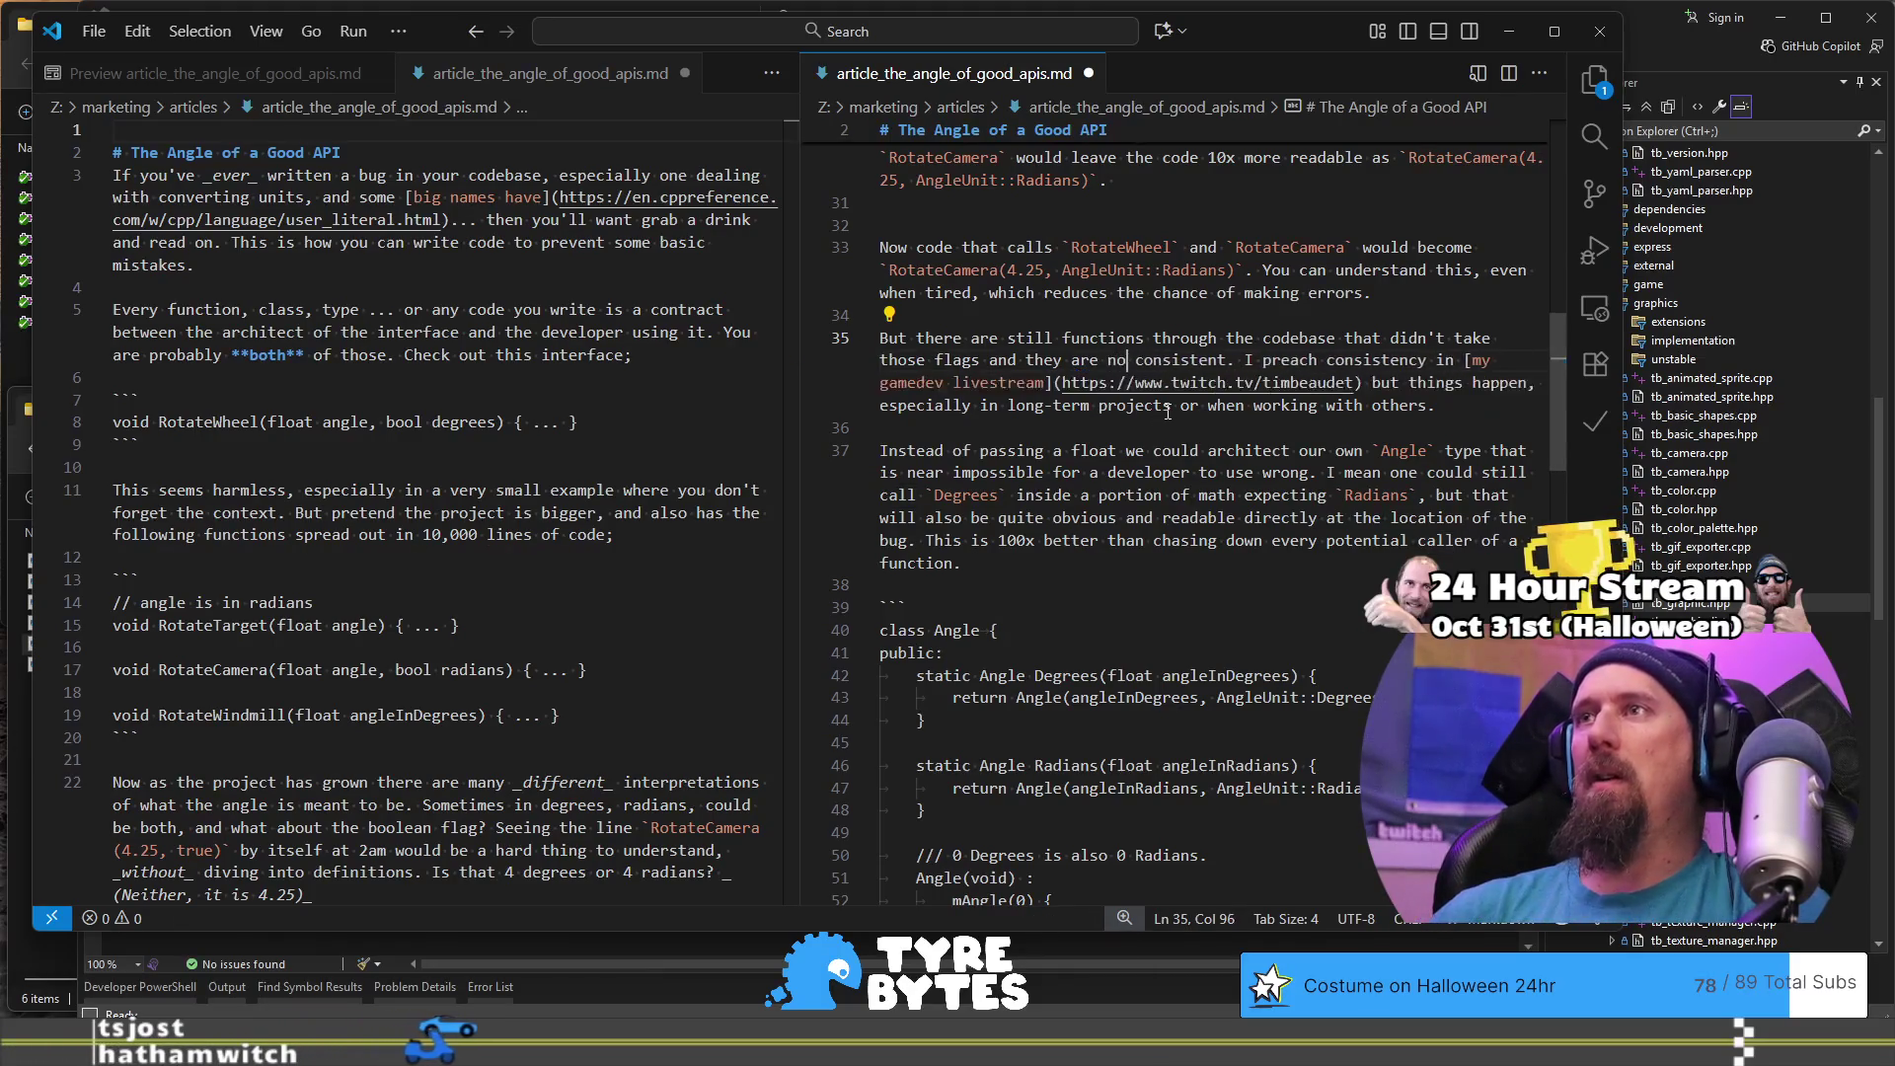
# - Select the 'I preach consistency…' sentence and switch to the web browser
pyautogui.click(1168, 409)
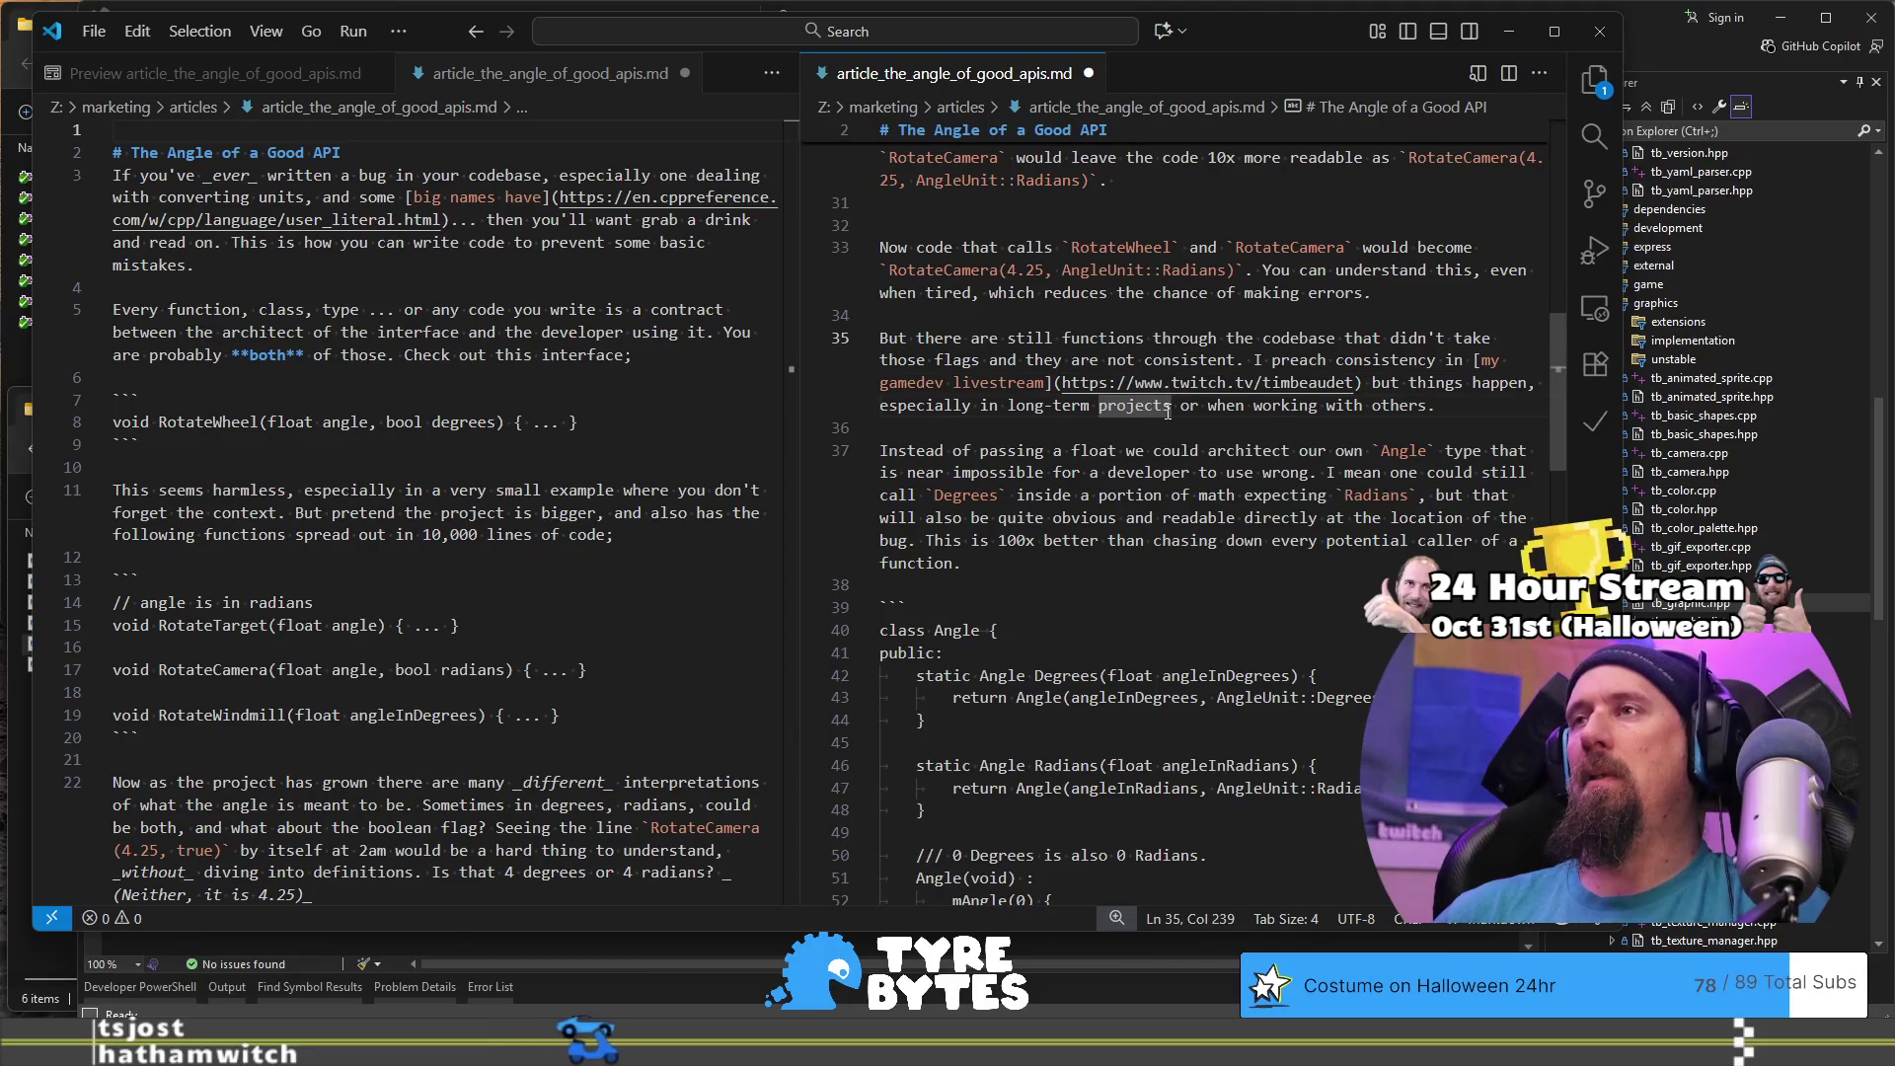
pyautogui.press('Down')
pyautogui.press('Down')
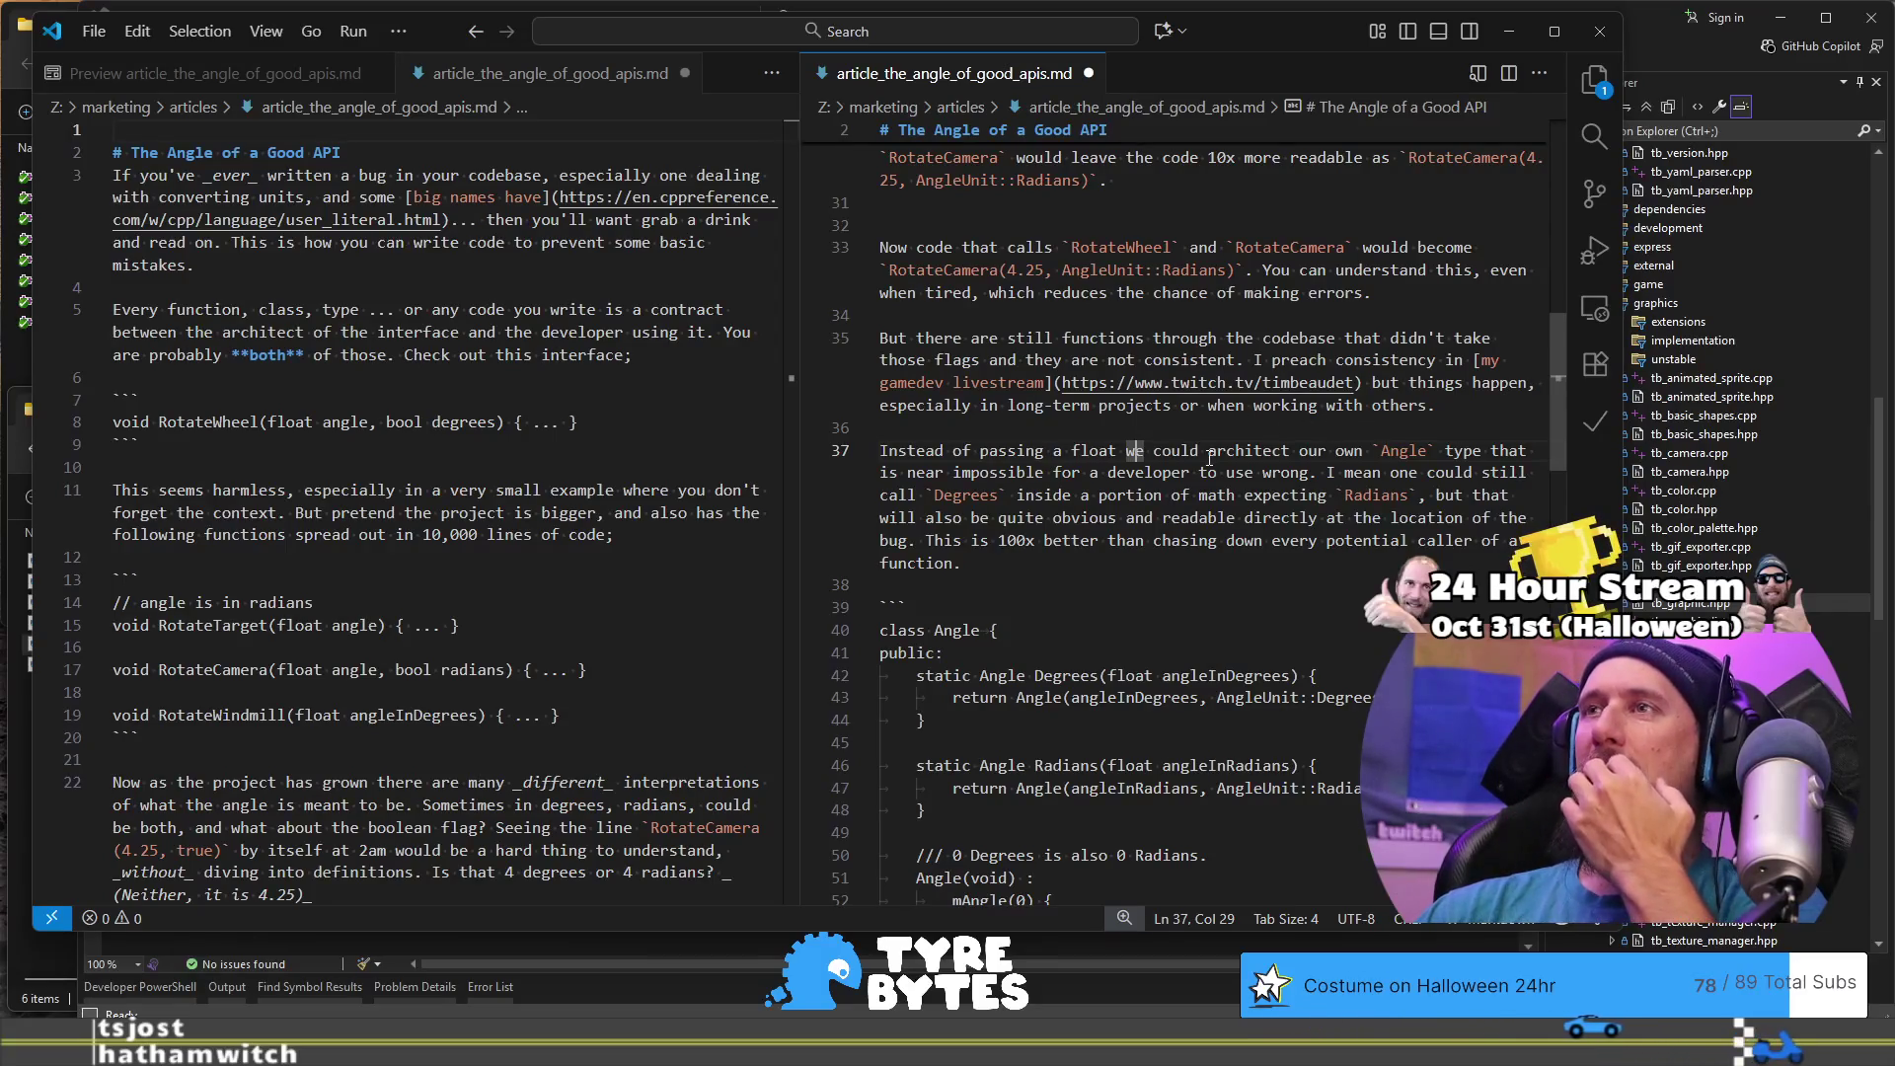
pyautogui.moveTo(1460, 414); pyautogui.dragTo(1248, 355)
pyautogui.click(1486, 408)
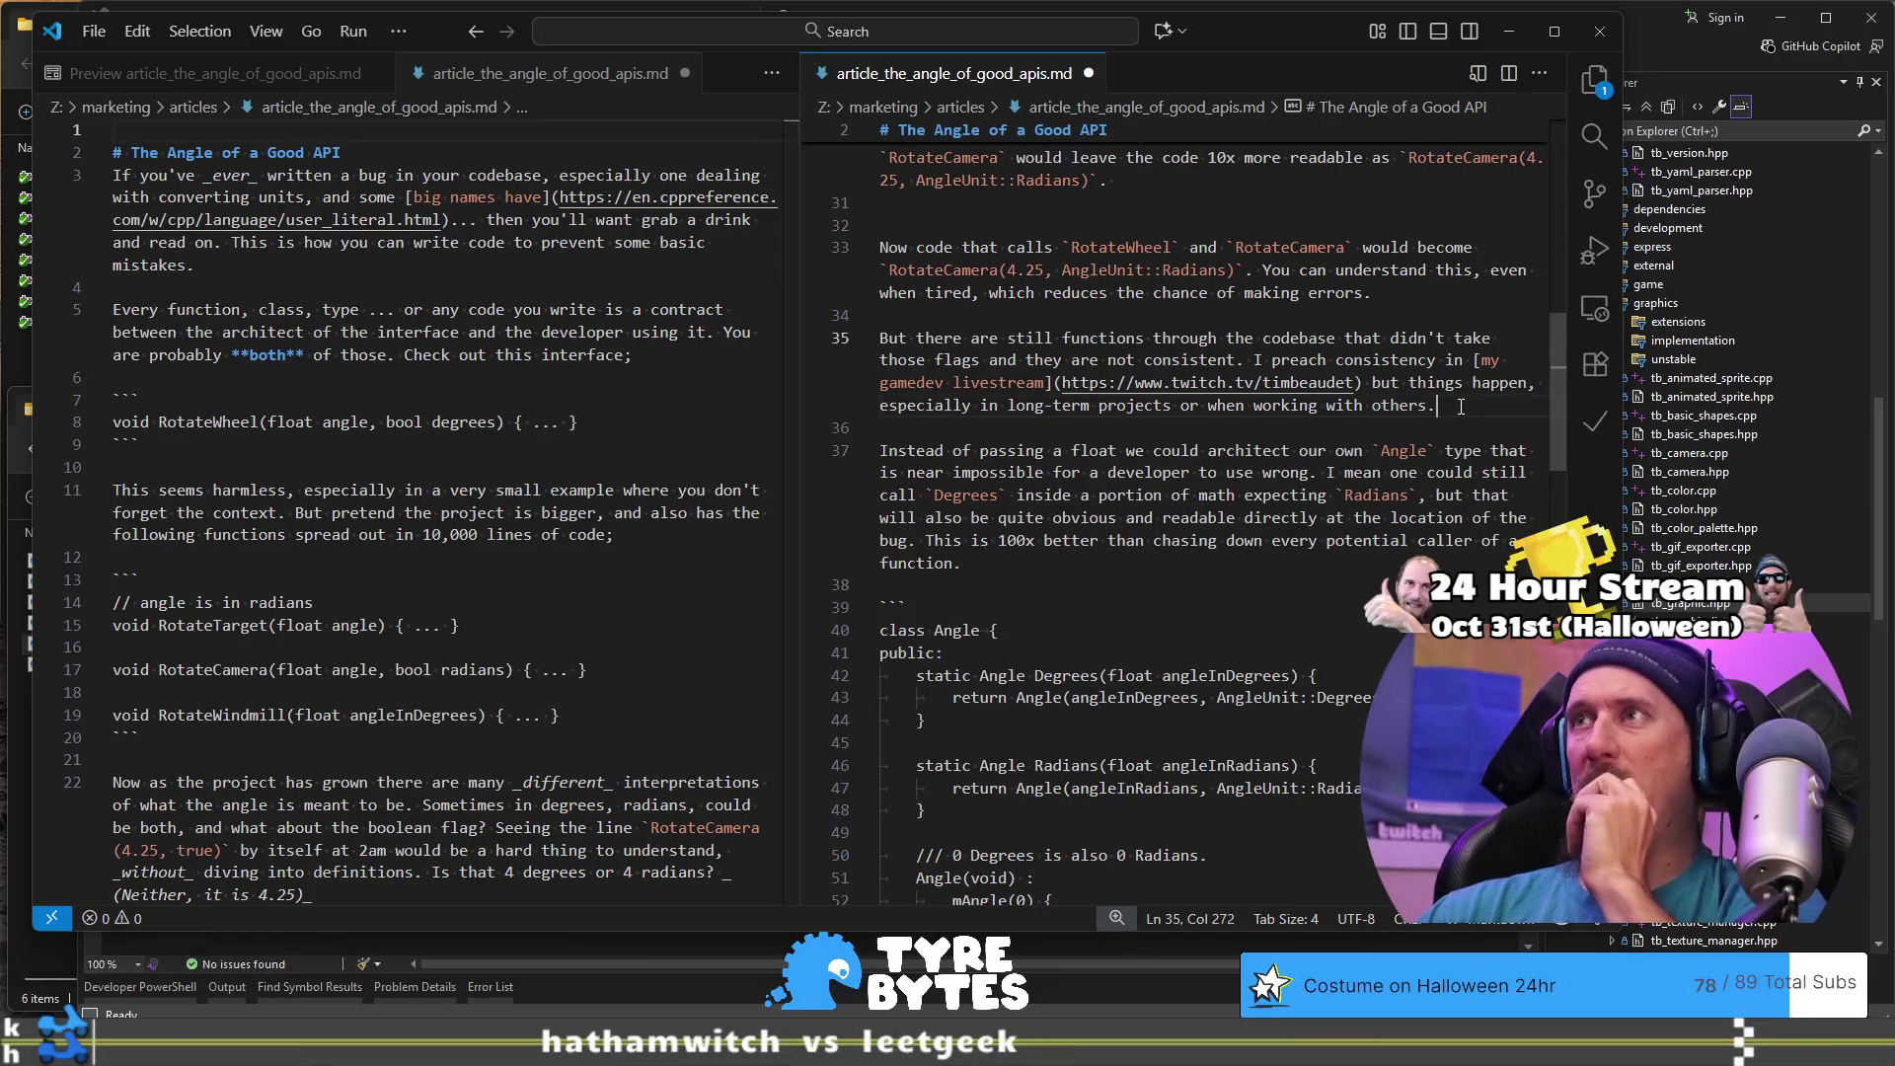
pyautogui.moveTo(1461, 406); pyautogui.dragTo(1266, 365)
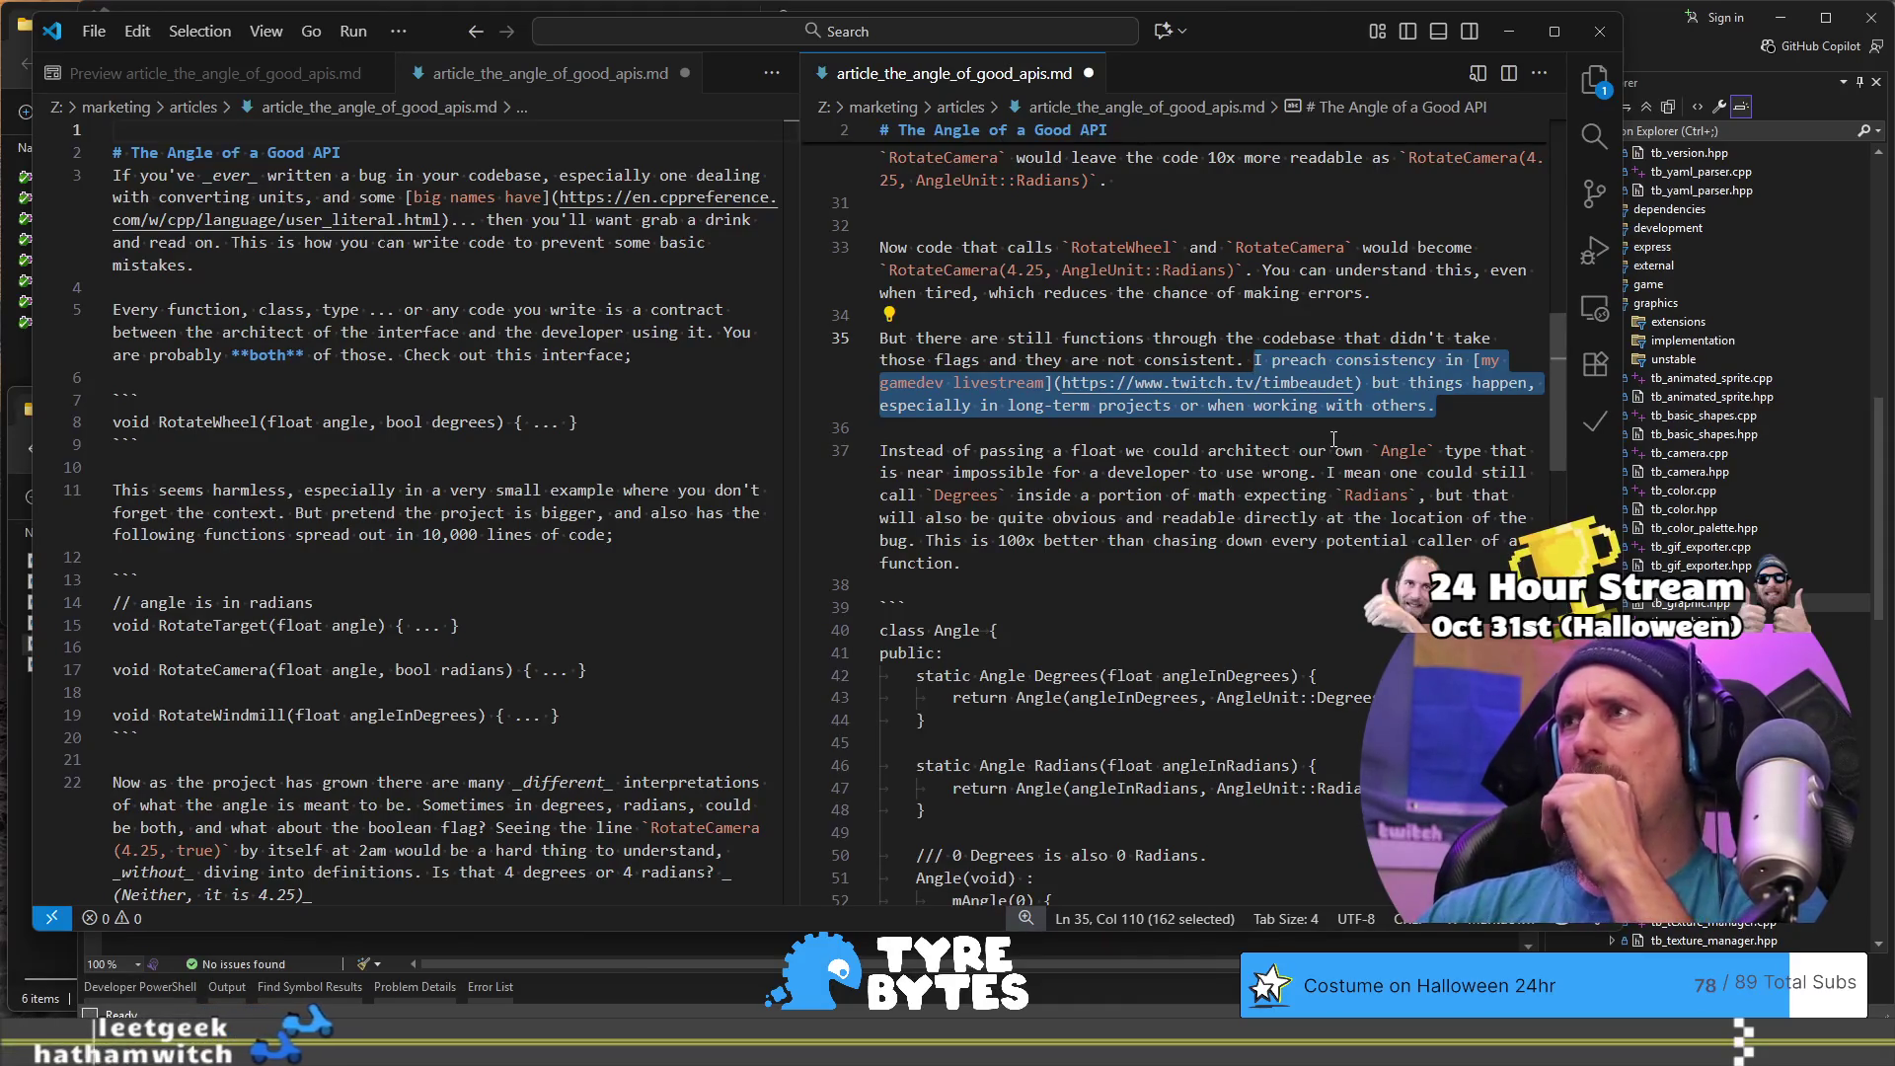
pyautogui.hotkey('alt', 'Tab')
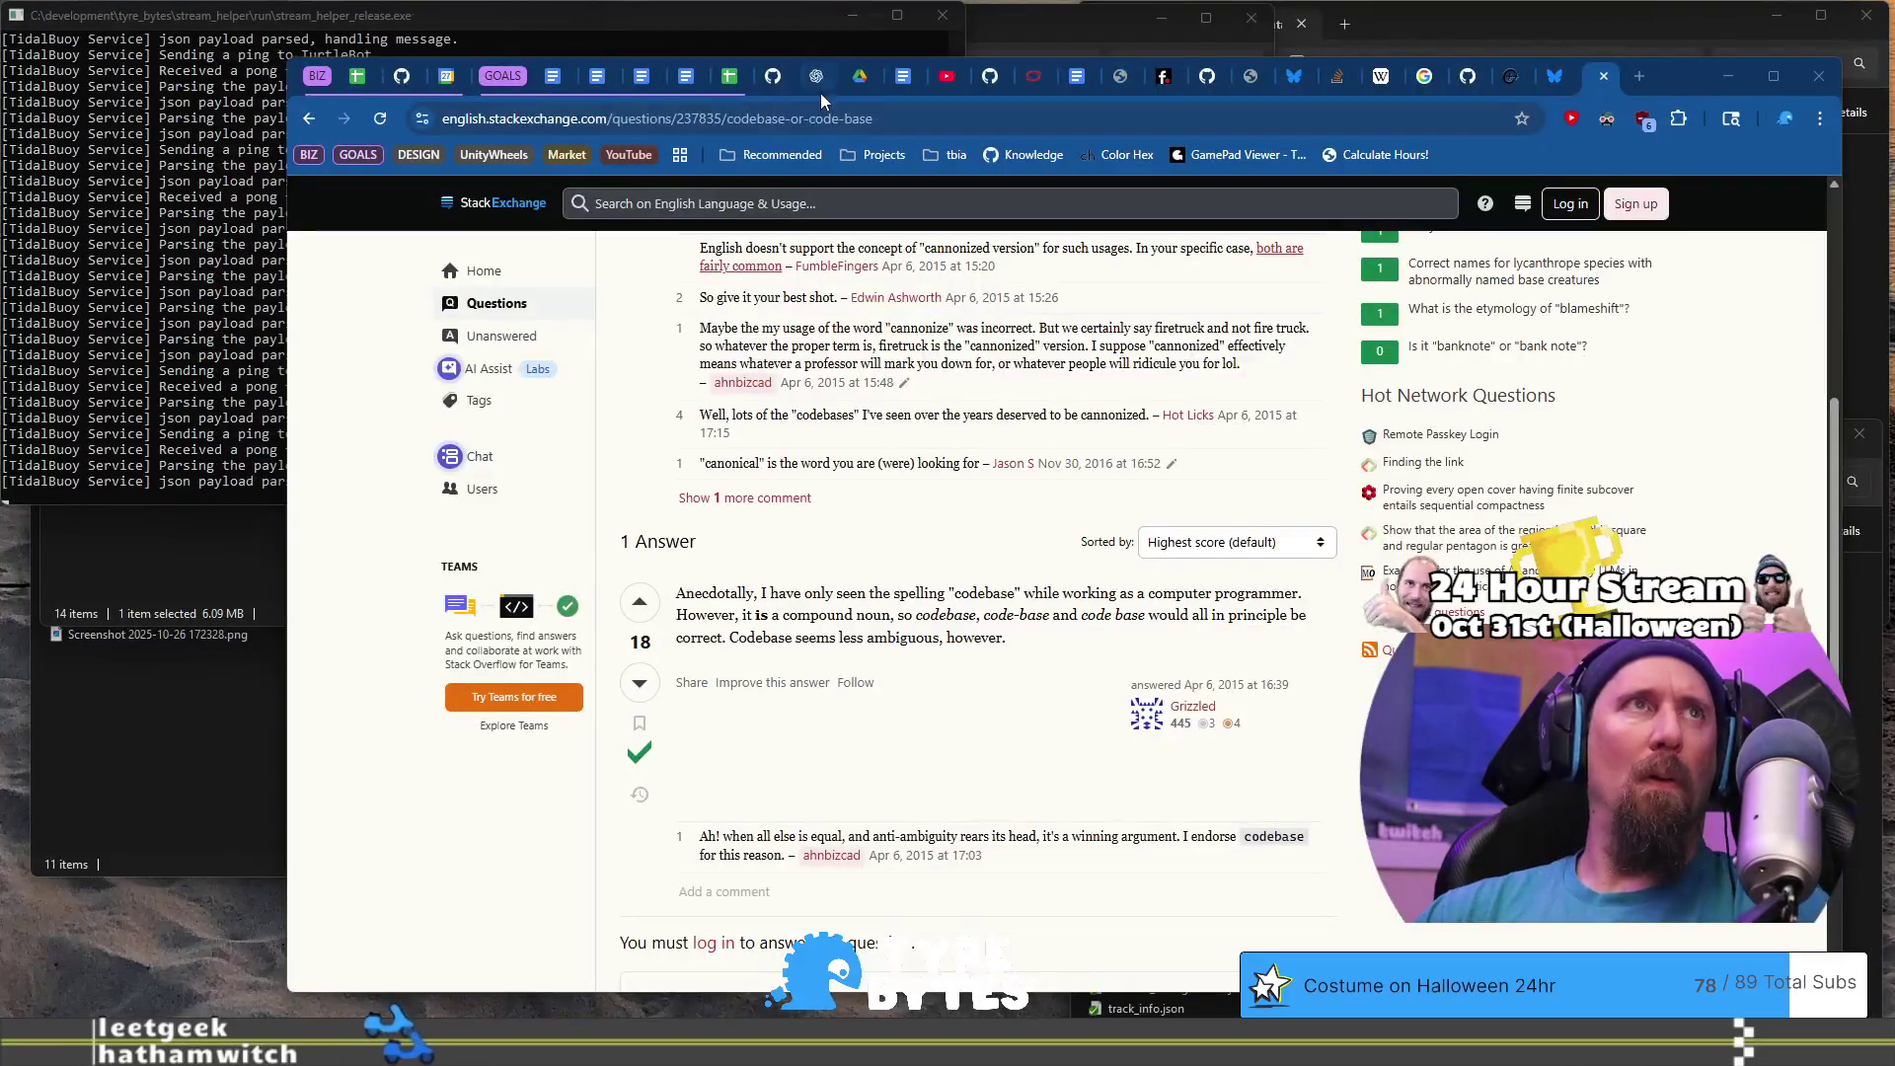
# - In ChatGPT, write a prompt quoting the livestream sentence and how it flows into the paragraphs
pyautogui.click(822, 87)
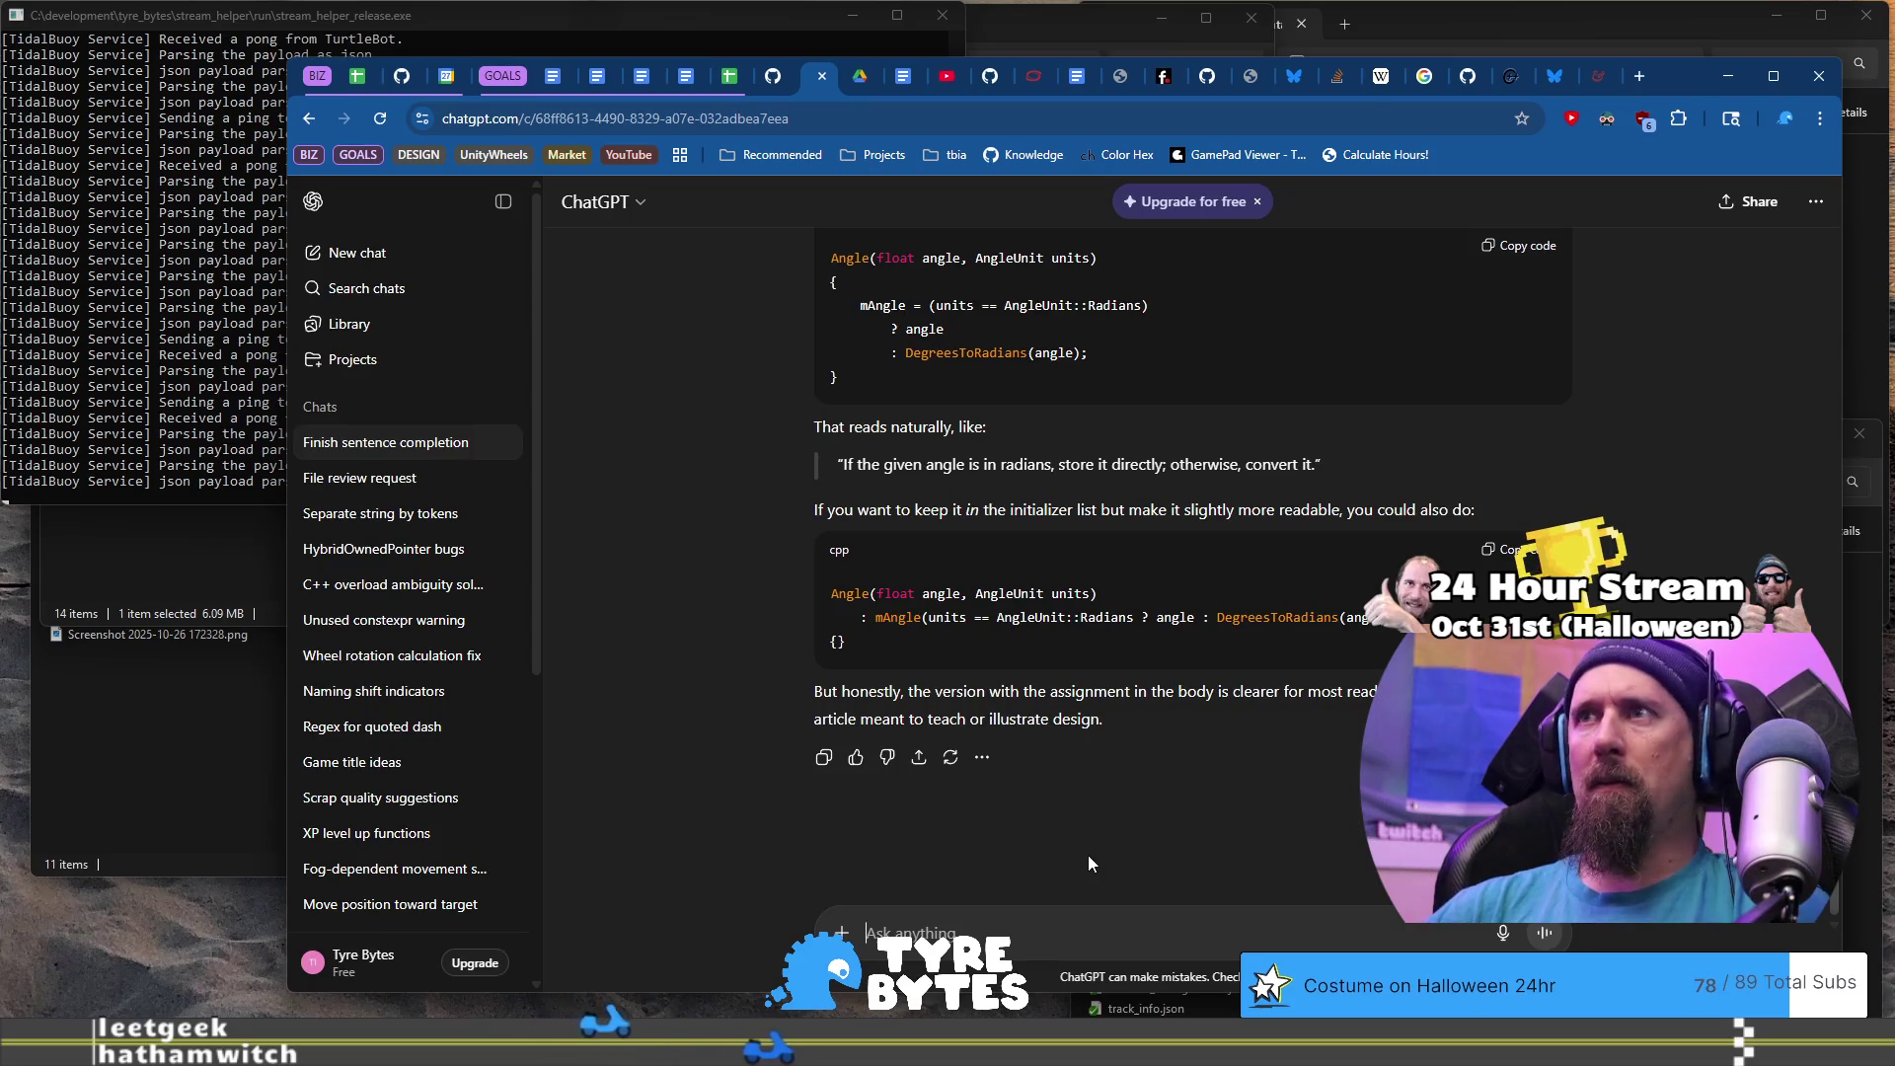
pyautogui.write('I have an')
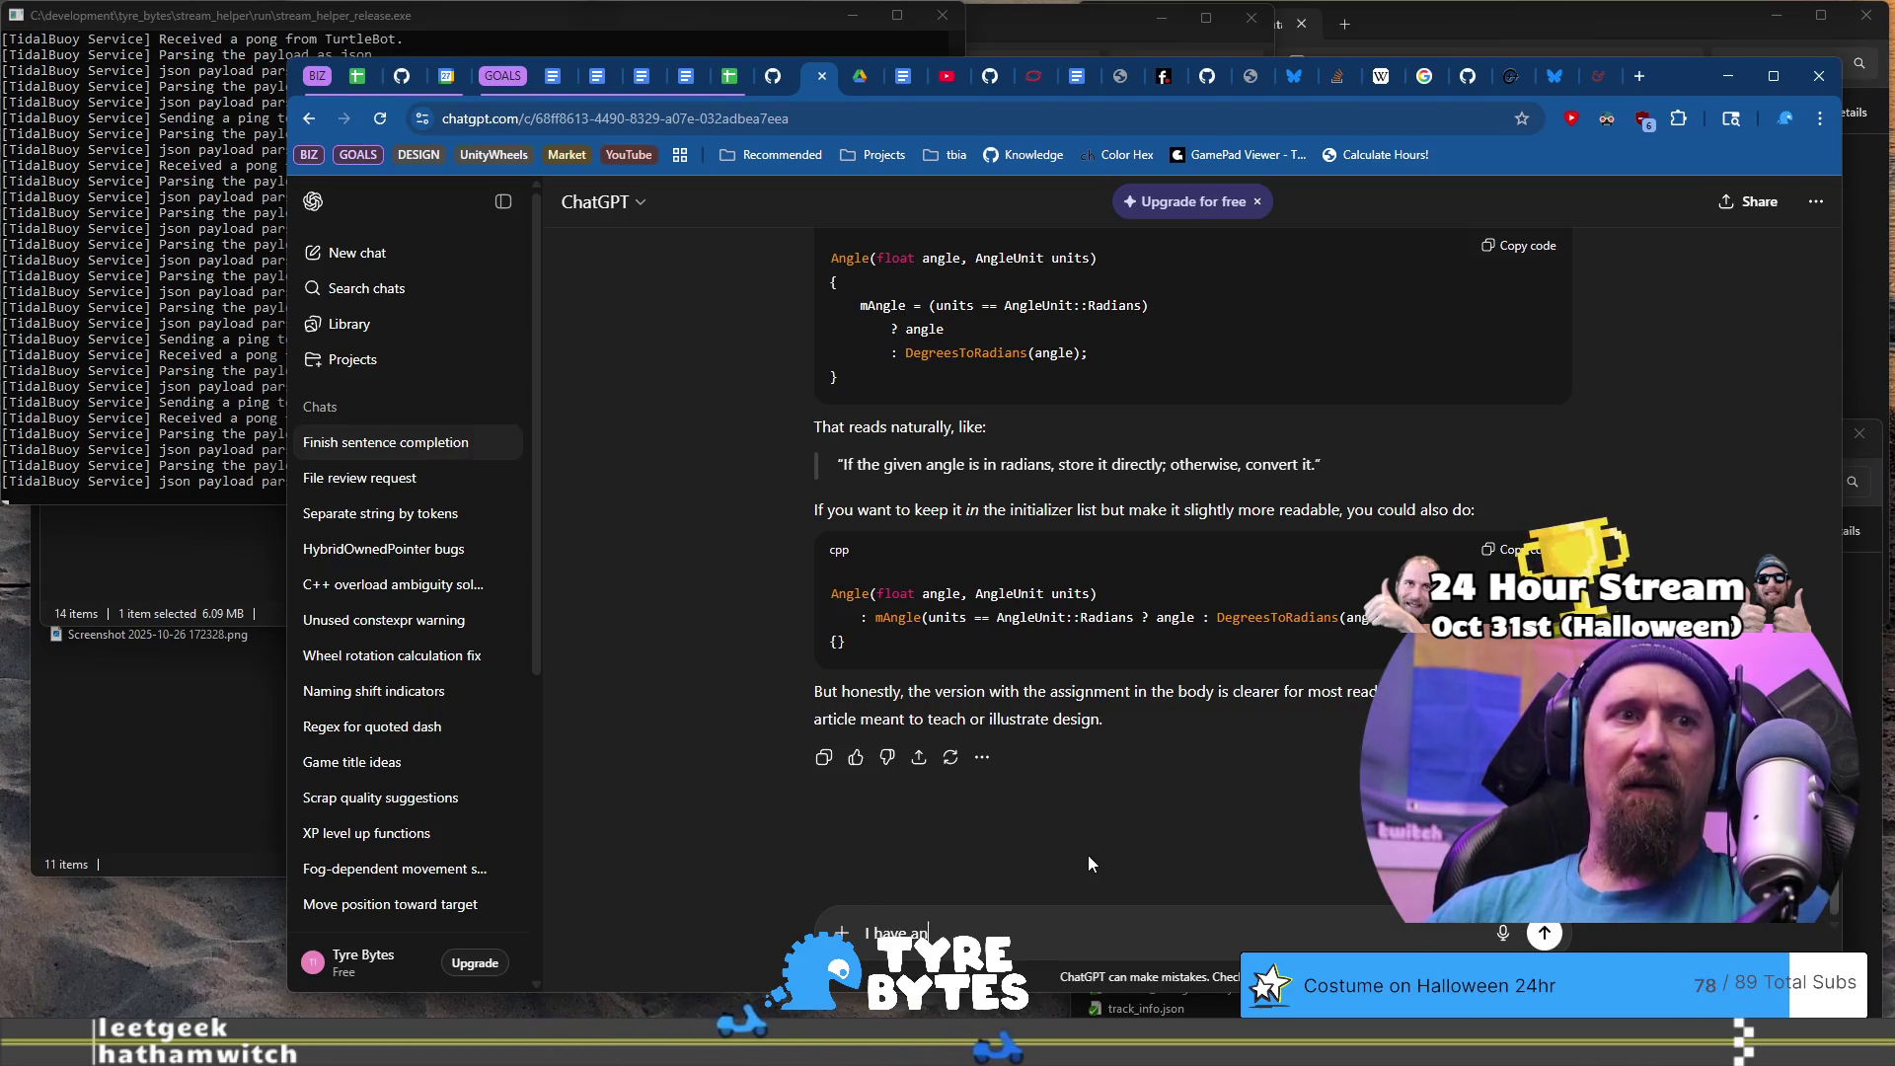
pyautogui.write(' issue with "')
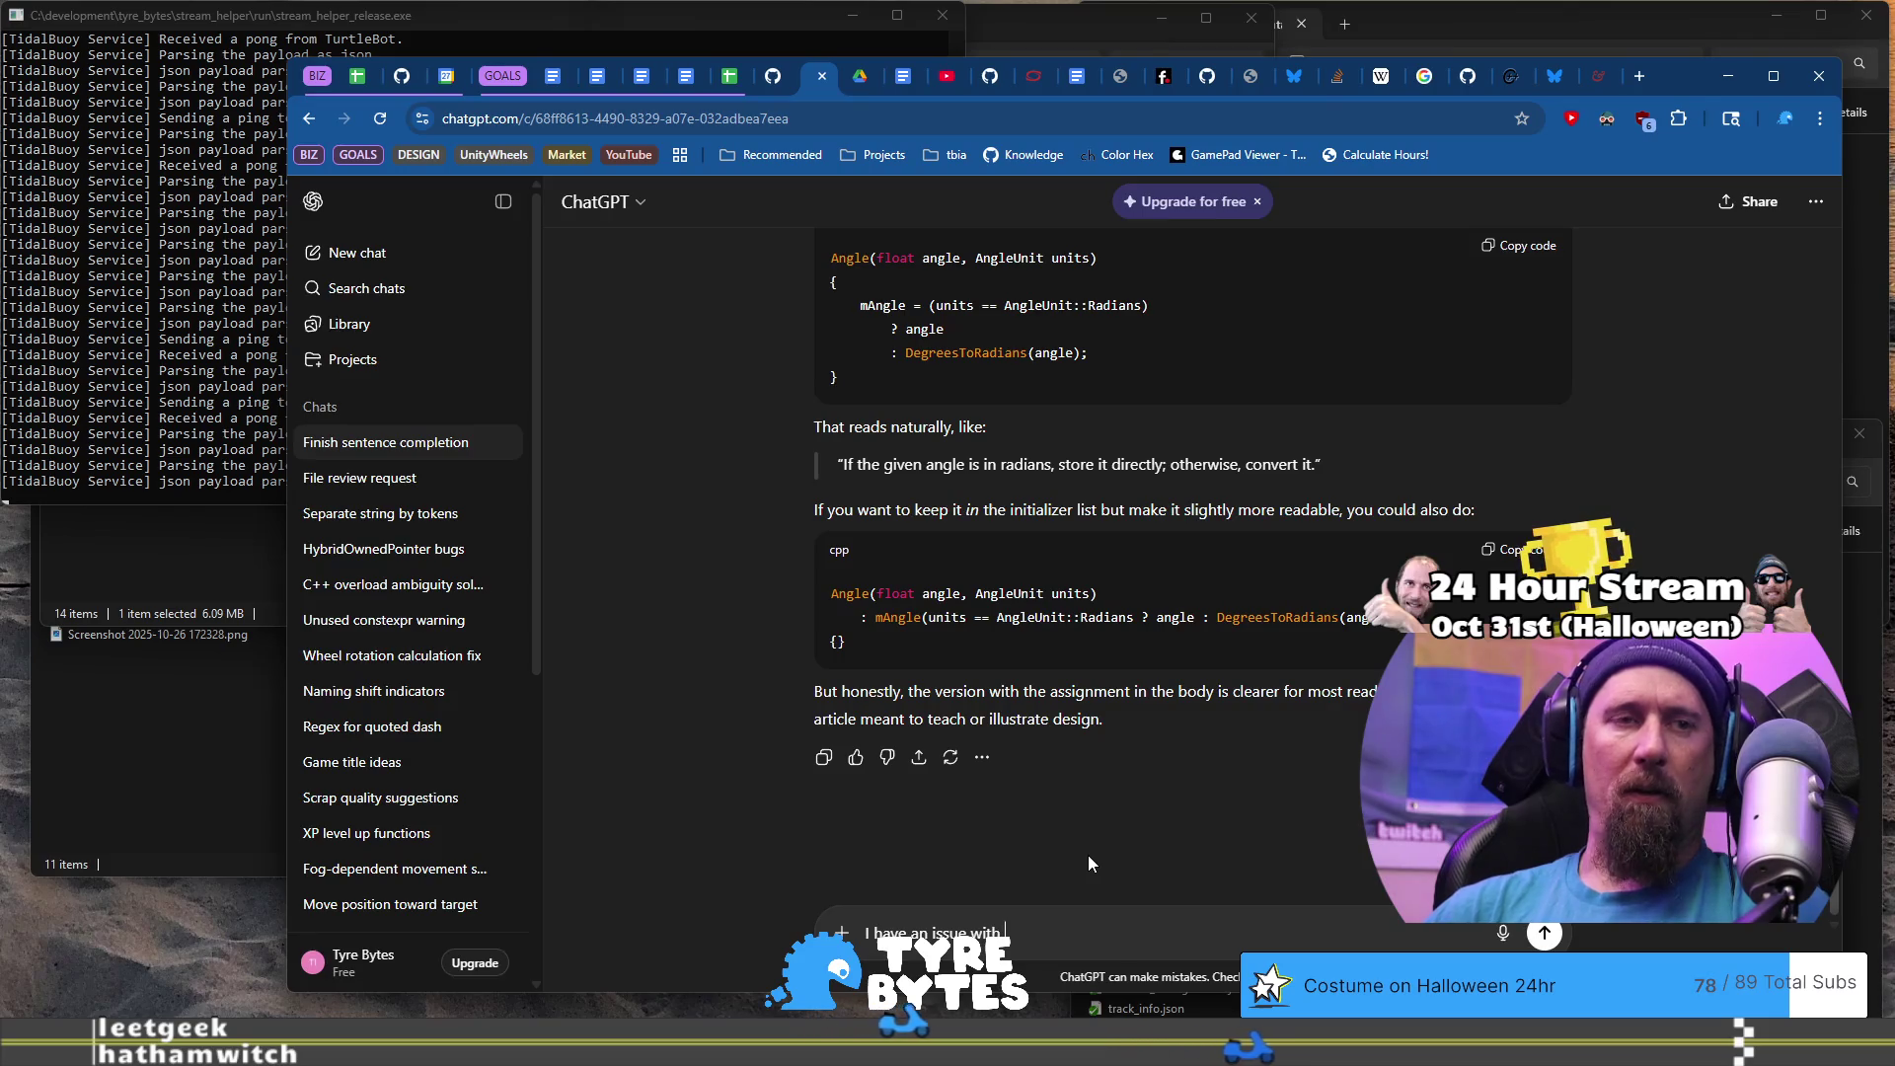
pyautogui.hotkey('ctrl', 'v')
pyautogui.write('as')
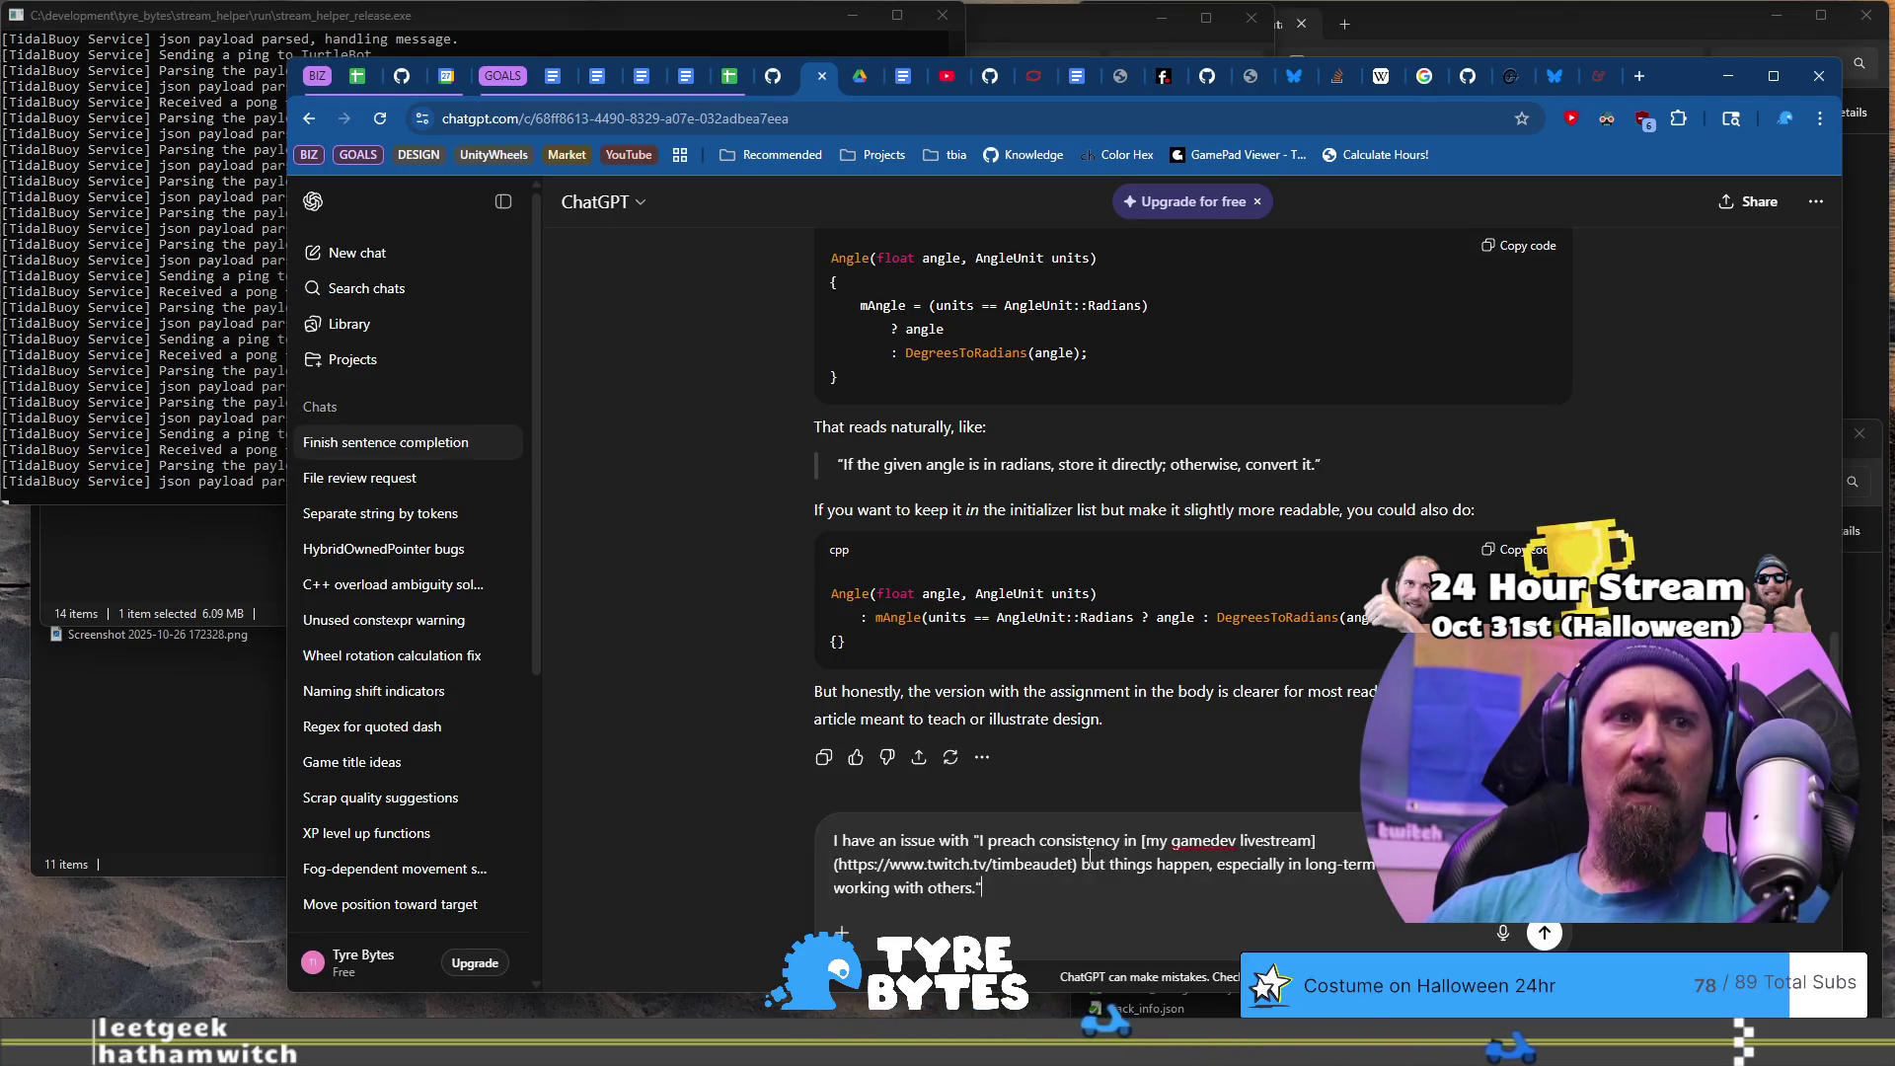
pyautogui.write(' it fl')
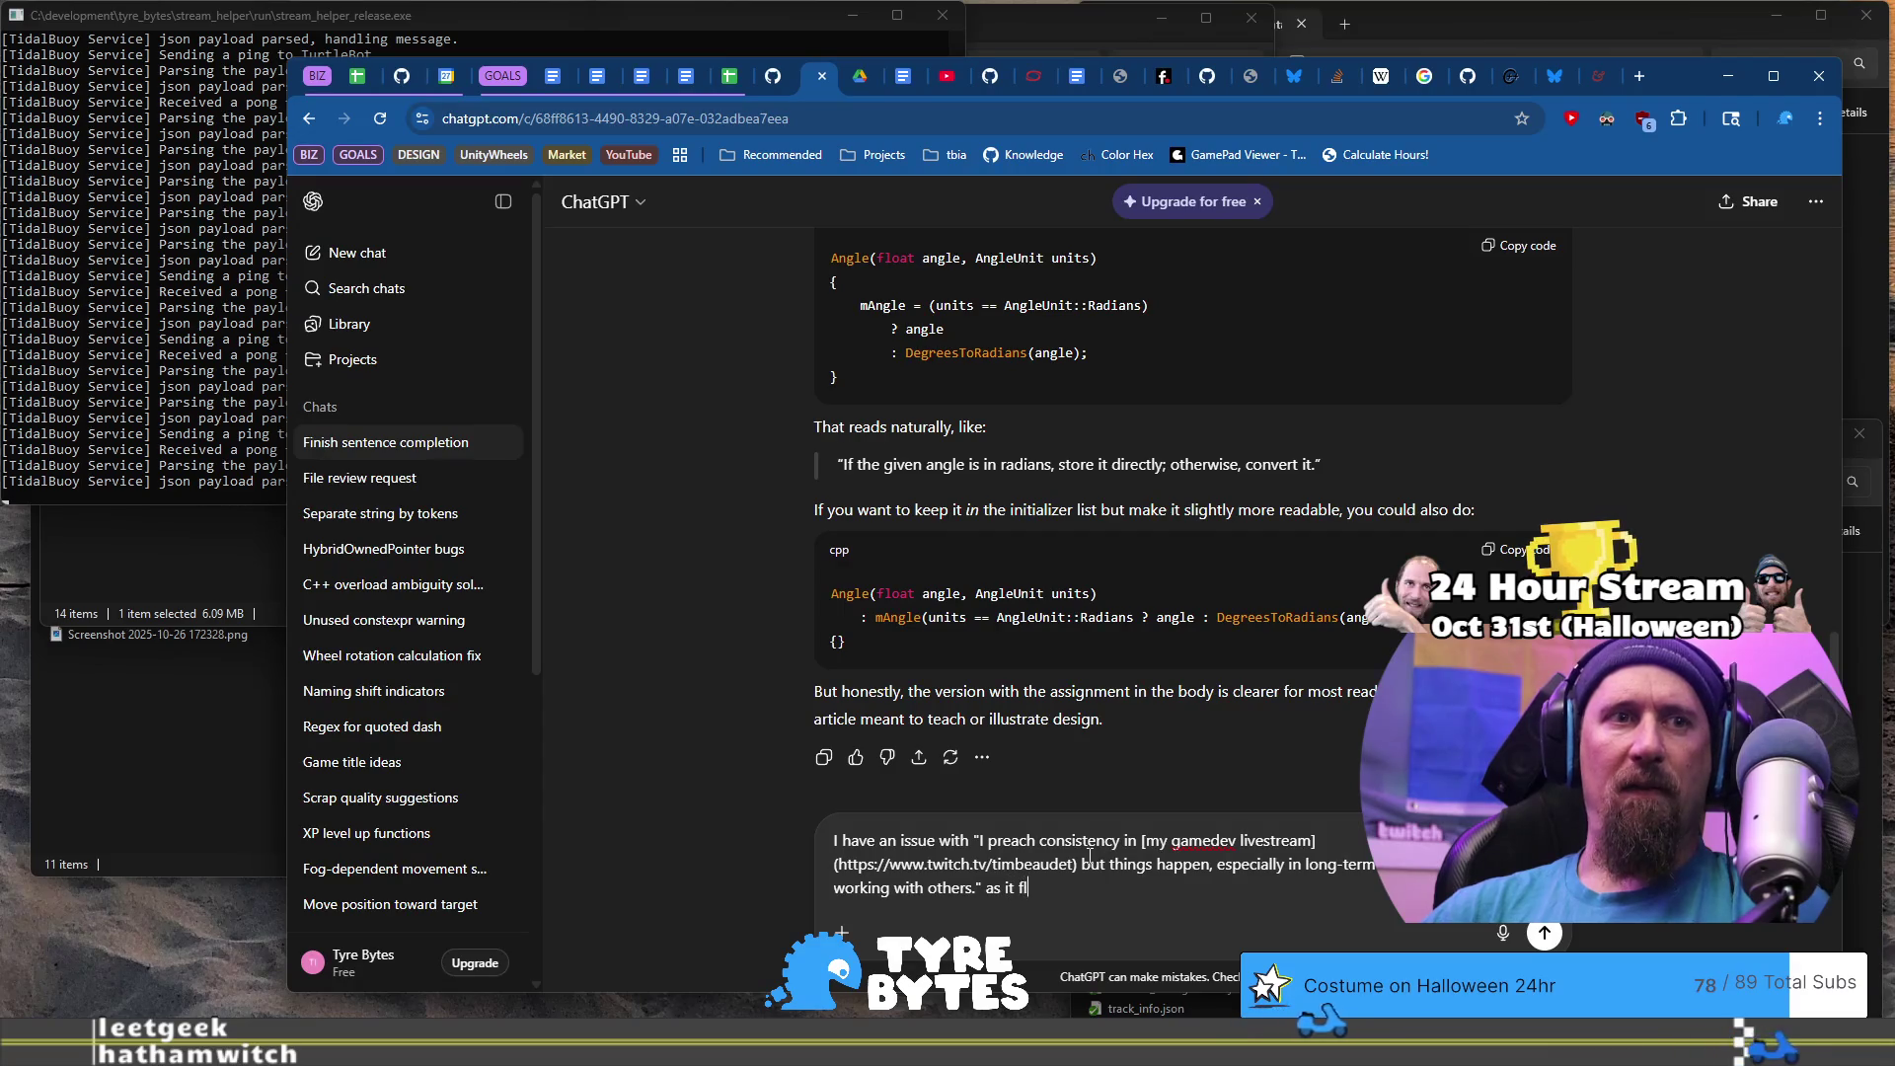
pyautogui.write('ows into')
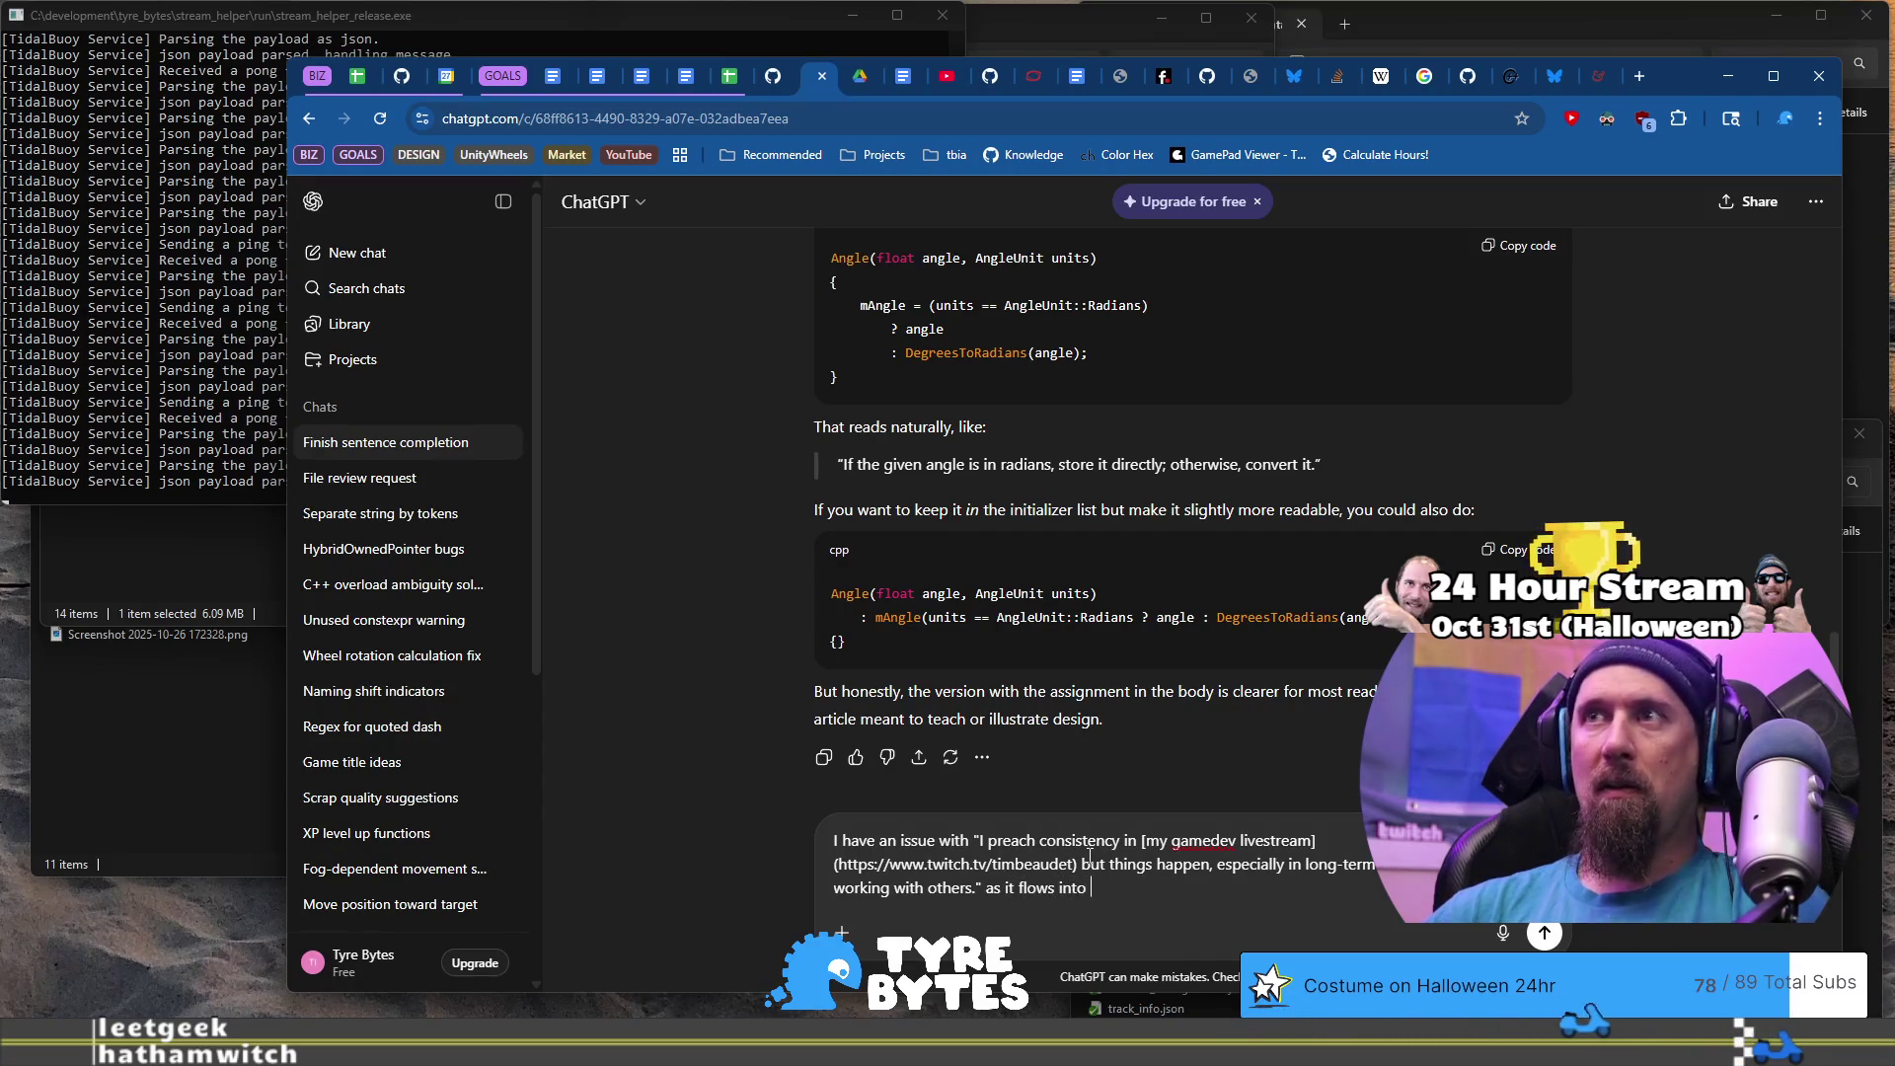
pyautogui.press('BackSpace')
pyautogui.press('BackSpace')
pyautogui.press('BackSpace')
pyautogui.write('hrough these par')
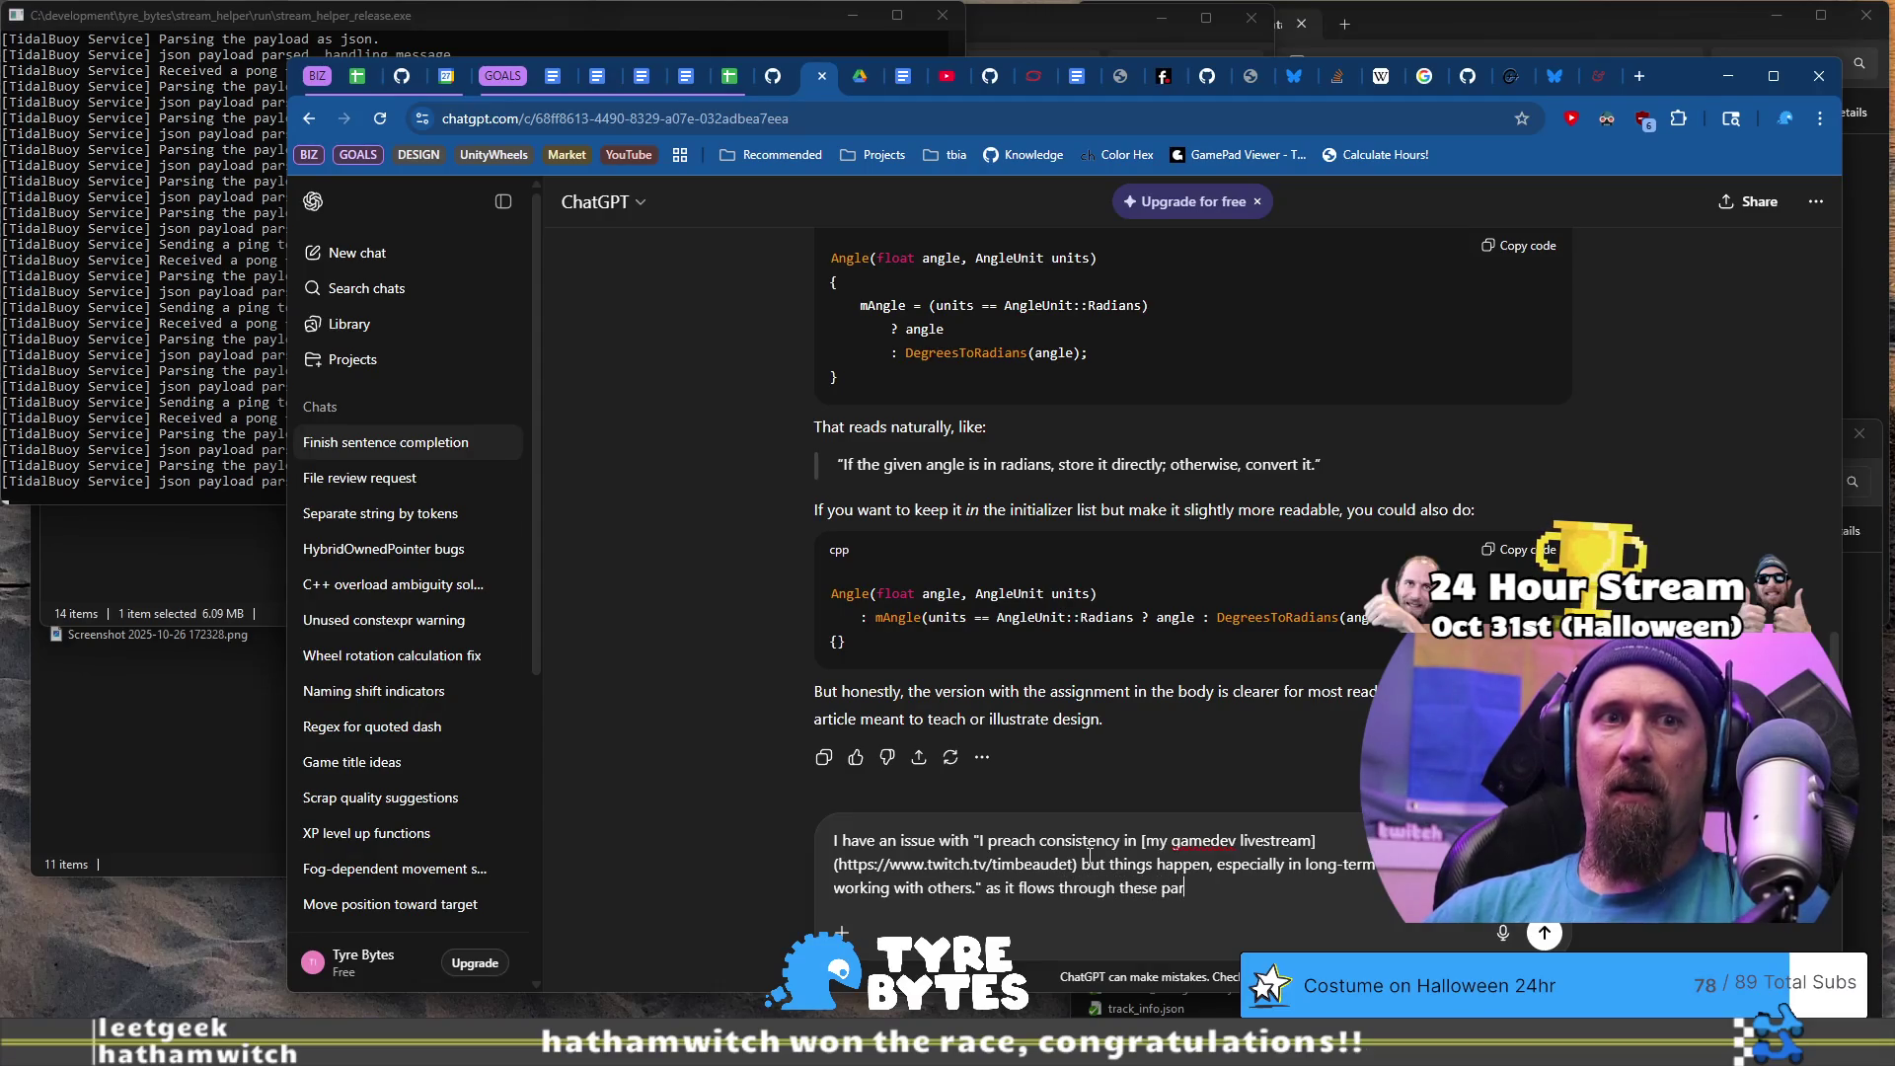
pyautogui.write('agraphc')
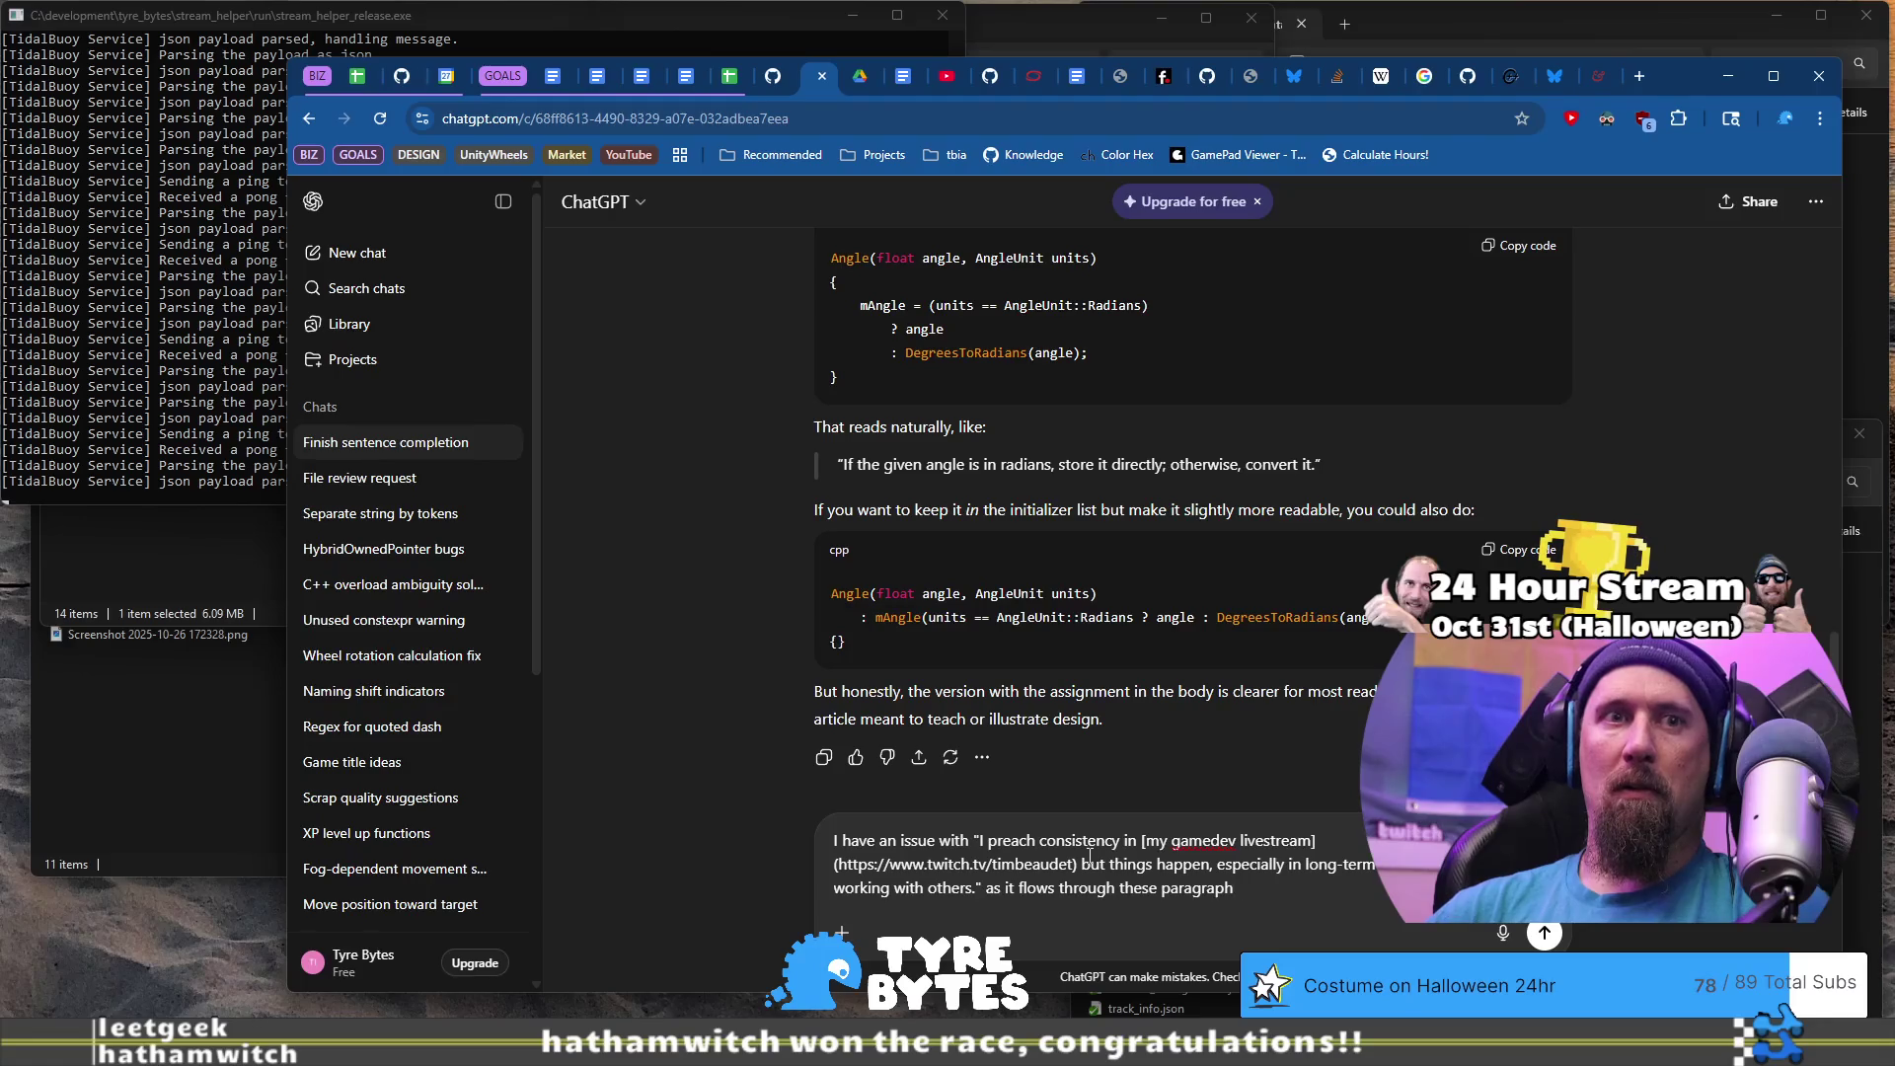
pyautogui.write('s...')
pyautogui.hotkey('shift', 'Return')
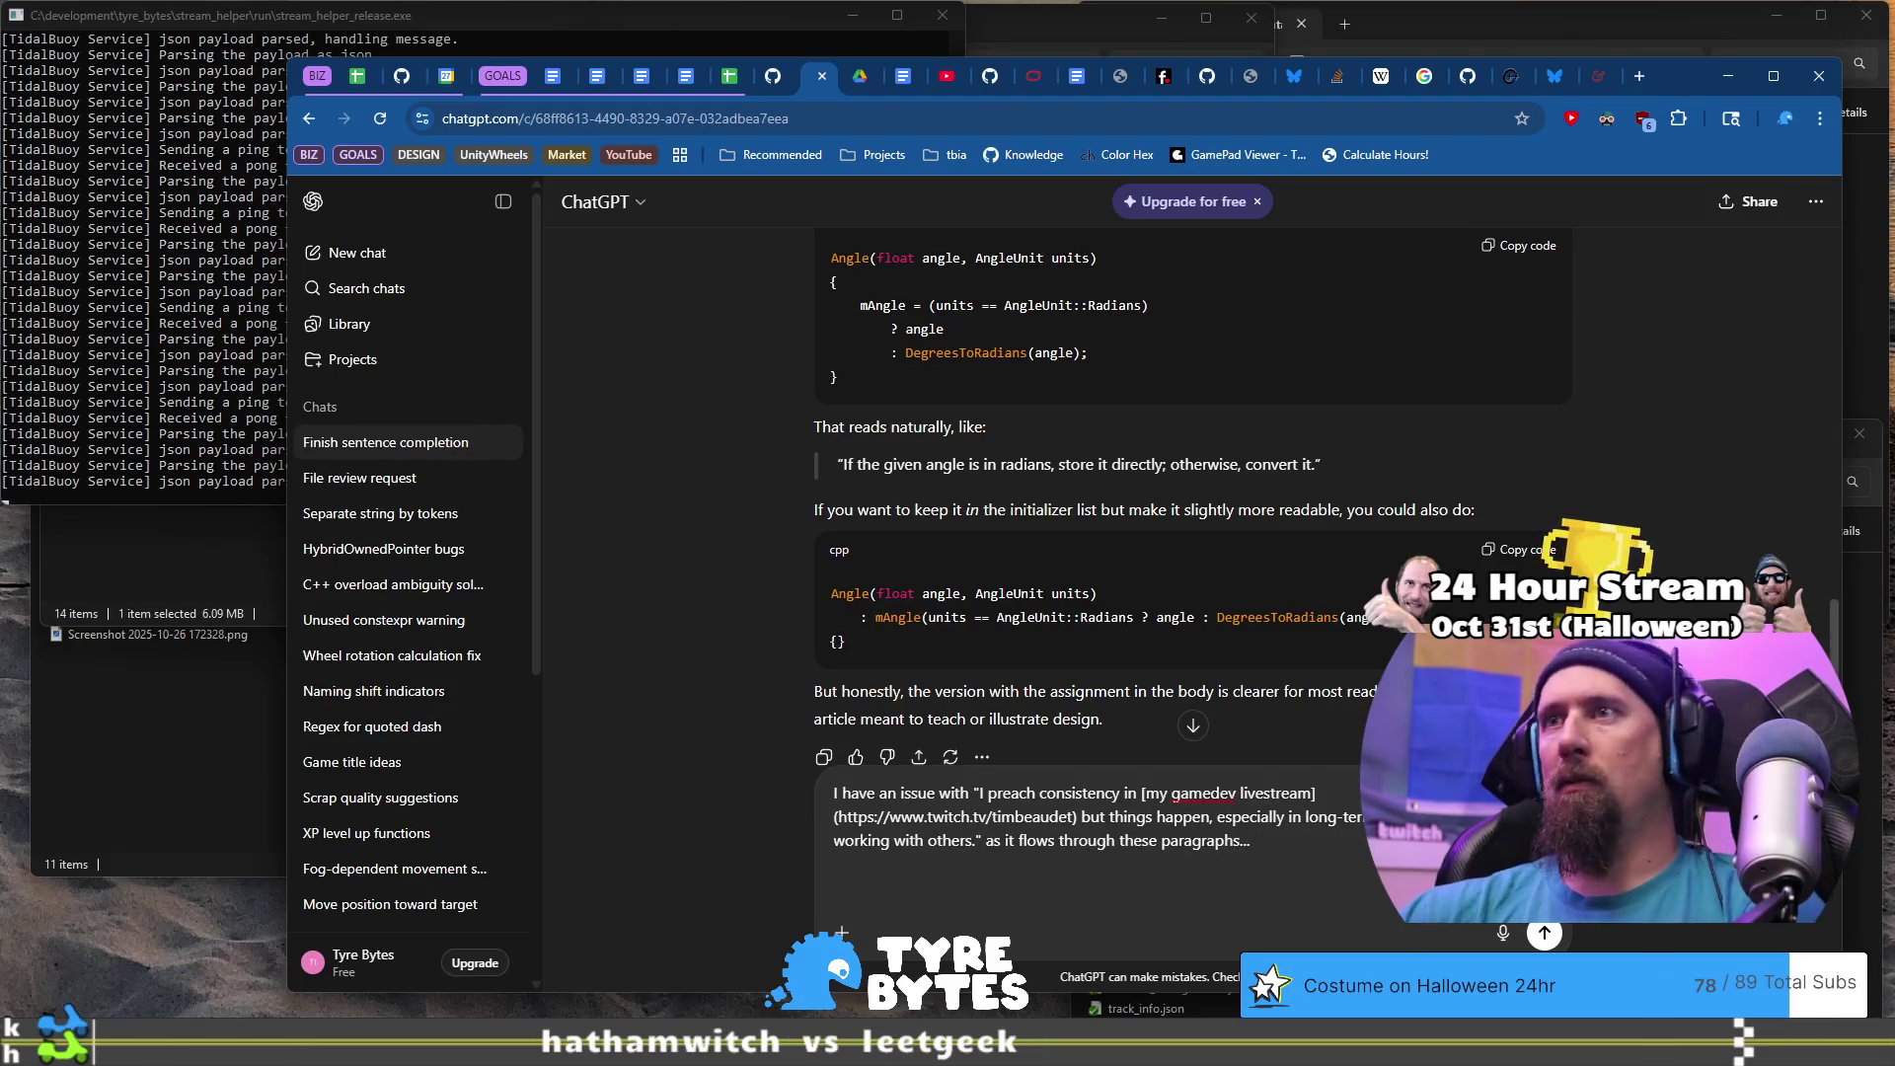
# - Copy lines 35–37 from the article into the prompt and send it
pyautogui.hotkey('alt', 'Tab')
pyautogui.moveTo(1007, 561)
pyautogui.mouseDown()
pyautogui.moveTo(918, 375)
pyautogui.moveTo(836, 346)
pyautogui.mouseUp()
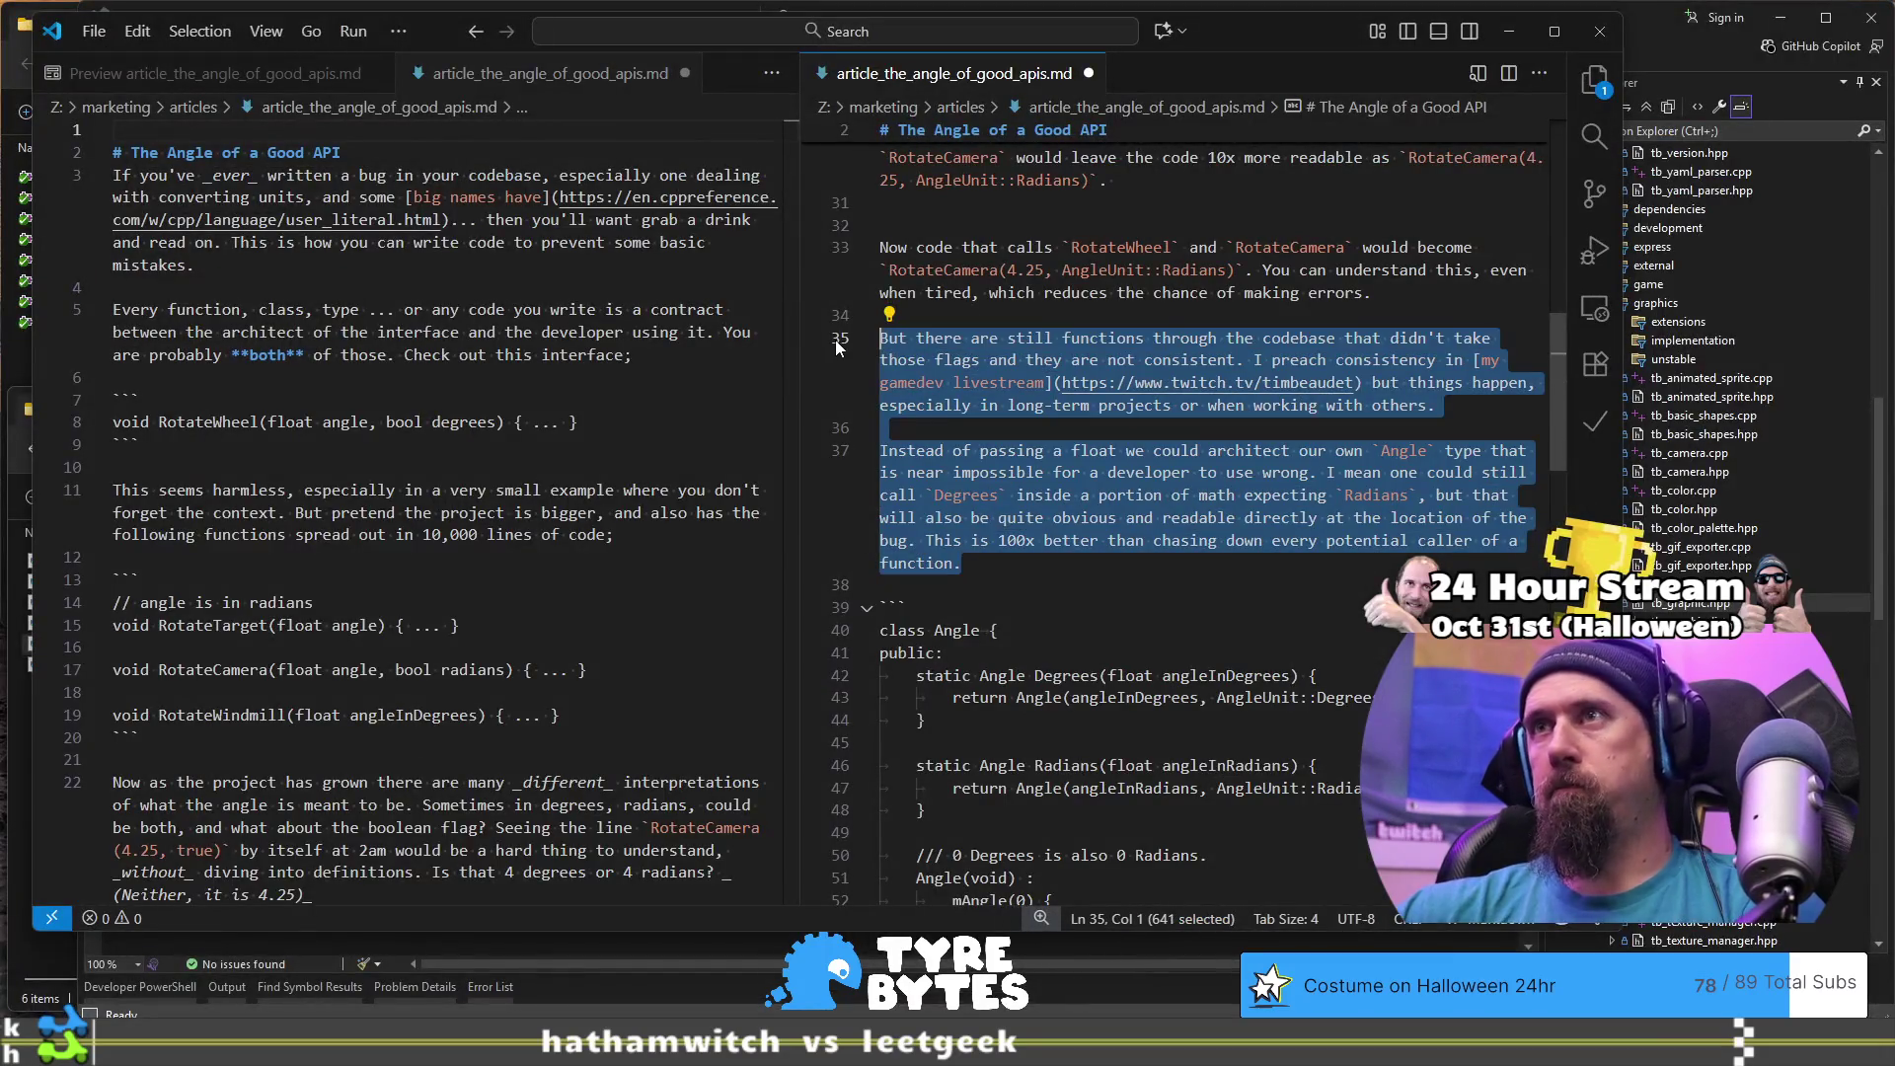
pyautogui.hotkey('alt', 'Tab')
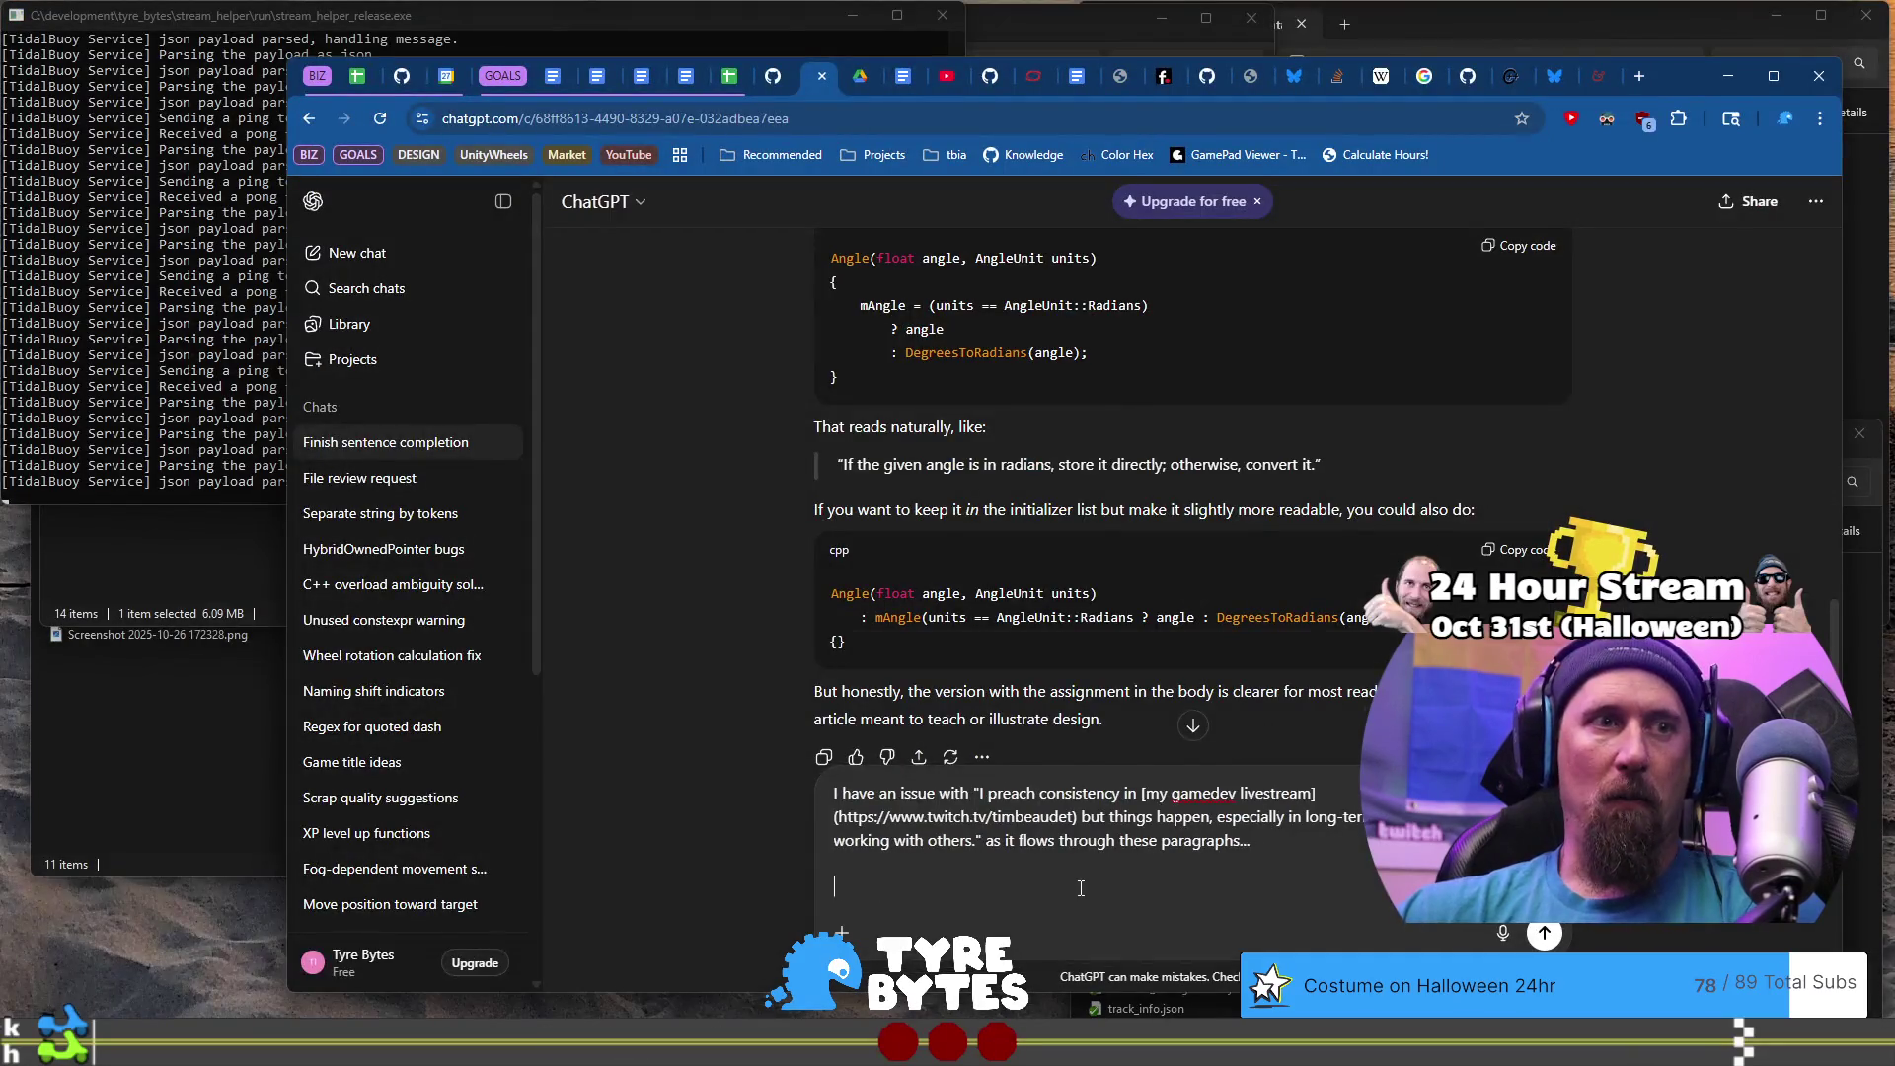
pyautogui.hotkey('ctrl', 'v')
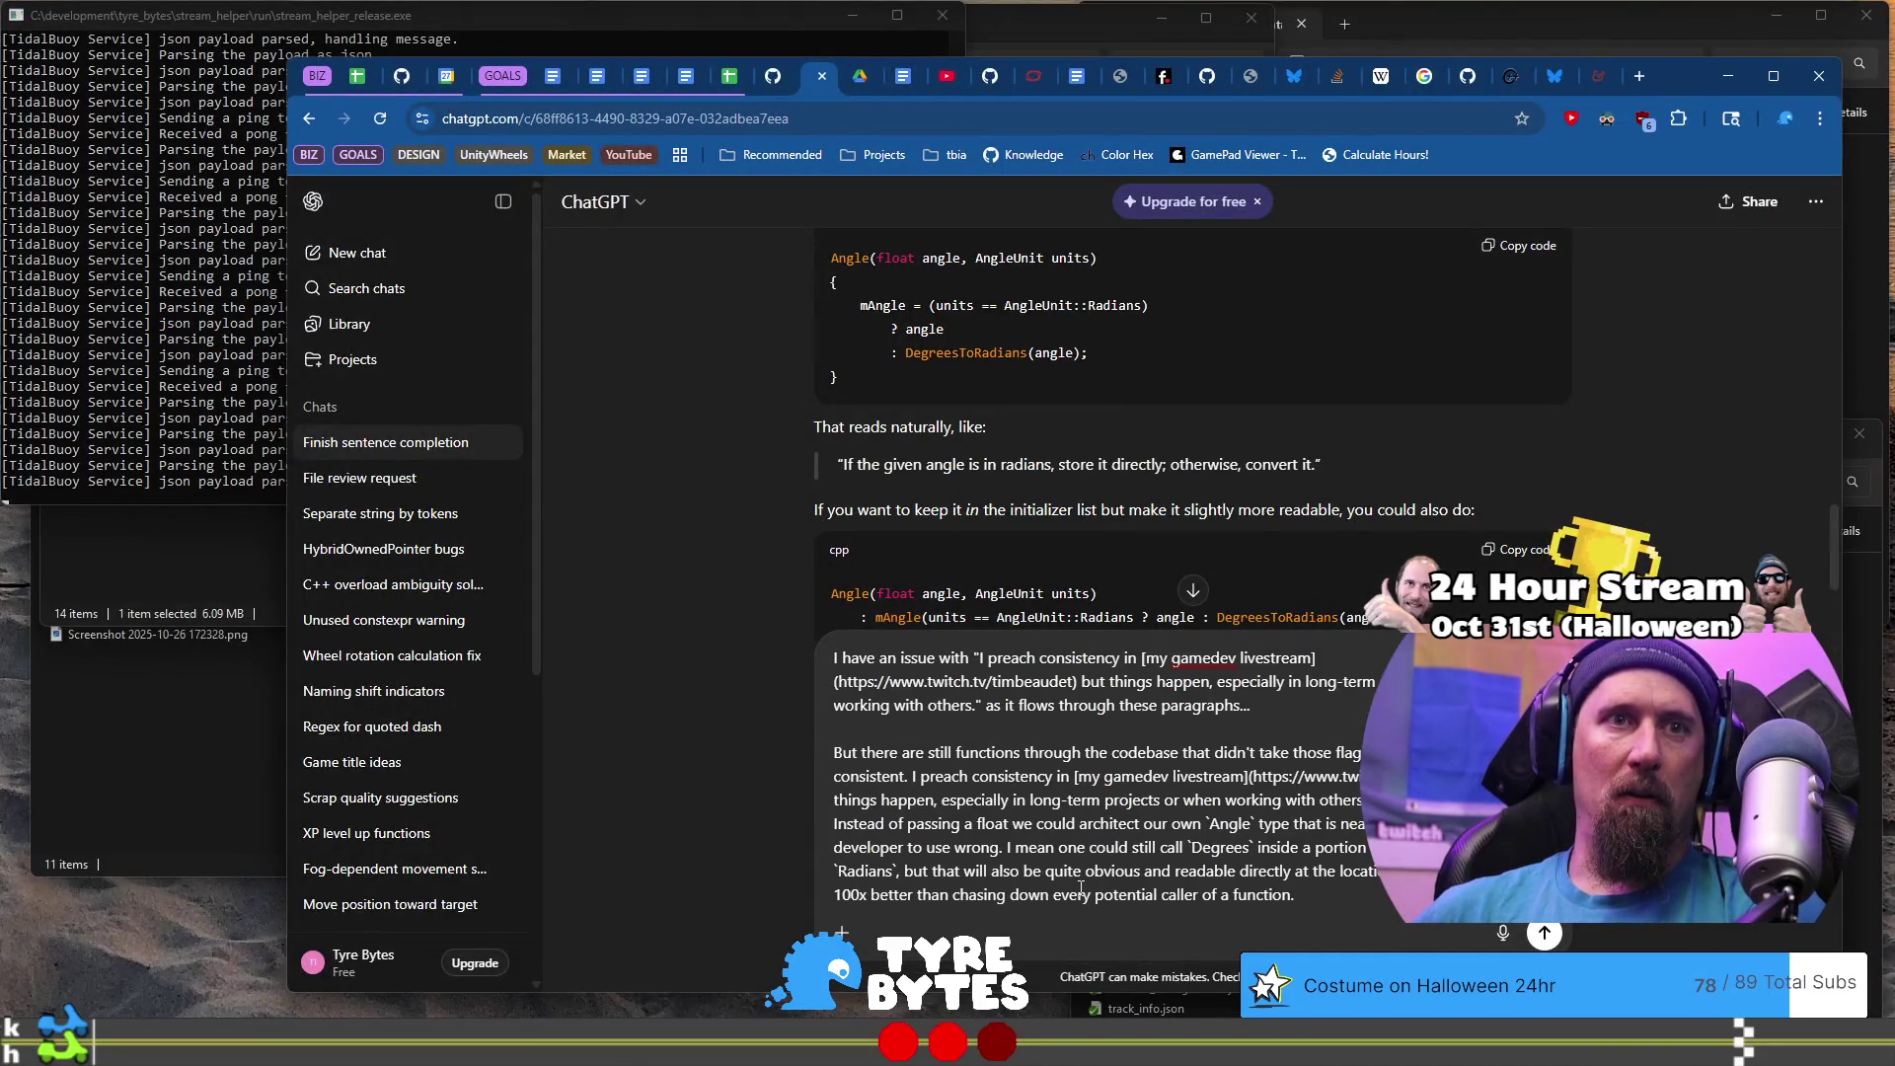
pyautogui.press('Return')
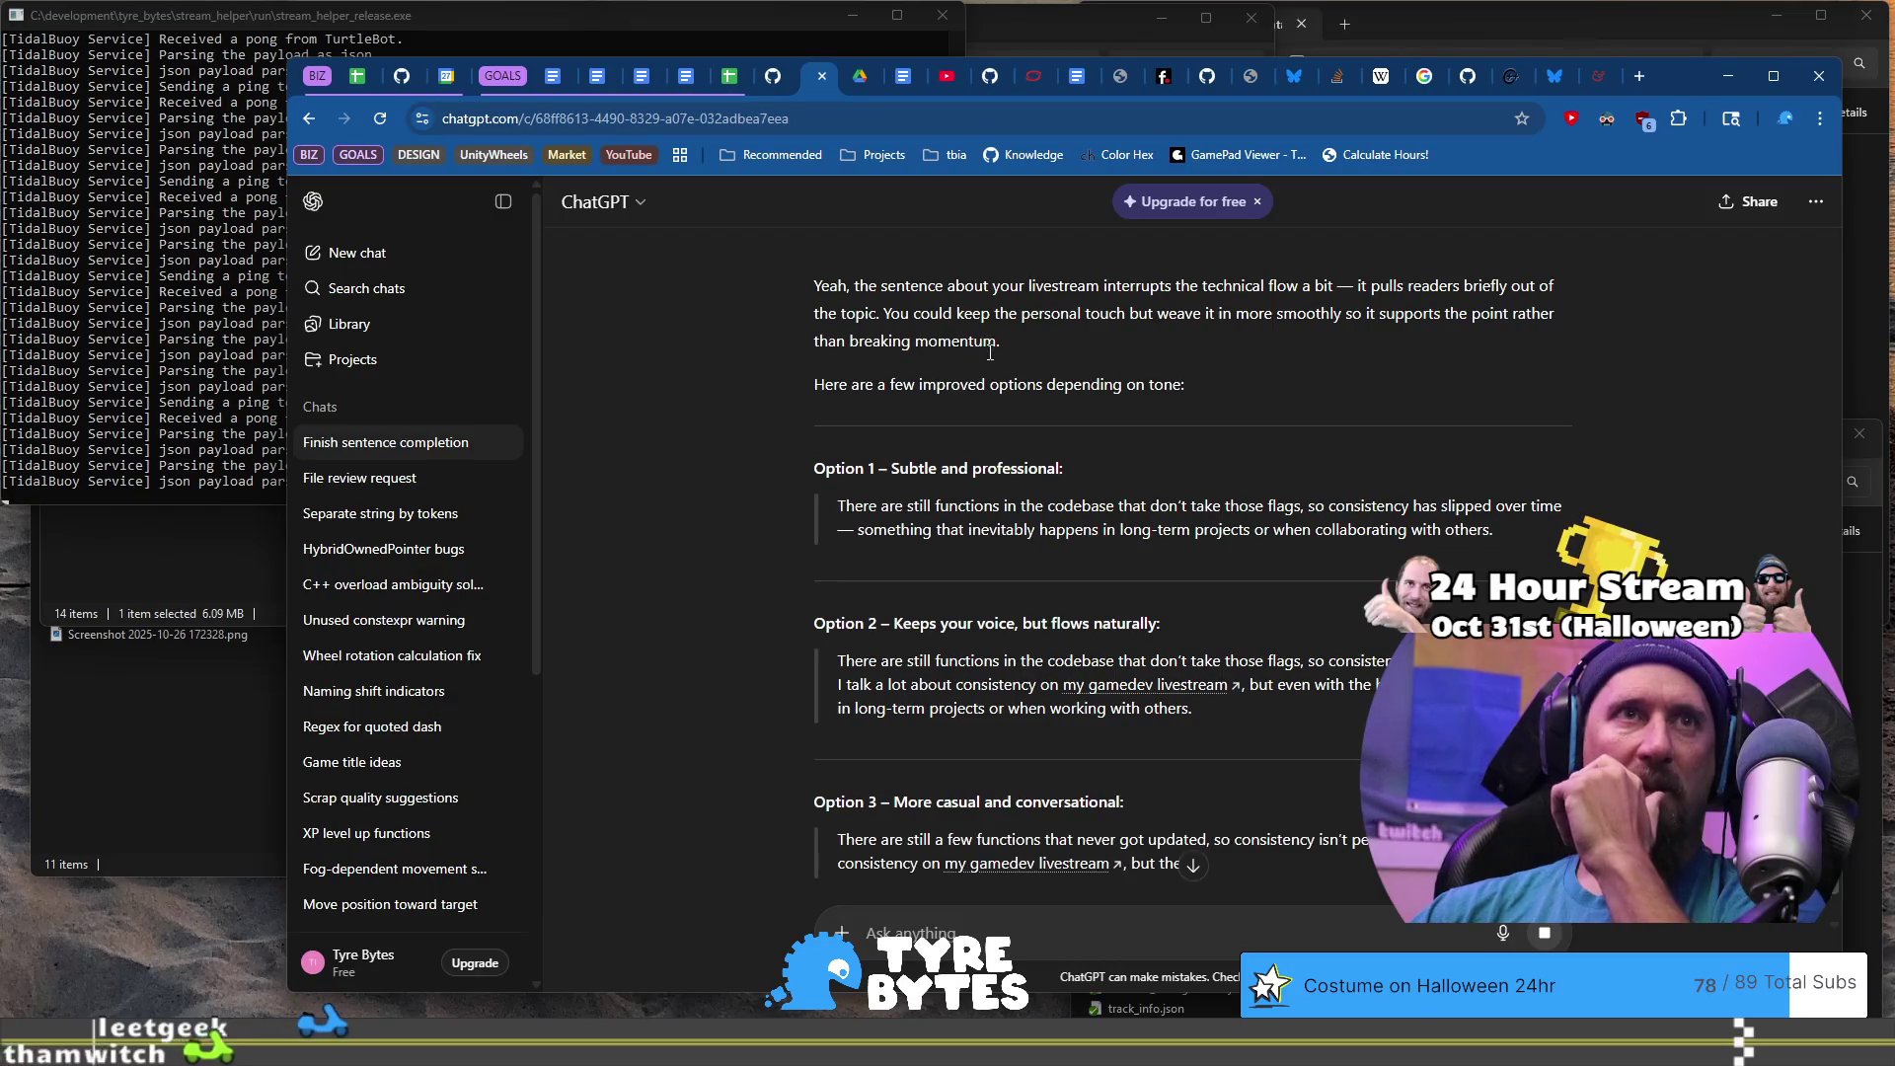
# - Read the three rewrite options, highlighting Option 2's wording, then return to the article
pyautogui.scroll(-2, 985, 378)
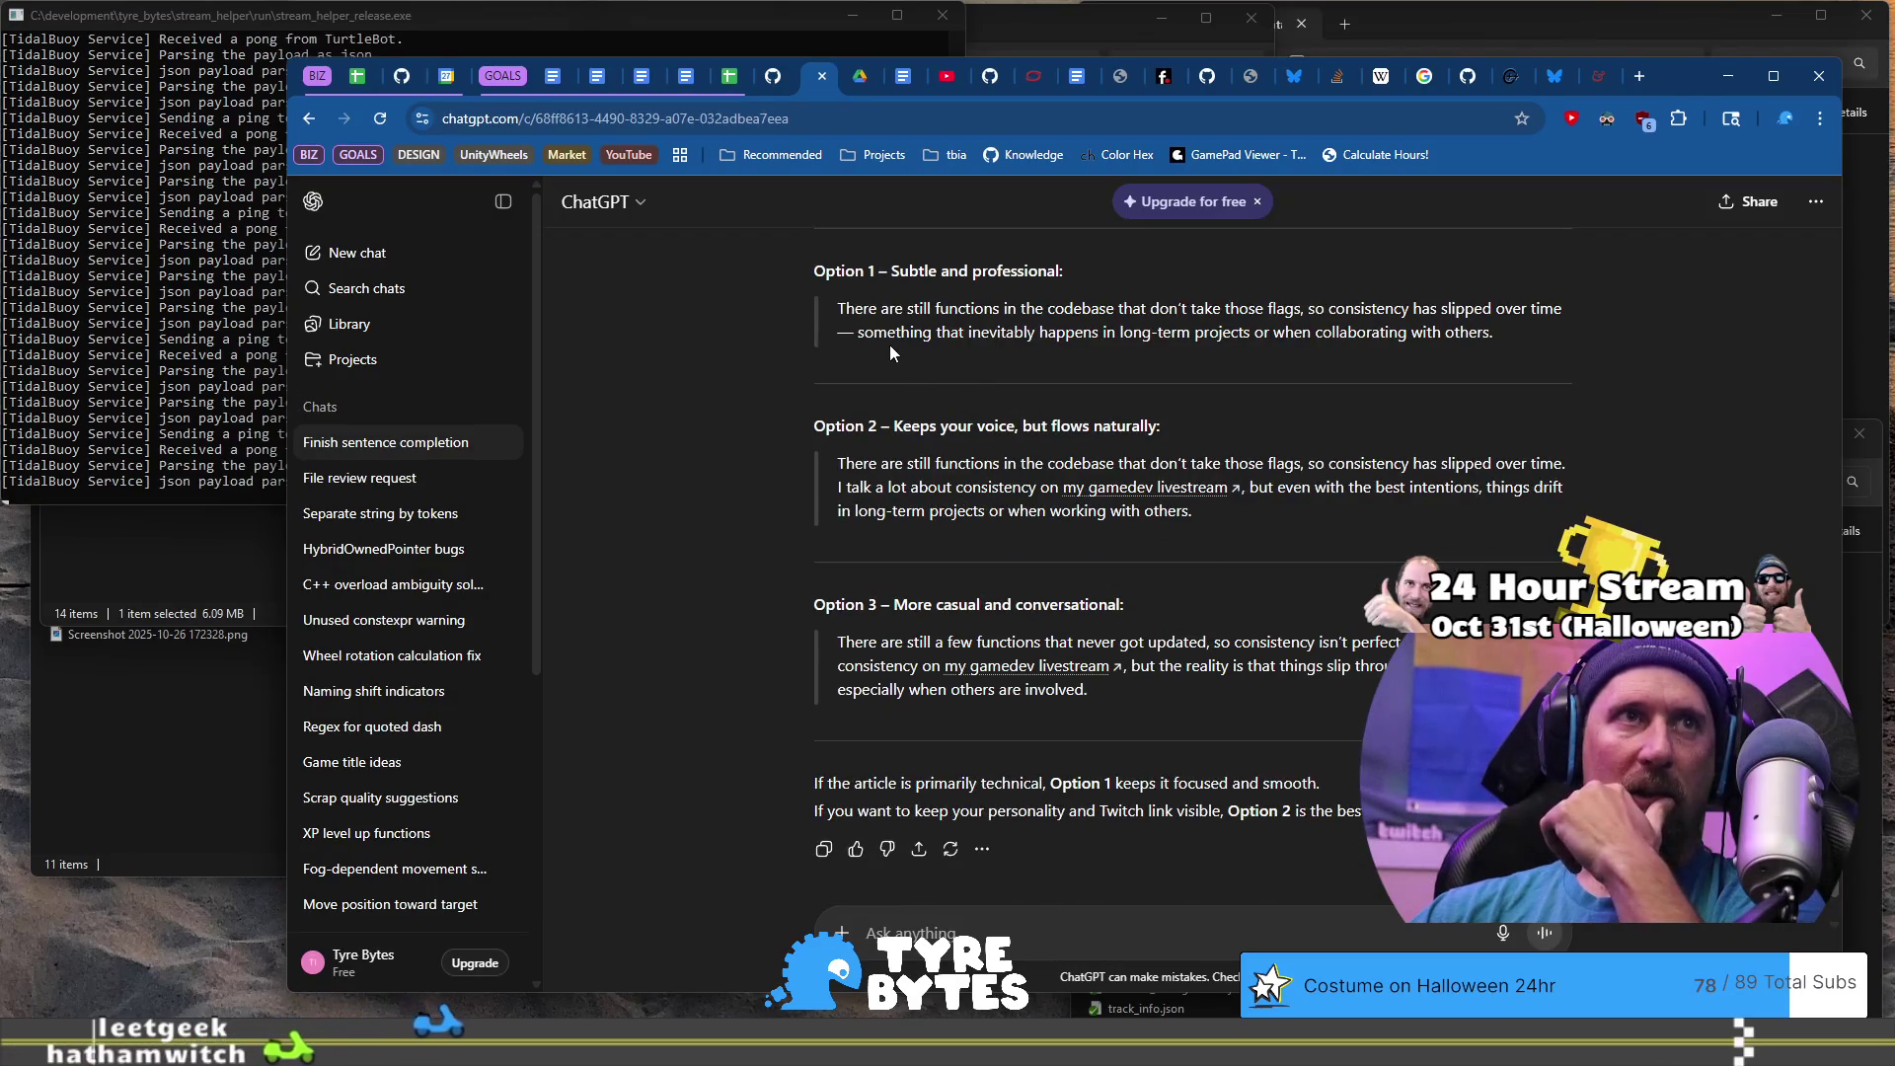
pyautogui.moveTo(894, 310); pyautogui.dragTo(1096, 334)
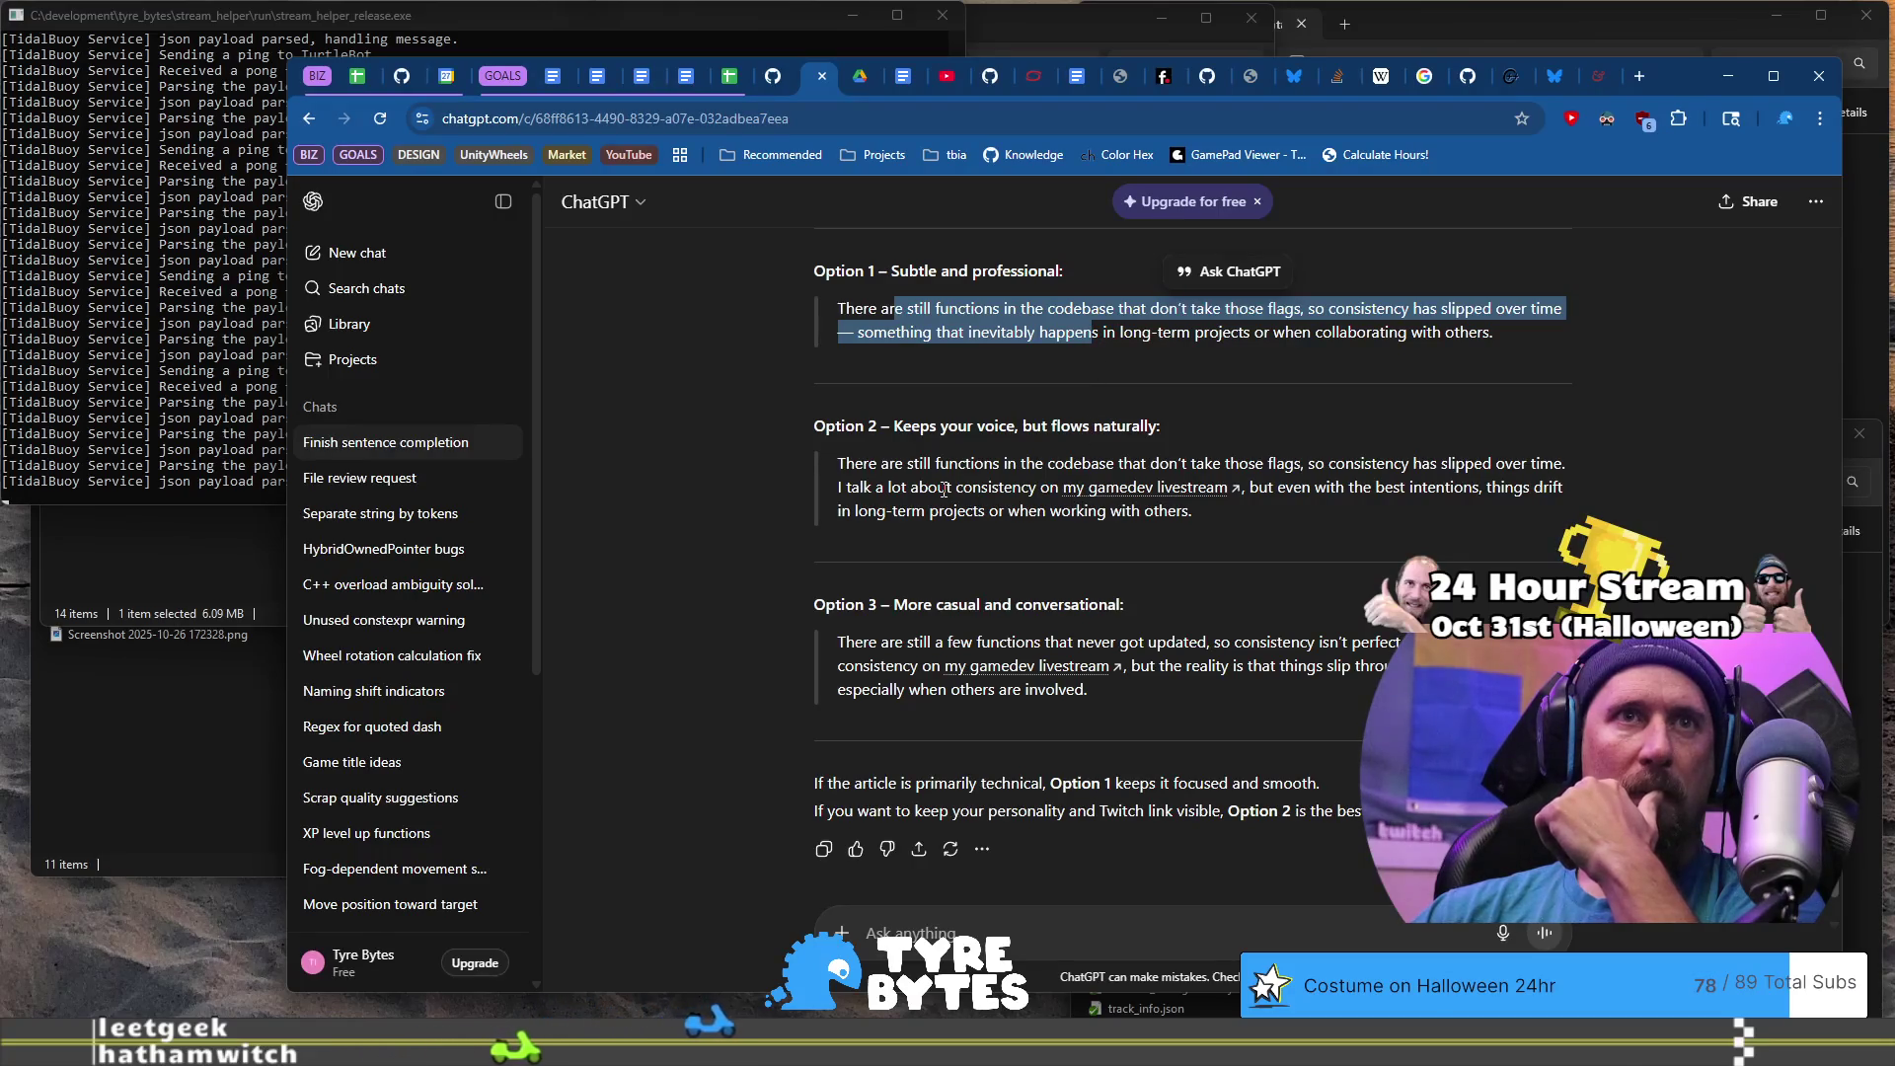
pyautogui.moveTo(1239, 464); pyautogui.dragTo(1440, 460)
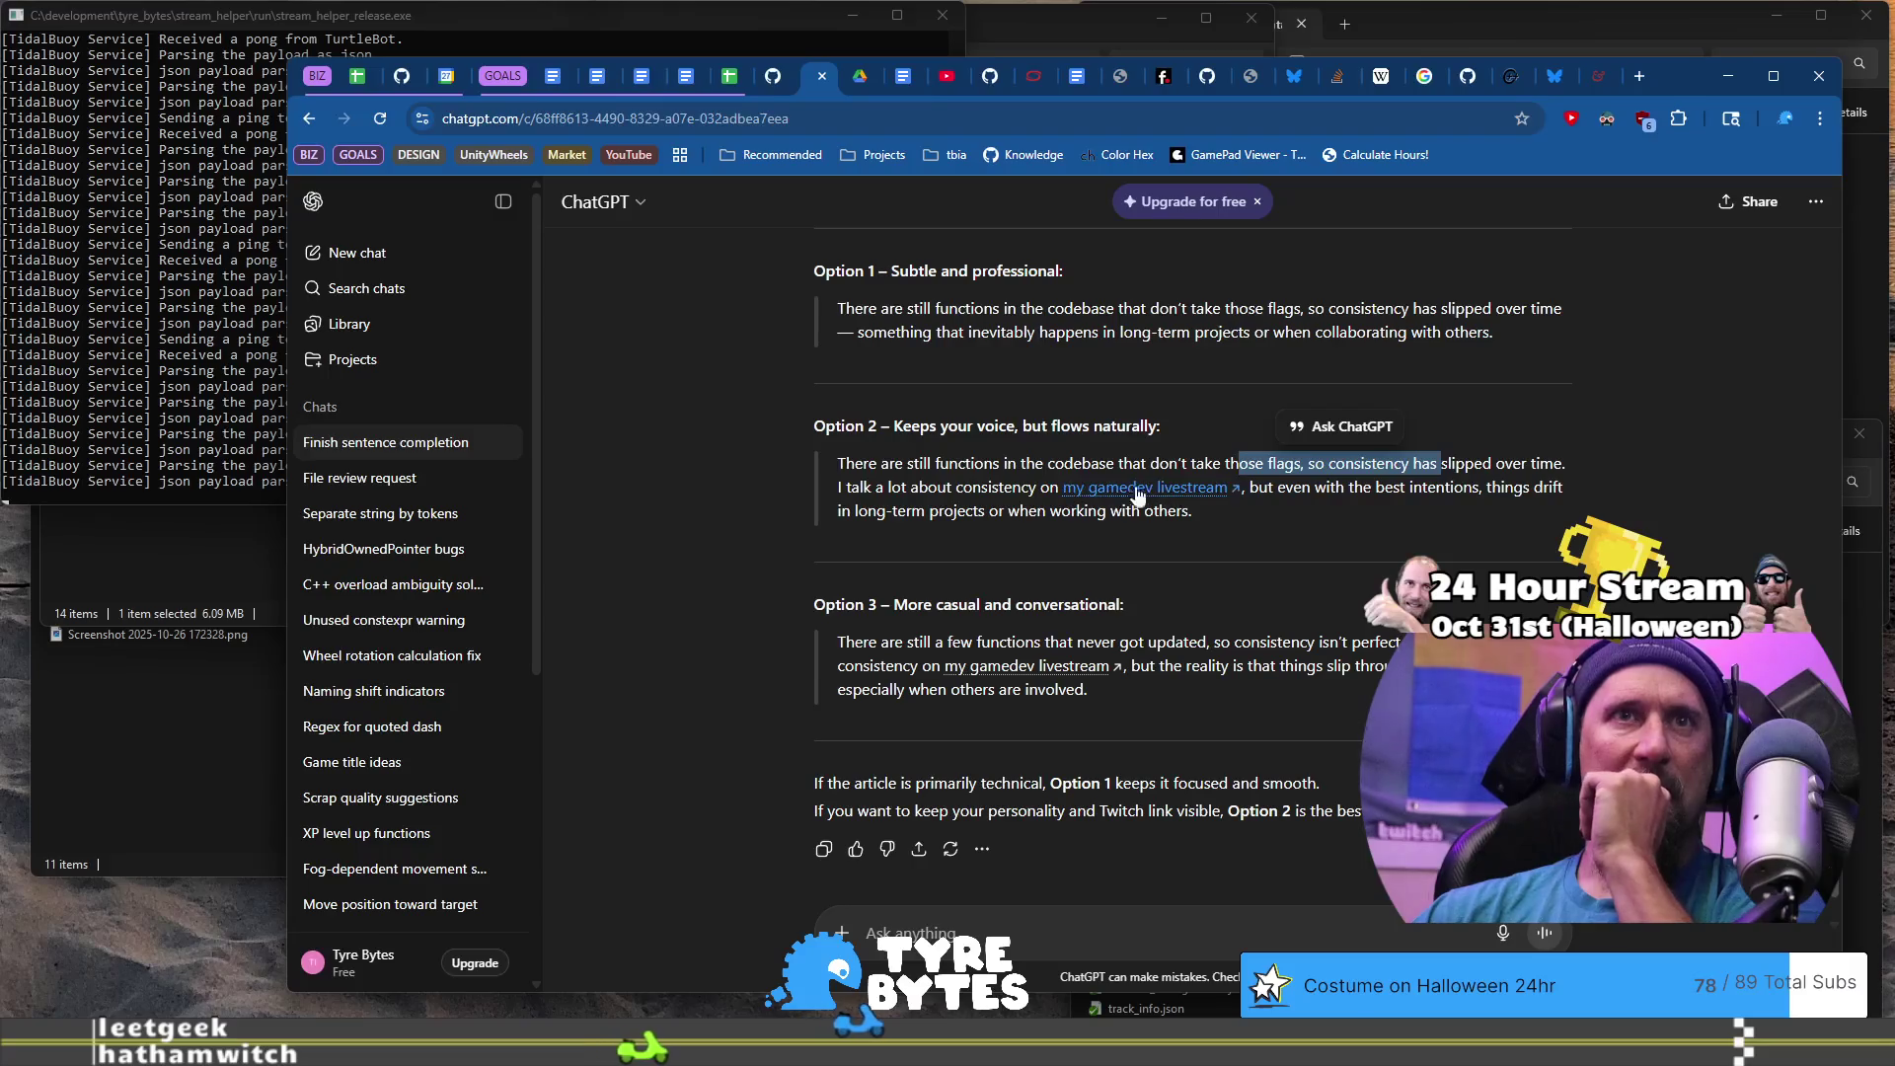
pyautogui.doubleClick(1261, 490)
pyautogui.moveTo(1285, 500); pyautogui.dragTo(1283, 512)
pyautogui.scroll(-1, 1283, 511)
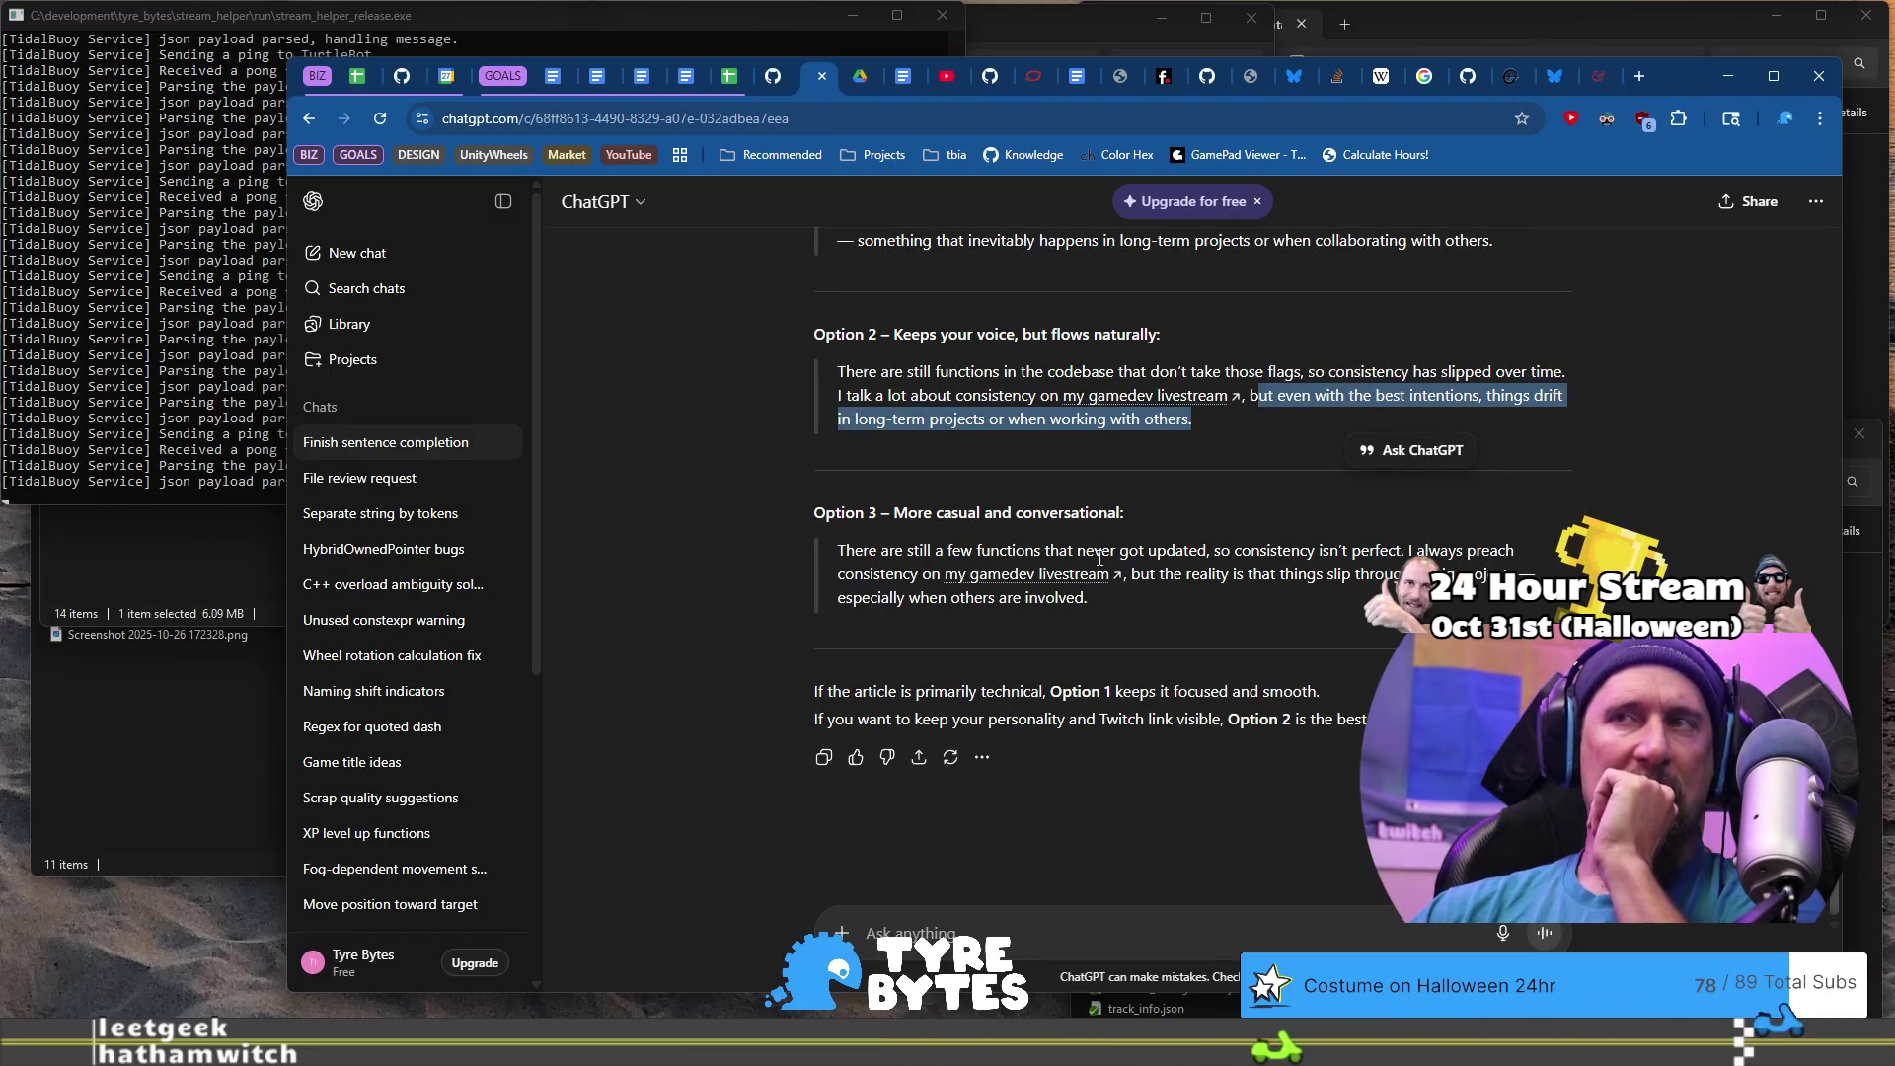
pyautogui.hotkey('alt', 'Tab')
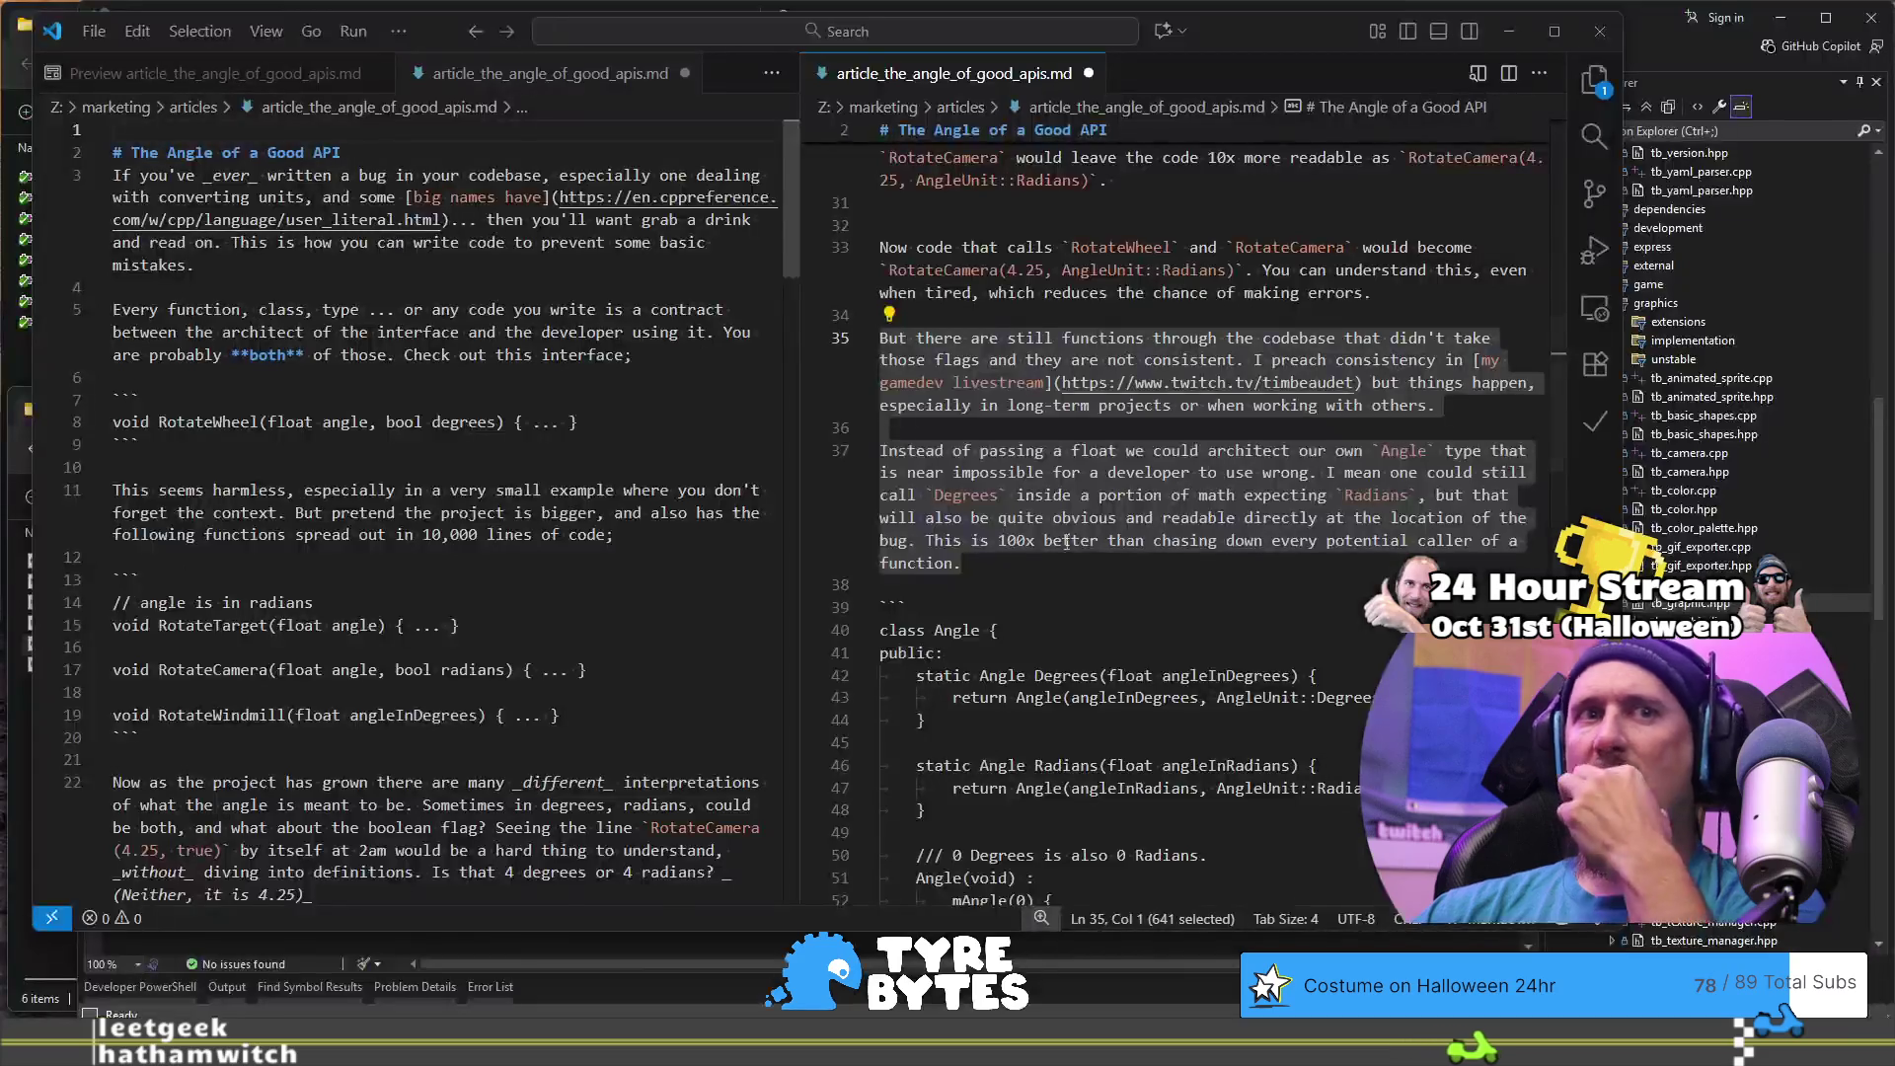
pyautogui.click(1334, 431)
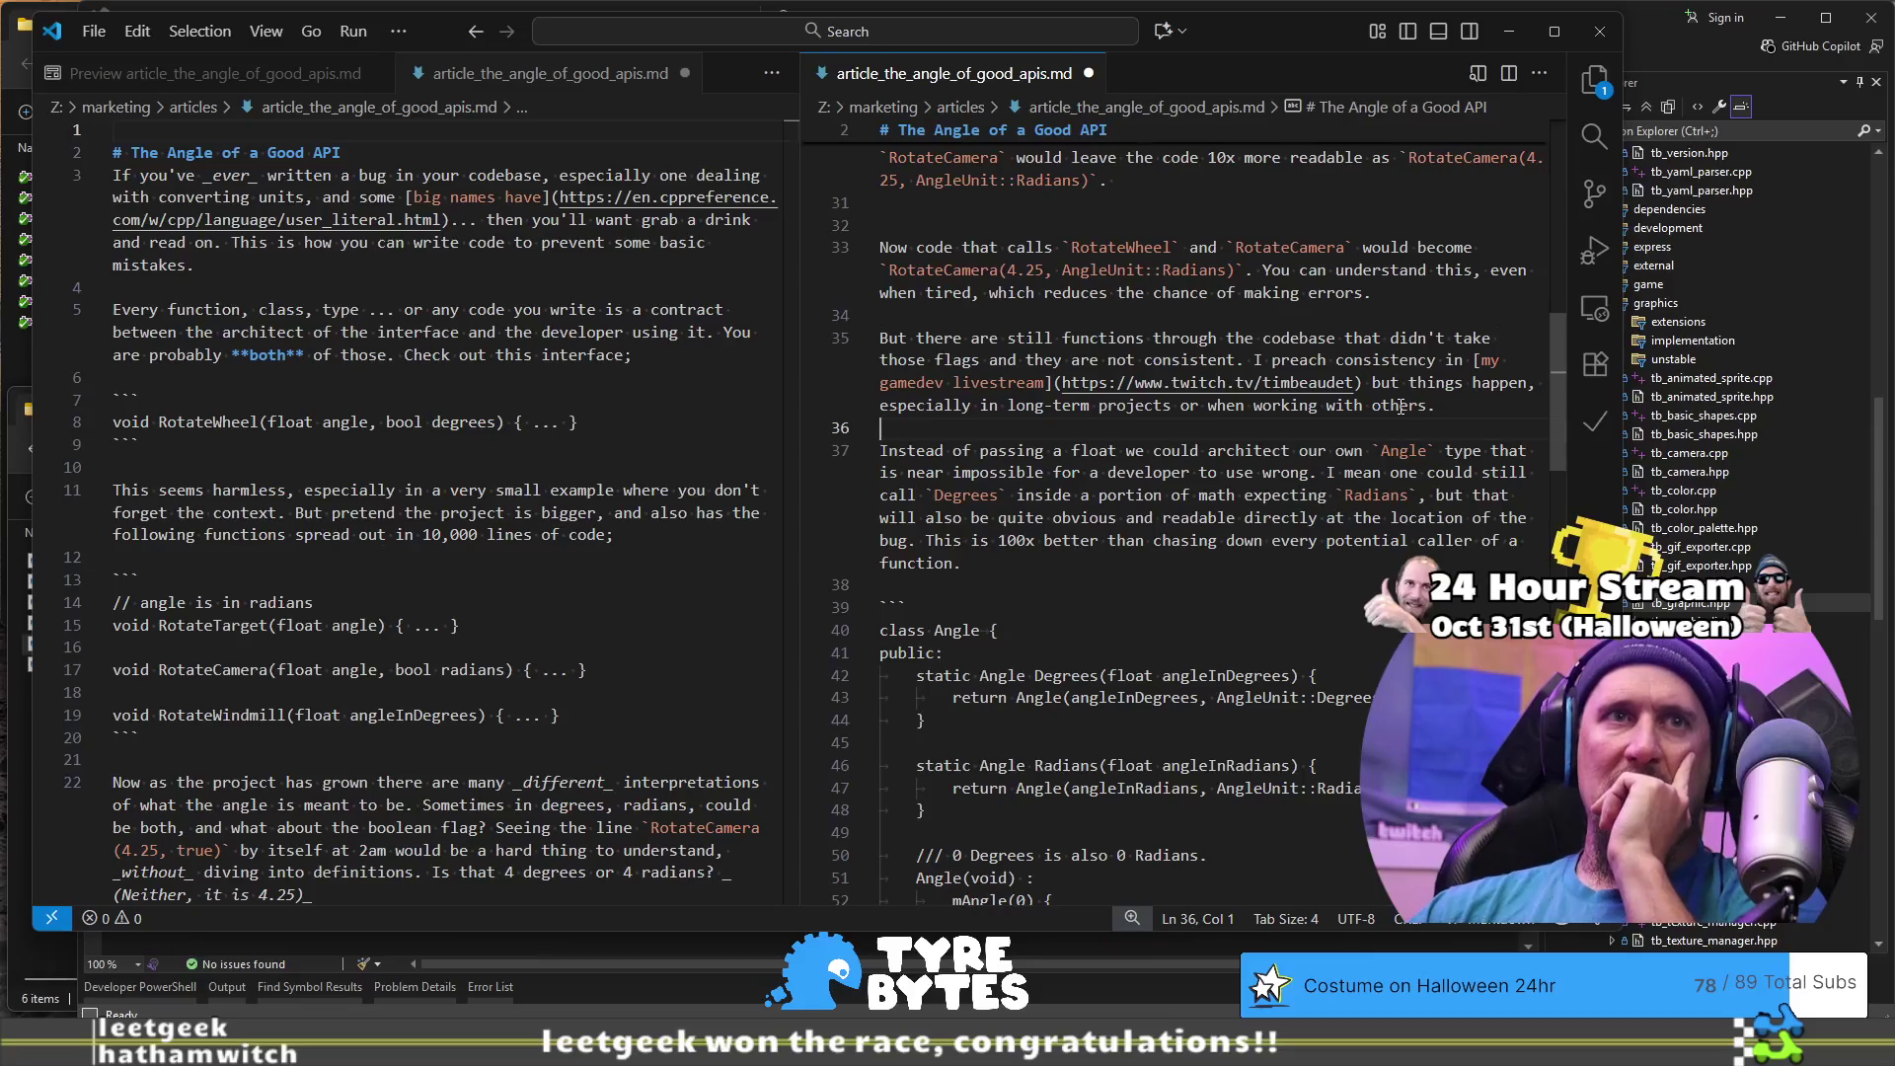
pyautogui.moveTo(1390, 361)
pyautogui.mouseDown()
pyautogui.moveTo(1382, 405)
pyautogui.moveTo(1434, 407)
pyautogui.mouseUp()
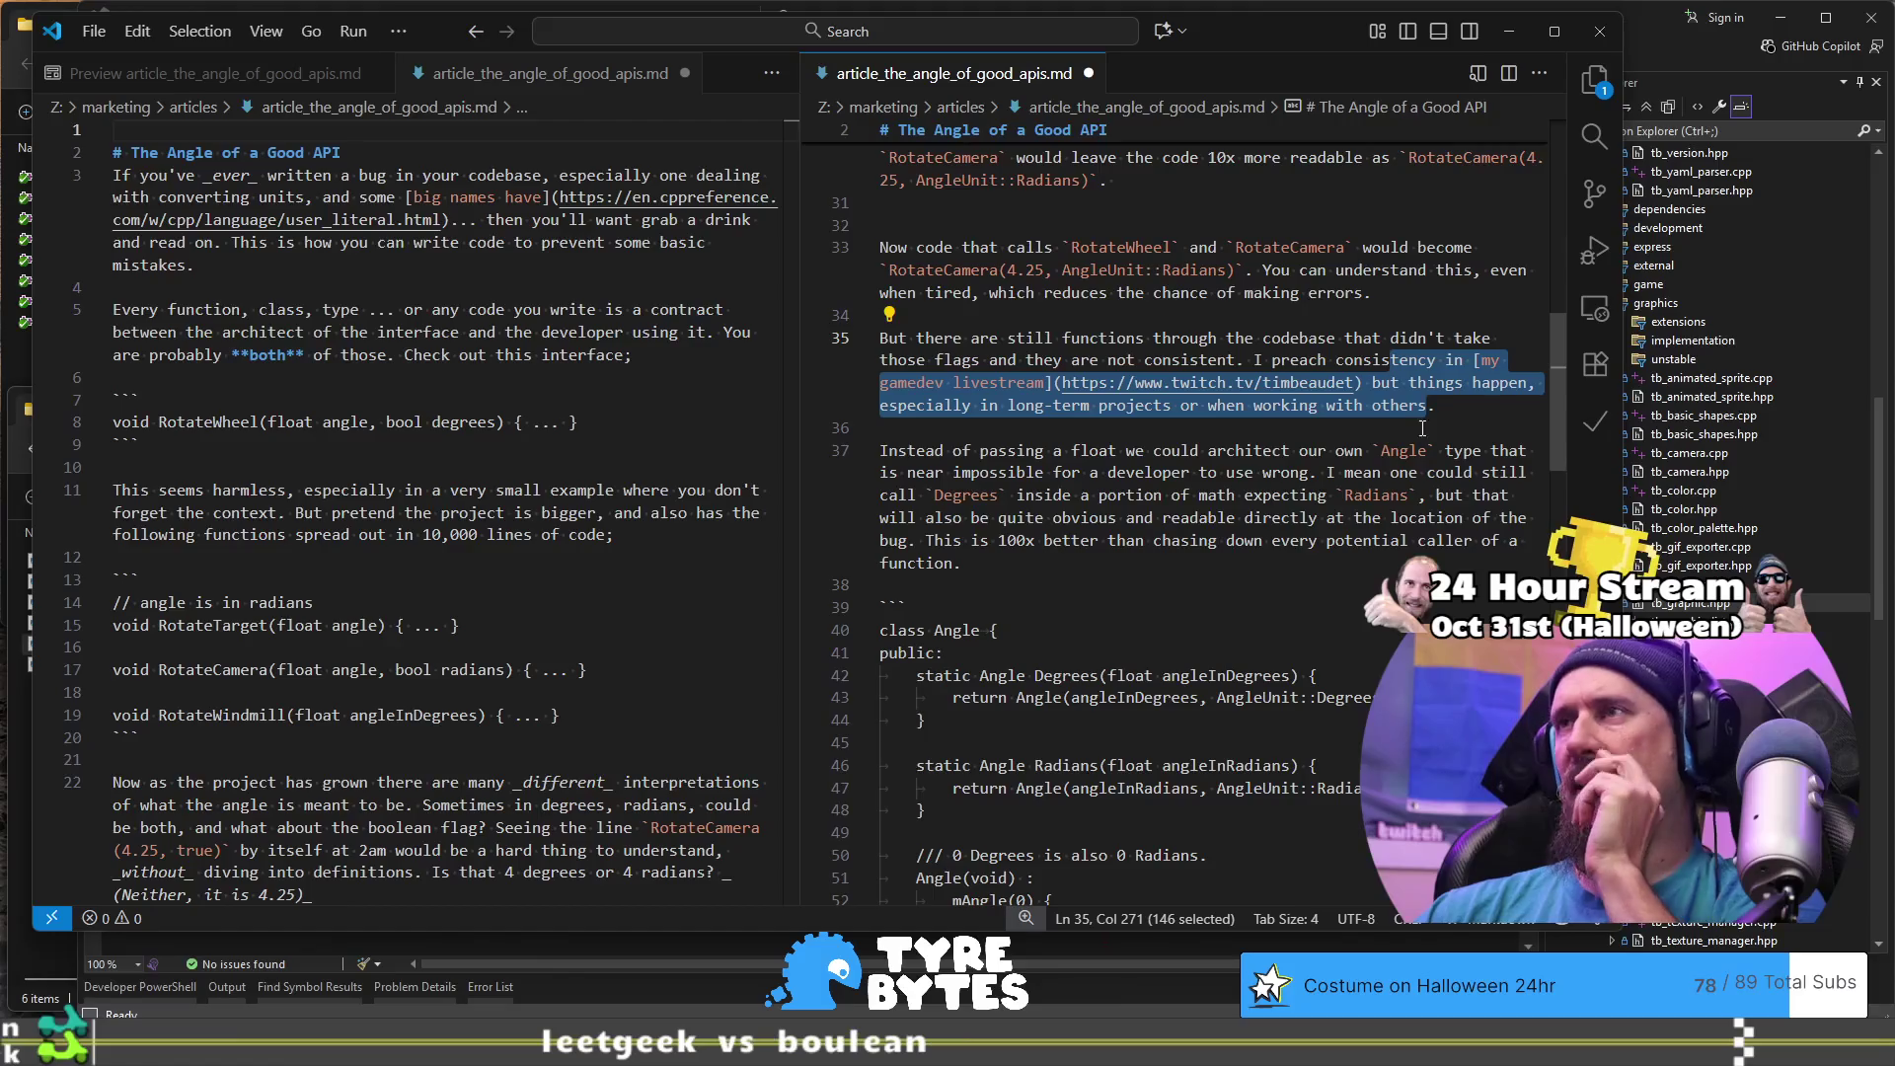
pyautogui.click(1479, 412)
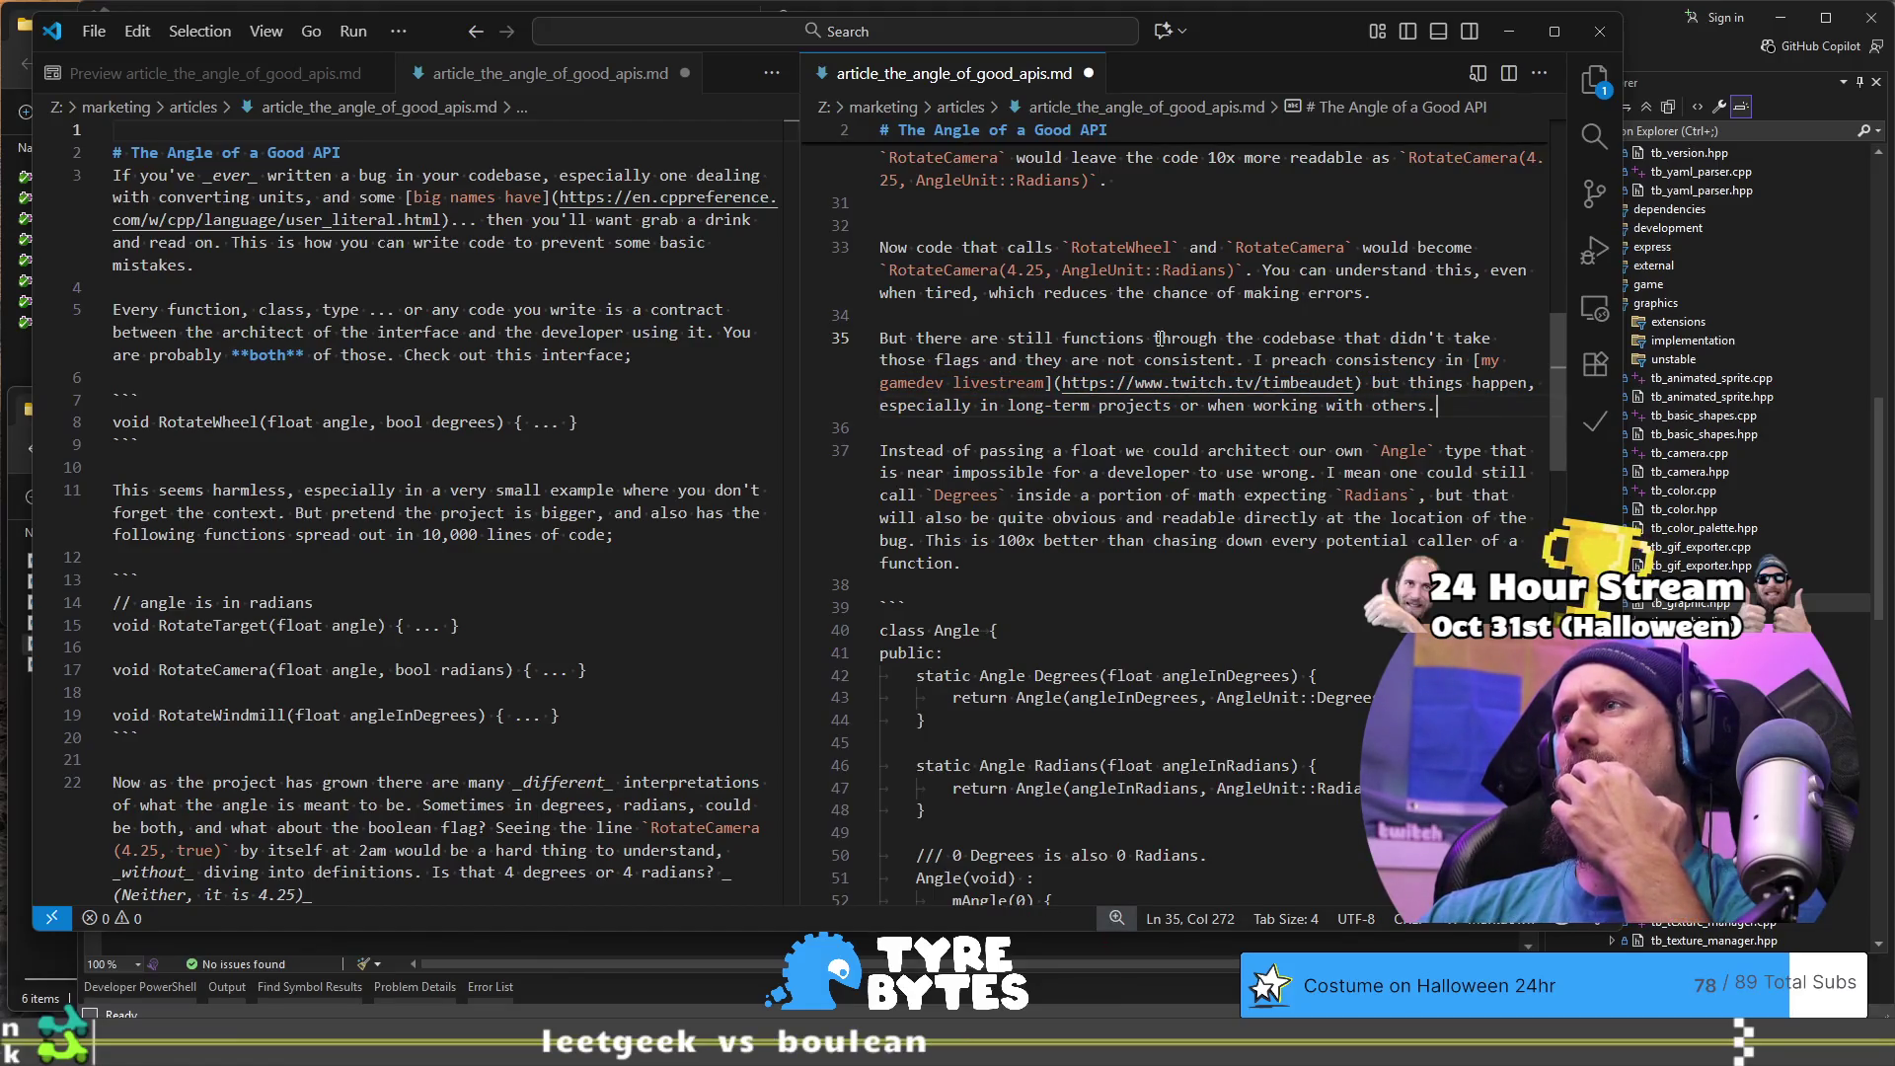
pyautogui.moveTo(915, 338)
pyautogui.mouseDown()
pyautogui.moveTo(1209, 339)
pyautogui.moveTo(1229, 358)
pyautogui.mouseUp()
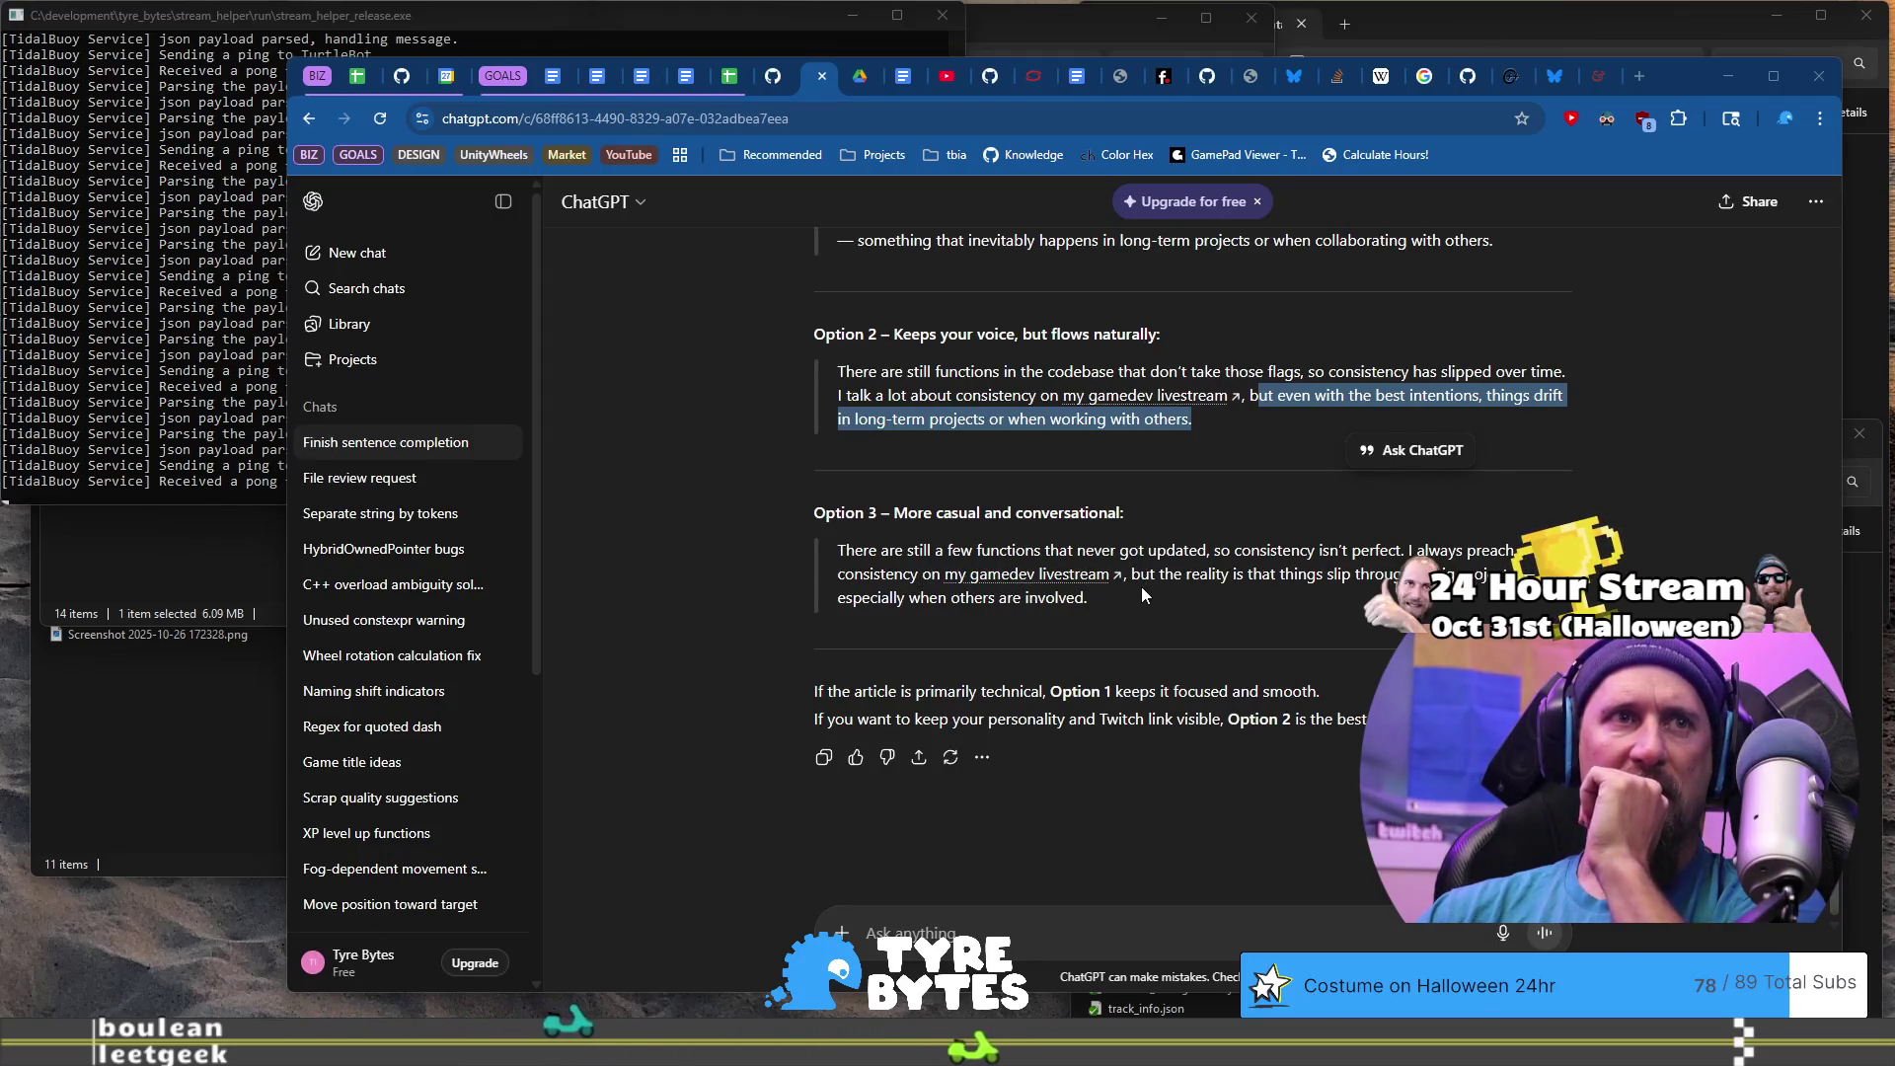
pyautogui.scroll(1, 1141, 587)
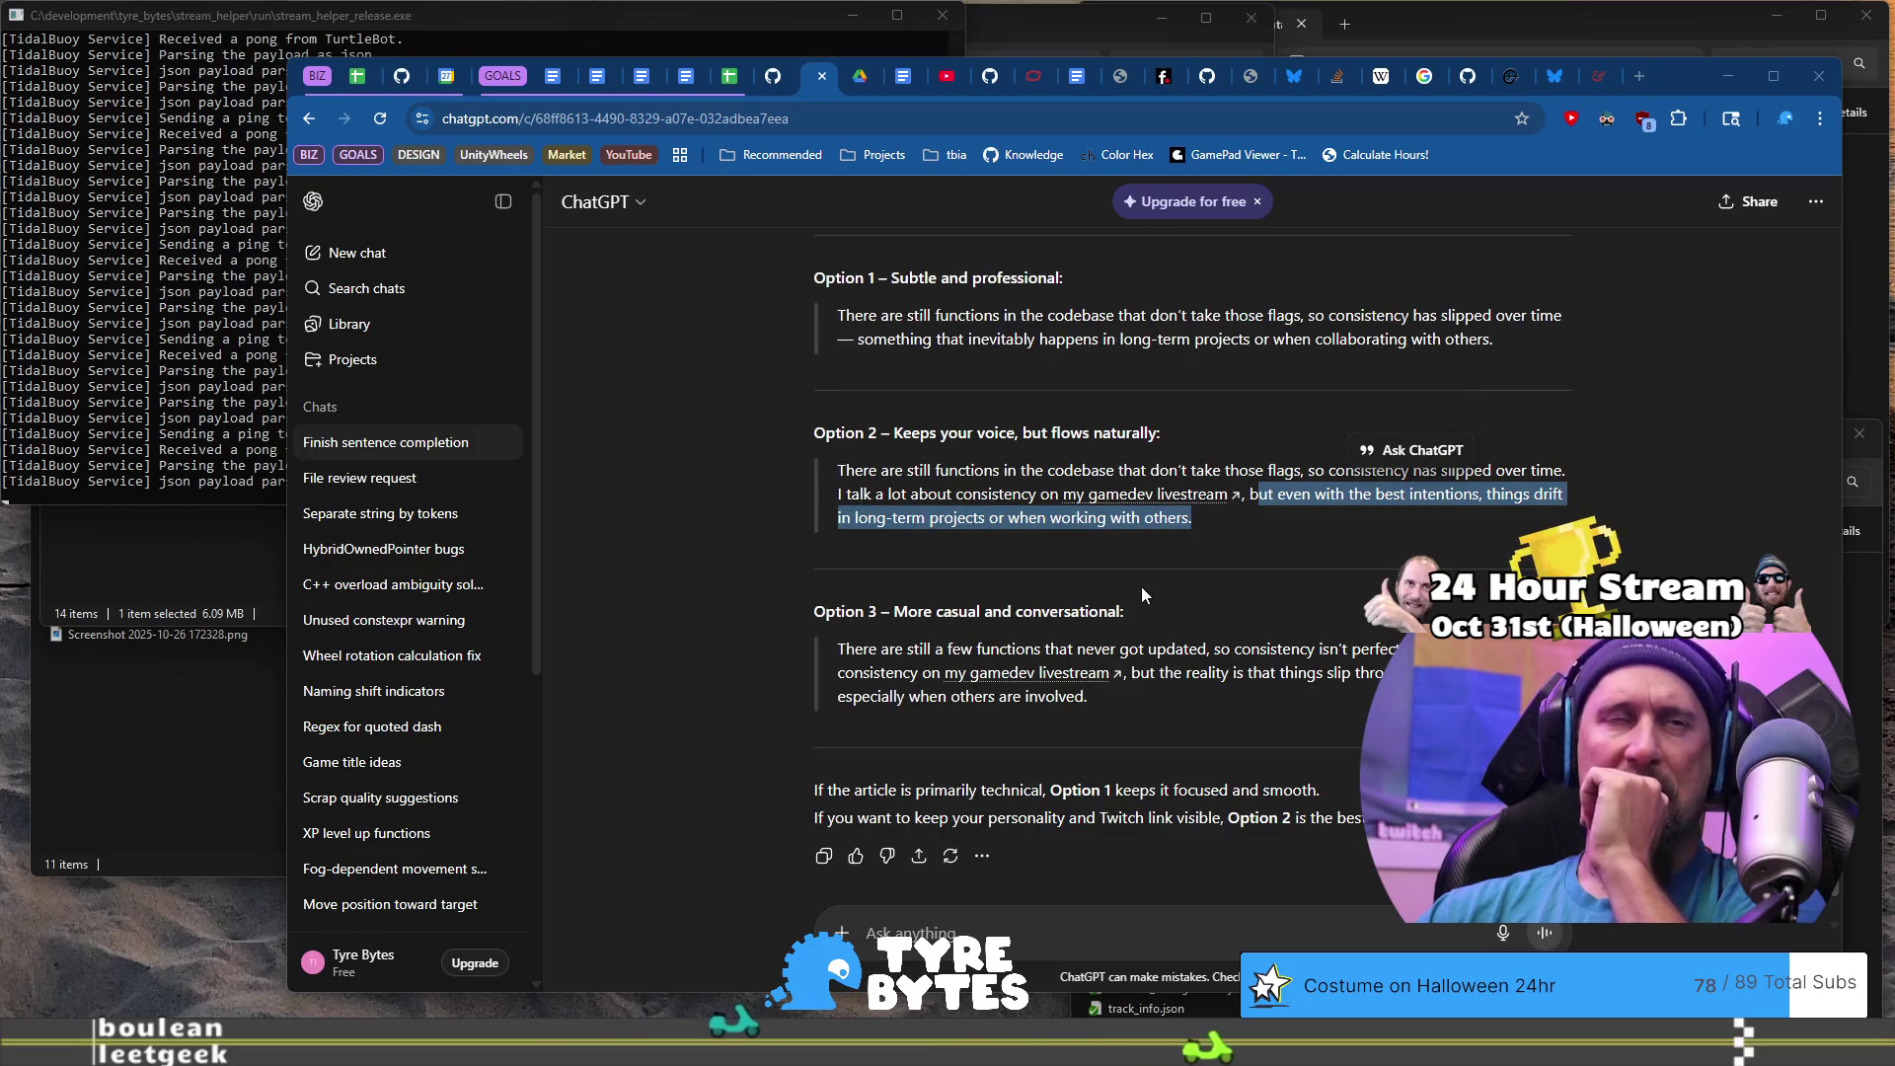
pyautogui.hotkey('alt', 'Tab')
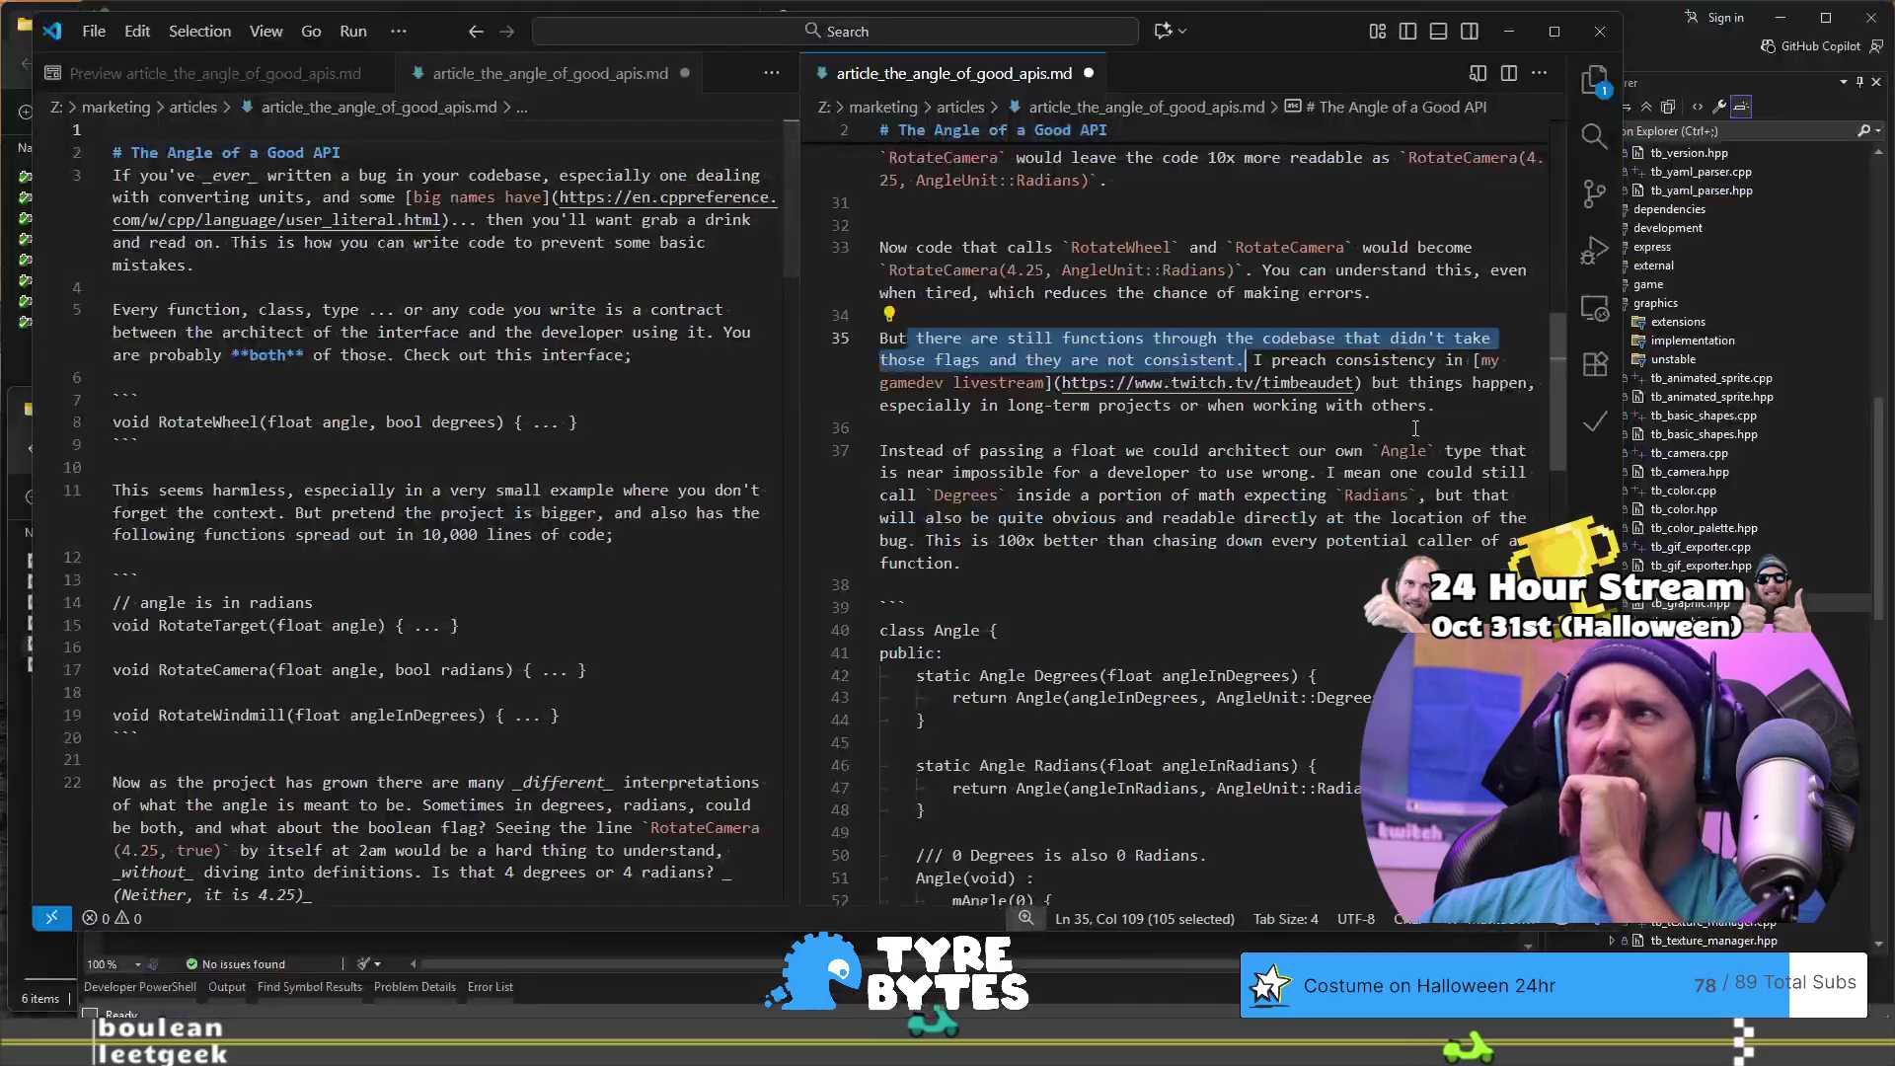
# - Remove the trial text and trailing 'The value' from line 35, ending it at 'others.'
pyautogui.click(1459, 404)
pyautogui.write('l')
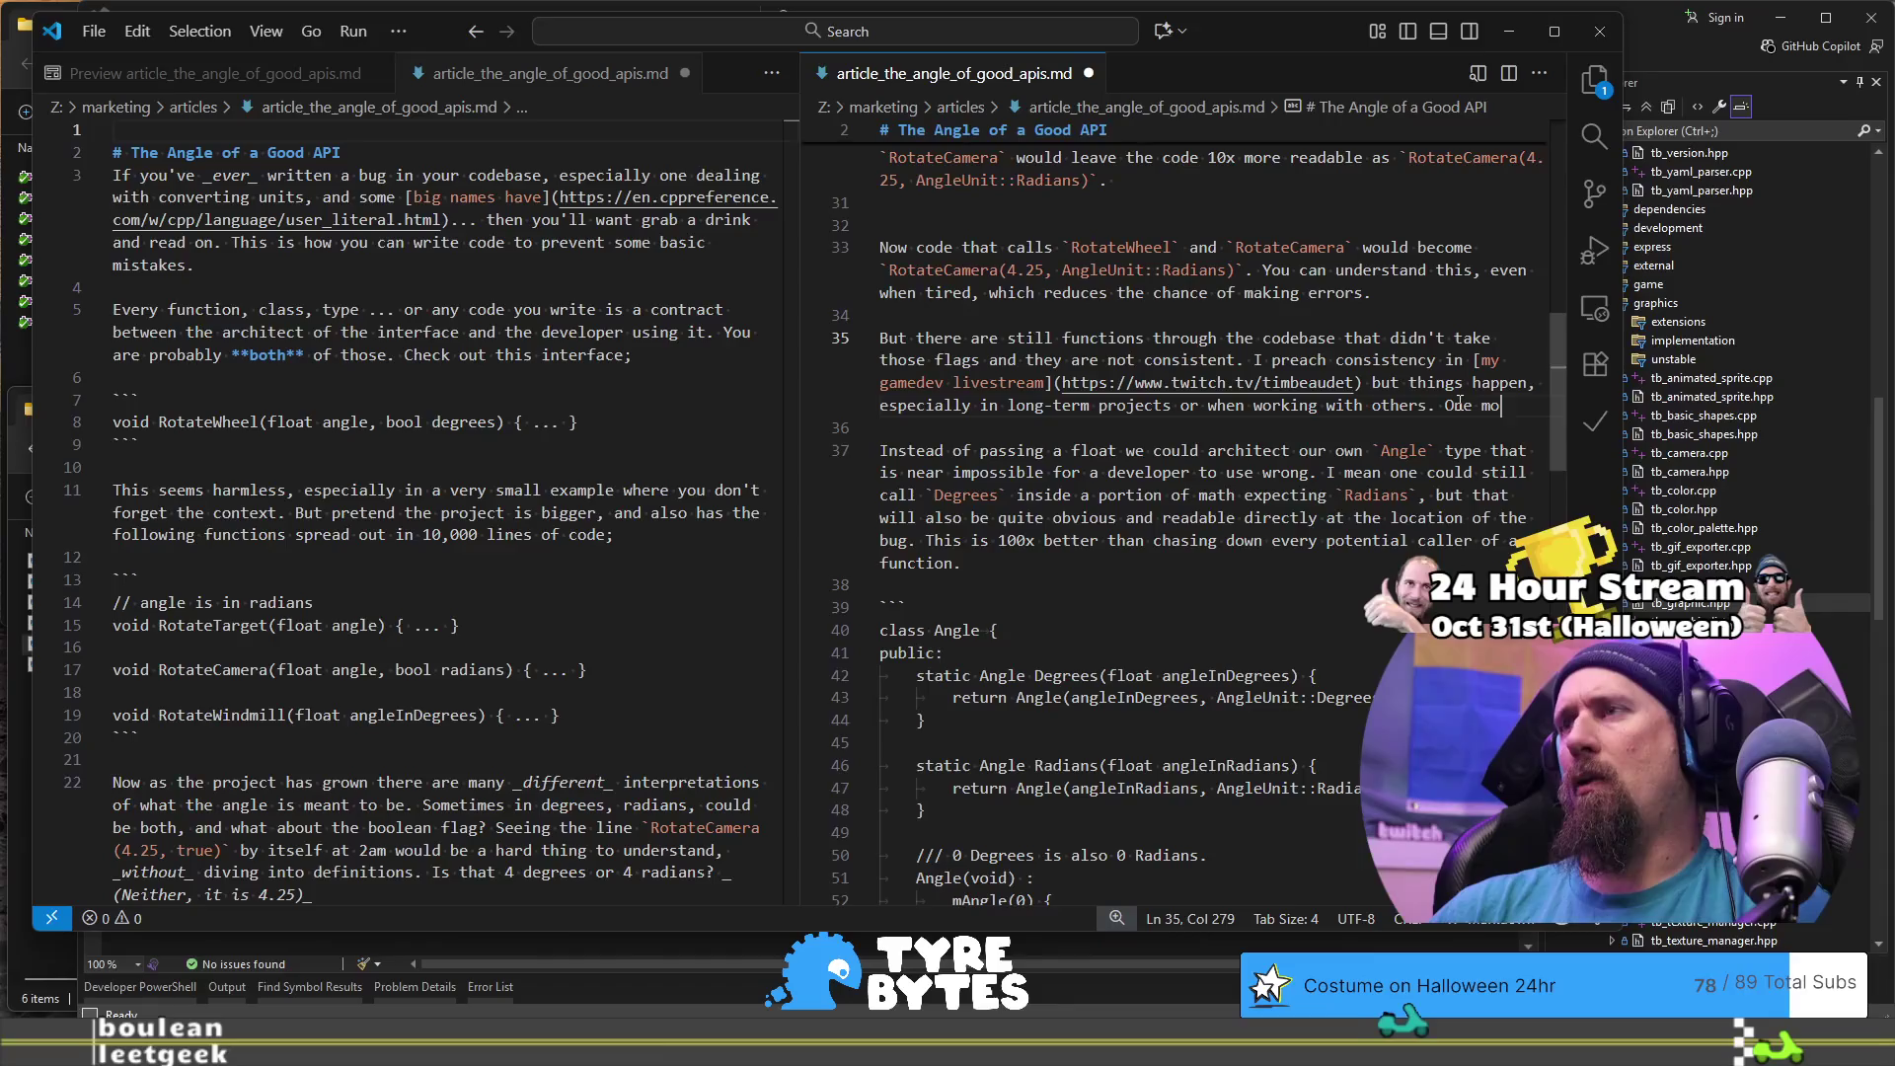
pyautogui.write('inking sentence...')
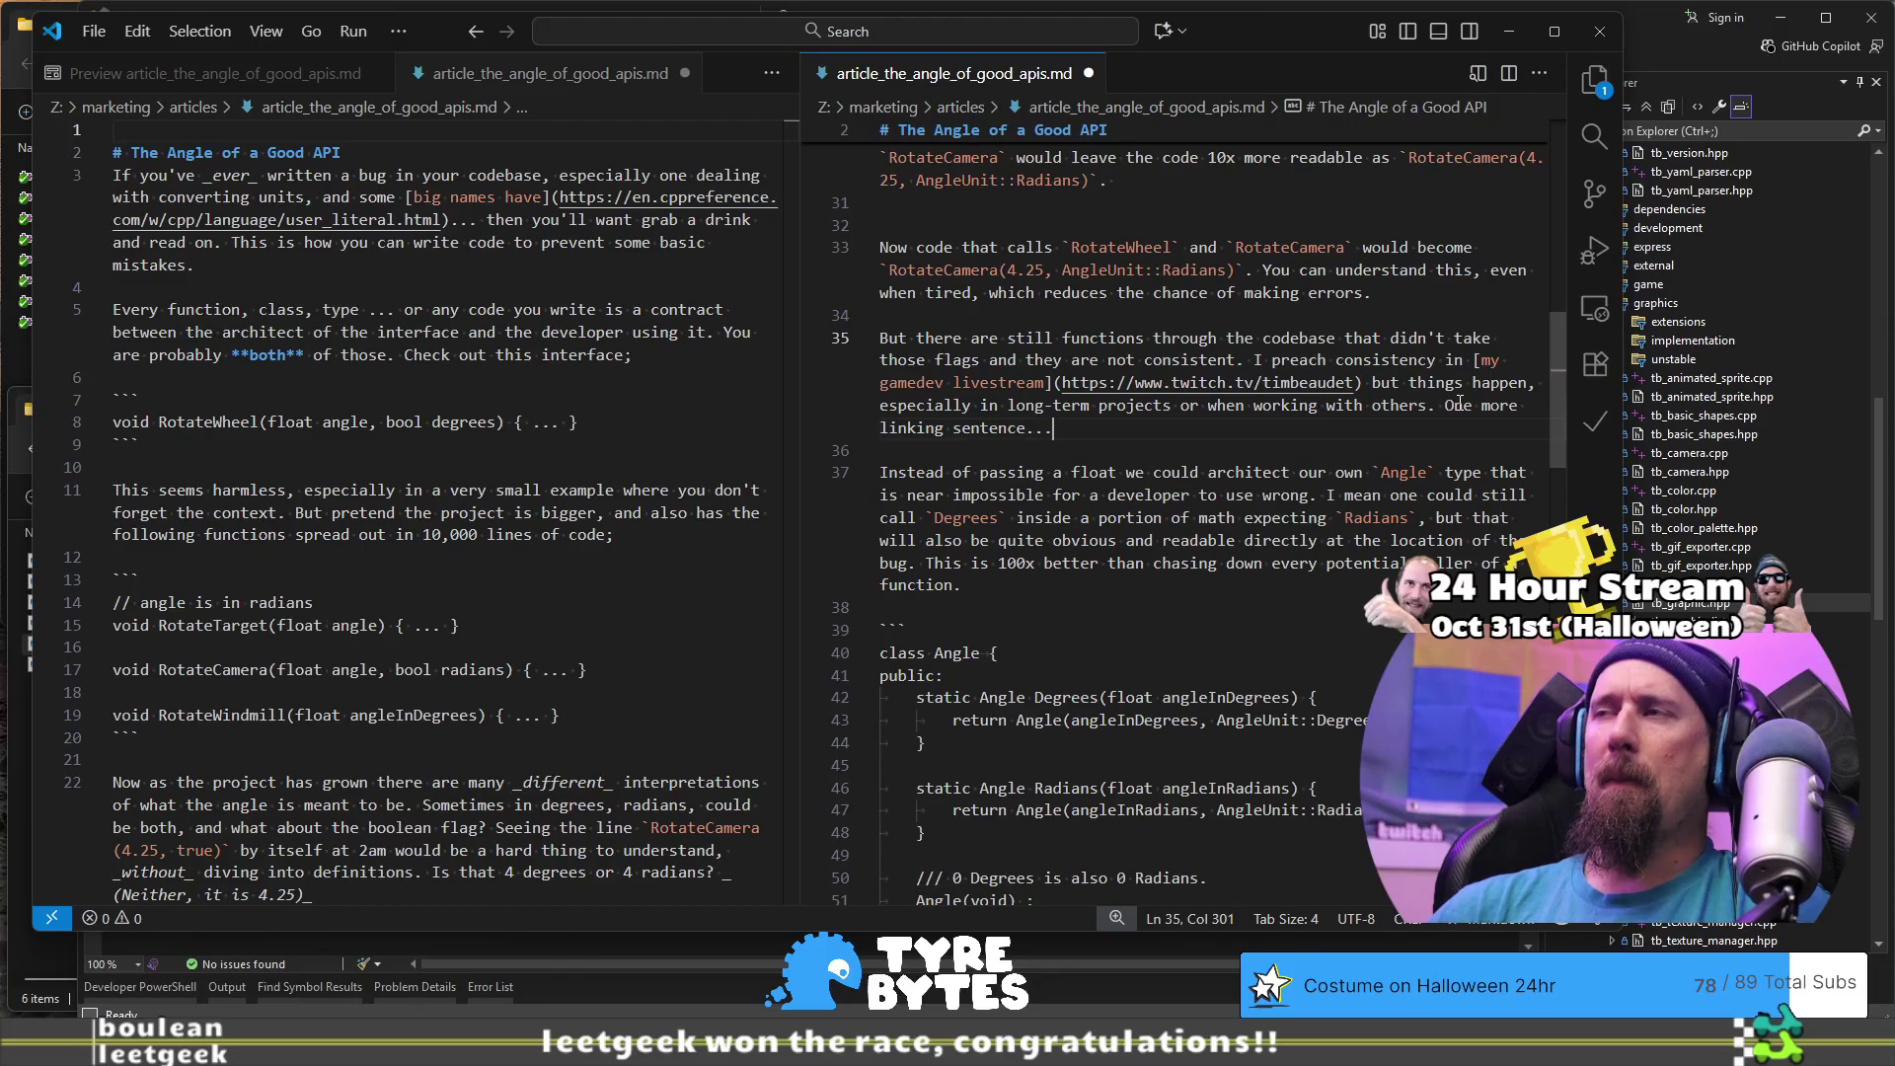
pyautogui.hotkey('shift', 'Home')
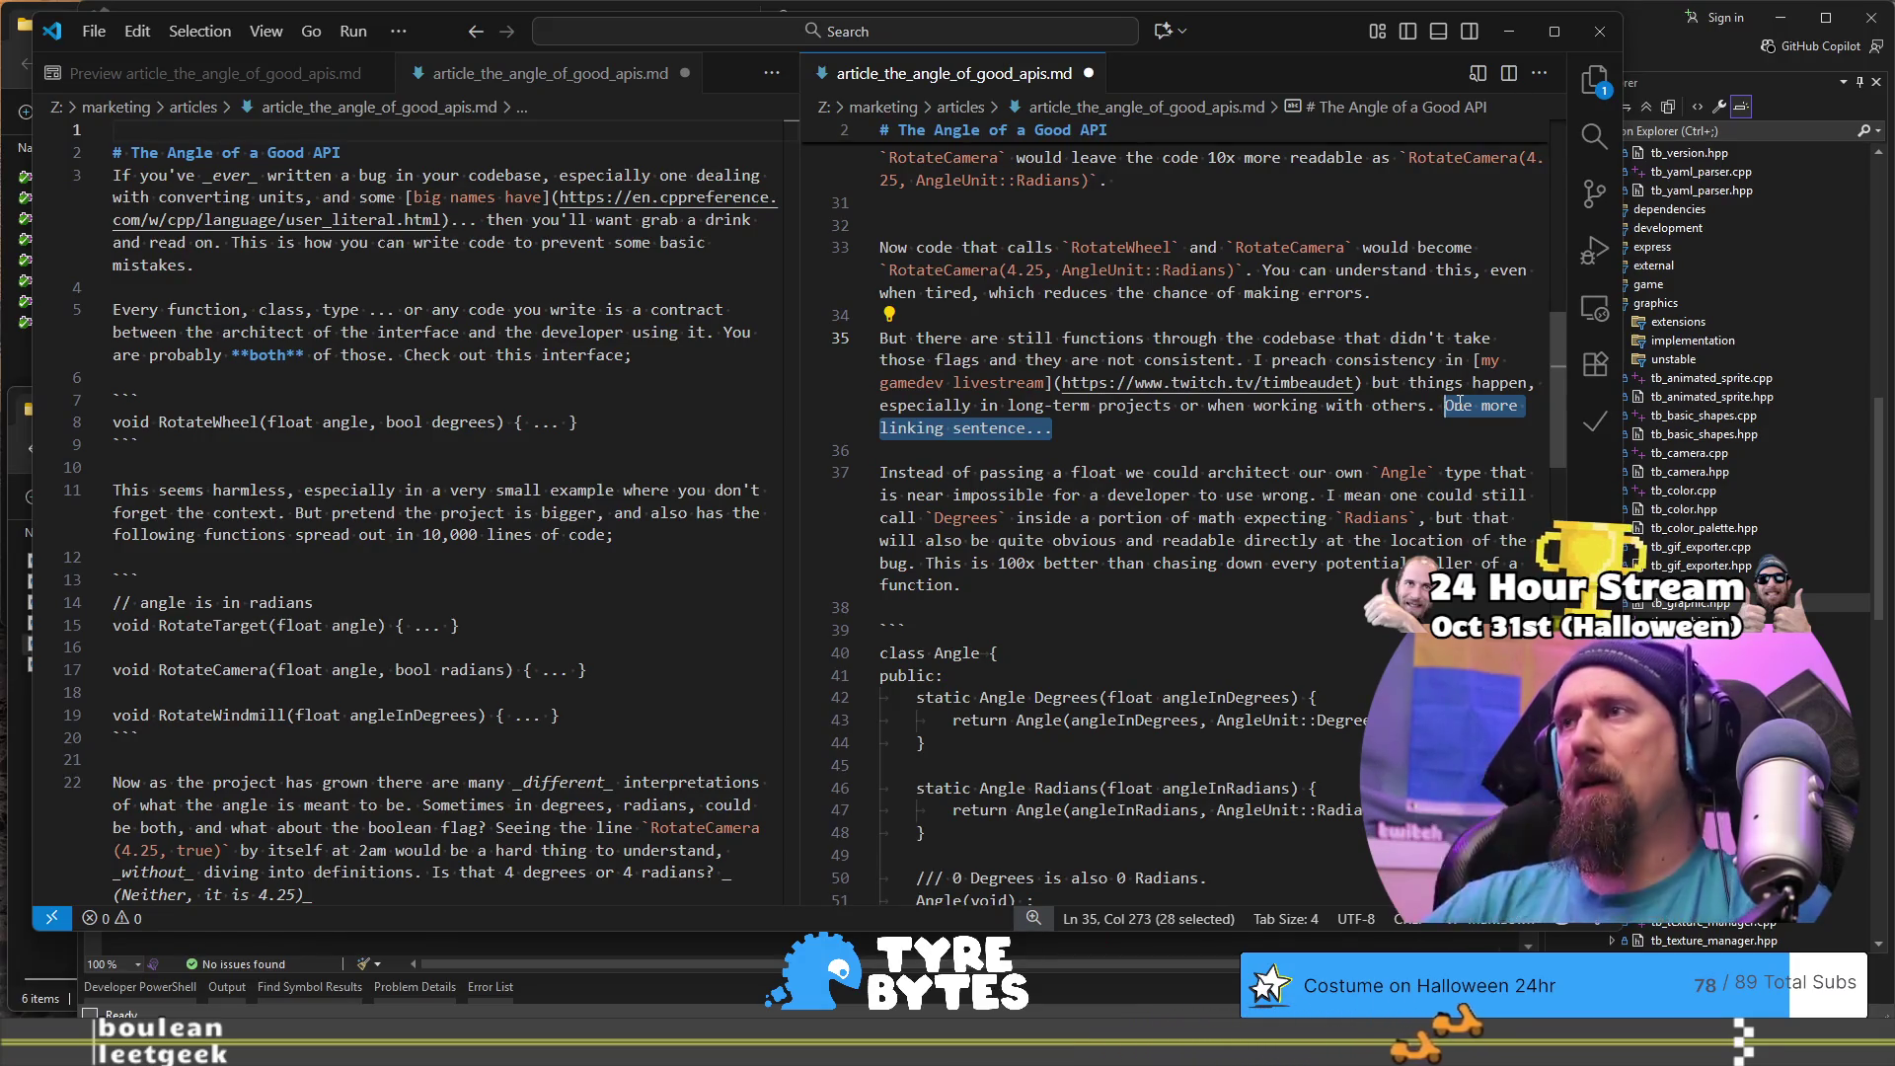
pyautogui.write('Fhe')
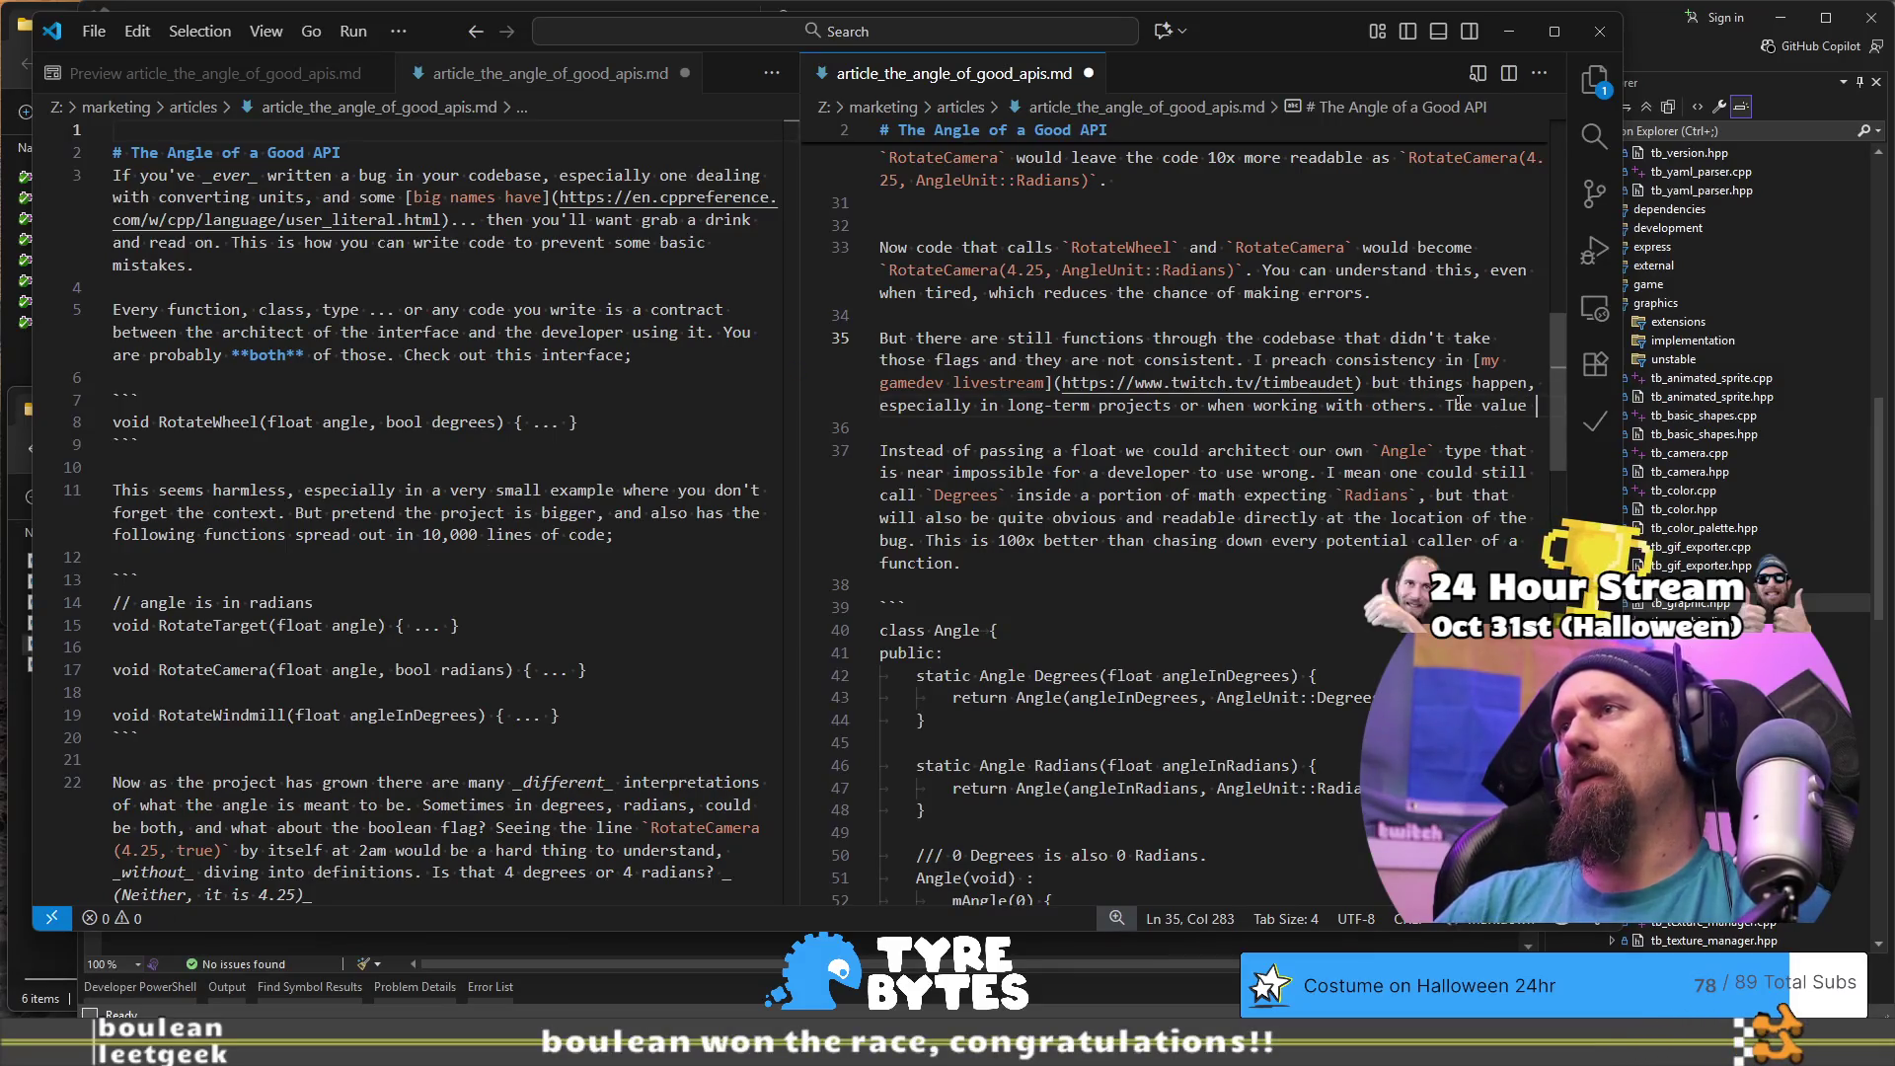
pyautogui.hotkey('ctrl', 'shift', 'Left')
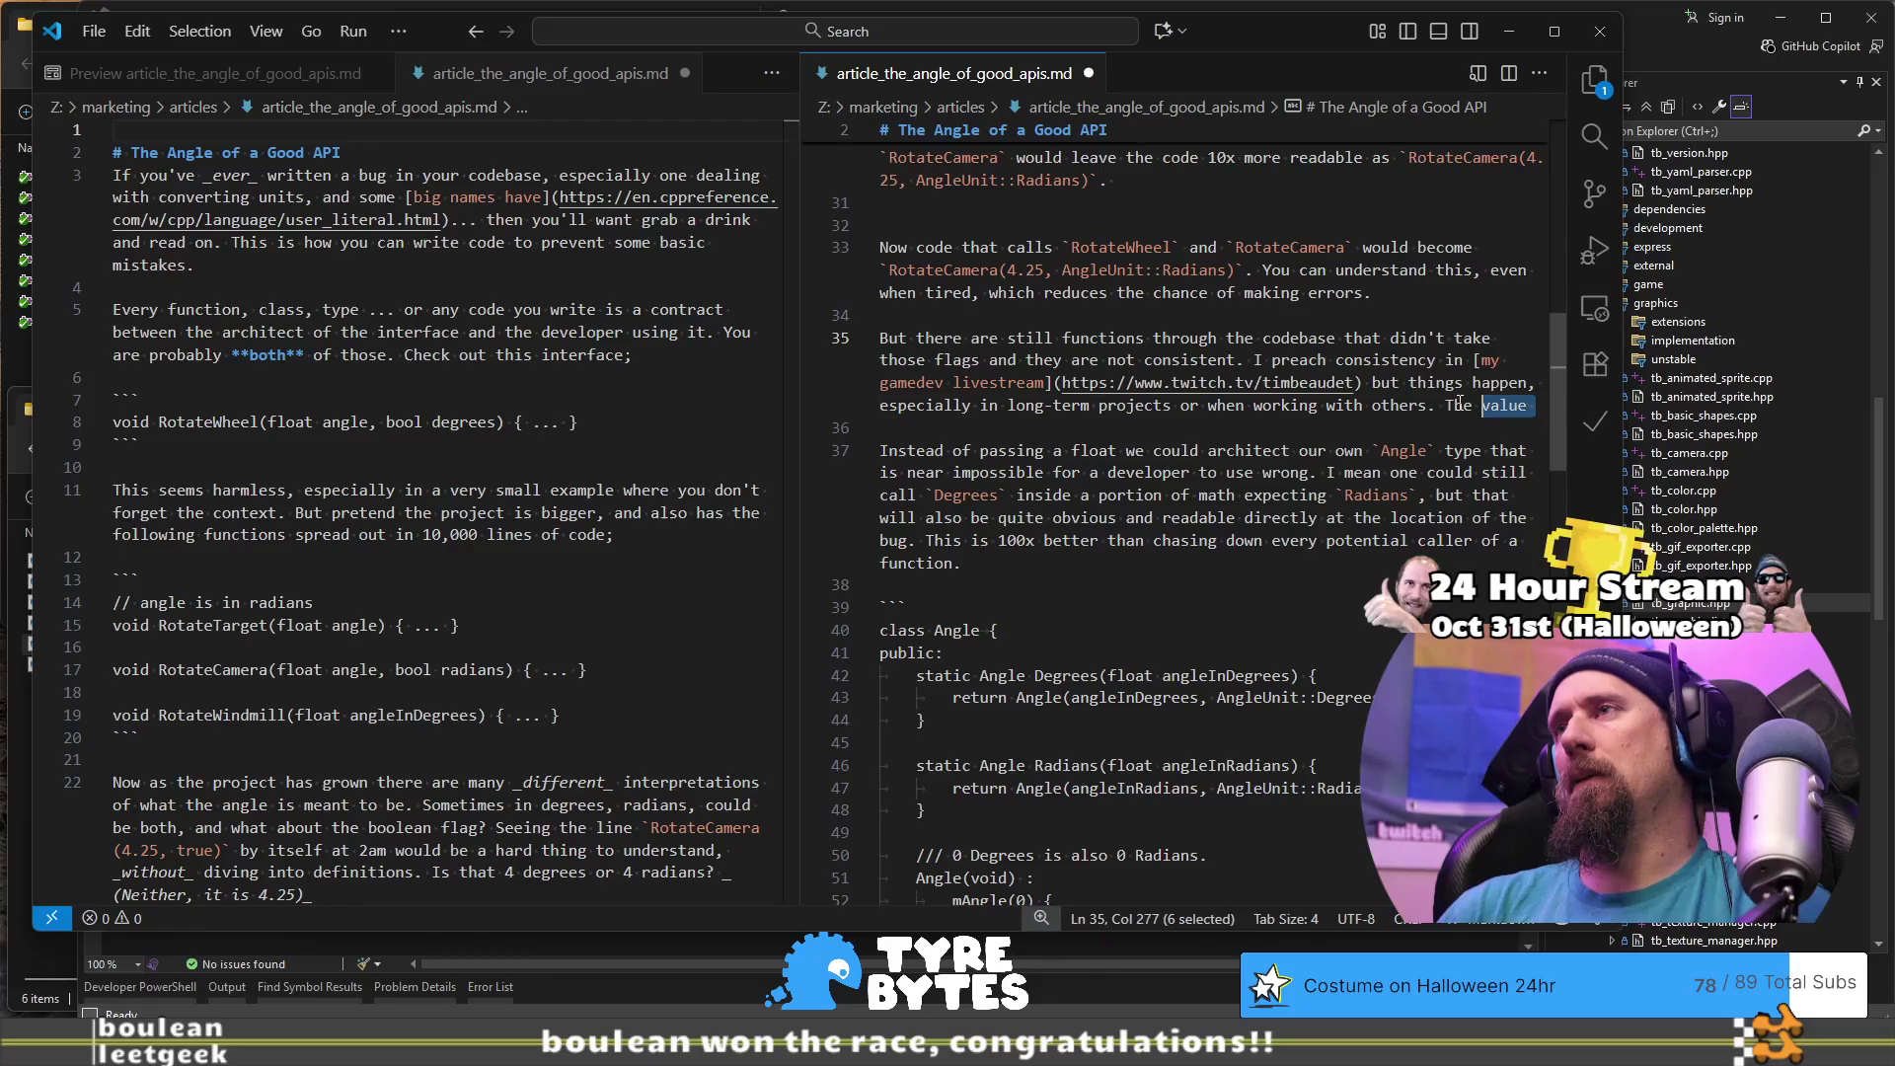
pyautogui.press('End')
pyautogui.hotkey('ctrl', 'shift', 'Left')
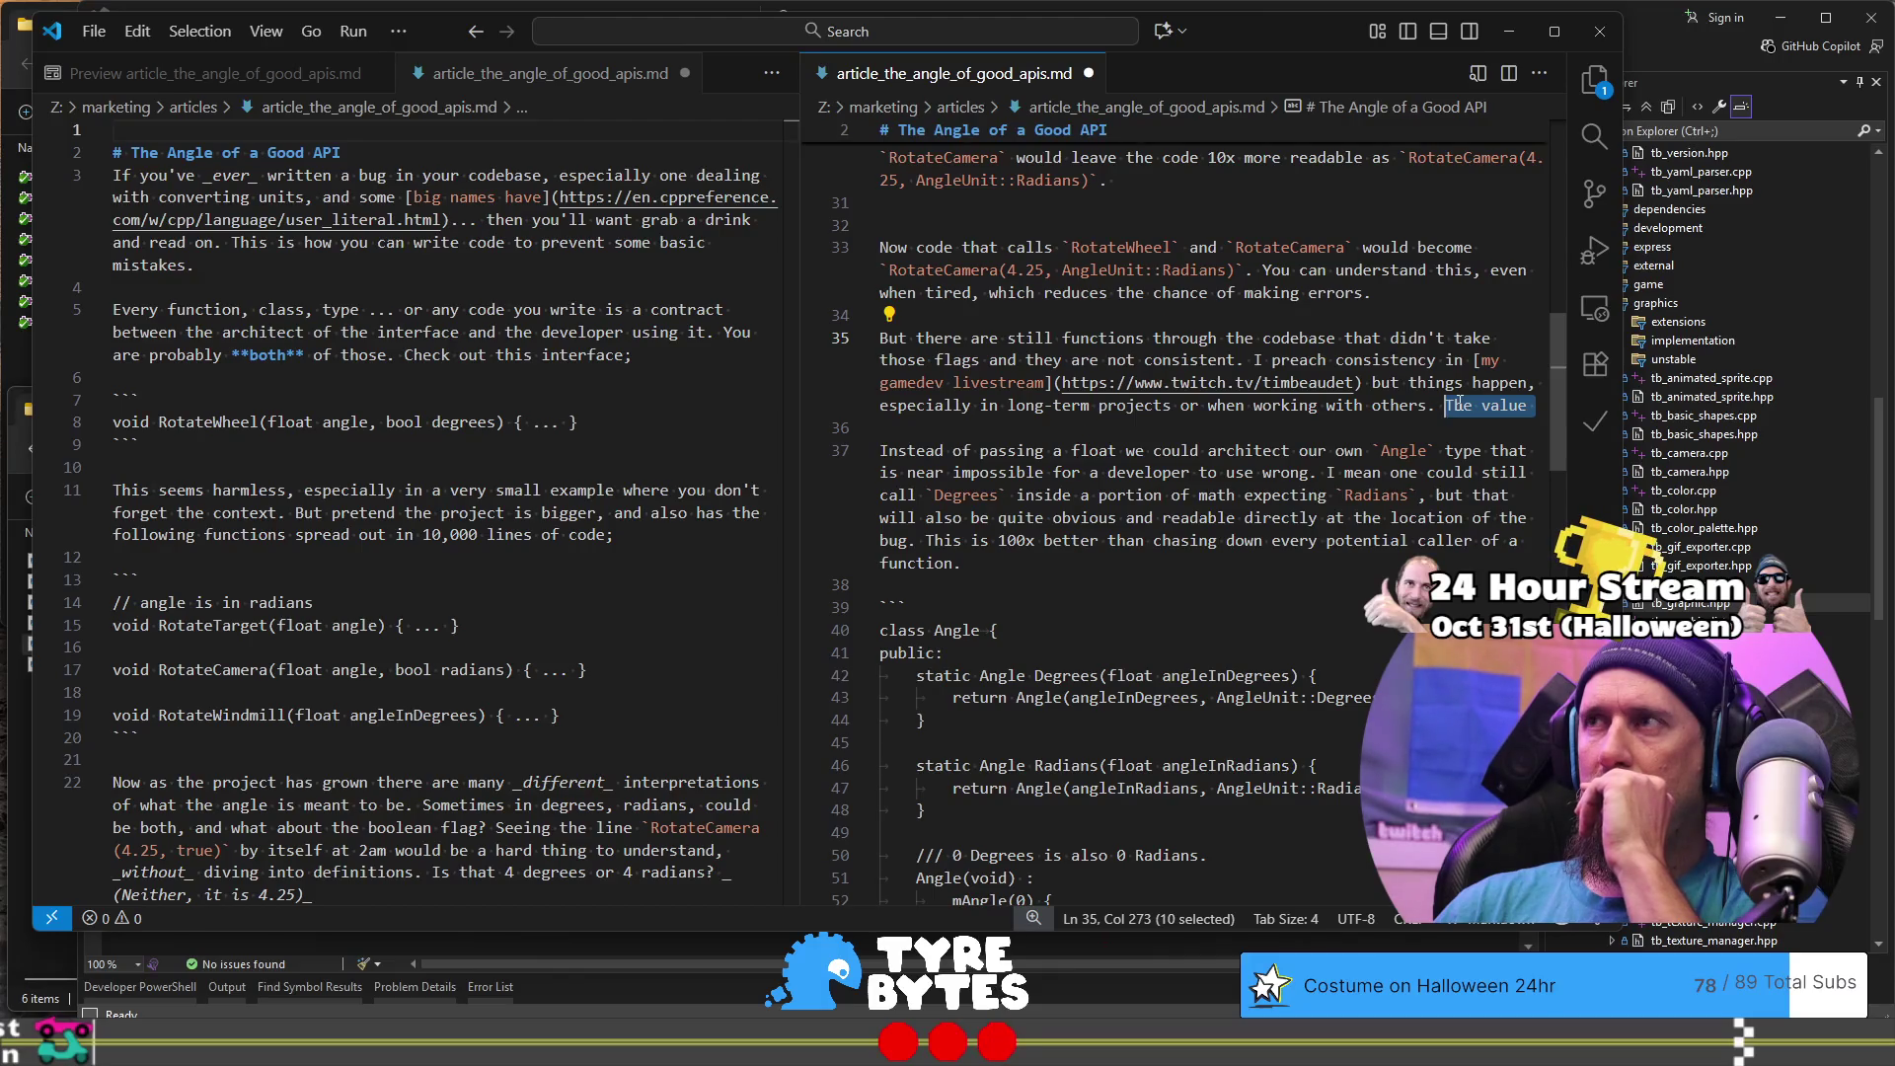
pyautogui.press('End')
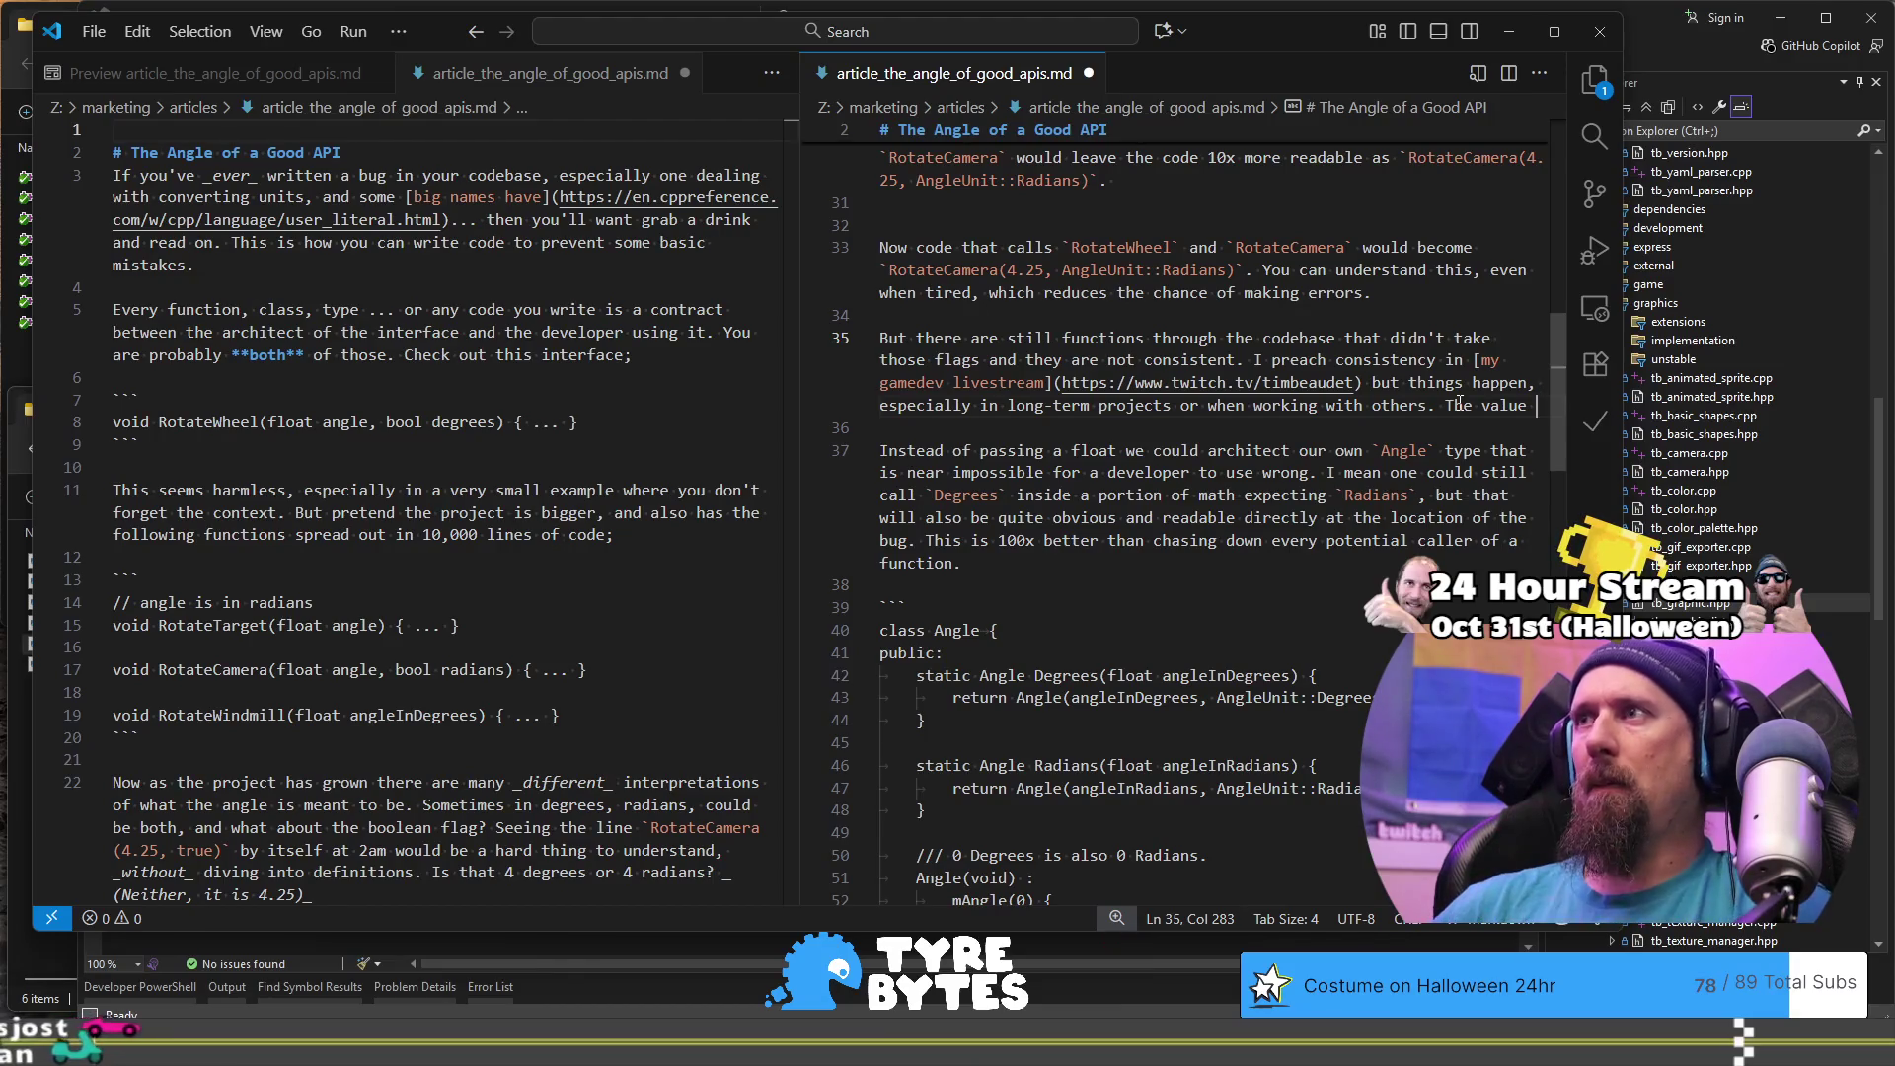
pyautogui.hotkey('ctrl', 'shift', 'Left')
pyautogui.hotkey('ctrl', 'shift', 'Left')
pyautogui.write('Maybe')
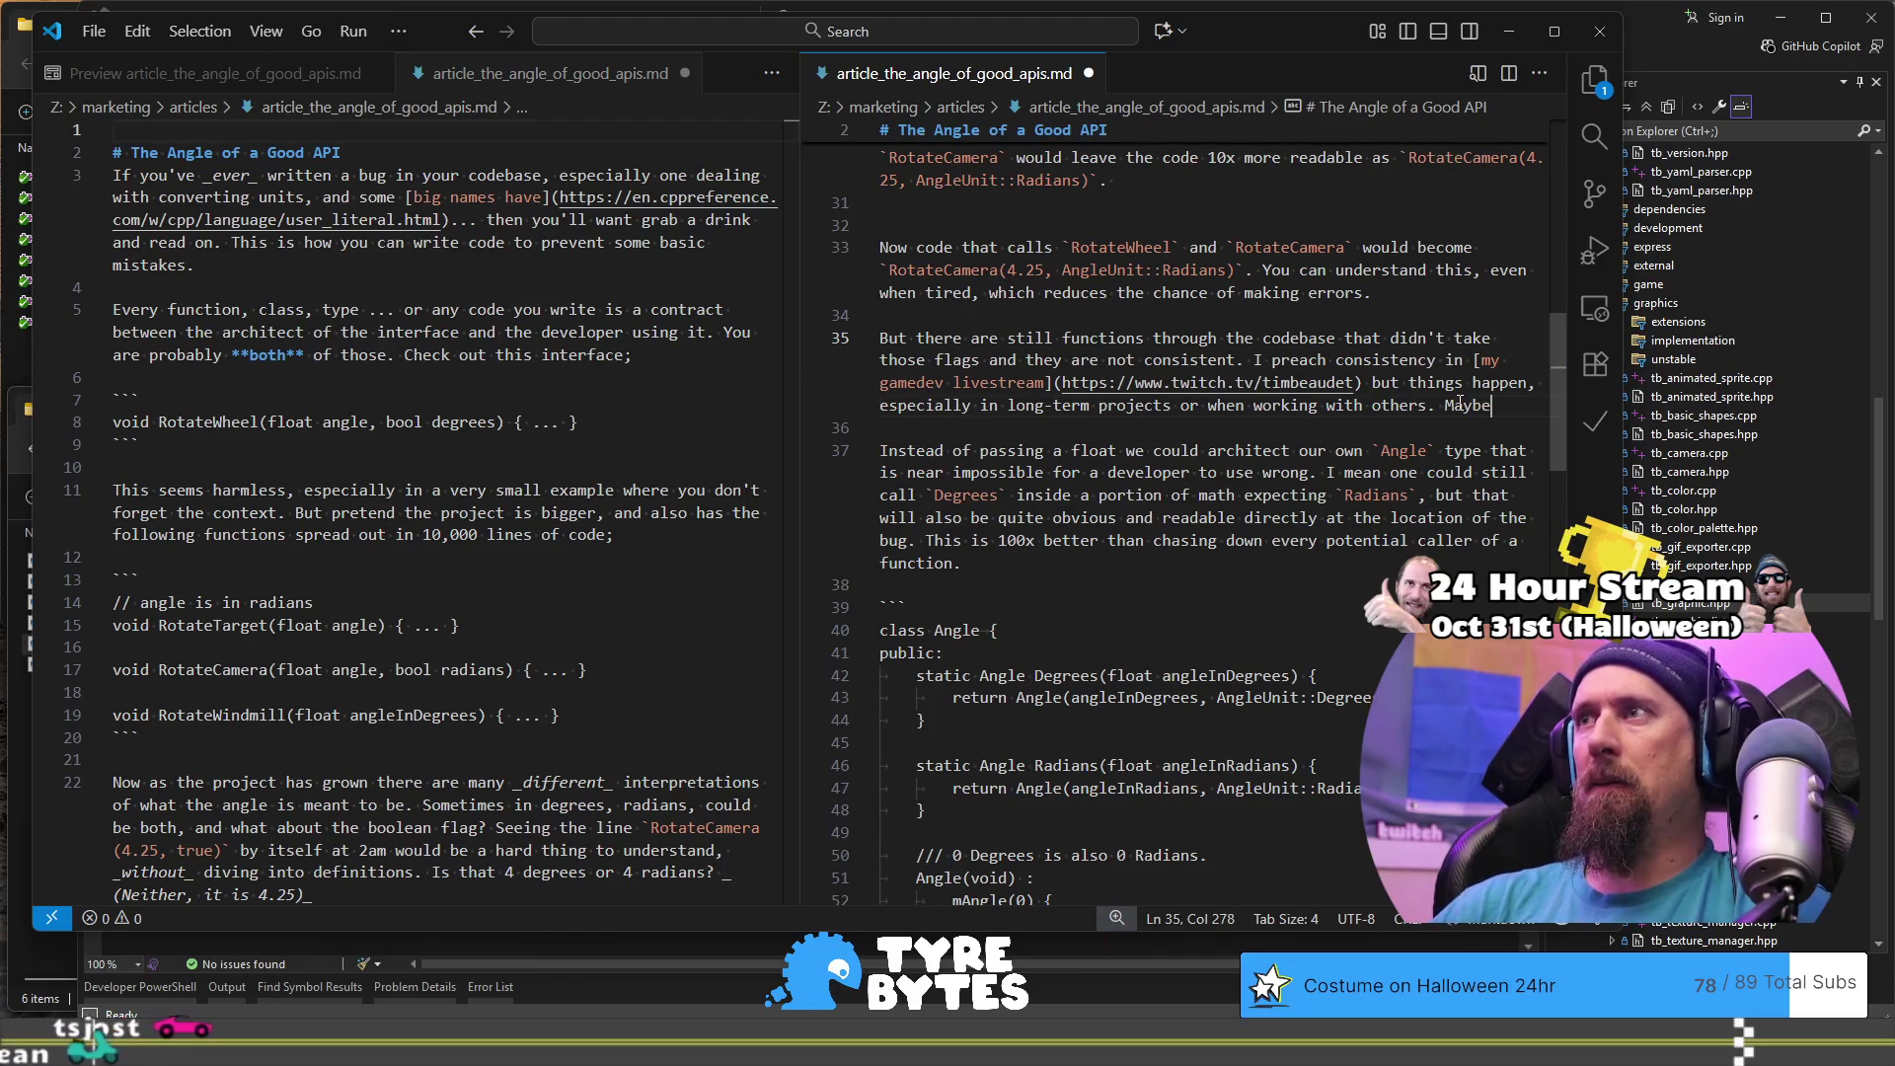
pyautogui.press('BackSpace')
pyautogui.press('BackSpace')
pyautogui.press('BackSpace')
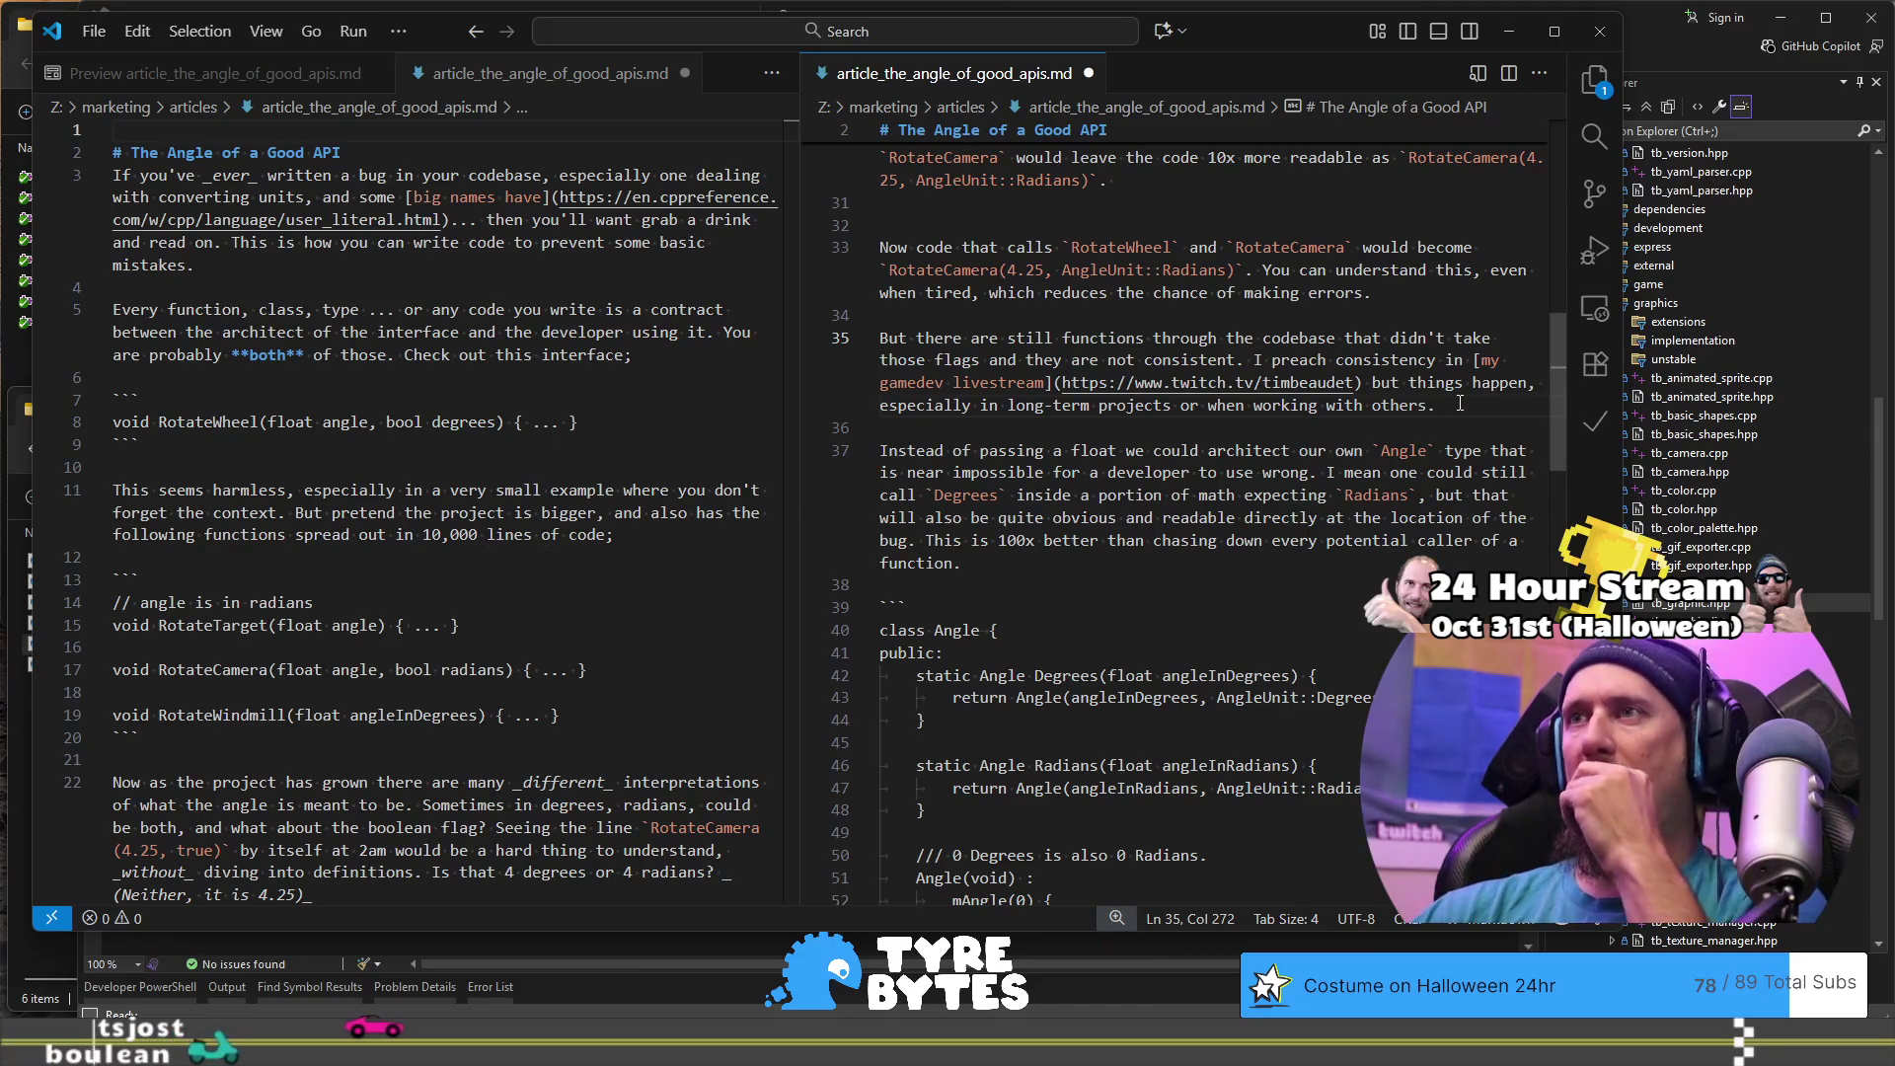
pyautogui.scroll(-7, 366, 378)
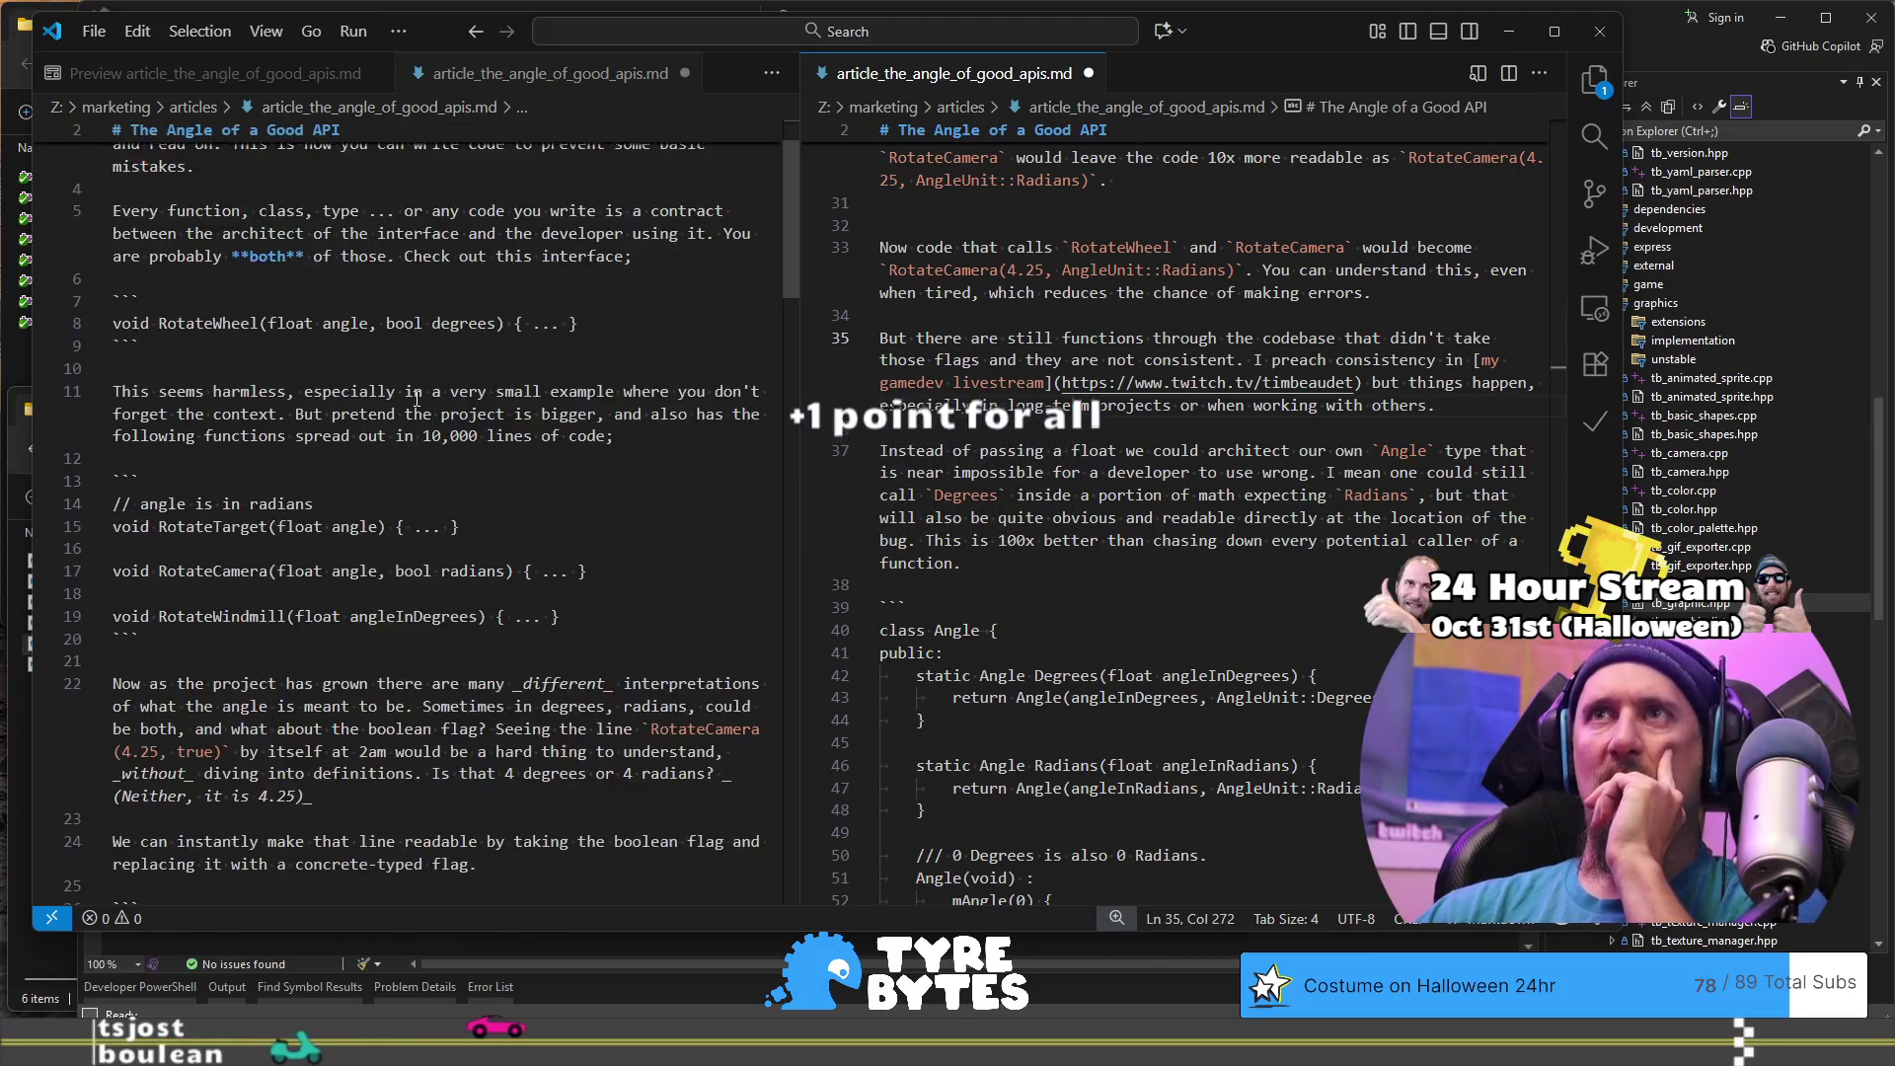
# - Close the duplicate source copy and place the markdown source beside the rendered preview
pyautogui.scroll(-4, 419, 446)
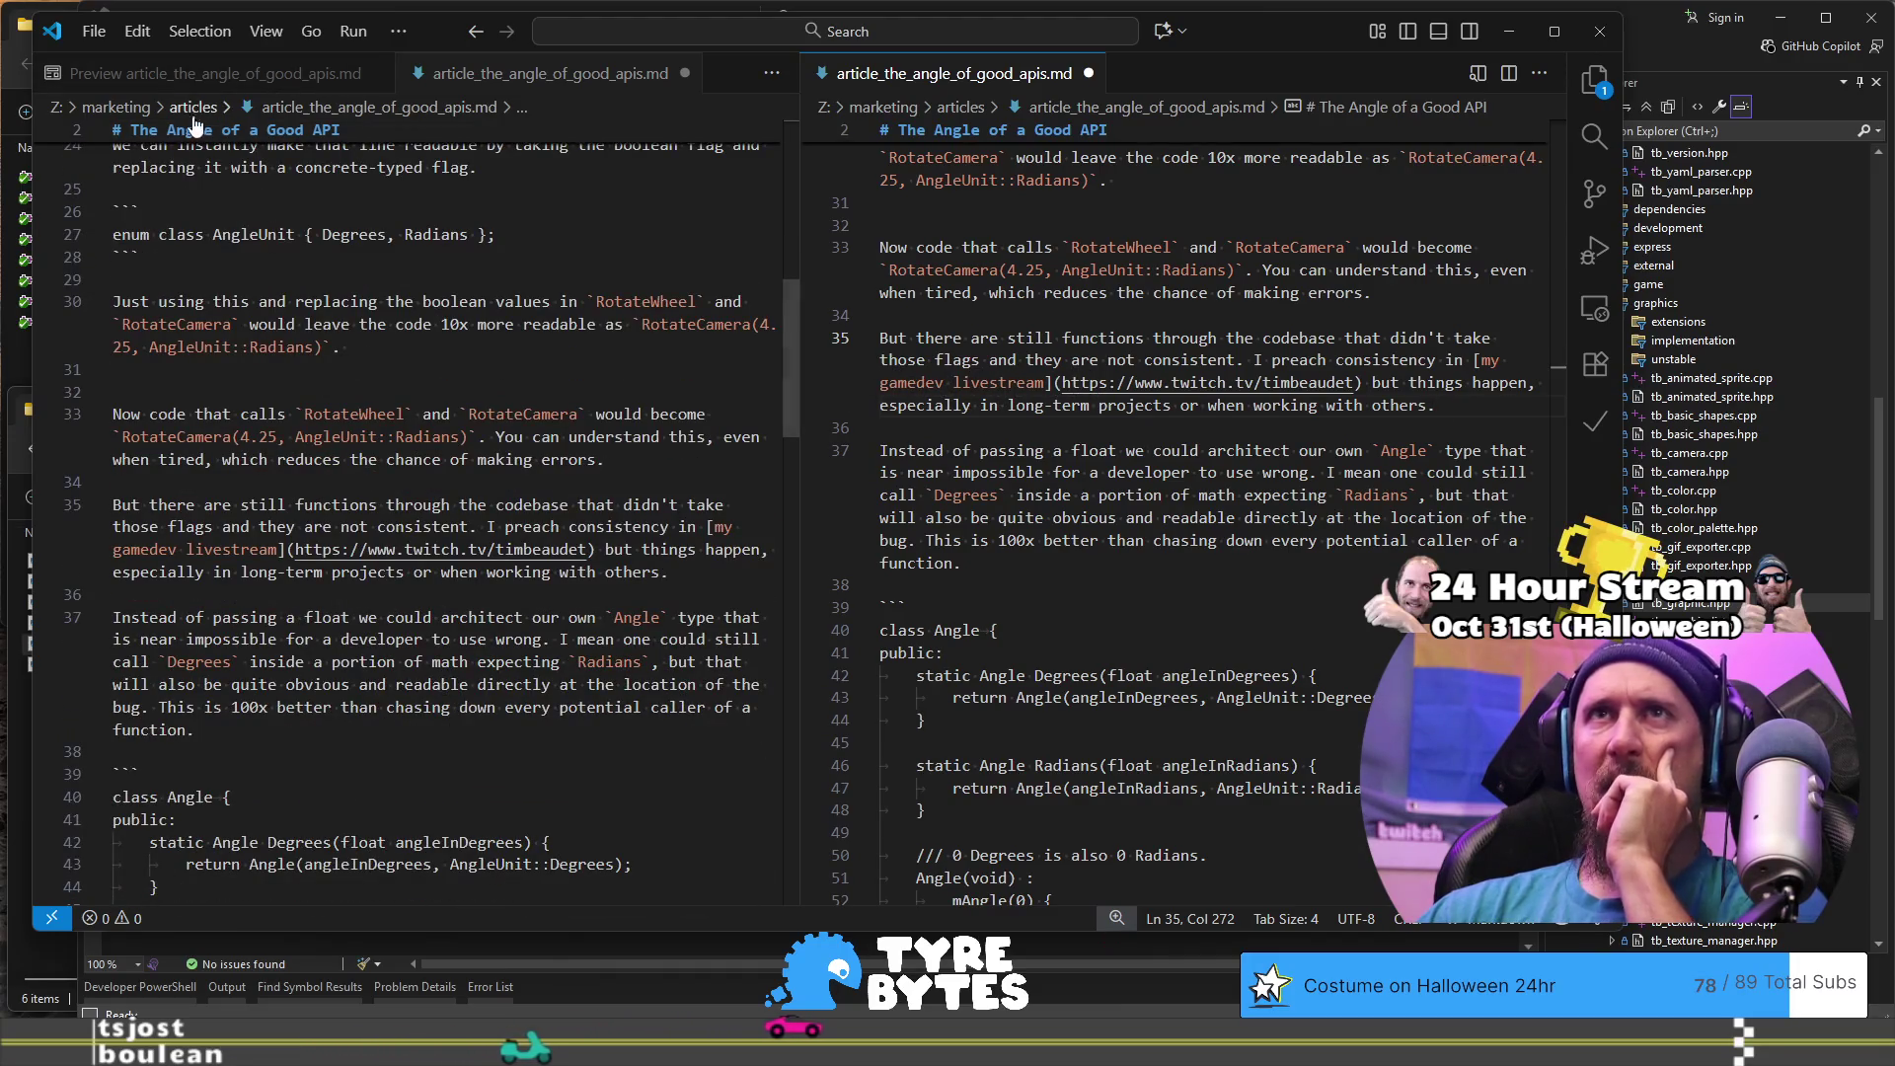
pyautogui.click(1265, 474)
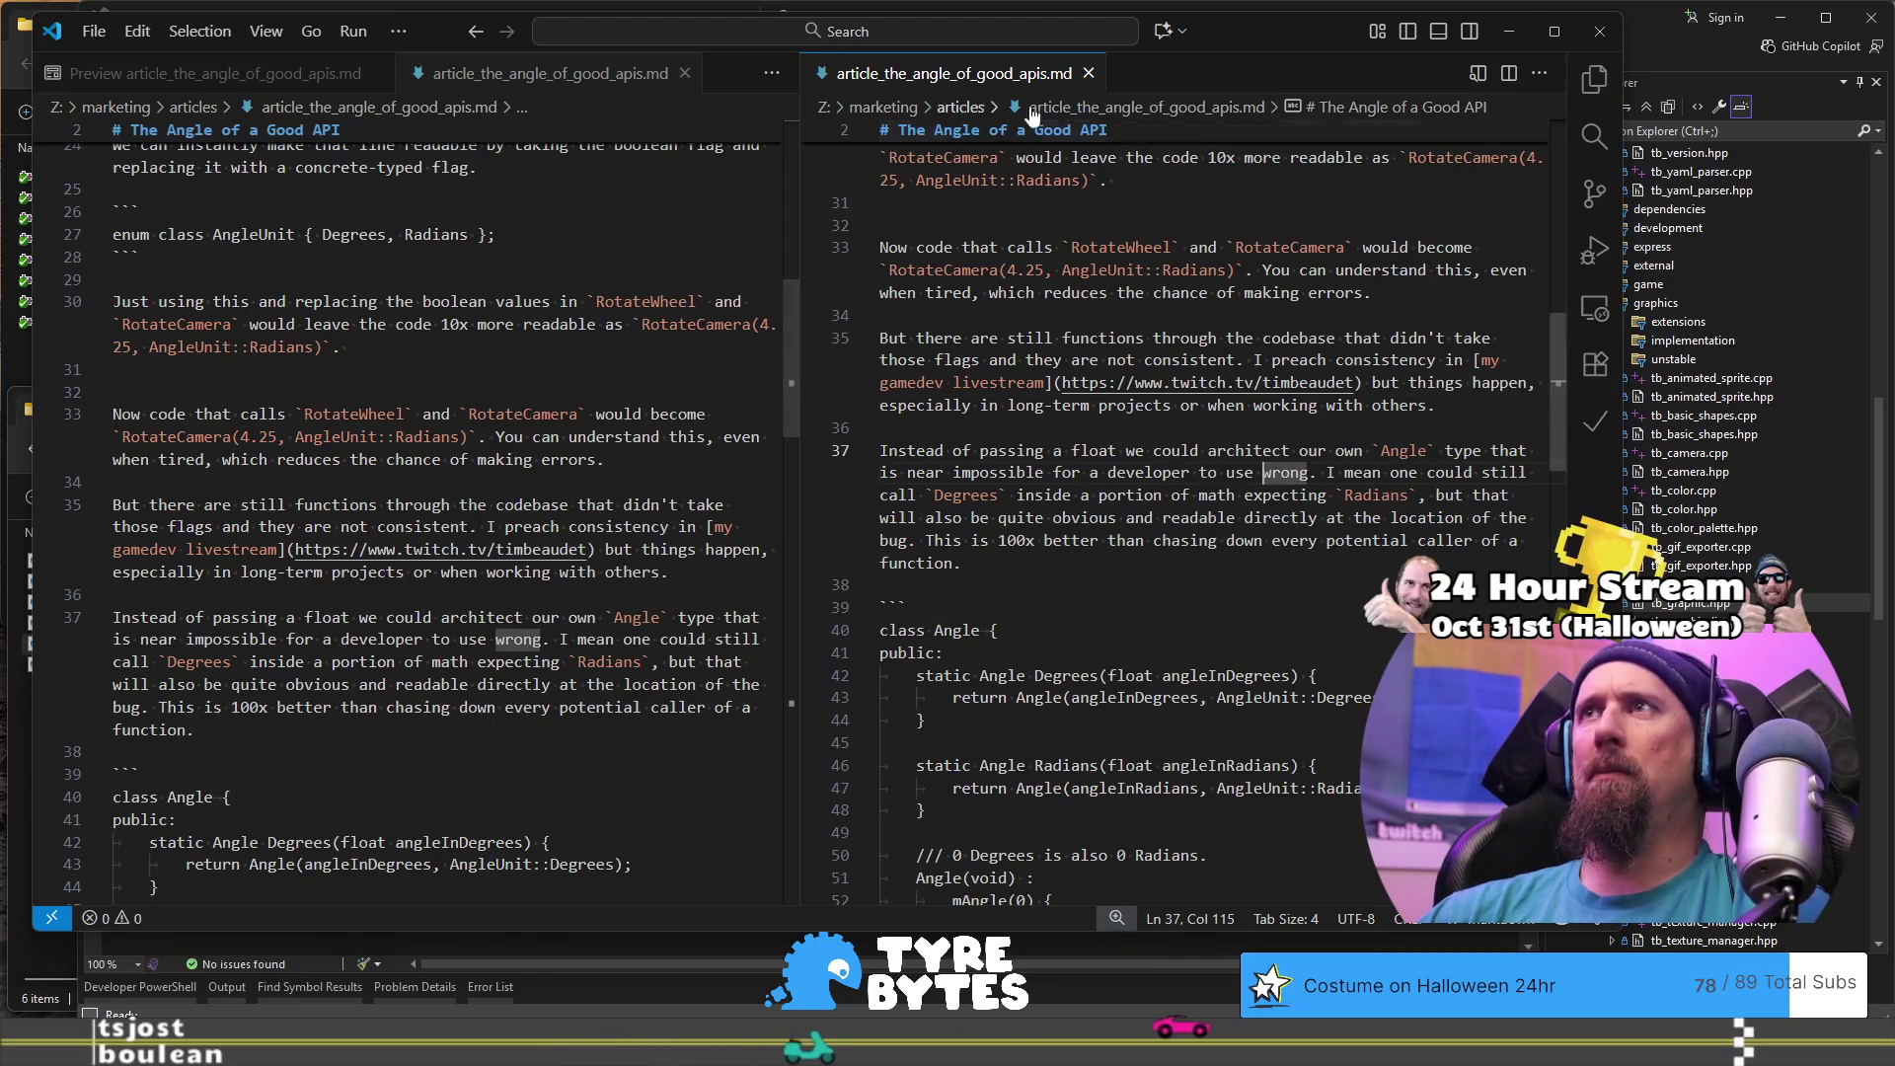
pyautogui.click(1088, 75)
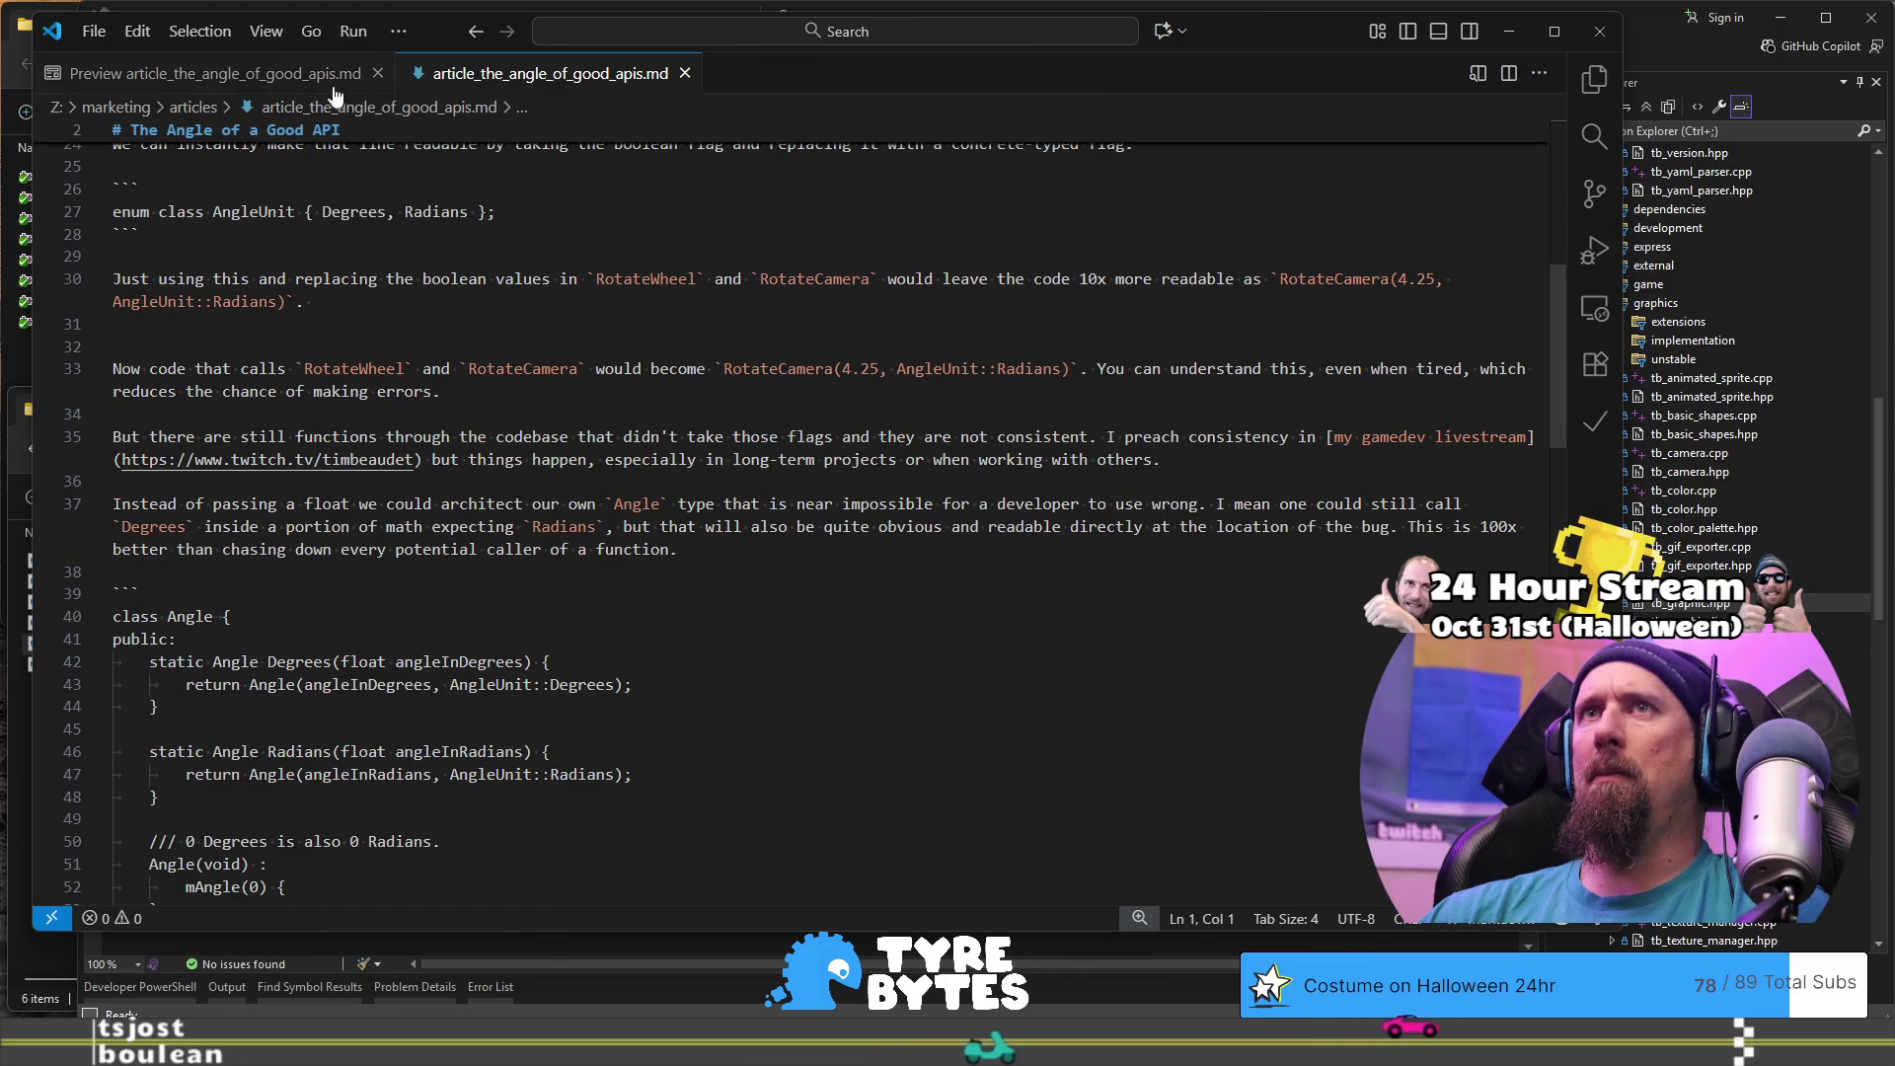
pyautogui.click(345, 73)
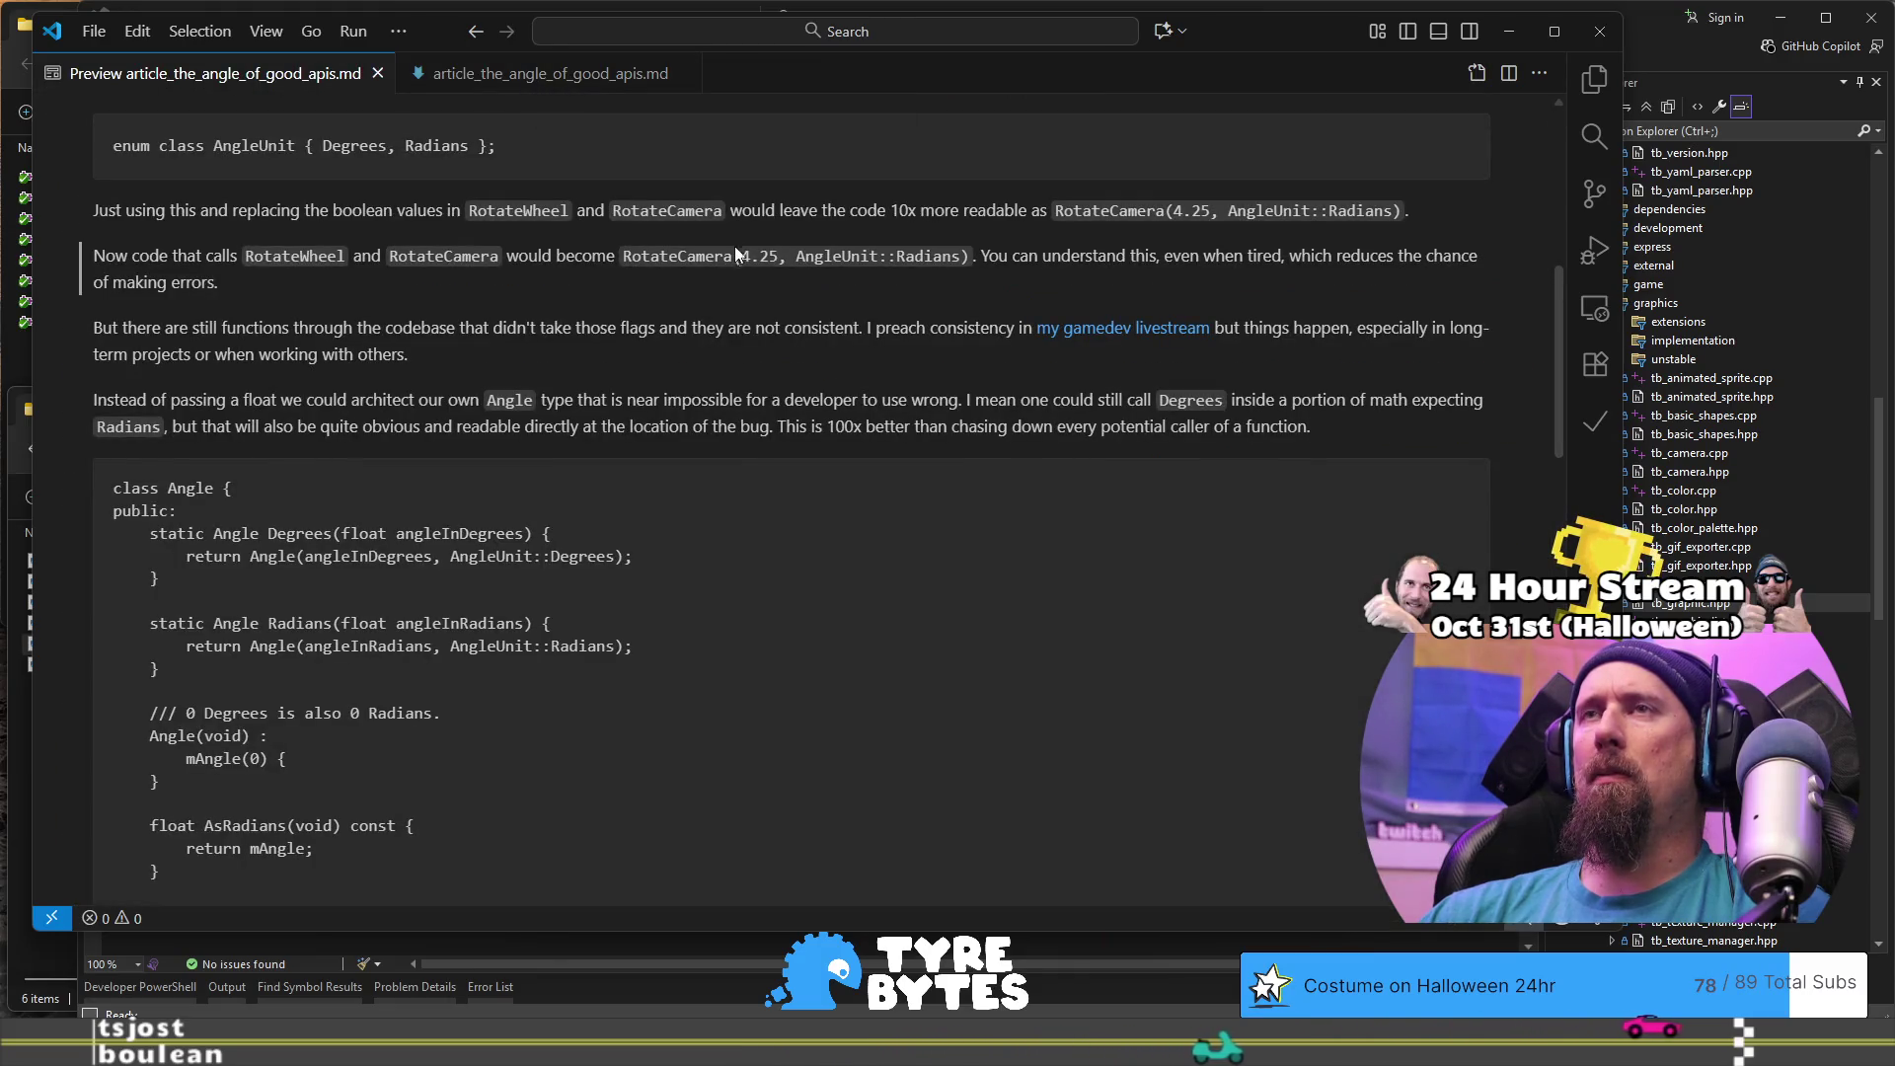
pyautogui.moveTo(520, 85)
pyautogui.mouseDown()
pyautogui.moveTo(524, 162)
pyautogui.moveTo(902, 311)
pyautogui.moveTo(1135, 152)
pyautogui.moveTo(1176, 280)
pyautogui.moveTo(1163, 161)
pyautogui.moveTo(1112, 168)
pyautogui.mouseUp()
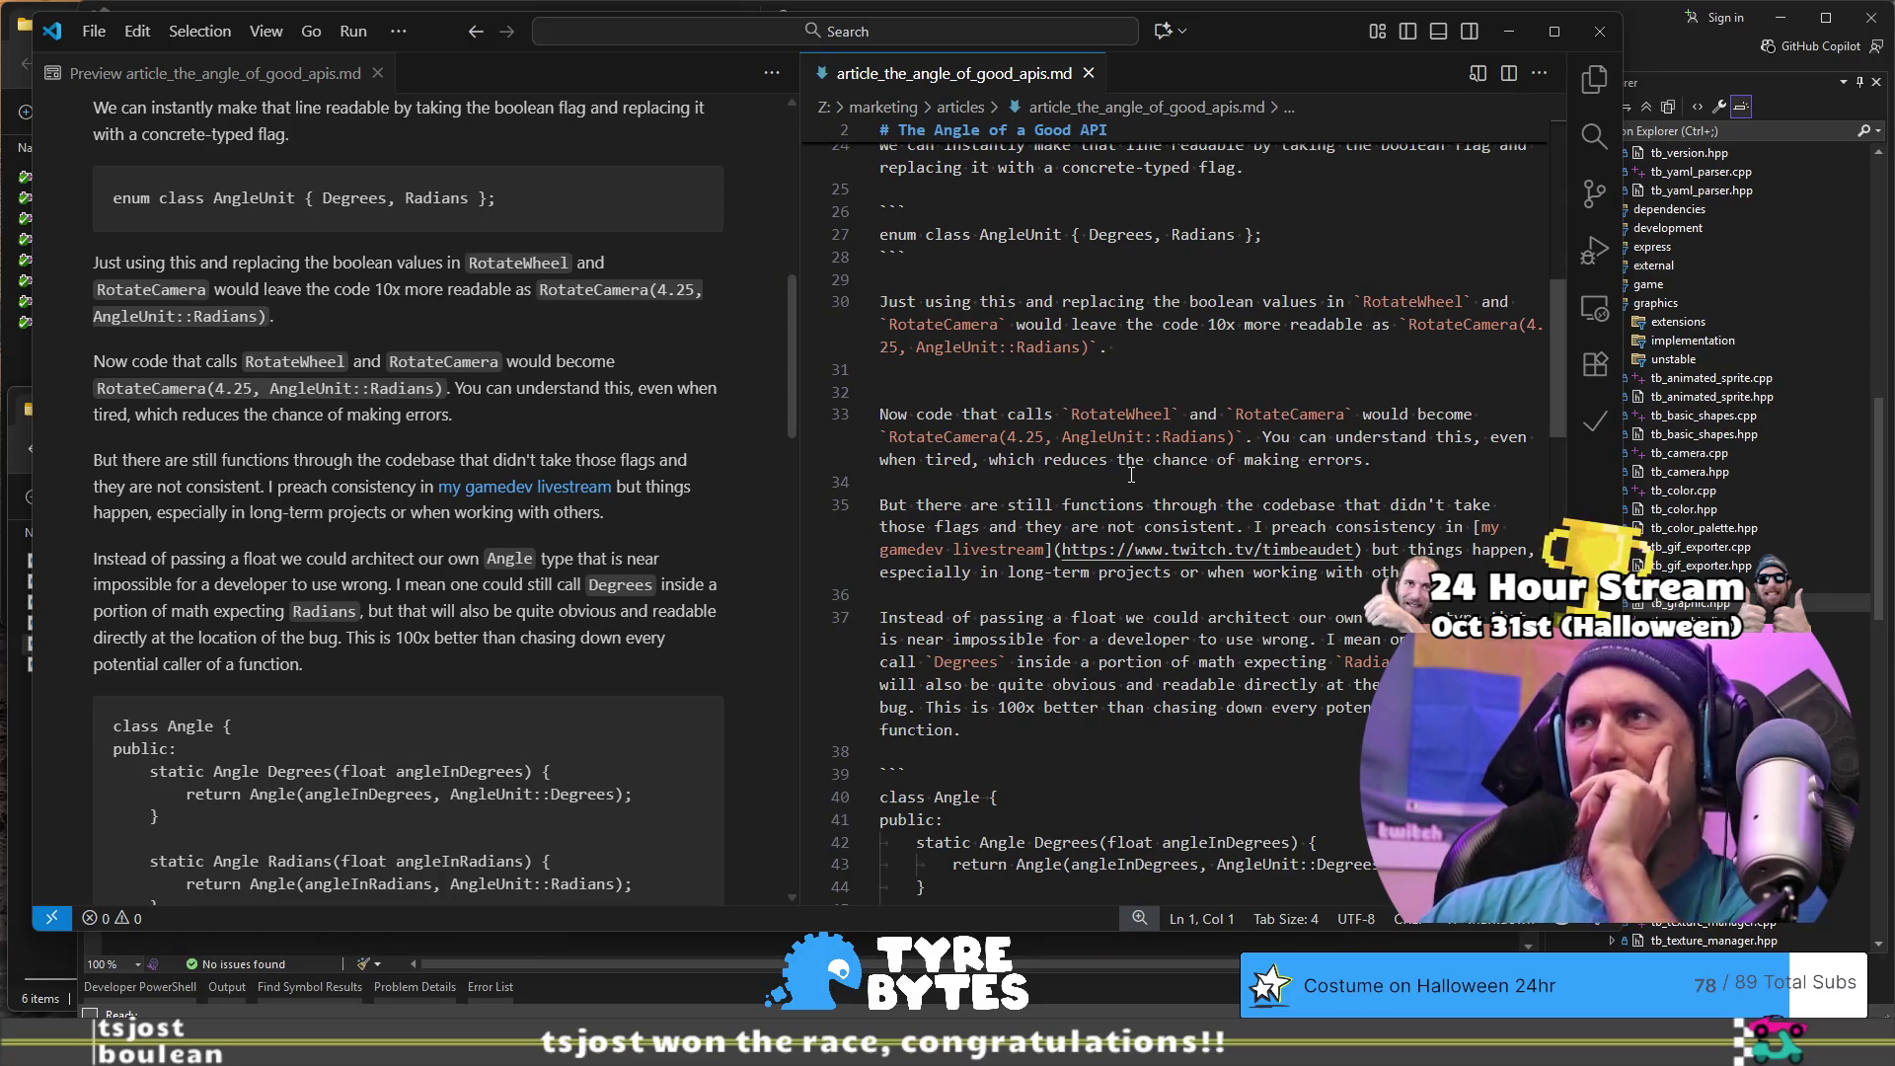
# - In the preview, mark the consistency paragraph's 'but things happen' clause for revision
pyautogui.scroll(3, 1131, 475)
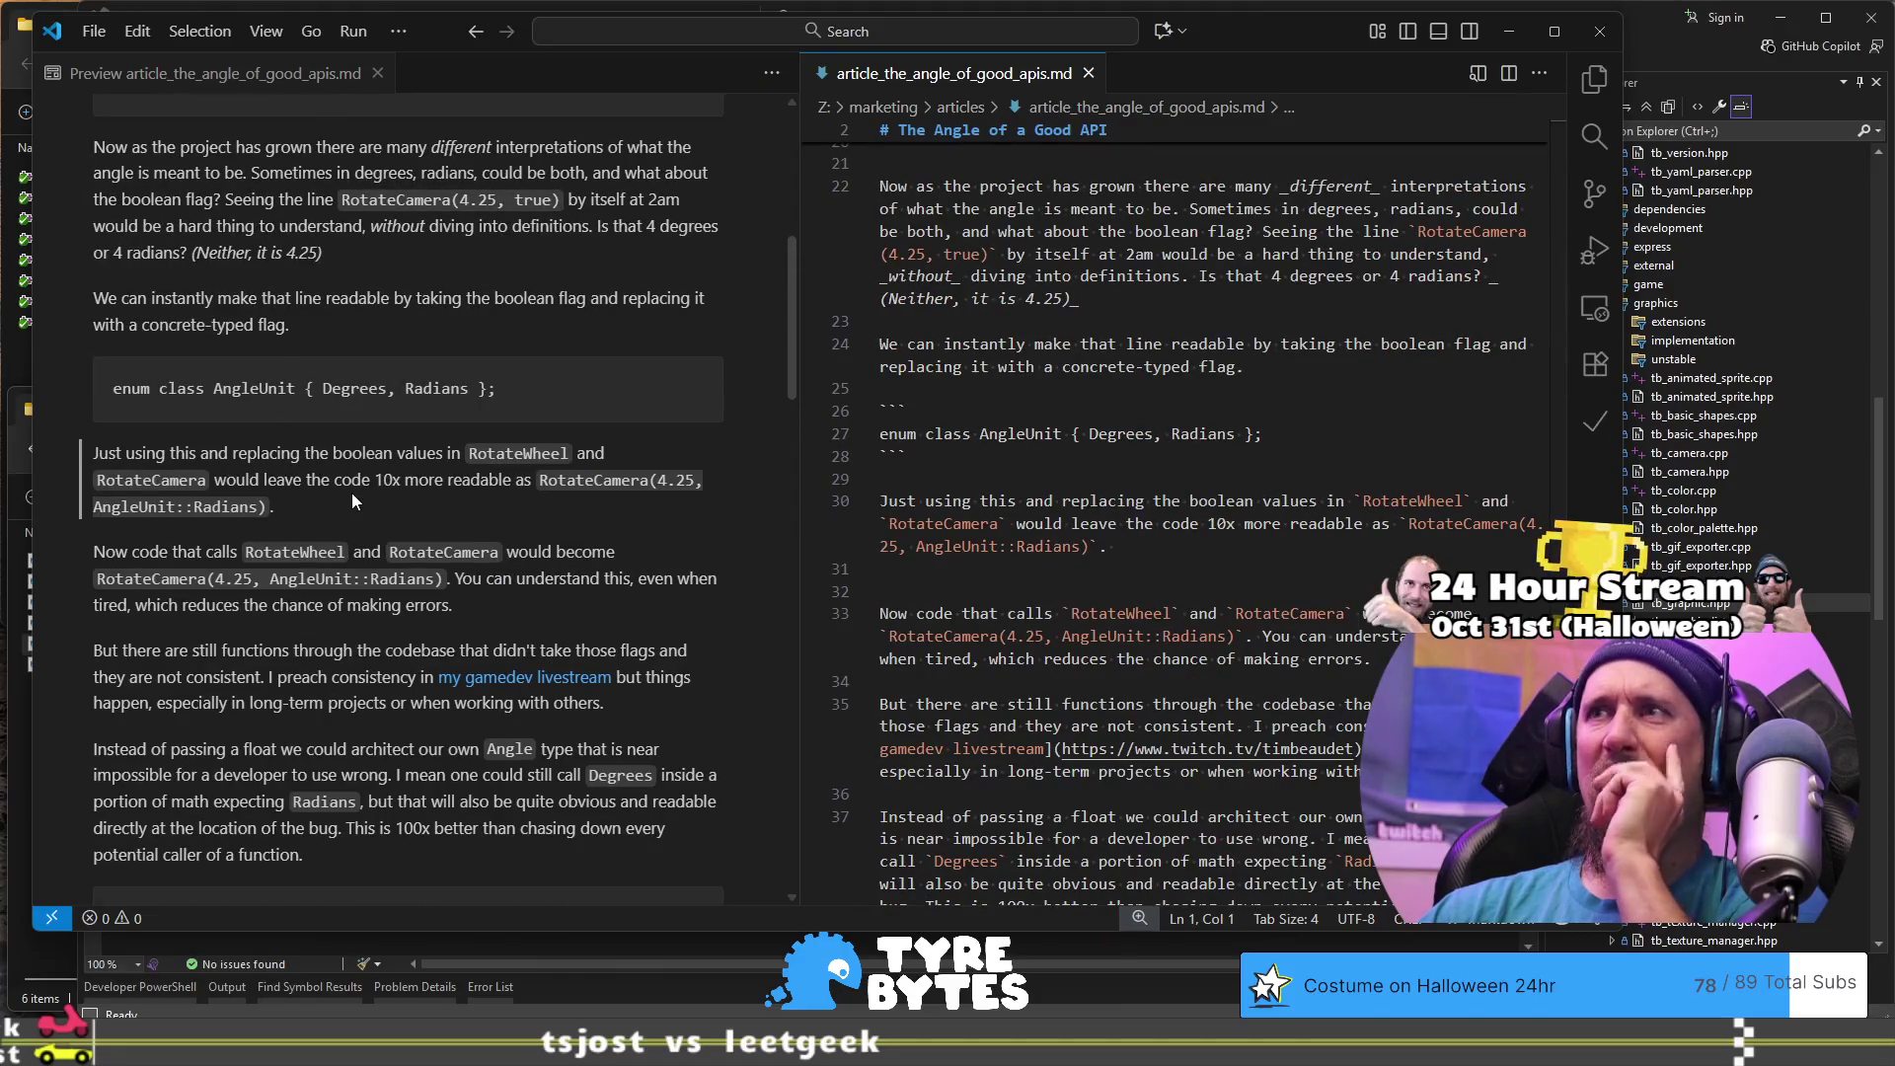
pyautogui.scroll(3, 352, 494)
pyautogui.scroll(-2, 351, 494)
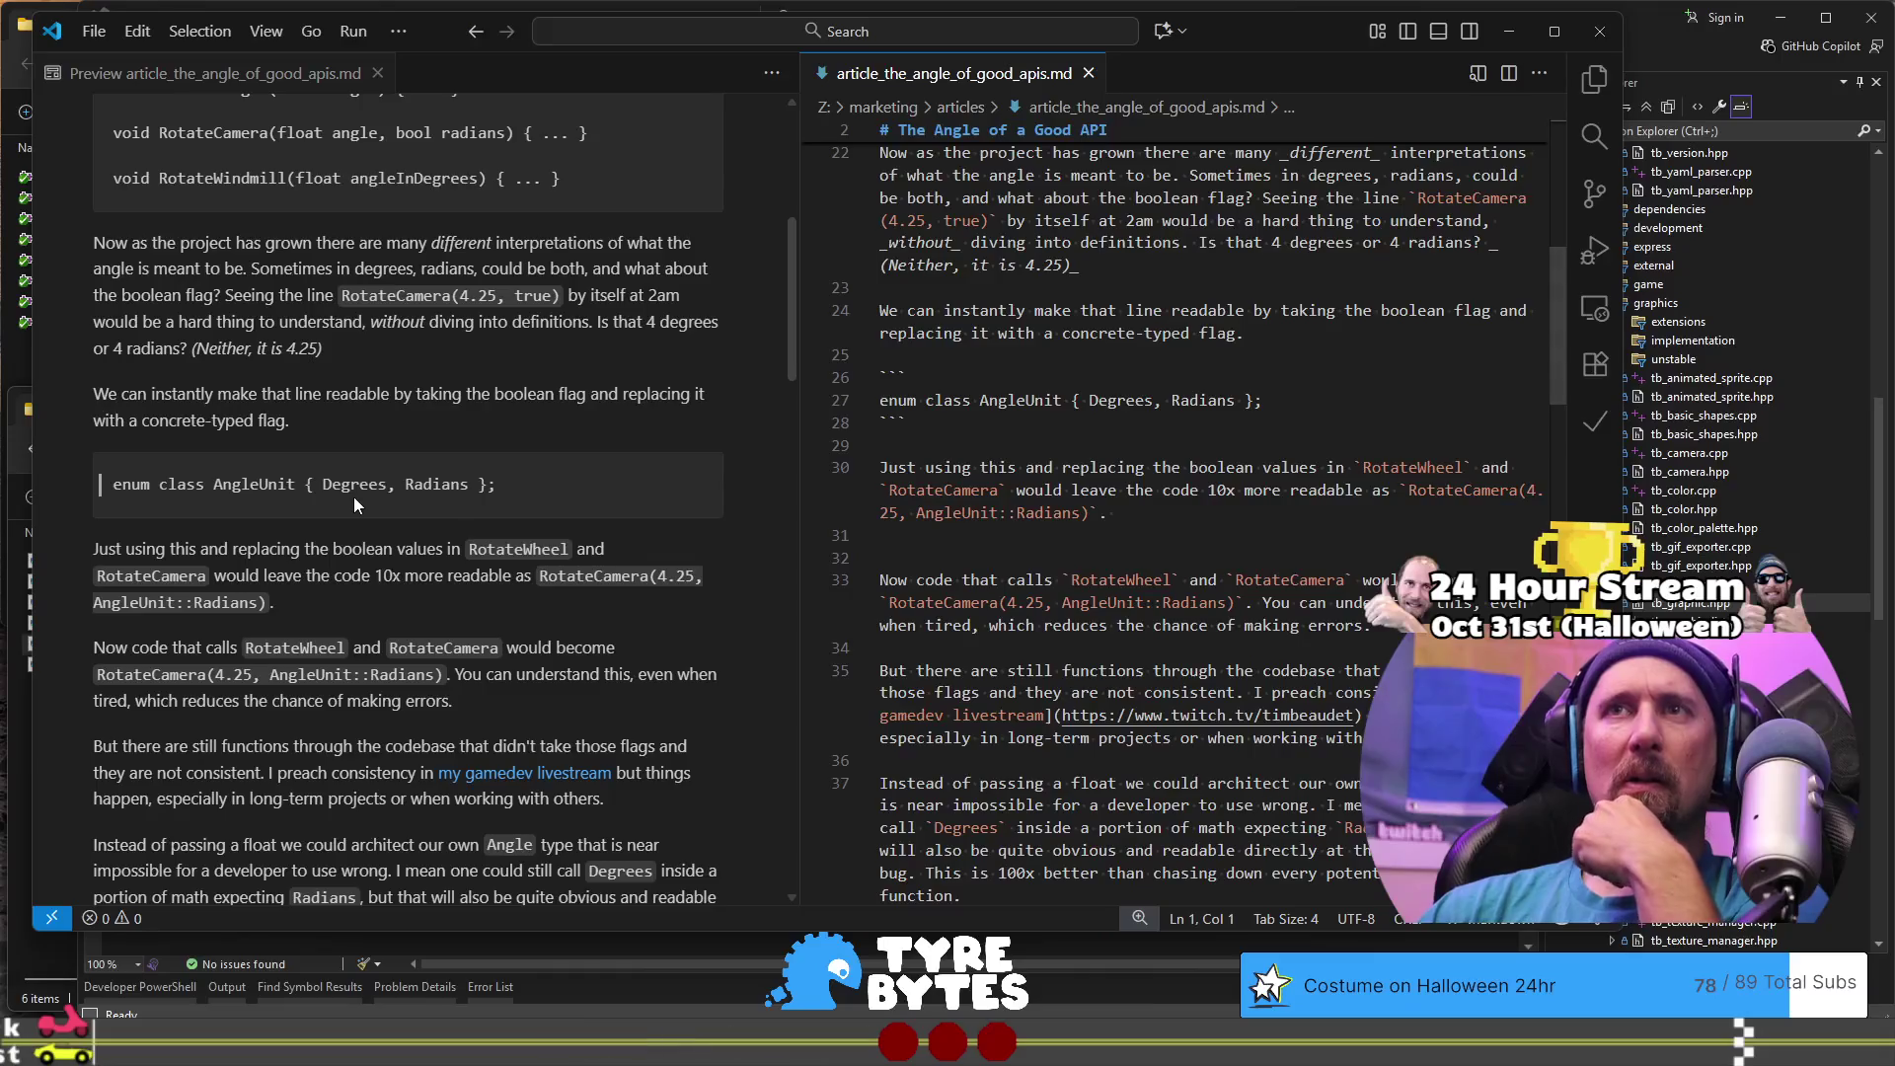
pyautogui.scroll(-2, 355, 499)
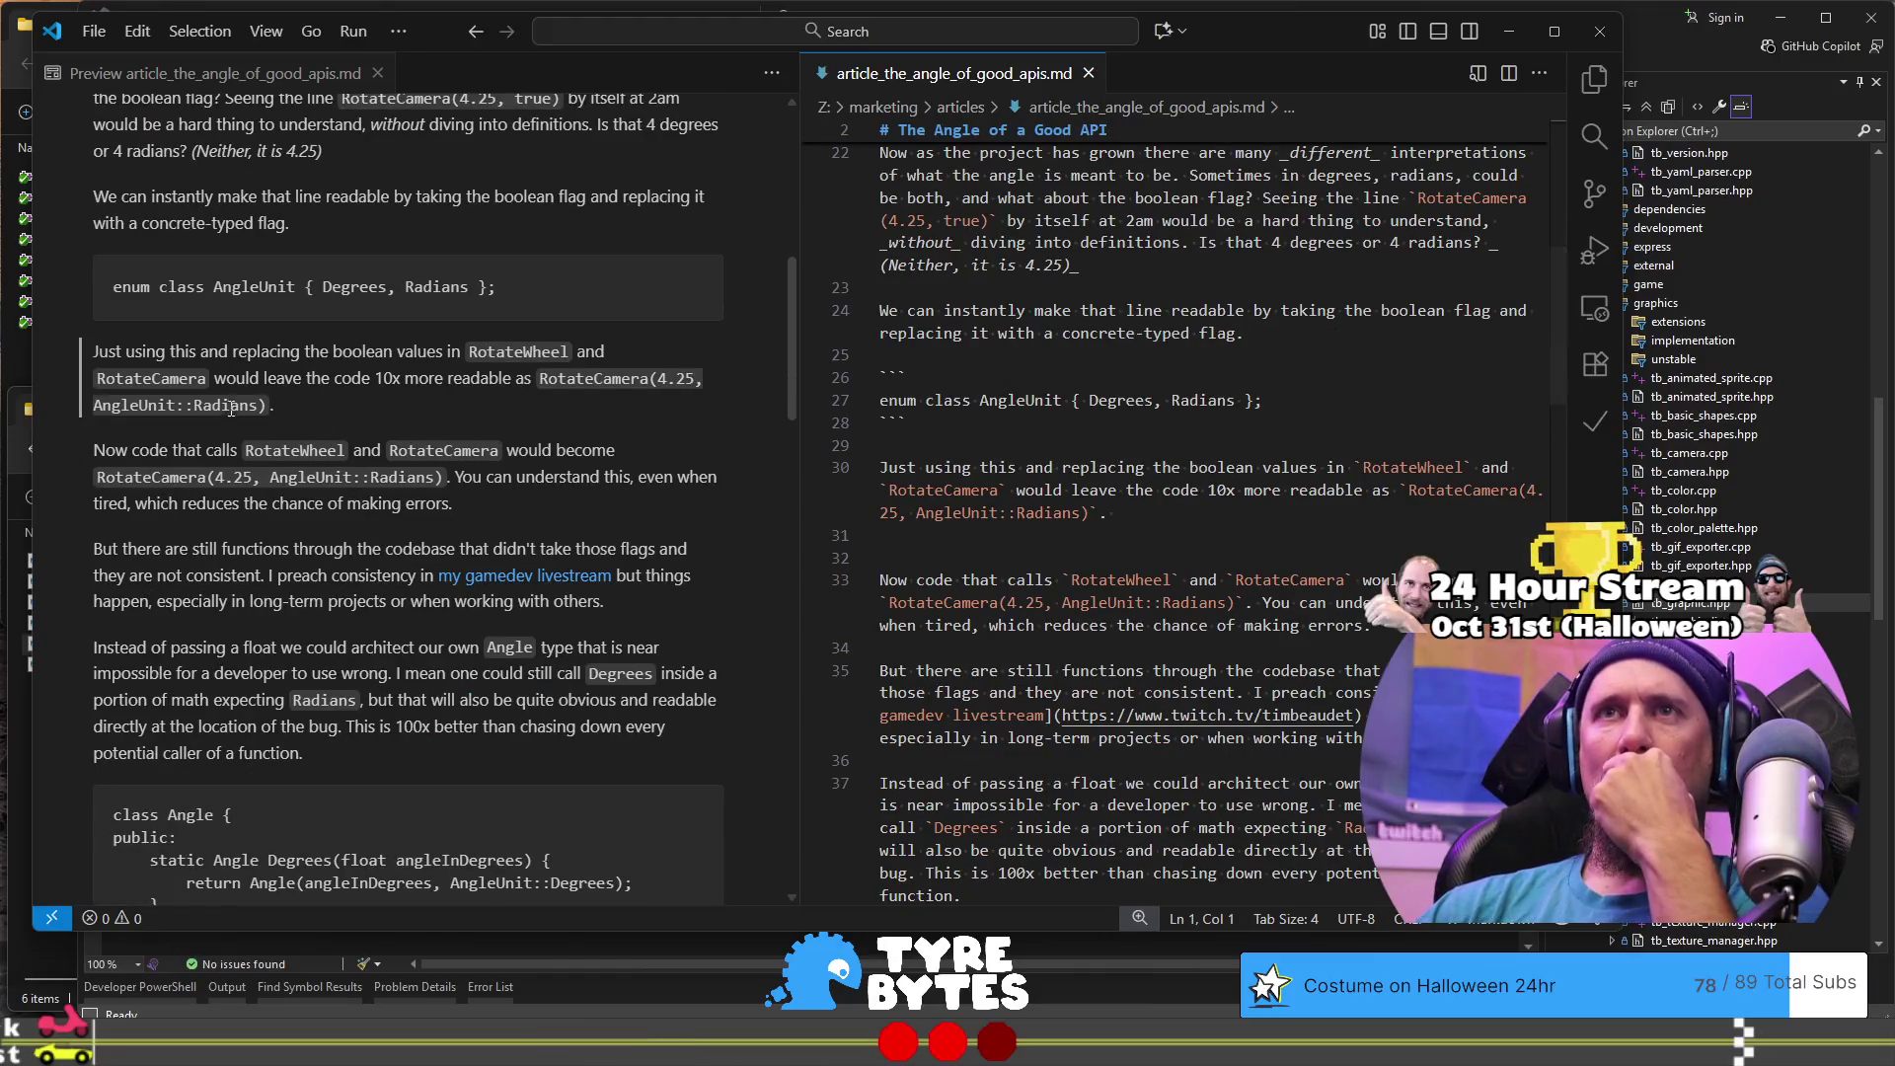
pyautogui.scroll(-1, 225, 466)
pyautogui.moveTo(135, 441); pyautogui.dragTo(435, 490)
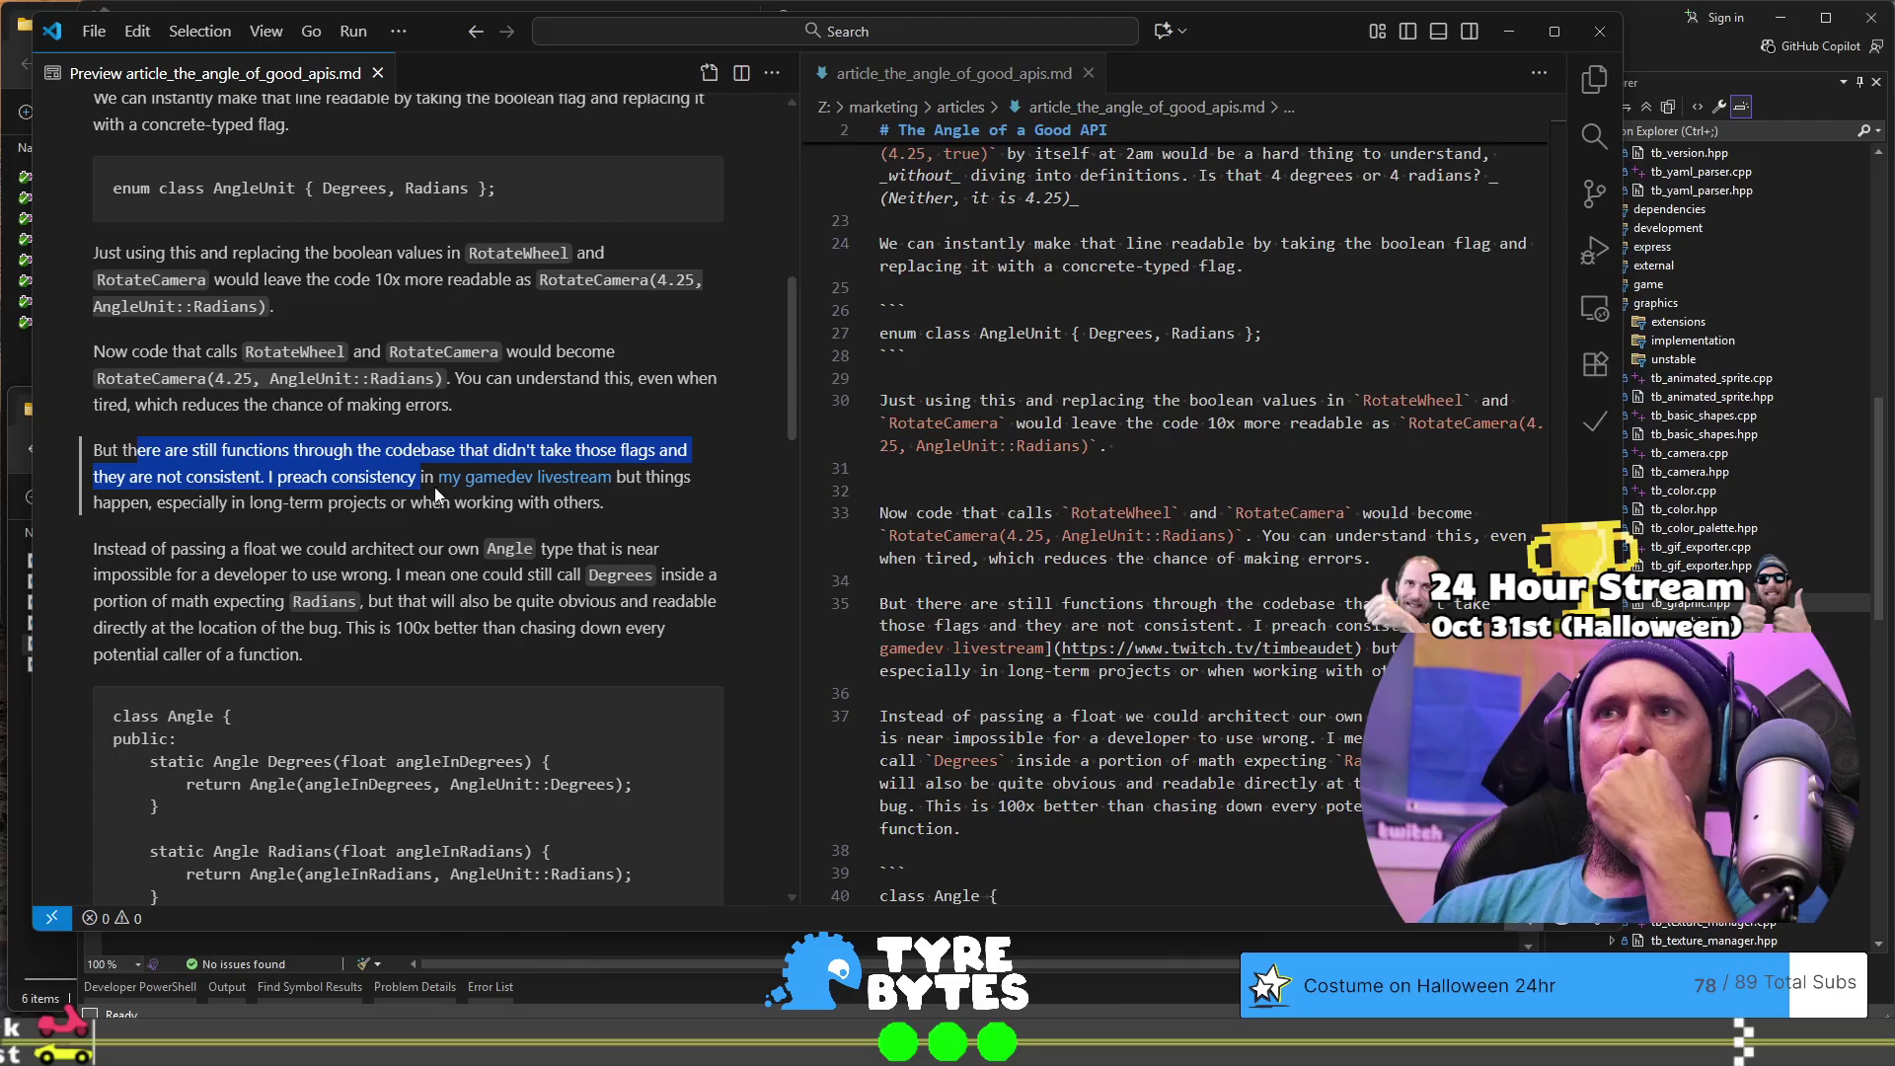
pyautogui.moveTo(607, 508)
pyautogui.mouseDown()
pyautogui.moveTo(478, 478)
pyautogui.moveTo(614, 482)
pyautogui.mouseUp()
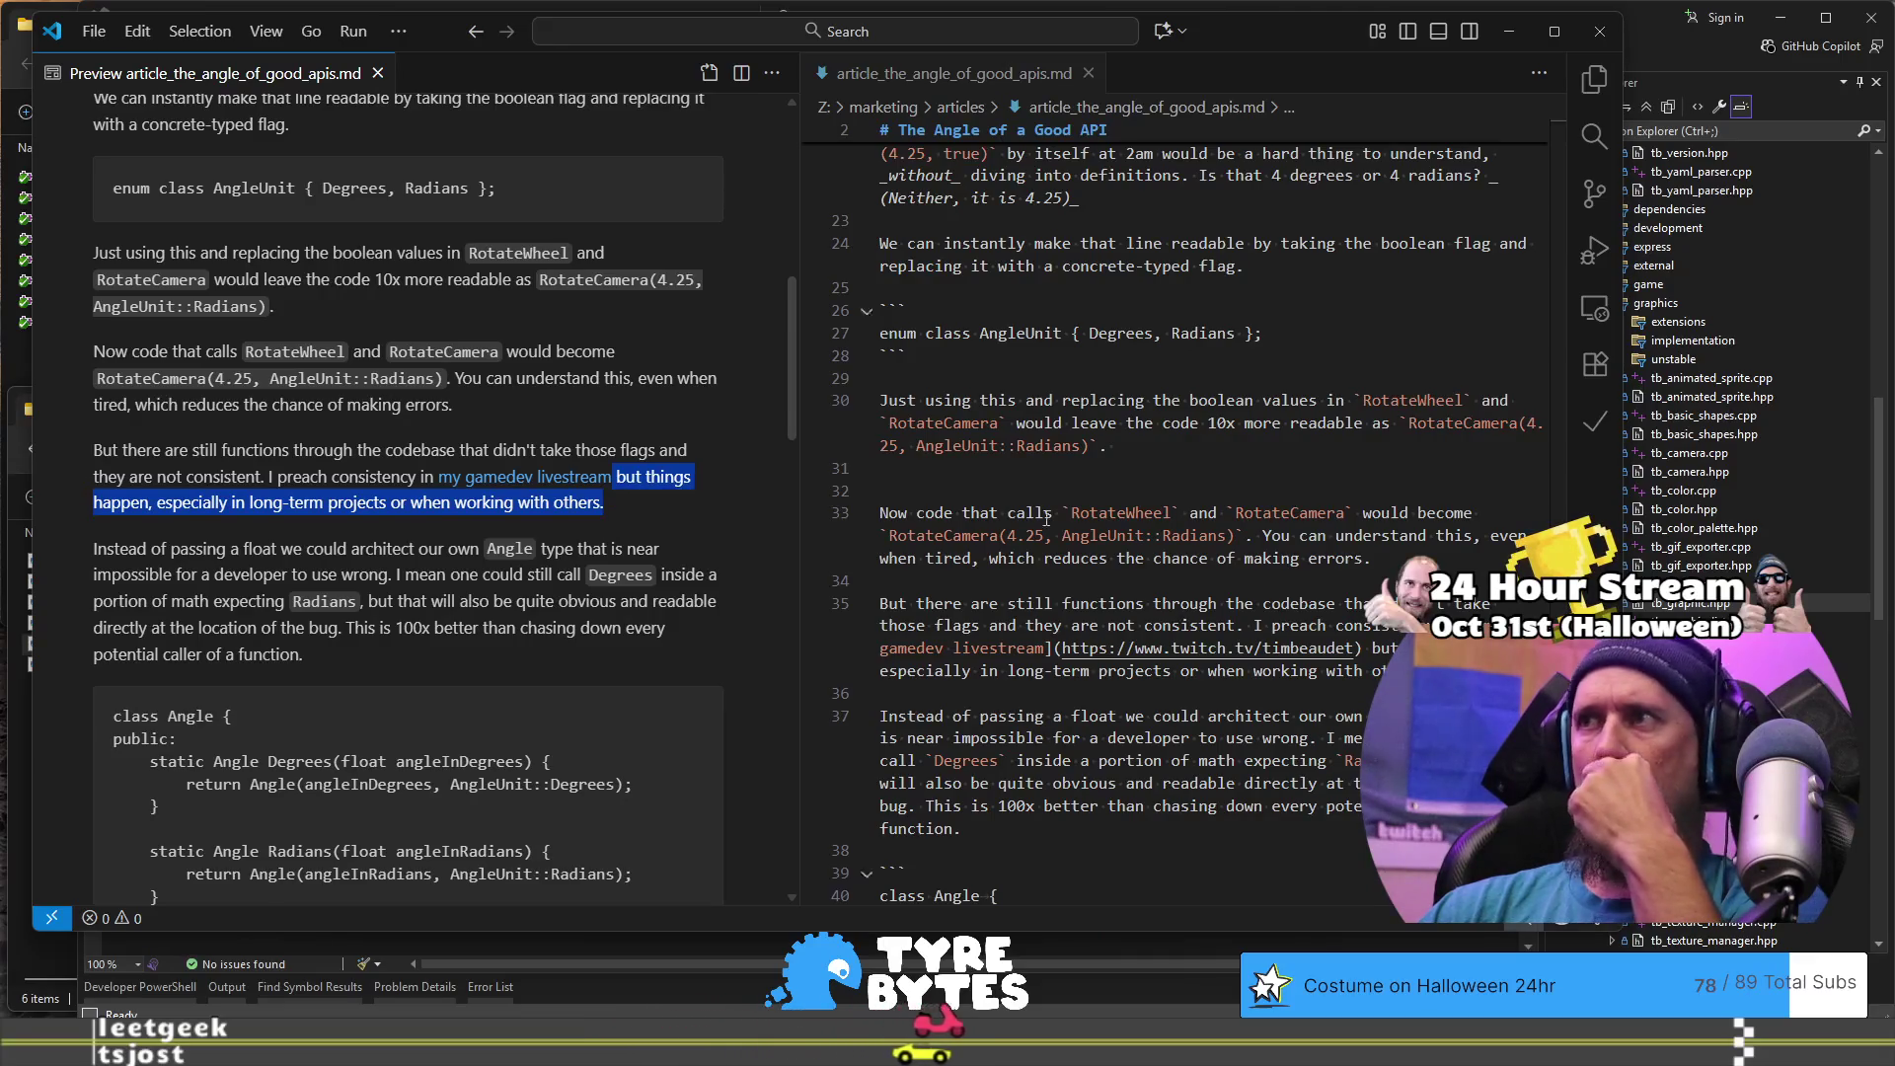
pyautogui.scroll(-2, 1432, 513)
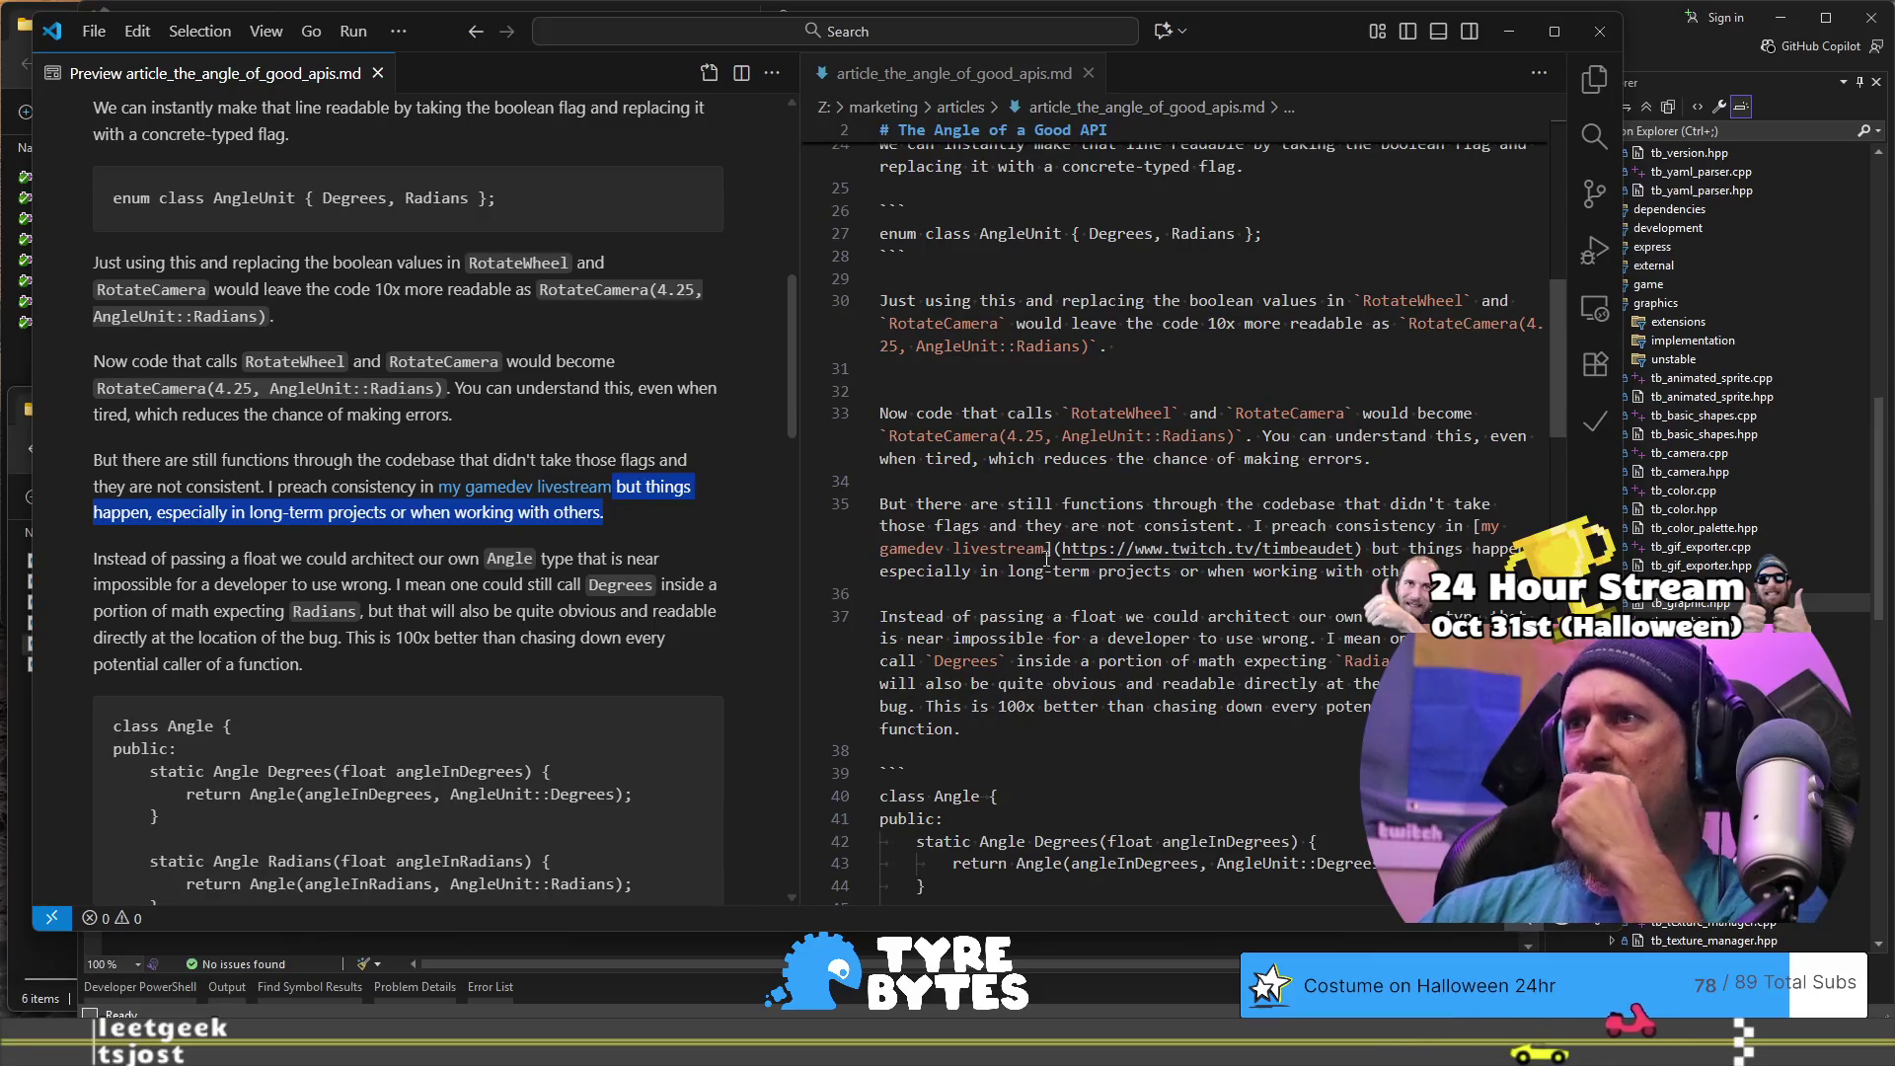
# - After 'happen' on line 35, start a new sentence 'Reality ensures the best intentions drift…'
pyautogui.click(1535, 549)
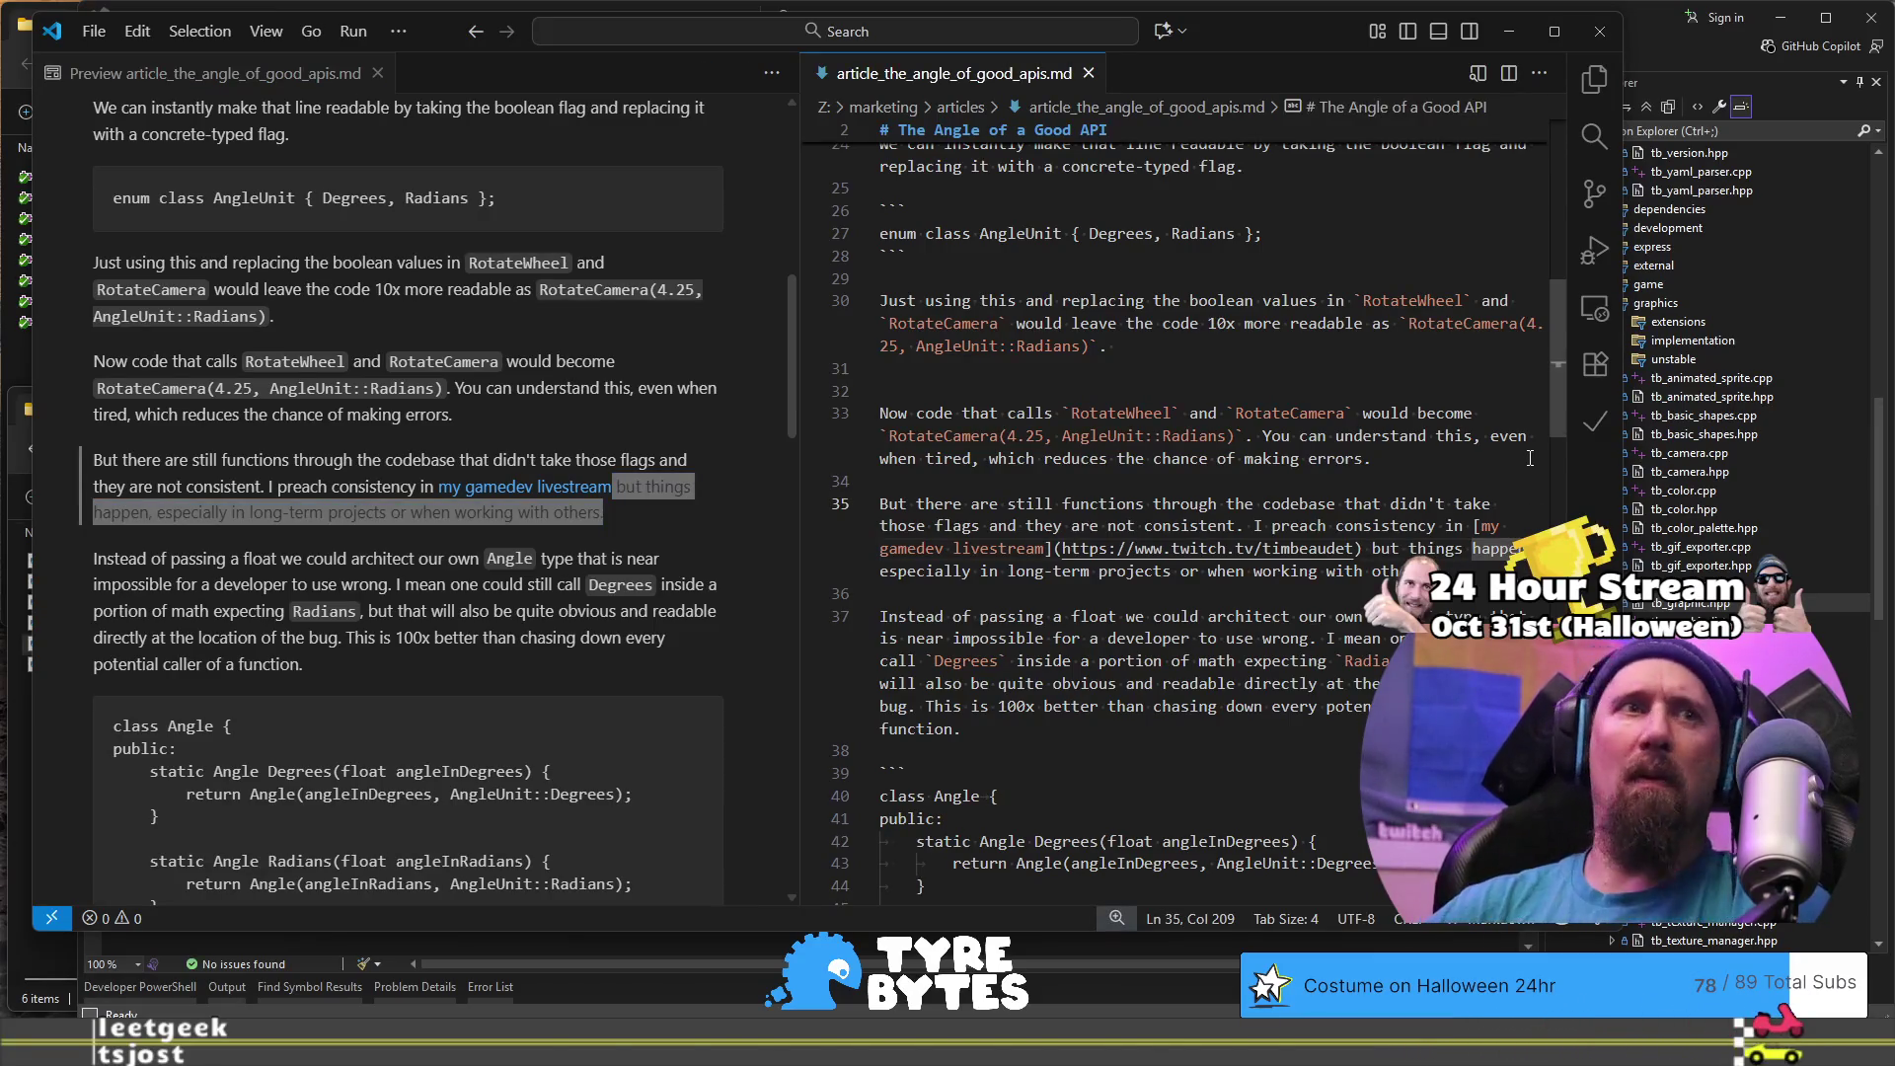
pyautogui.write('. Even the ')
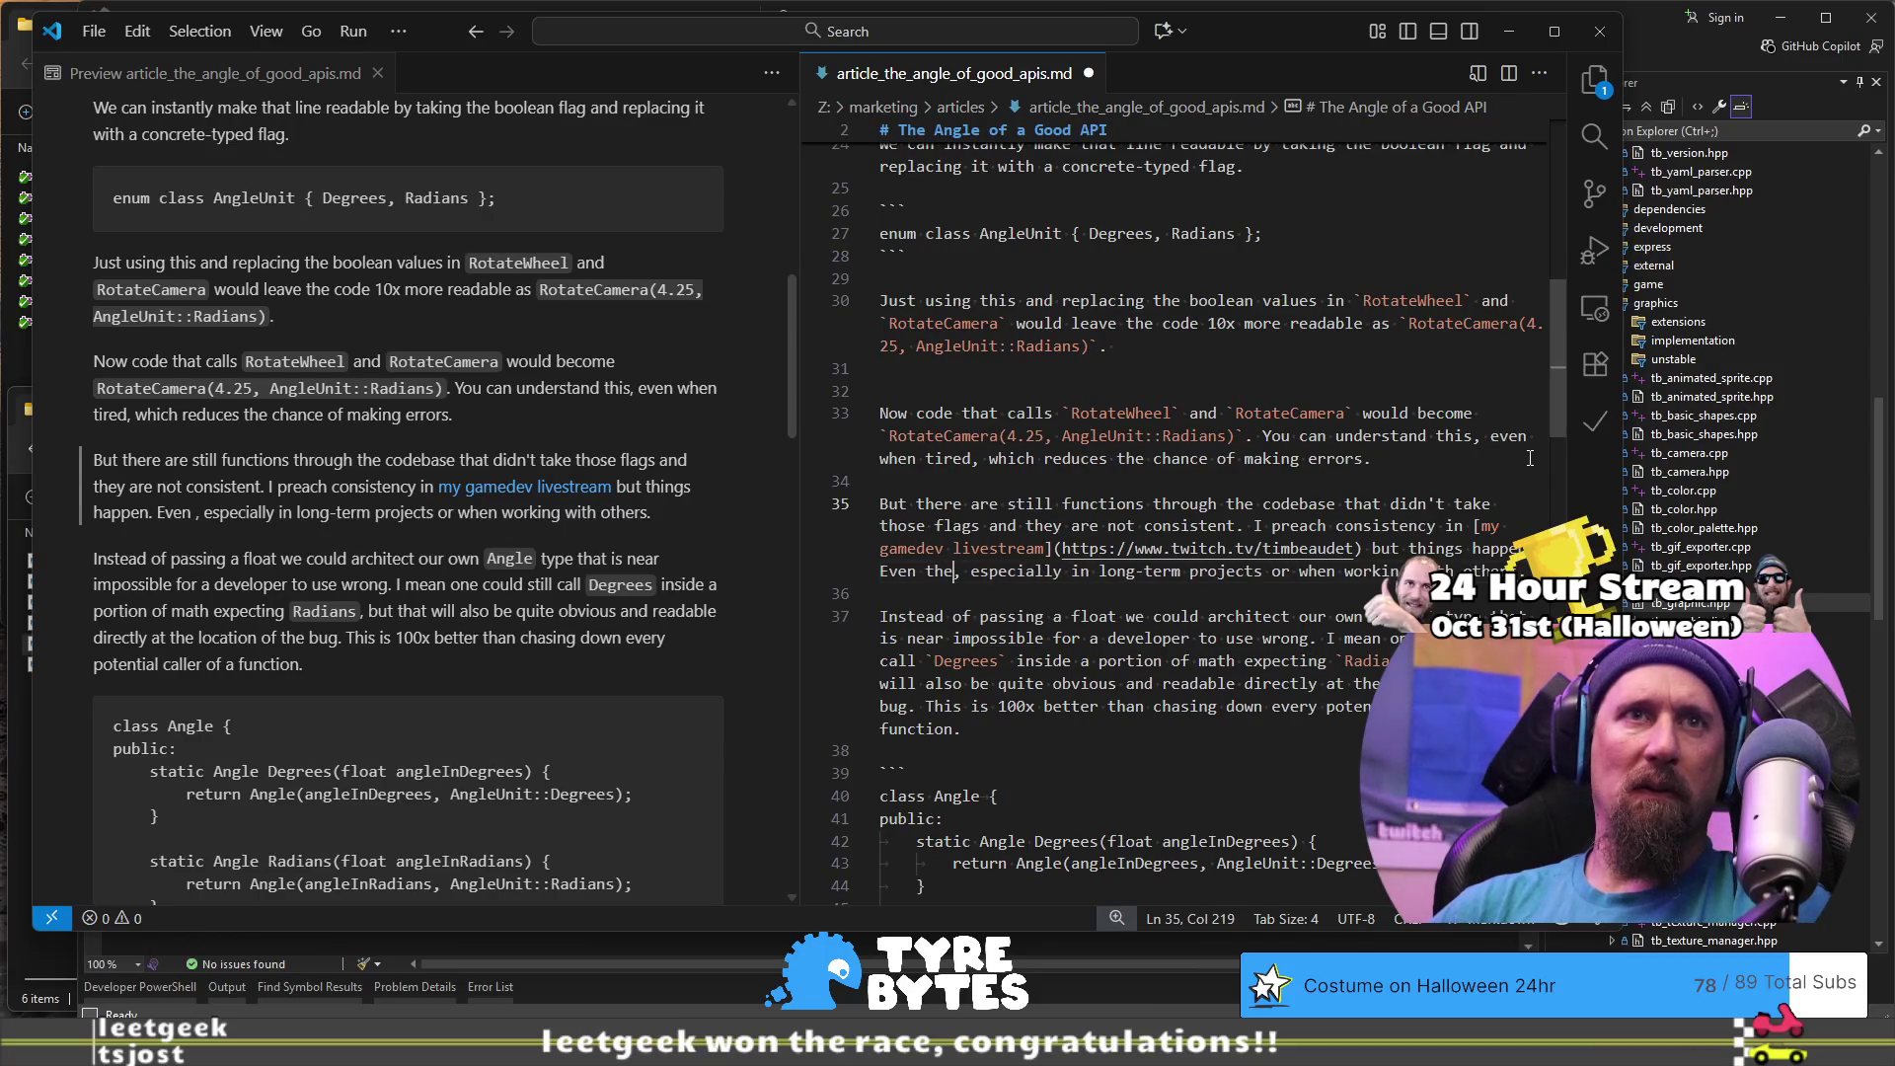
pyautogui.write('bes')
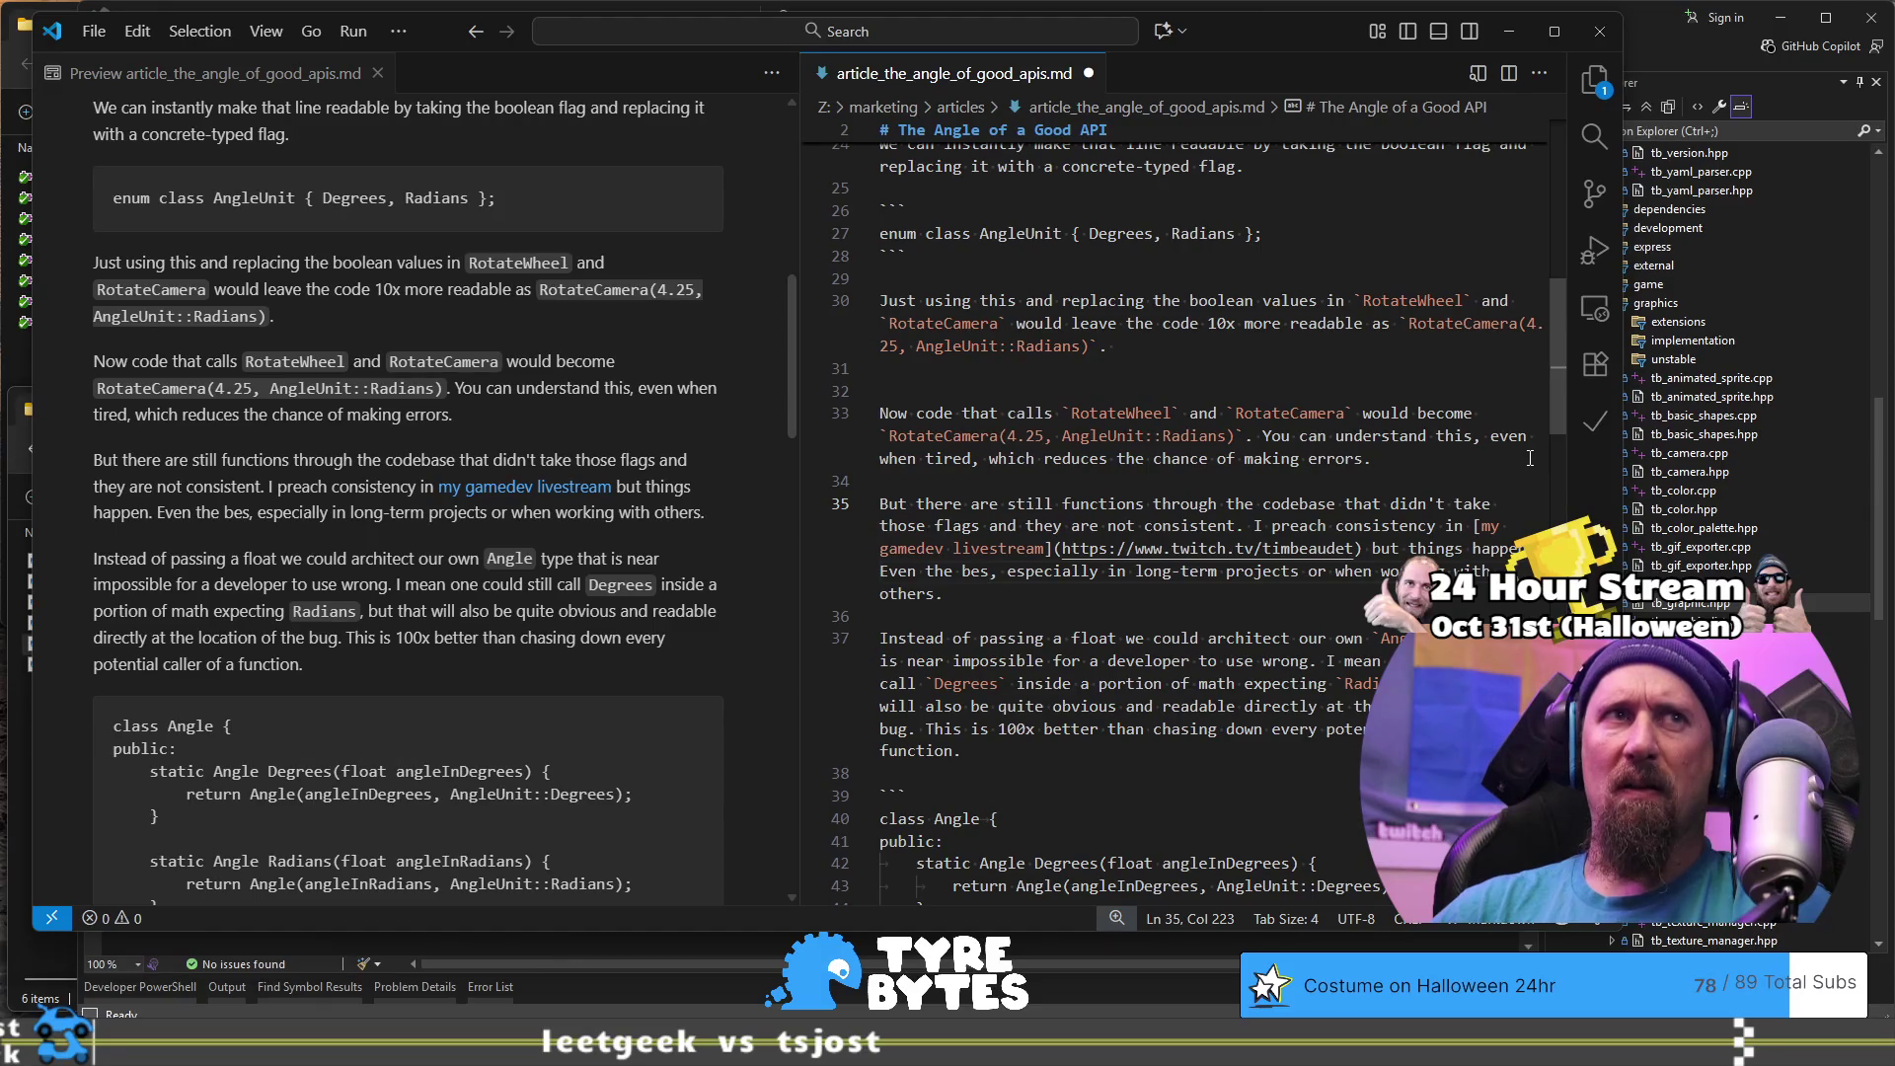
pyautogui.write('t')
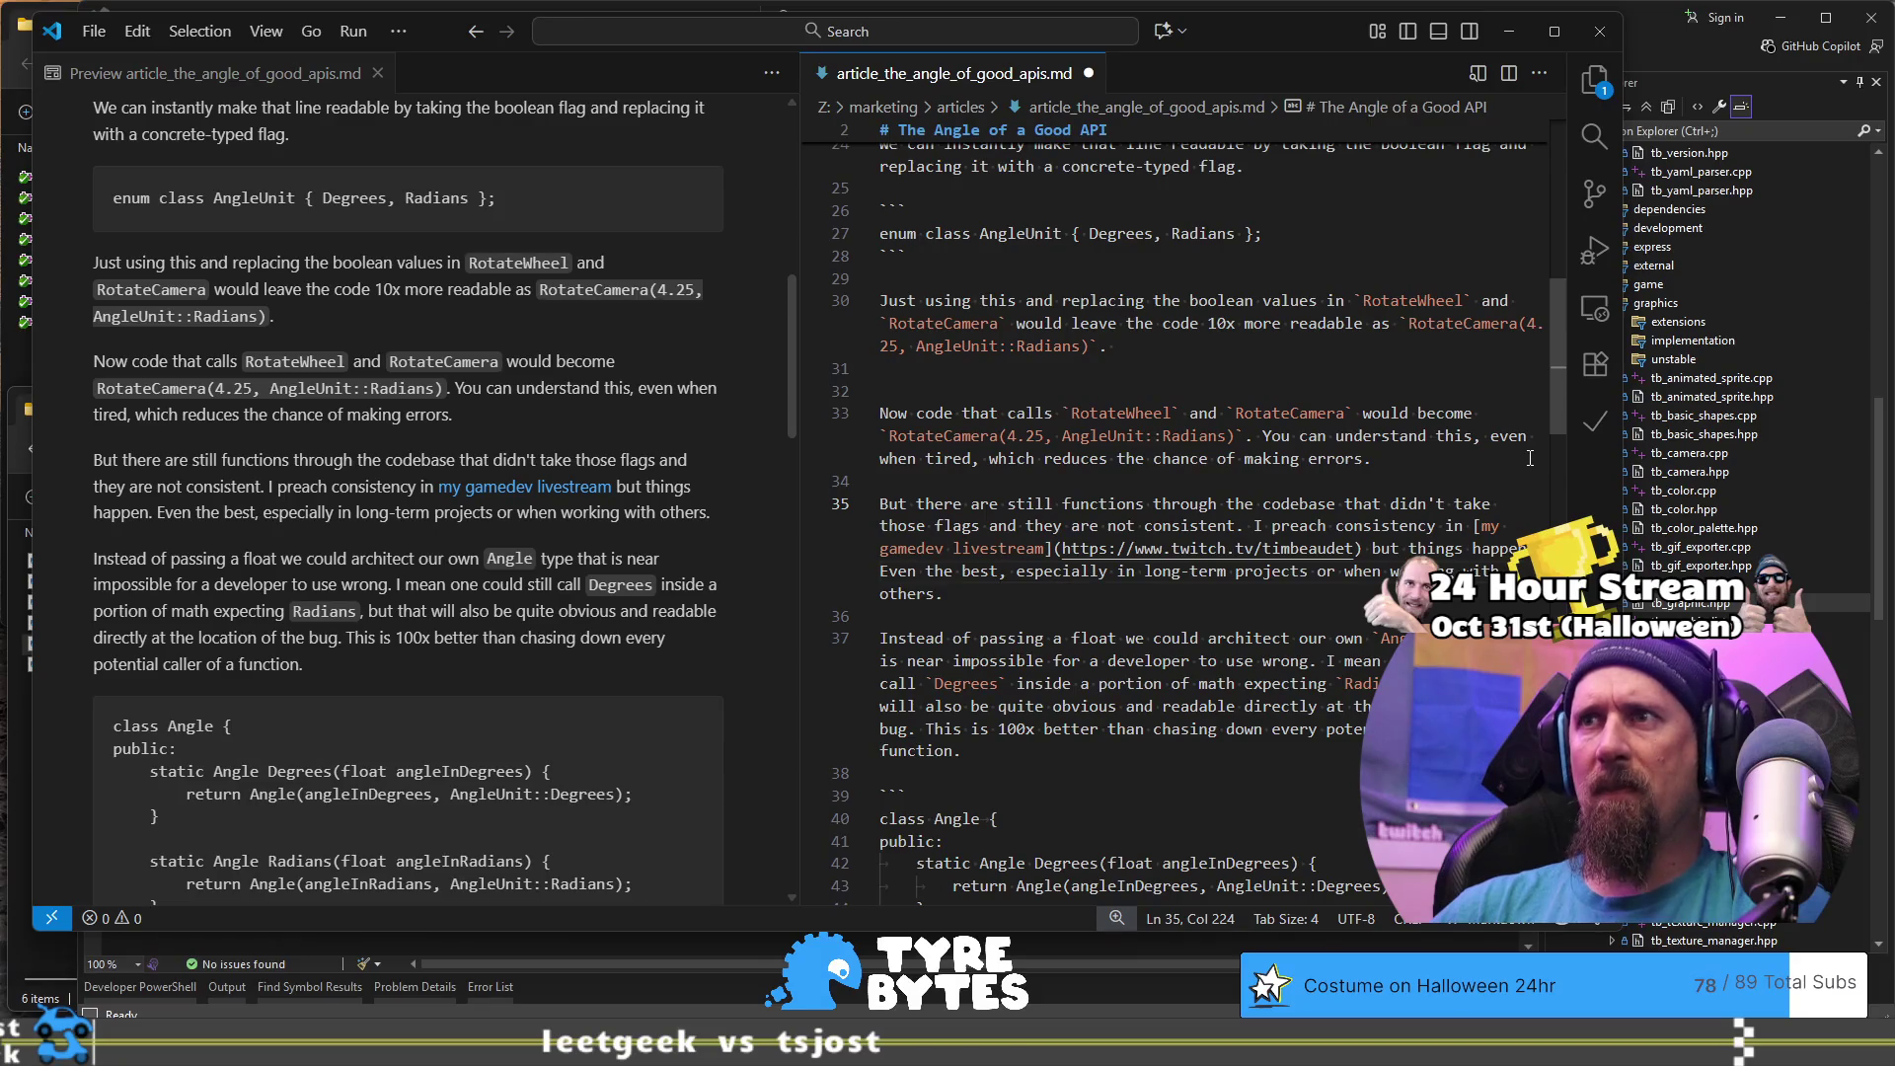
pyautogui.hotkey('ctrl', 'shift', 'Left')
pyautogui.hotkey('ctrl', 'shift', 'Left')
pyautogui.write('Reality ')
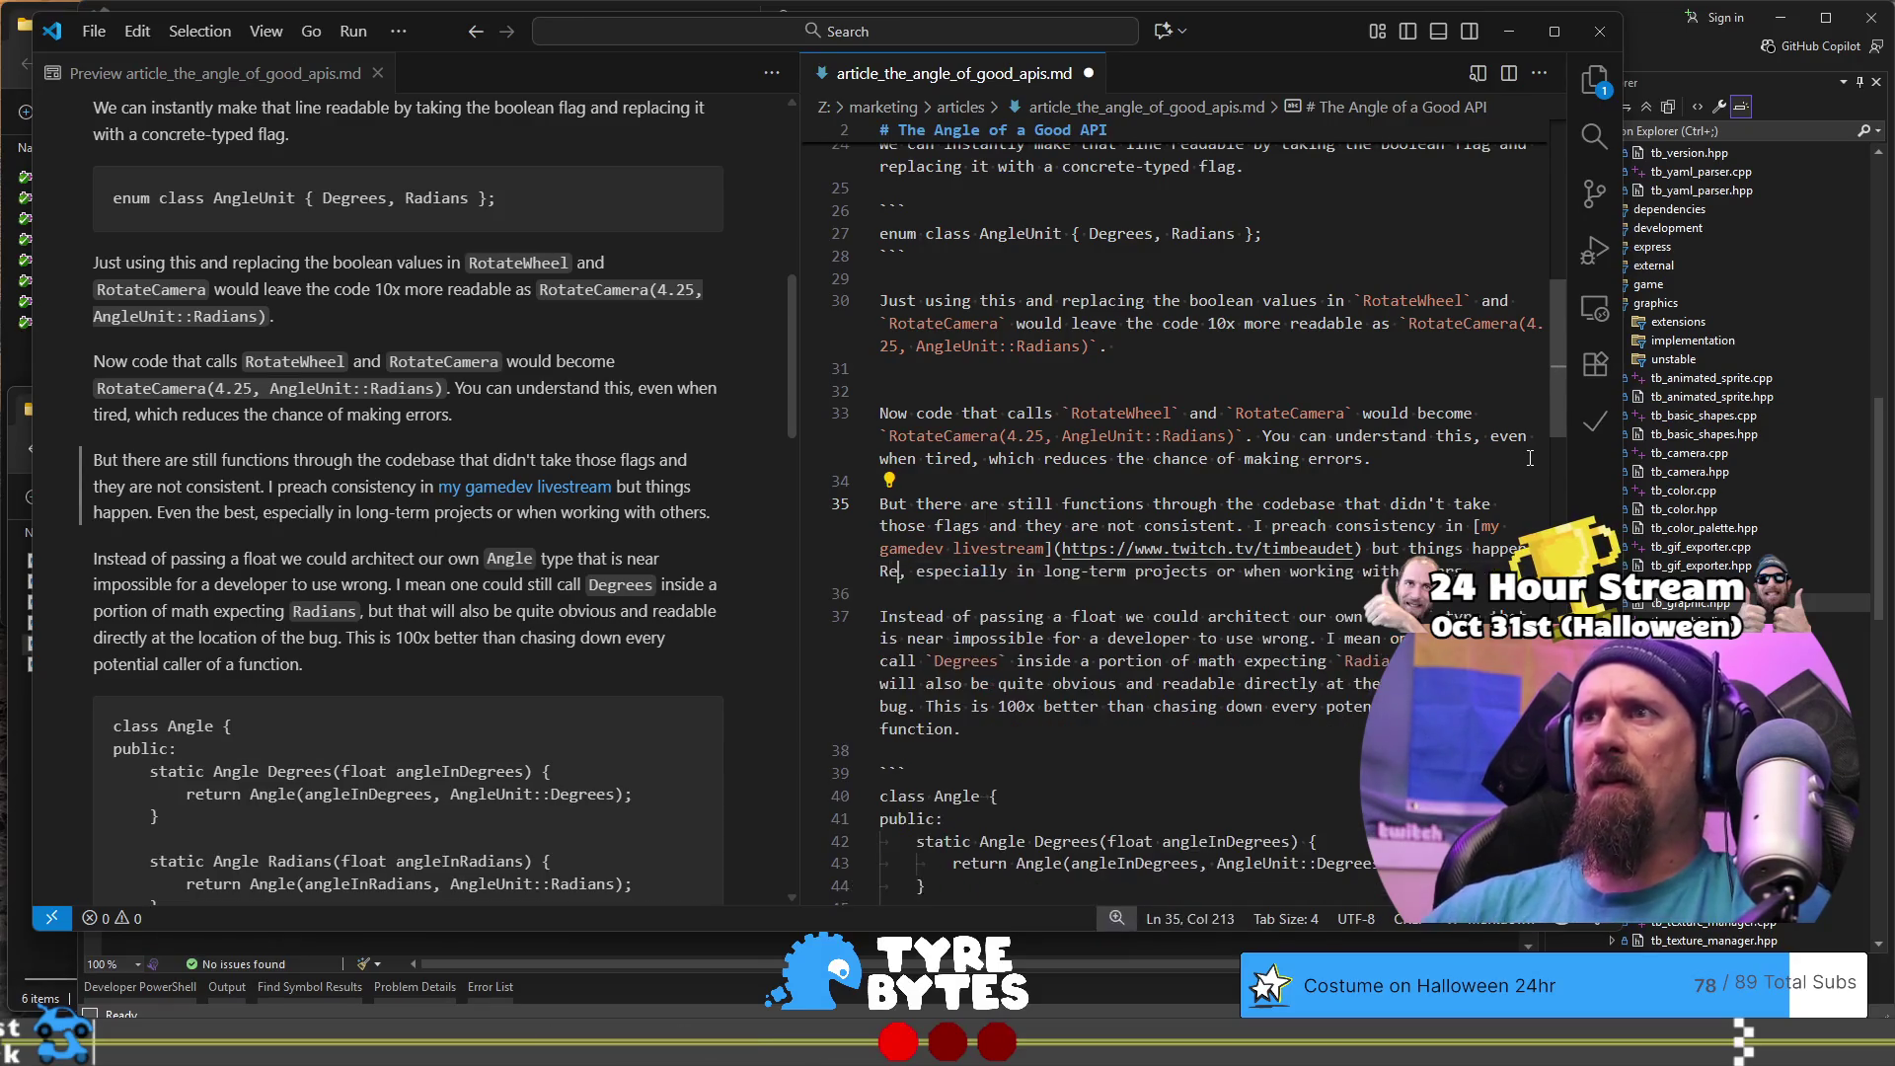
pyautogui.write('ensures the b')
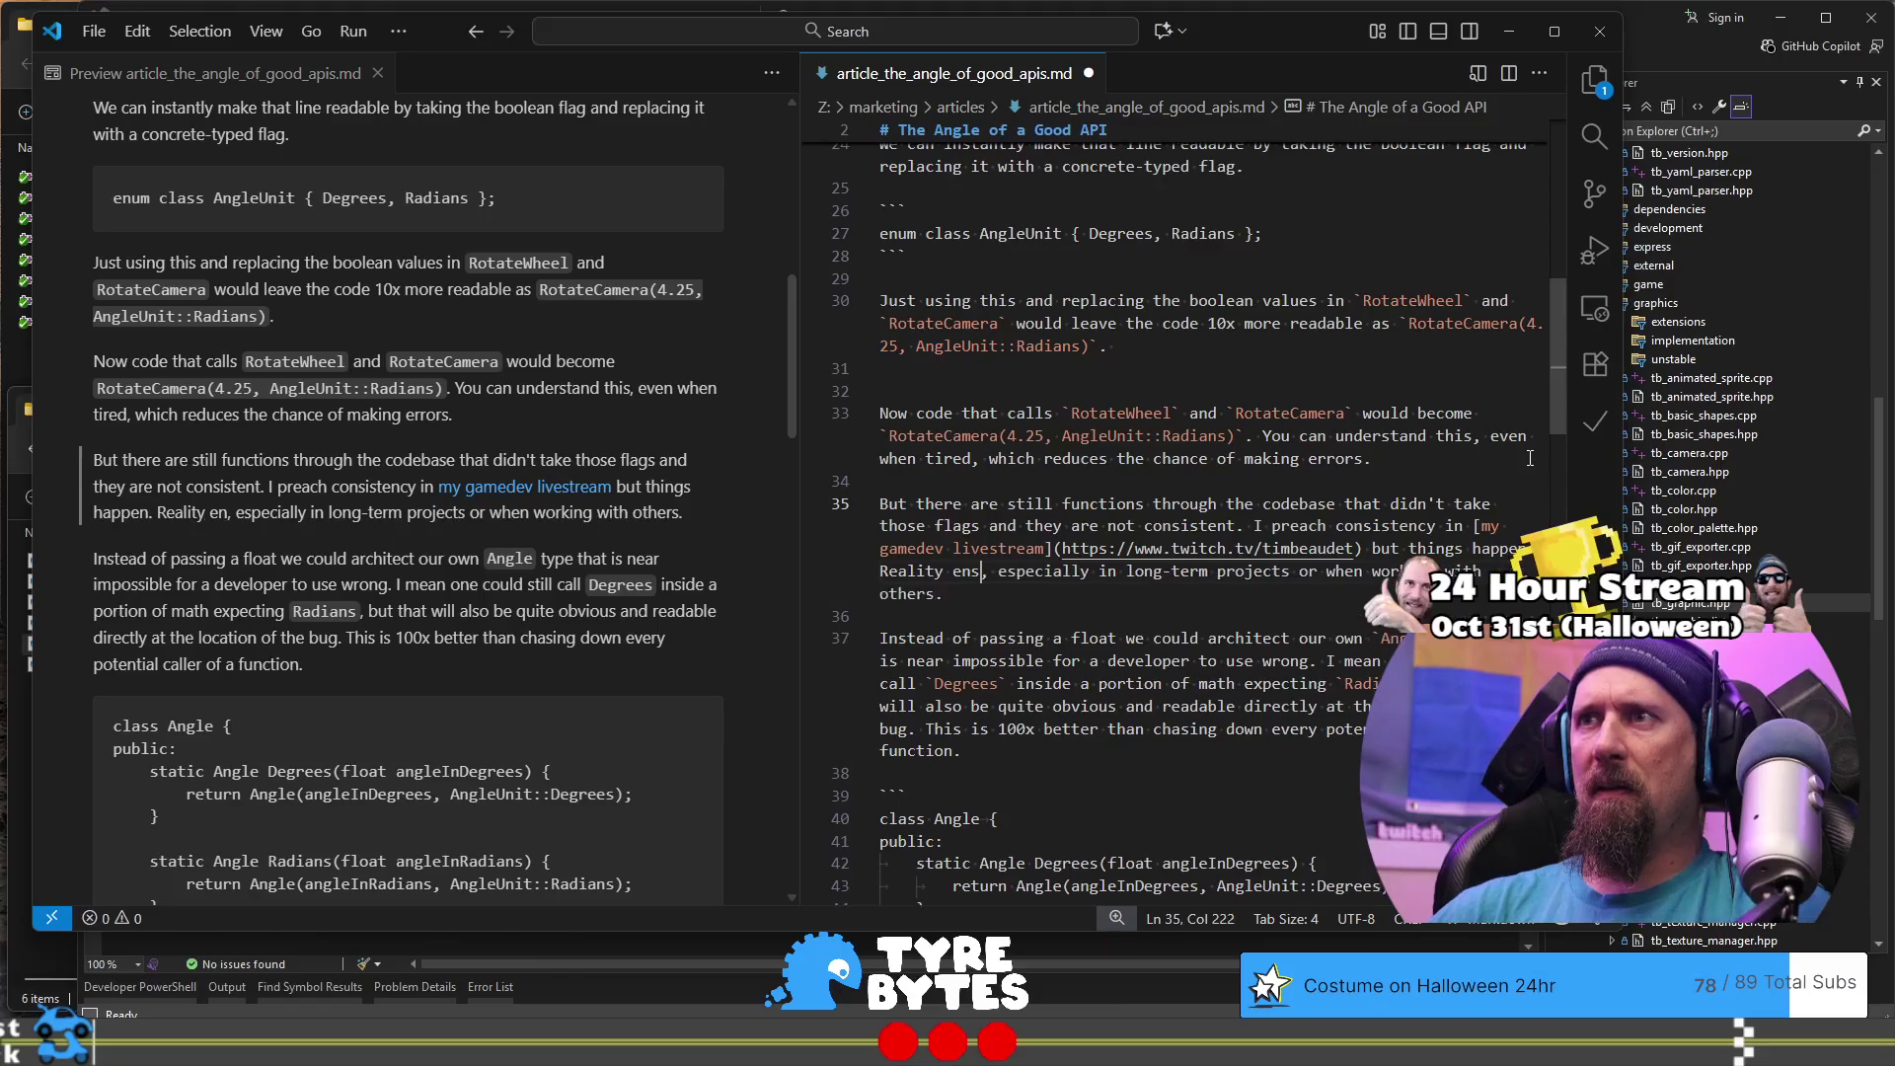
pyautogui.write('est in')
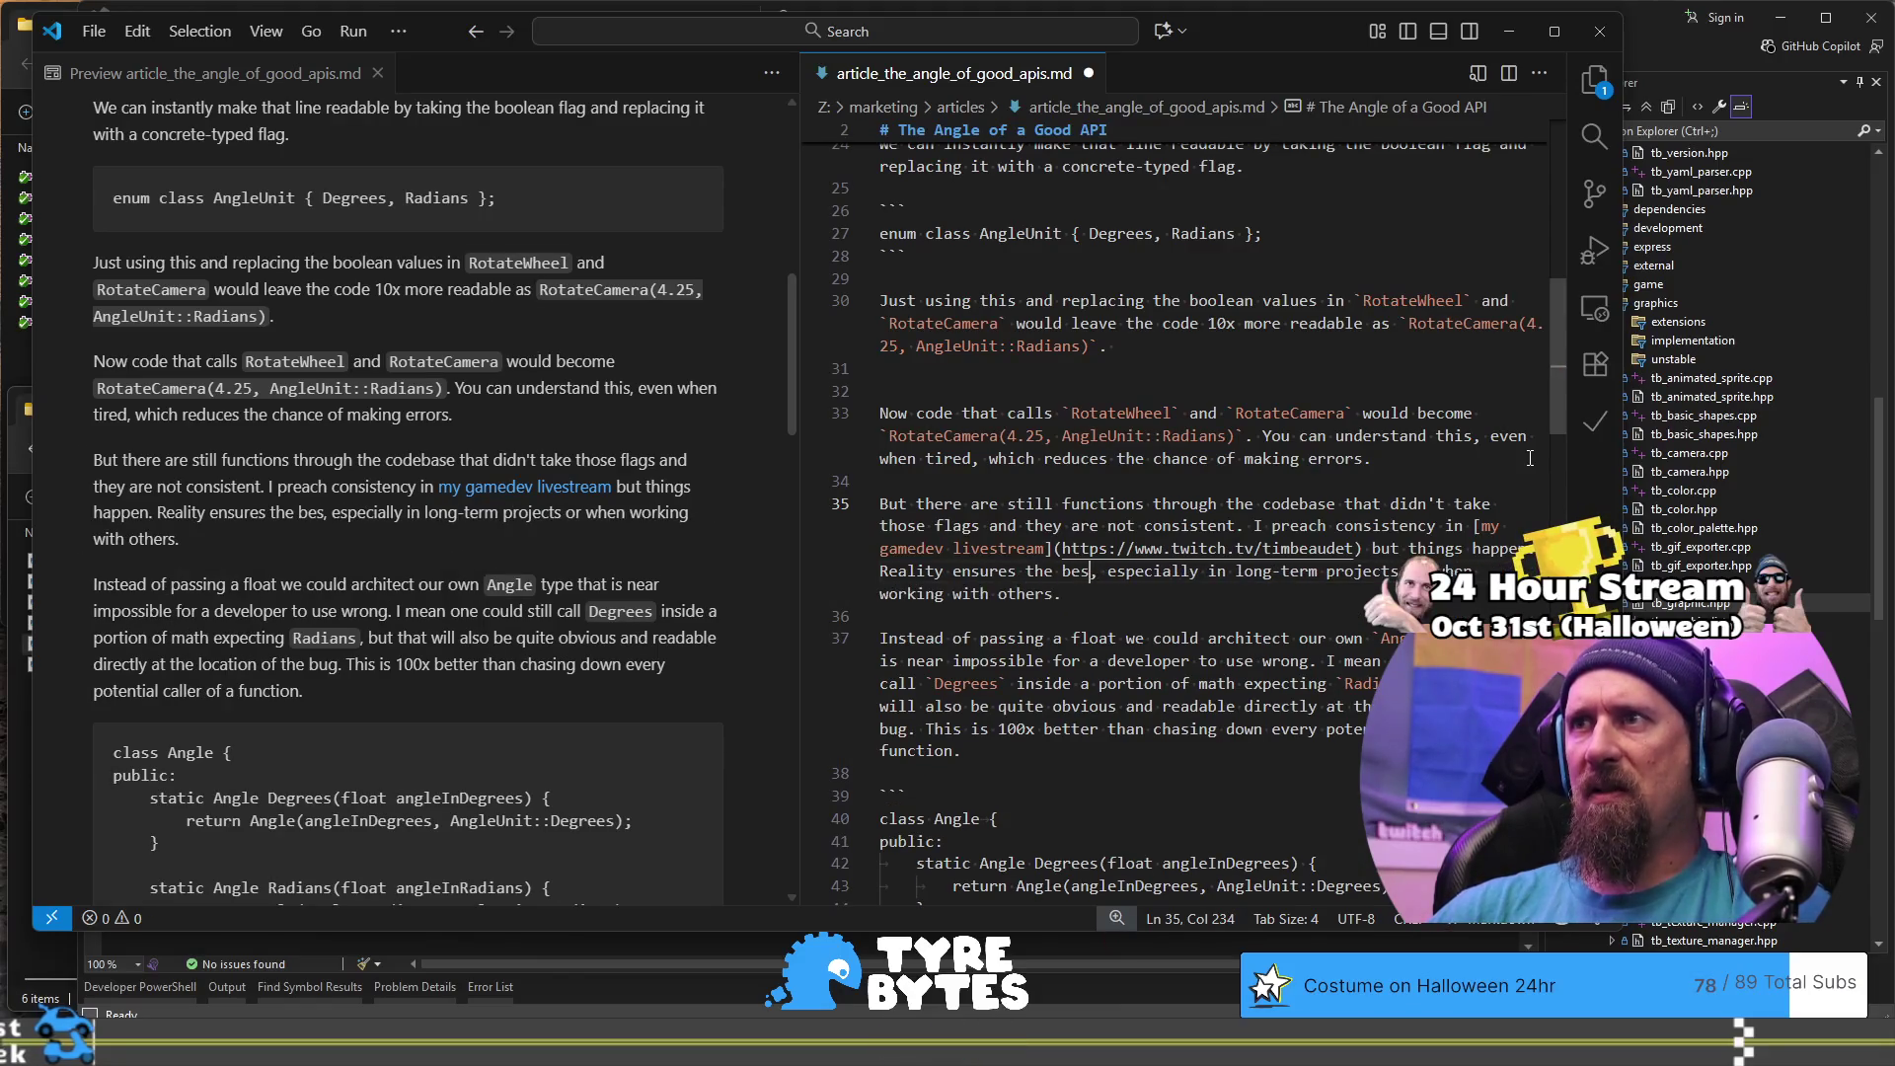
pyautogui.write('tion')
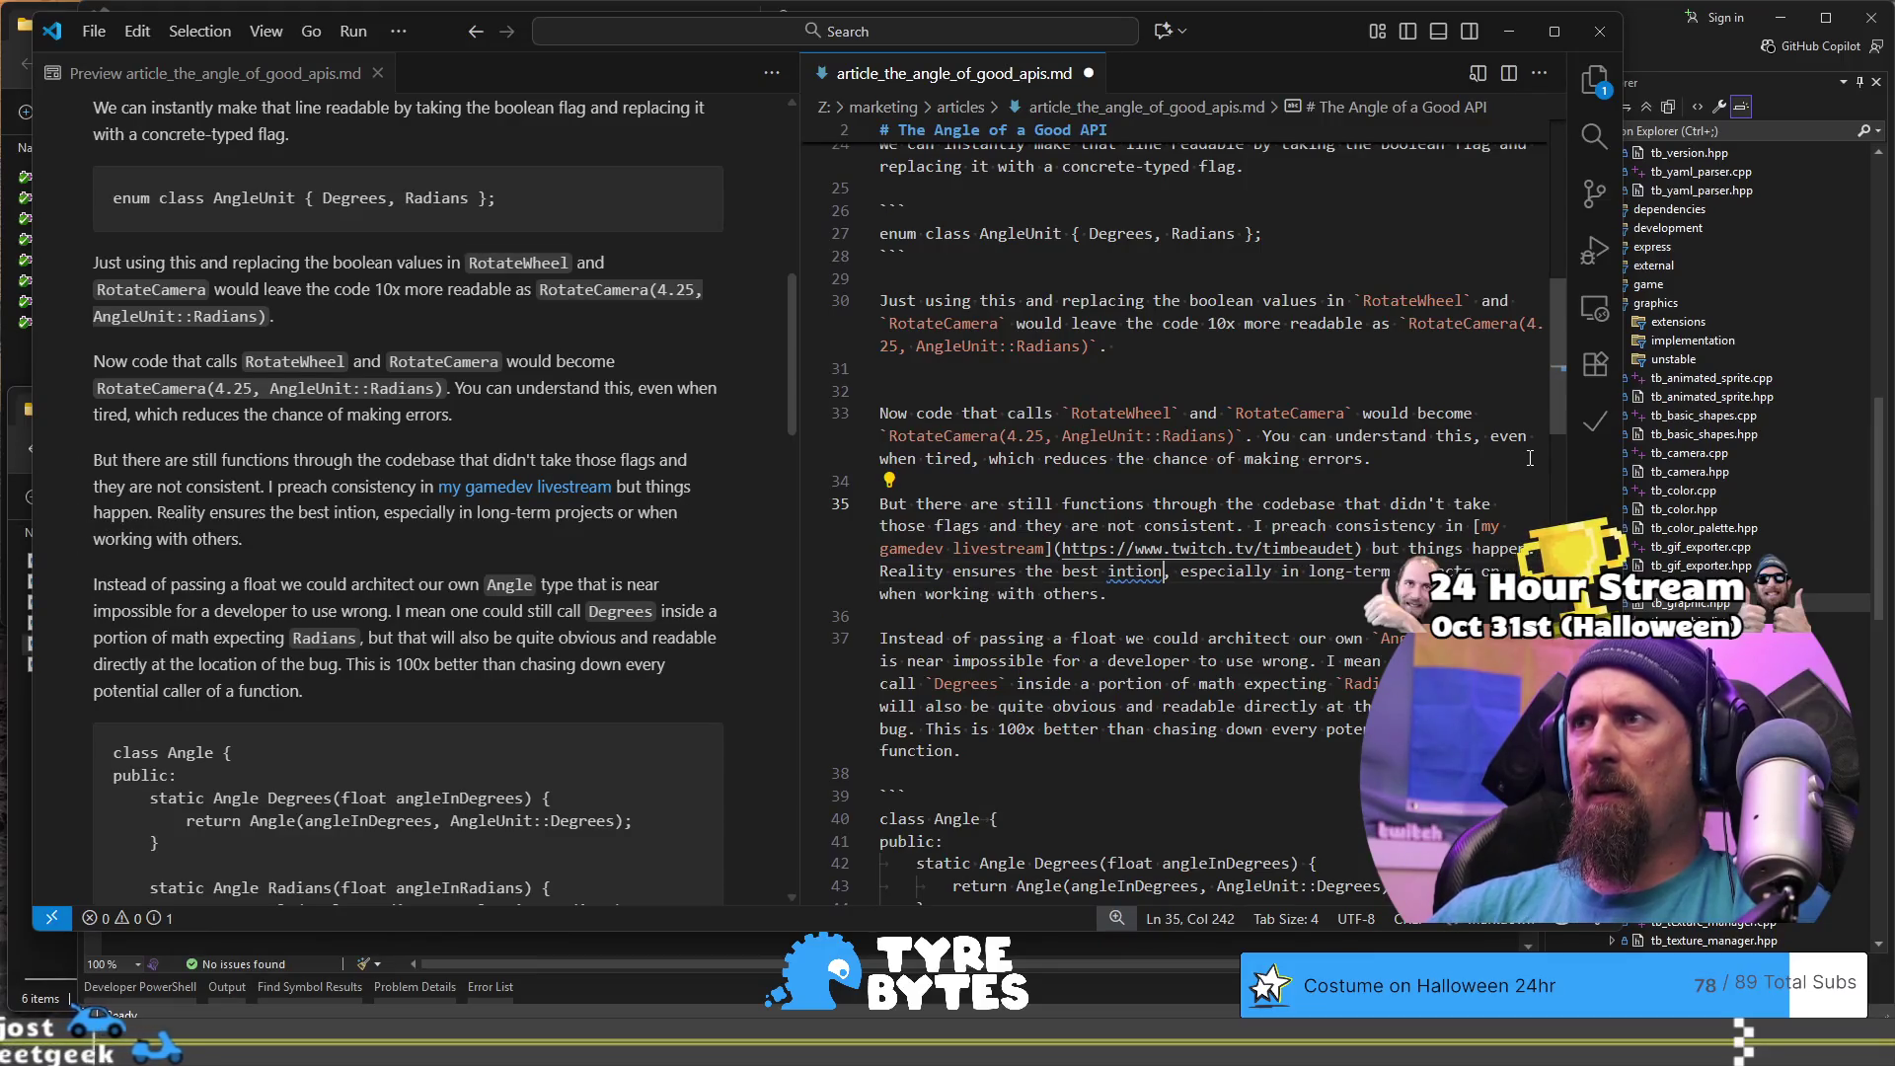
pyautogui.press('BackSpace')
pyautogui.press('BackSpace')
pyautogui.press('BackSpace')
pyautogui.write('intentions')
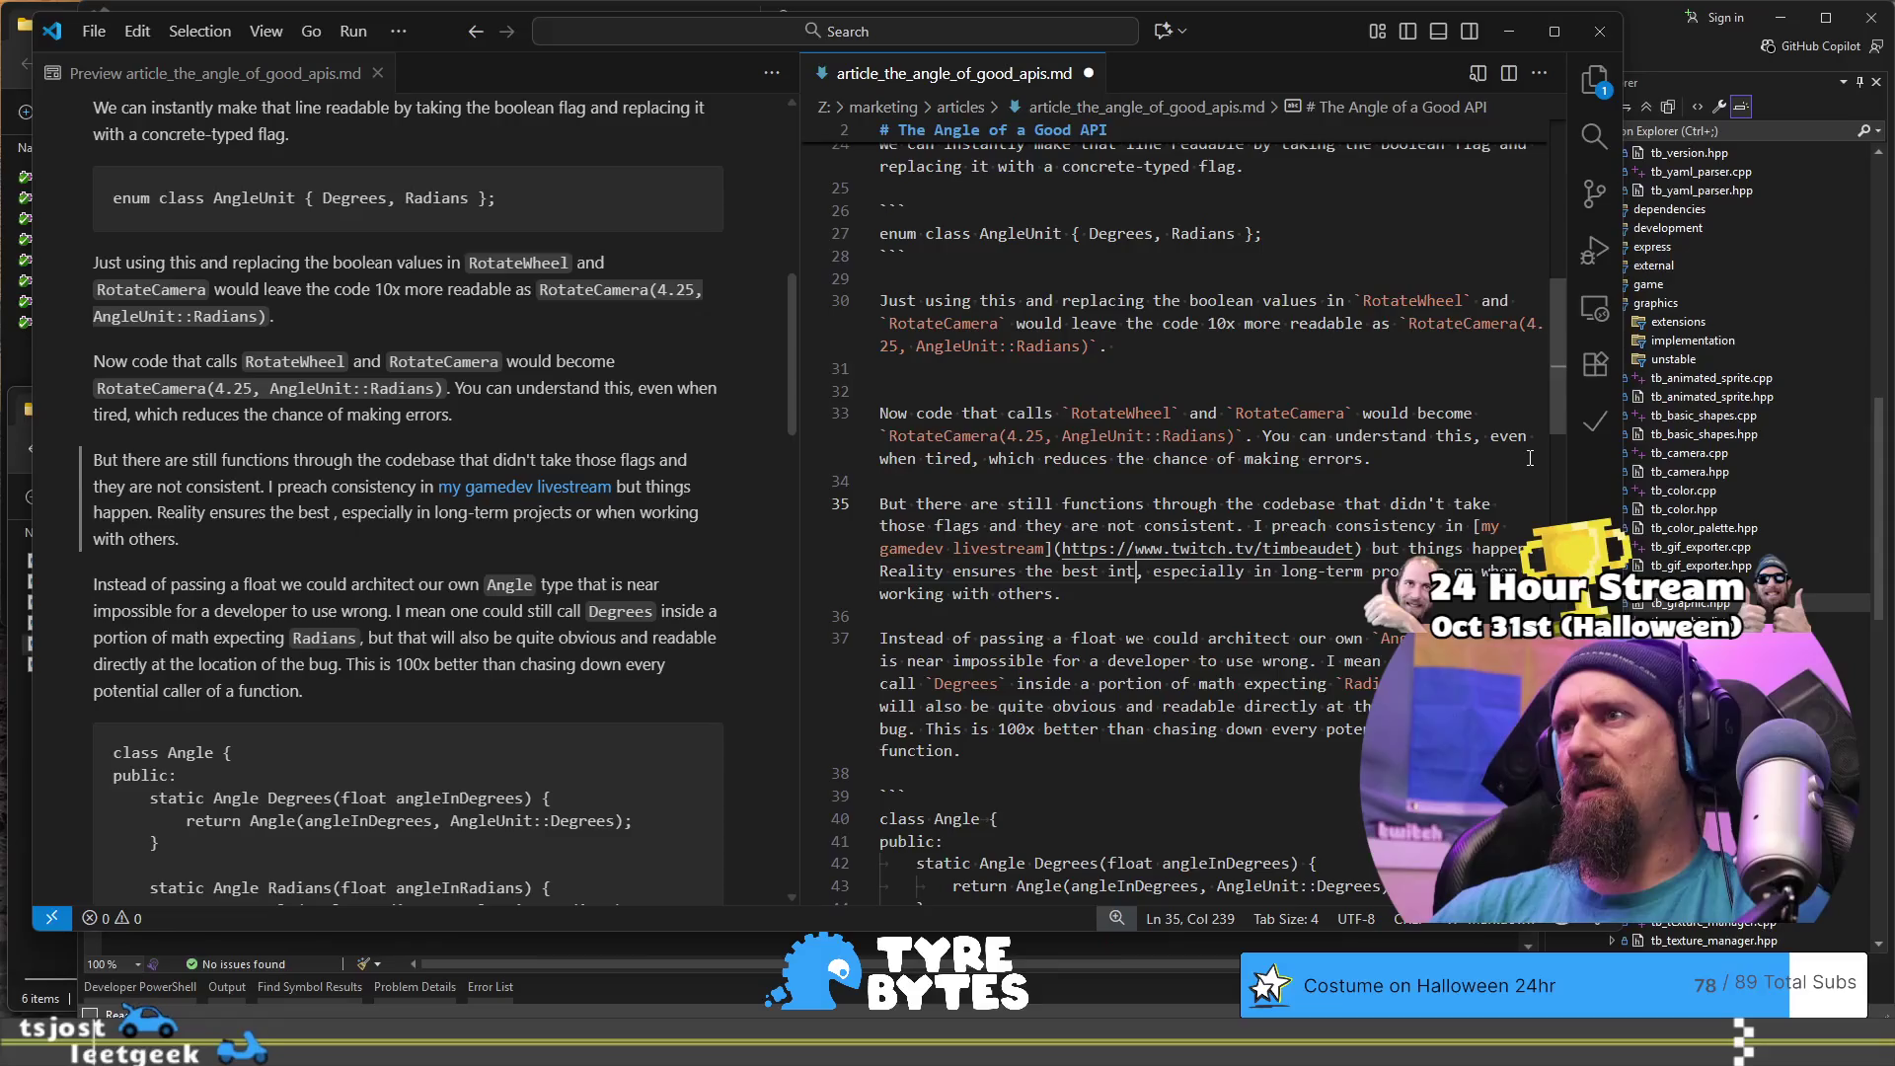
pyautogui.write(' drift')
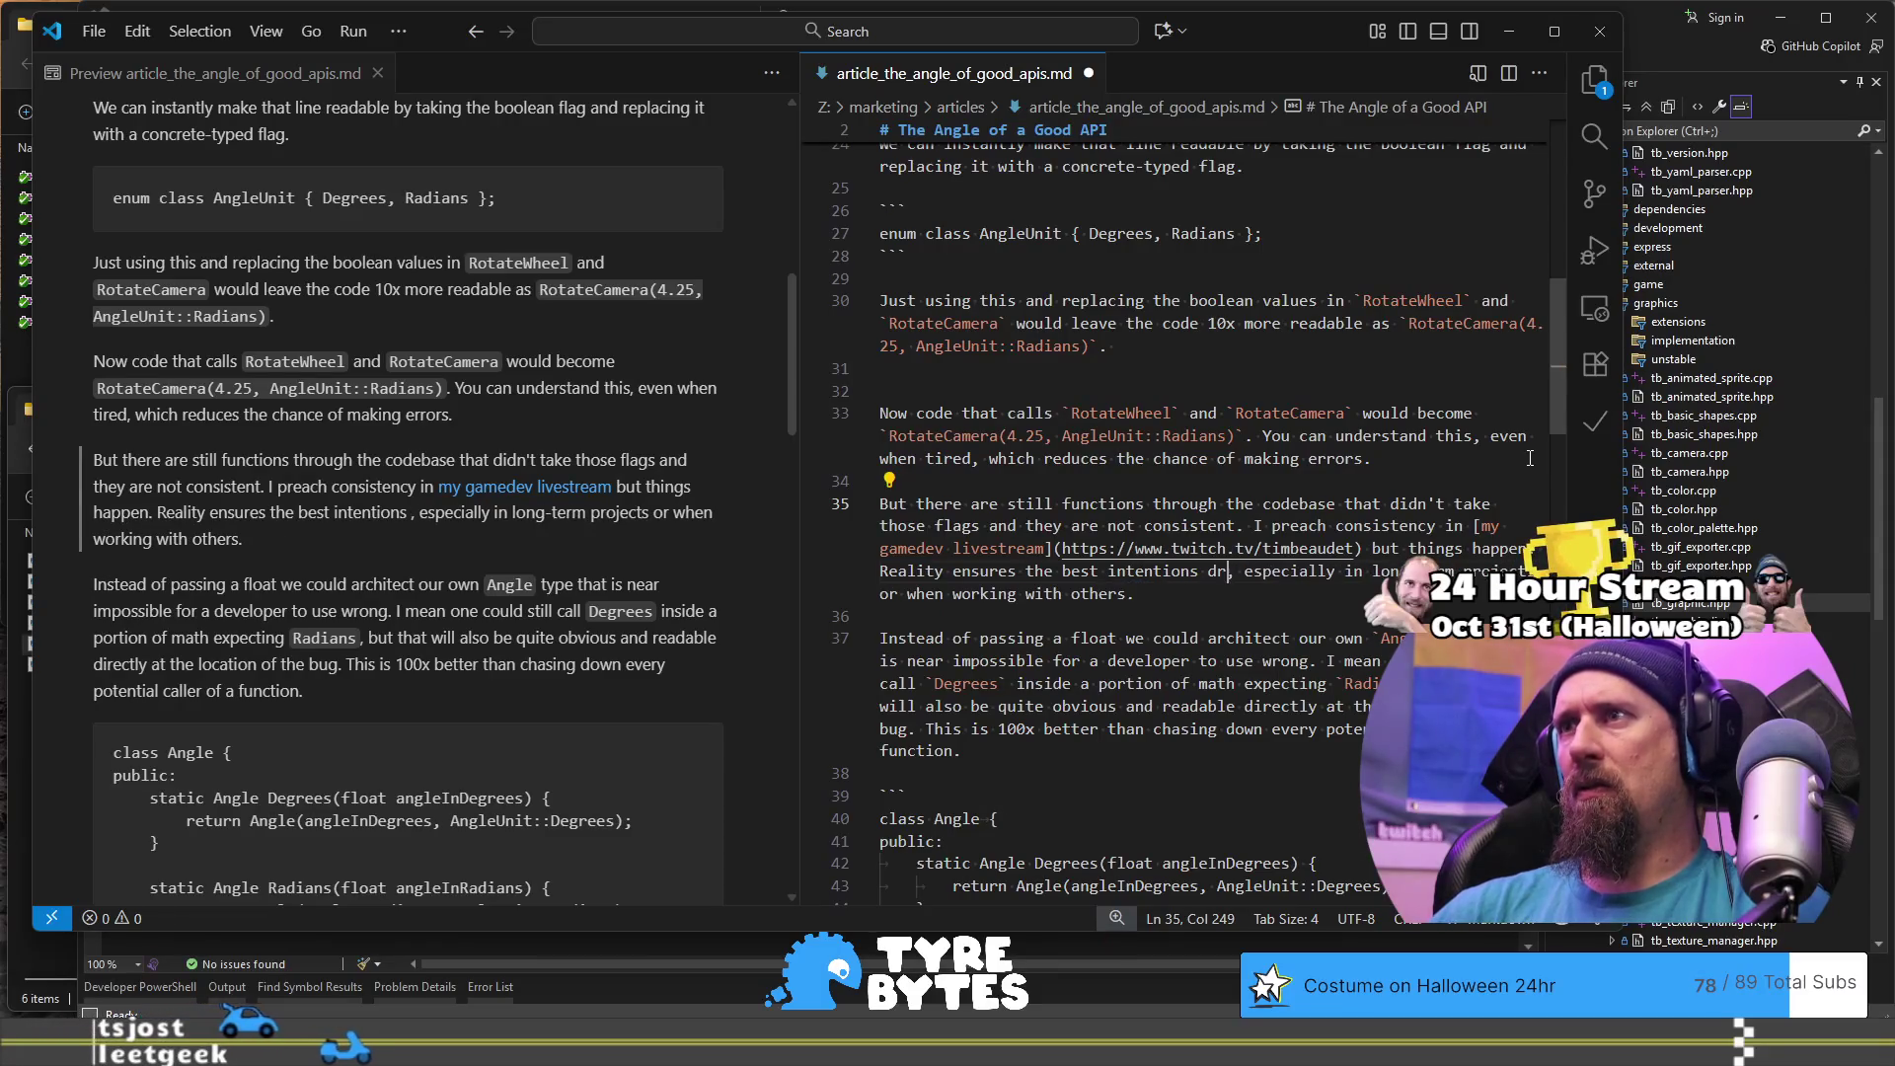
pyautogui.write(' around')
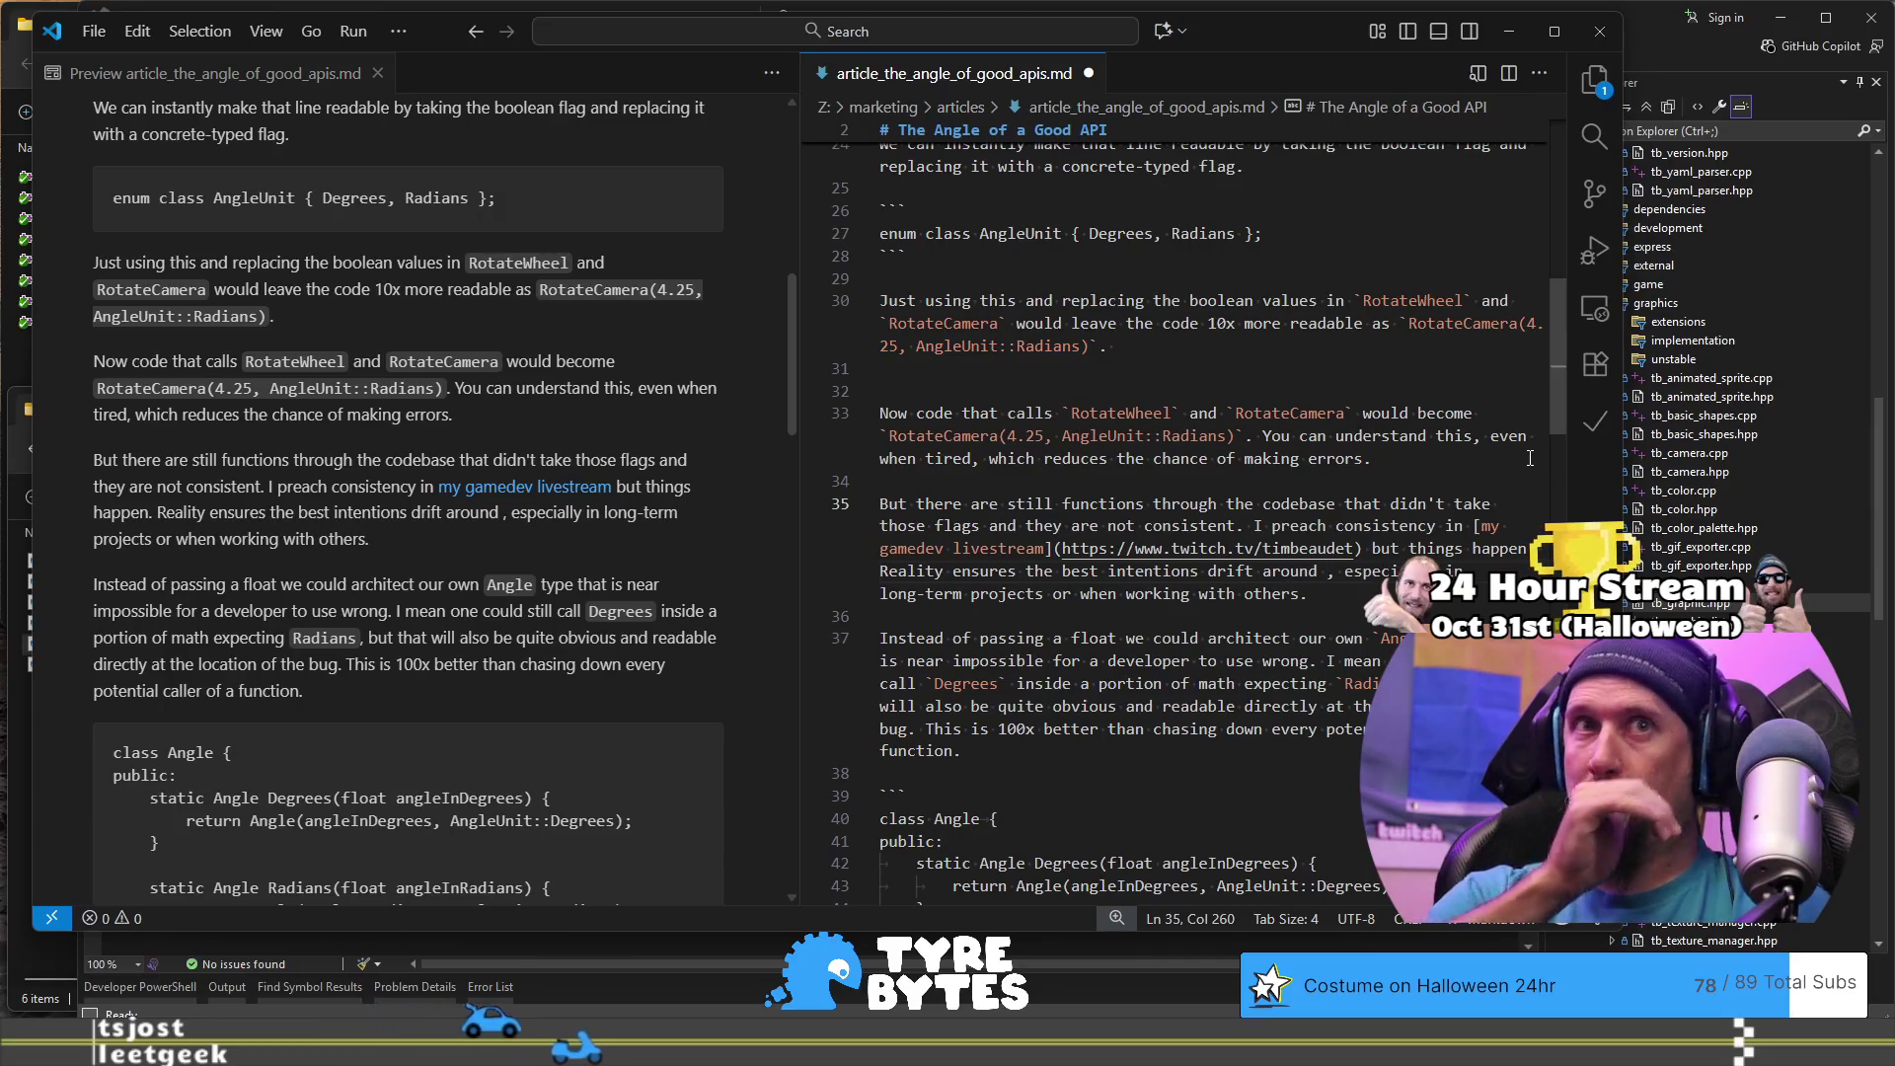
pyautogui.hotkey('ctrl', 'BackSpace')
pyautogui.write('in l')
pyautogui.hotkey('shift', 'Right')
pyautogui.hotkey('ctrl', 'shift', 'Right')
pyautogui.hotkey('ctrl', 'shift', 'Right')
pyautogui.write('ong')
# - Break the line after 'drift' and continue it with 'around,'
pyautogui.press('End')
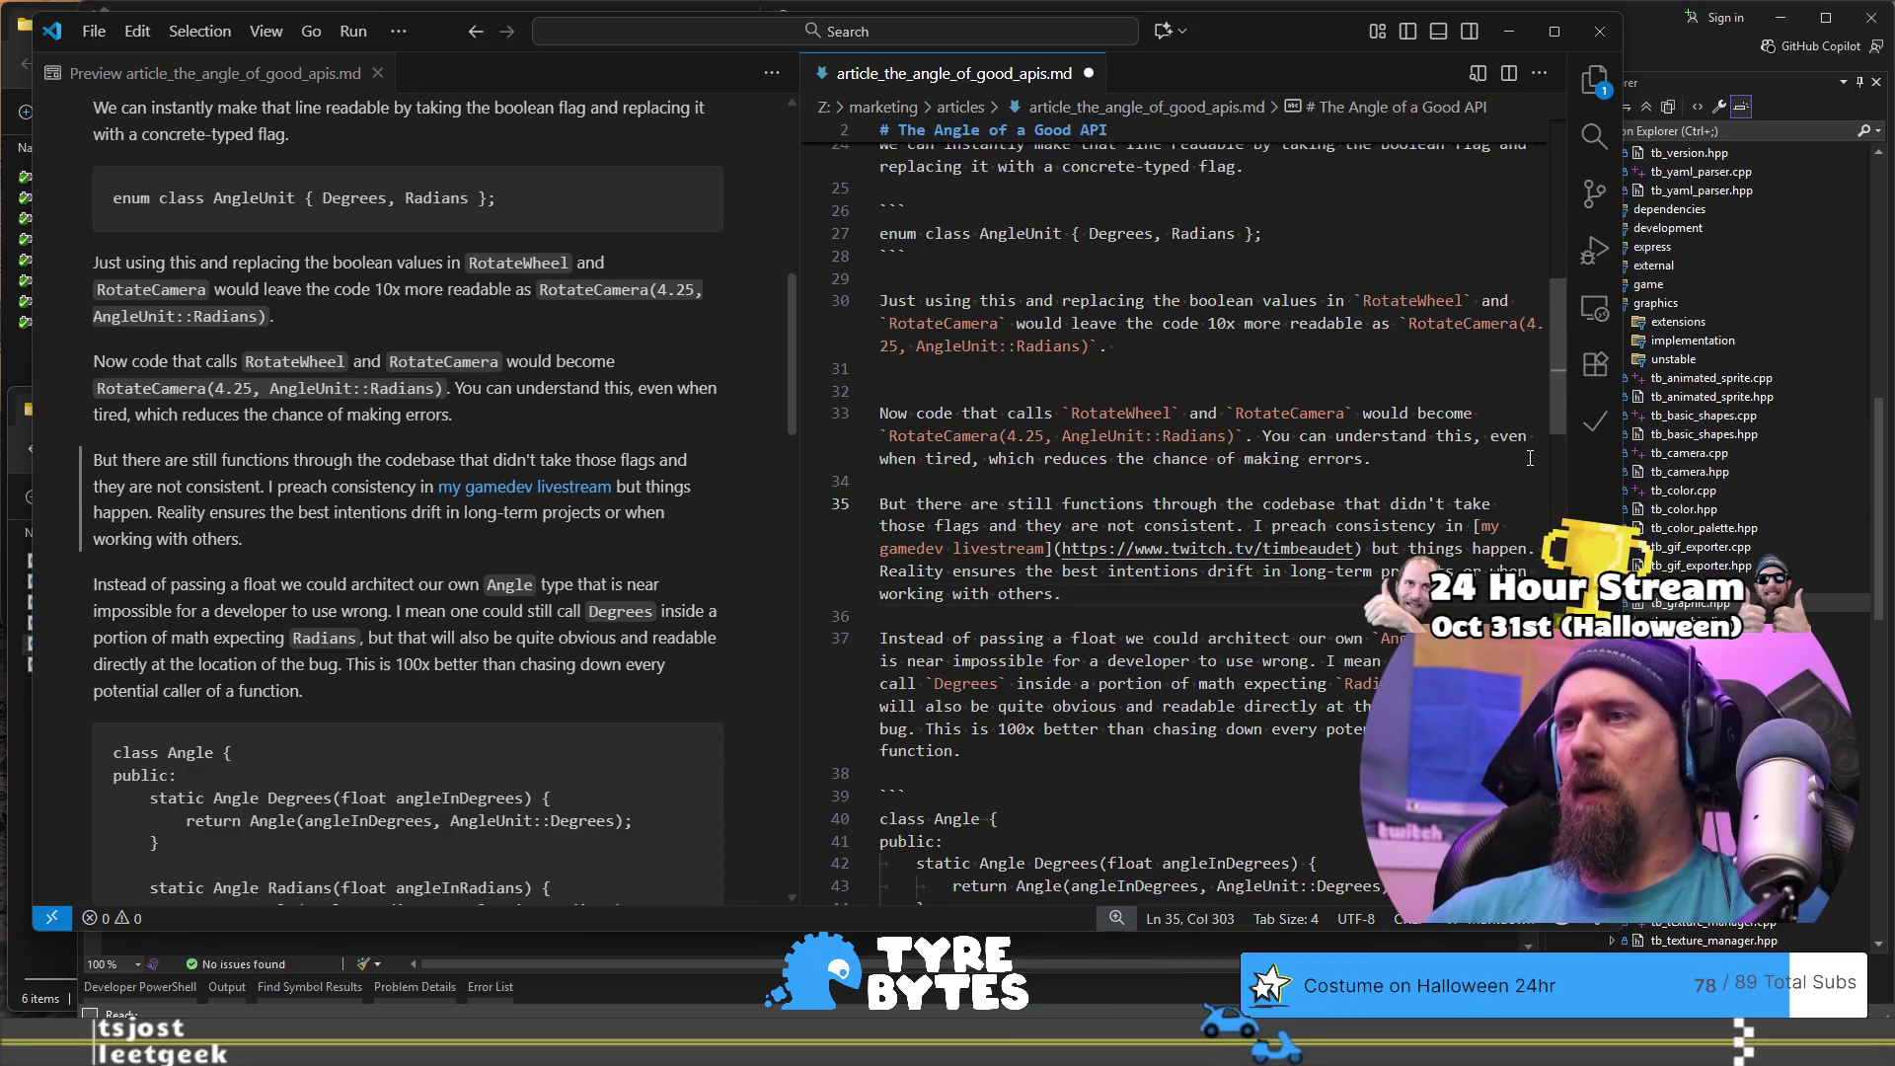
pyautogui.write('Sometim')
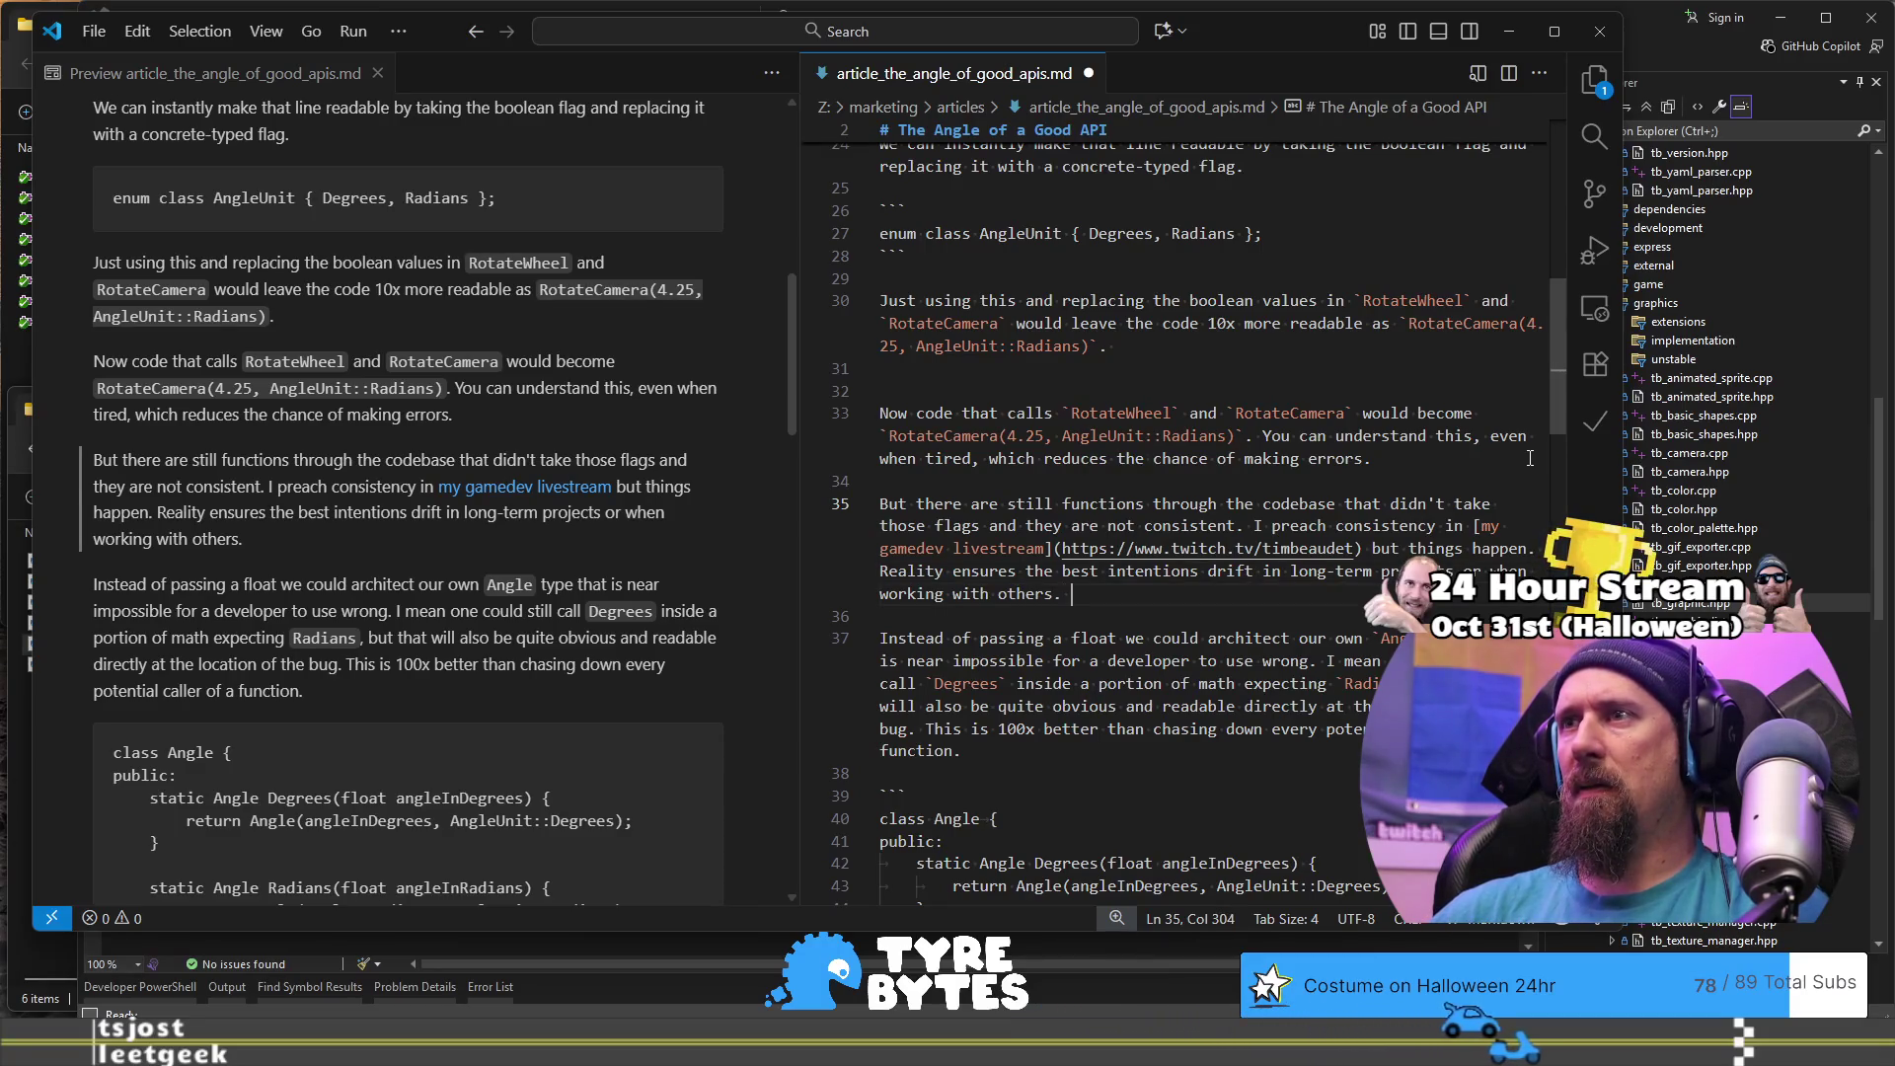
pyautogui.press('BackSpace')
pyautogui.press('BackSpace')
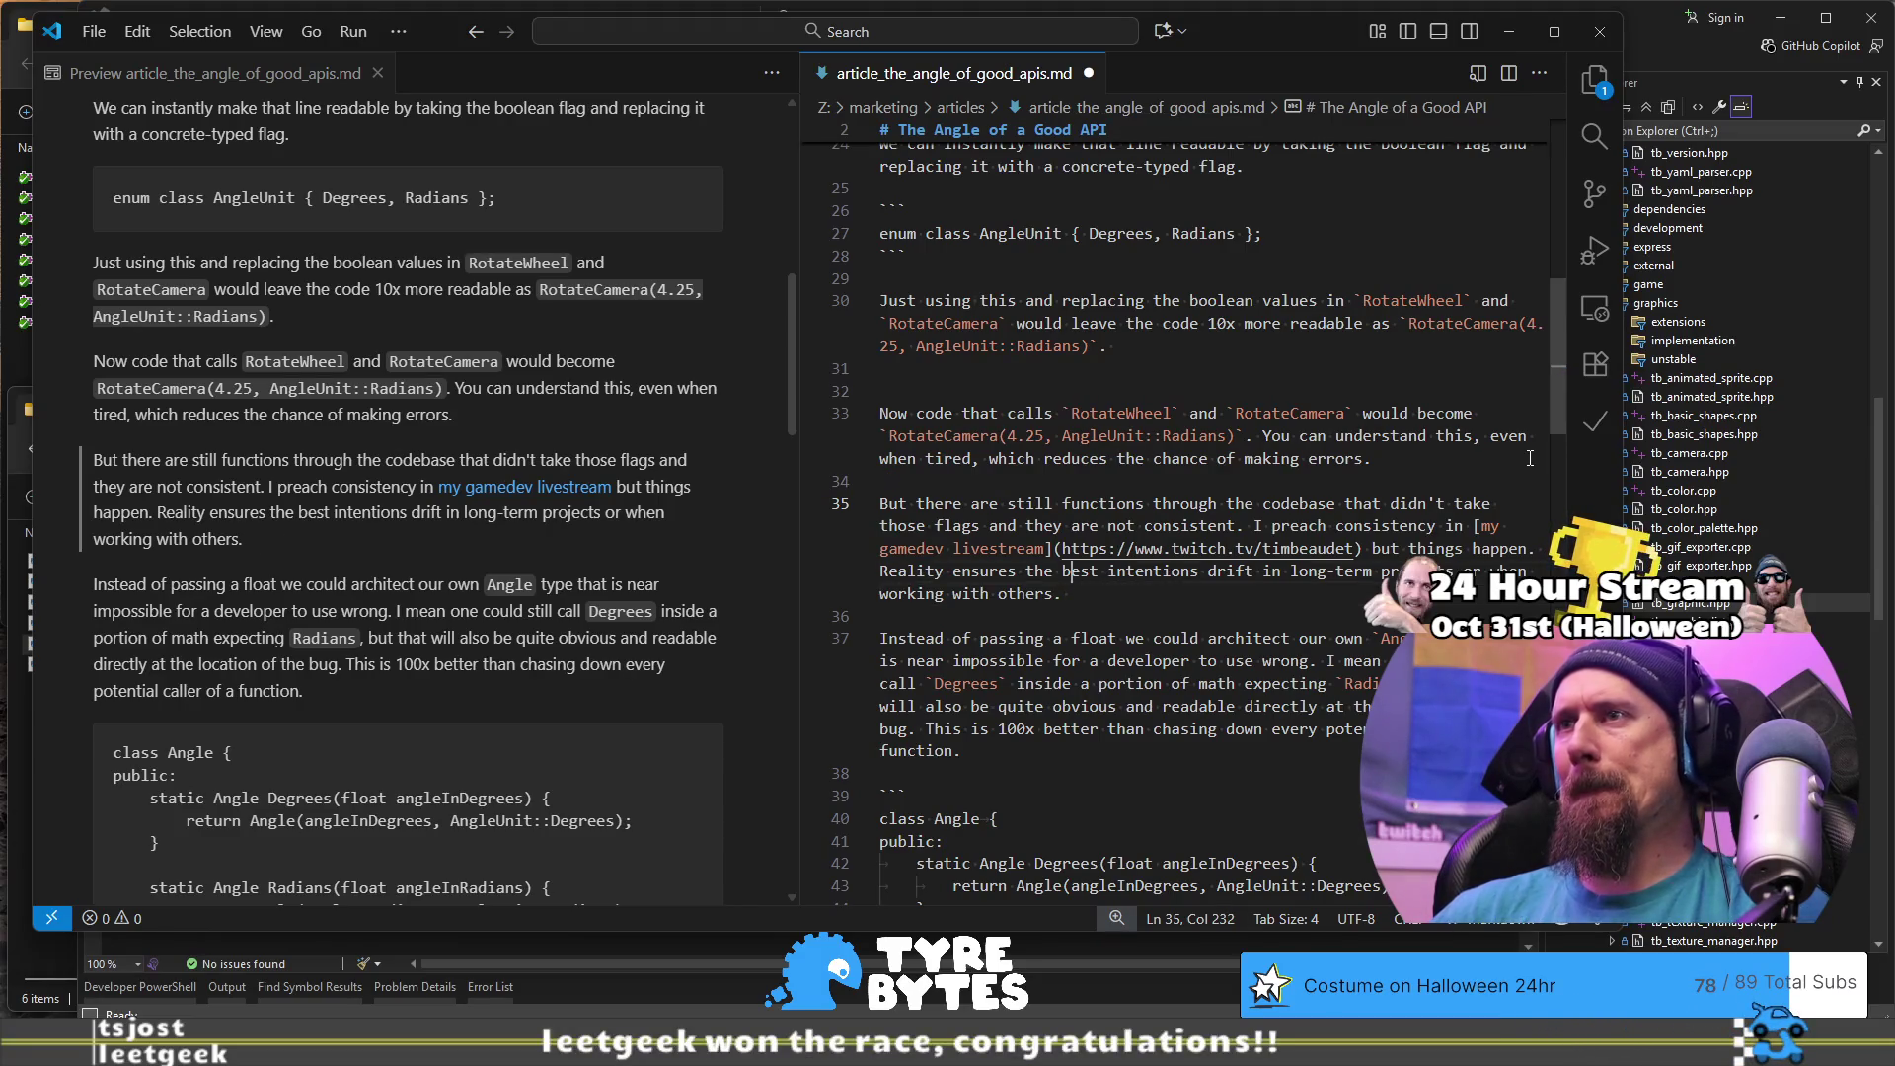
pyautogui.hotkey('ctrl', 'Right')
pyautogui.hotkey('ctrl', 'Right')
pyautogui.hotkey('ctrl', 'Right')
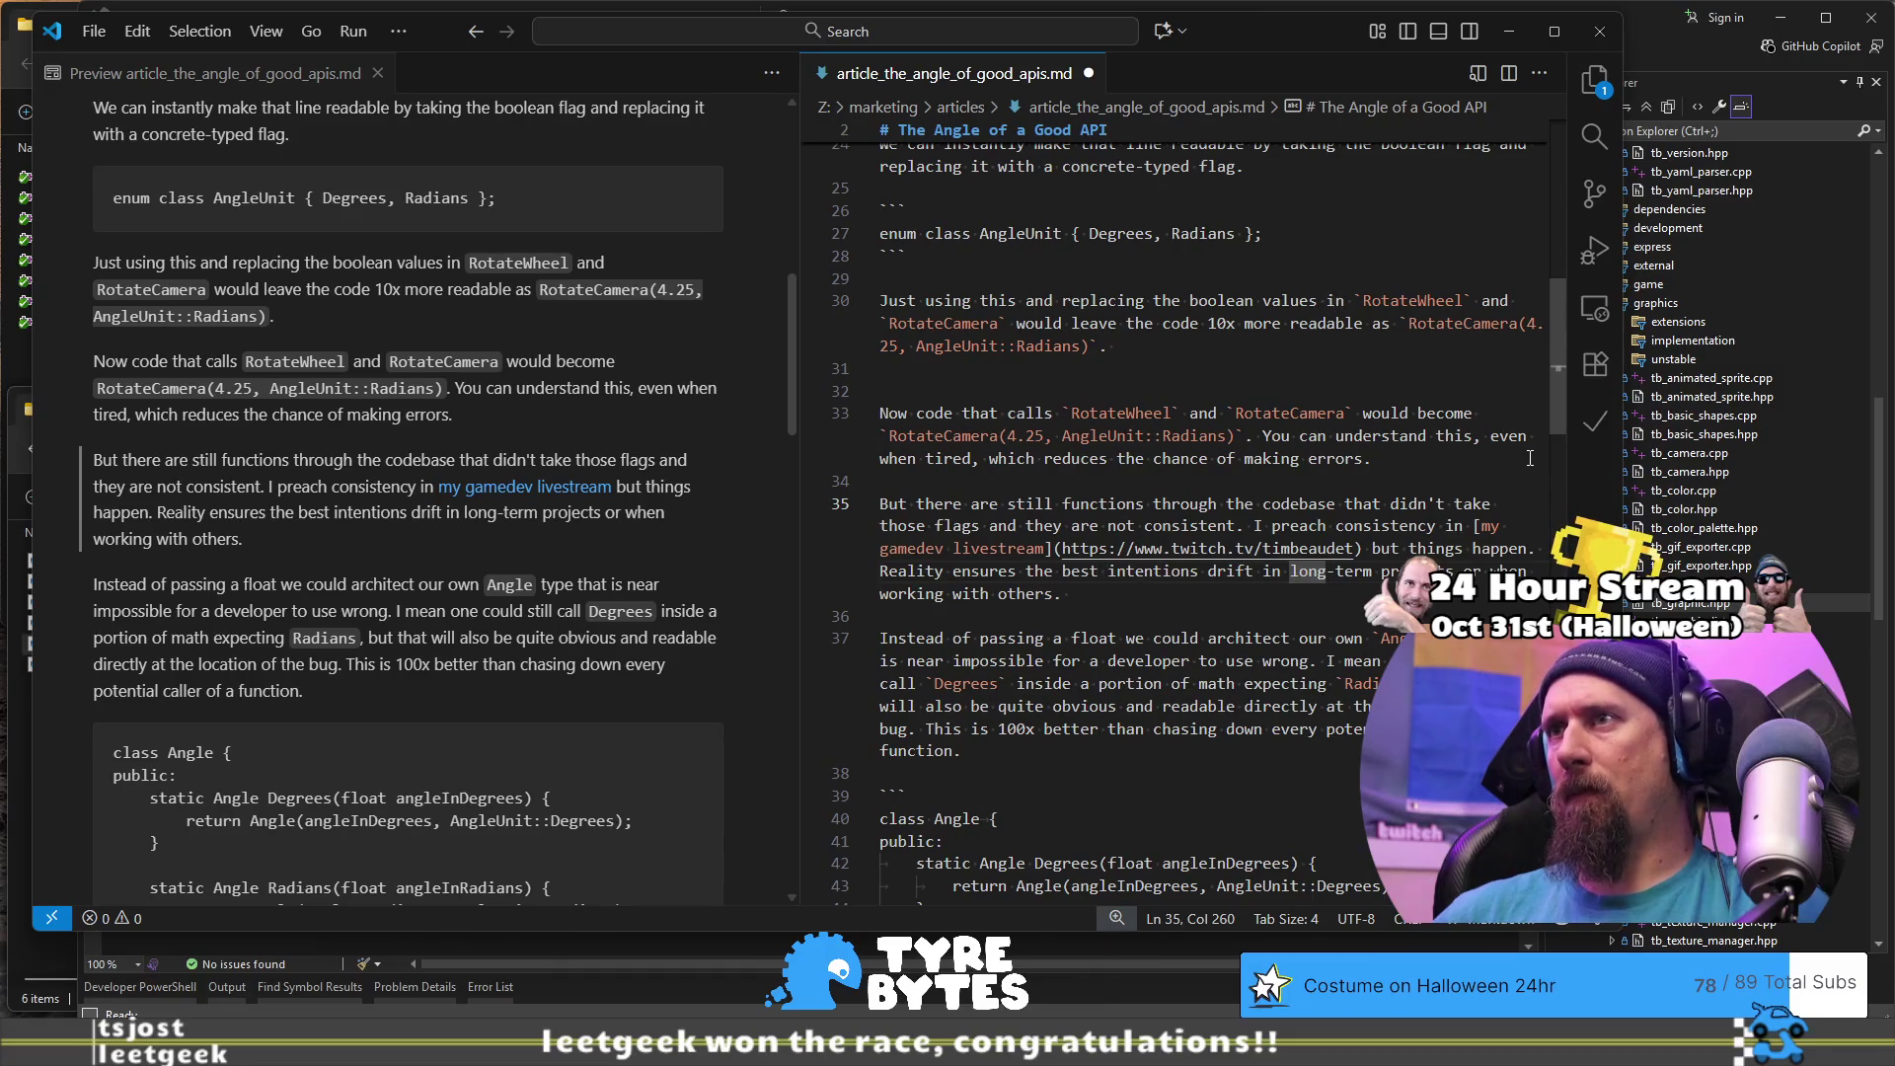
pyautogui.hotkey('ctrl', 'Right')
pyautogui.press('Return')
pyautogui.press('Left')
pyautogui.press('BackSpace')
pyautogui.press('BackSpace')
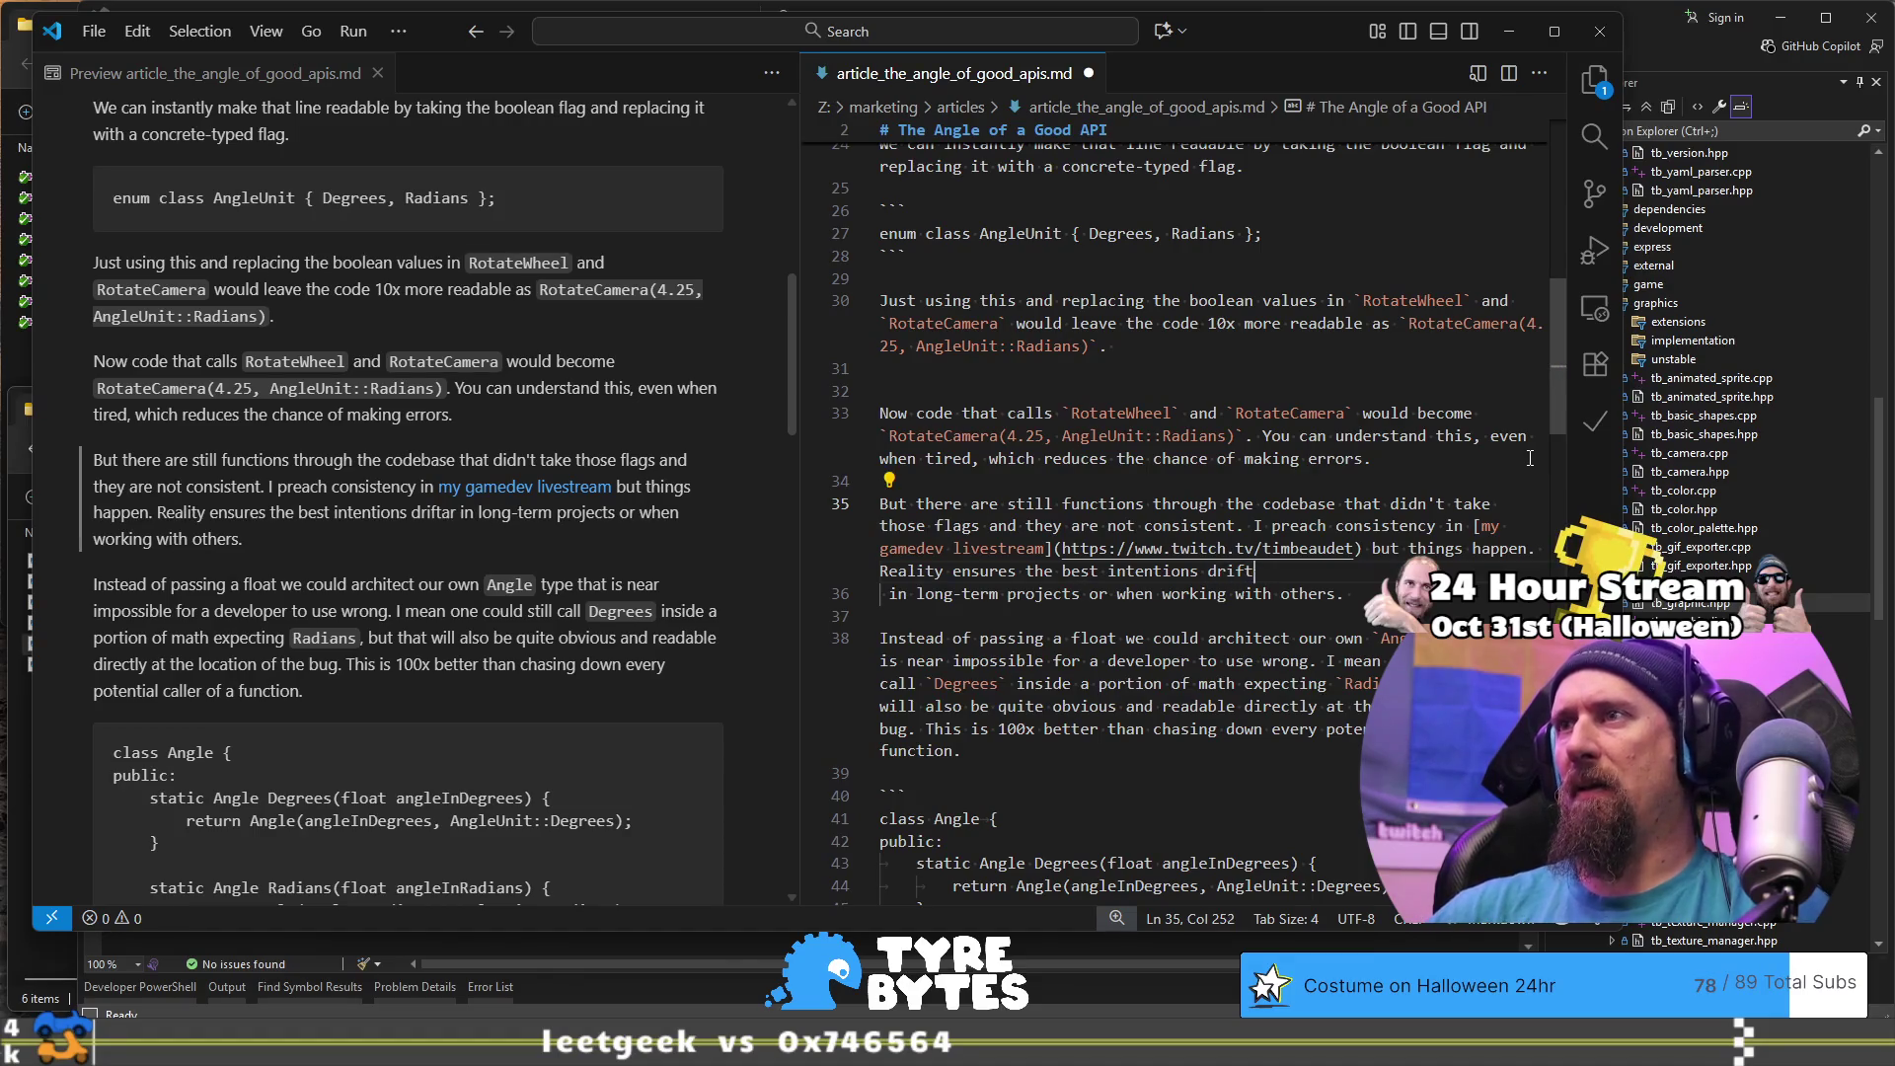
pyautogui.write(' around, so s')
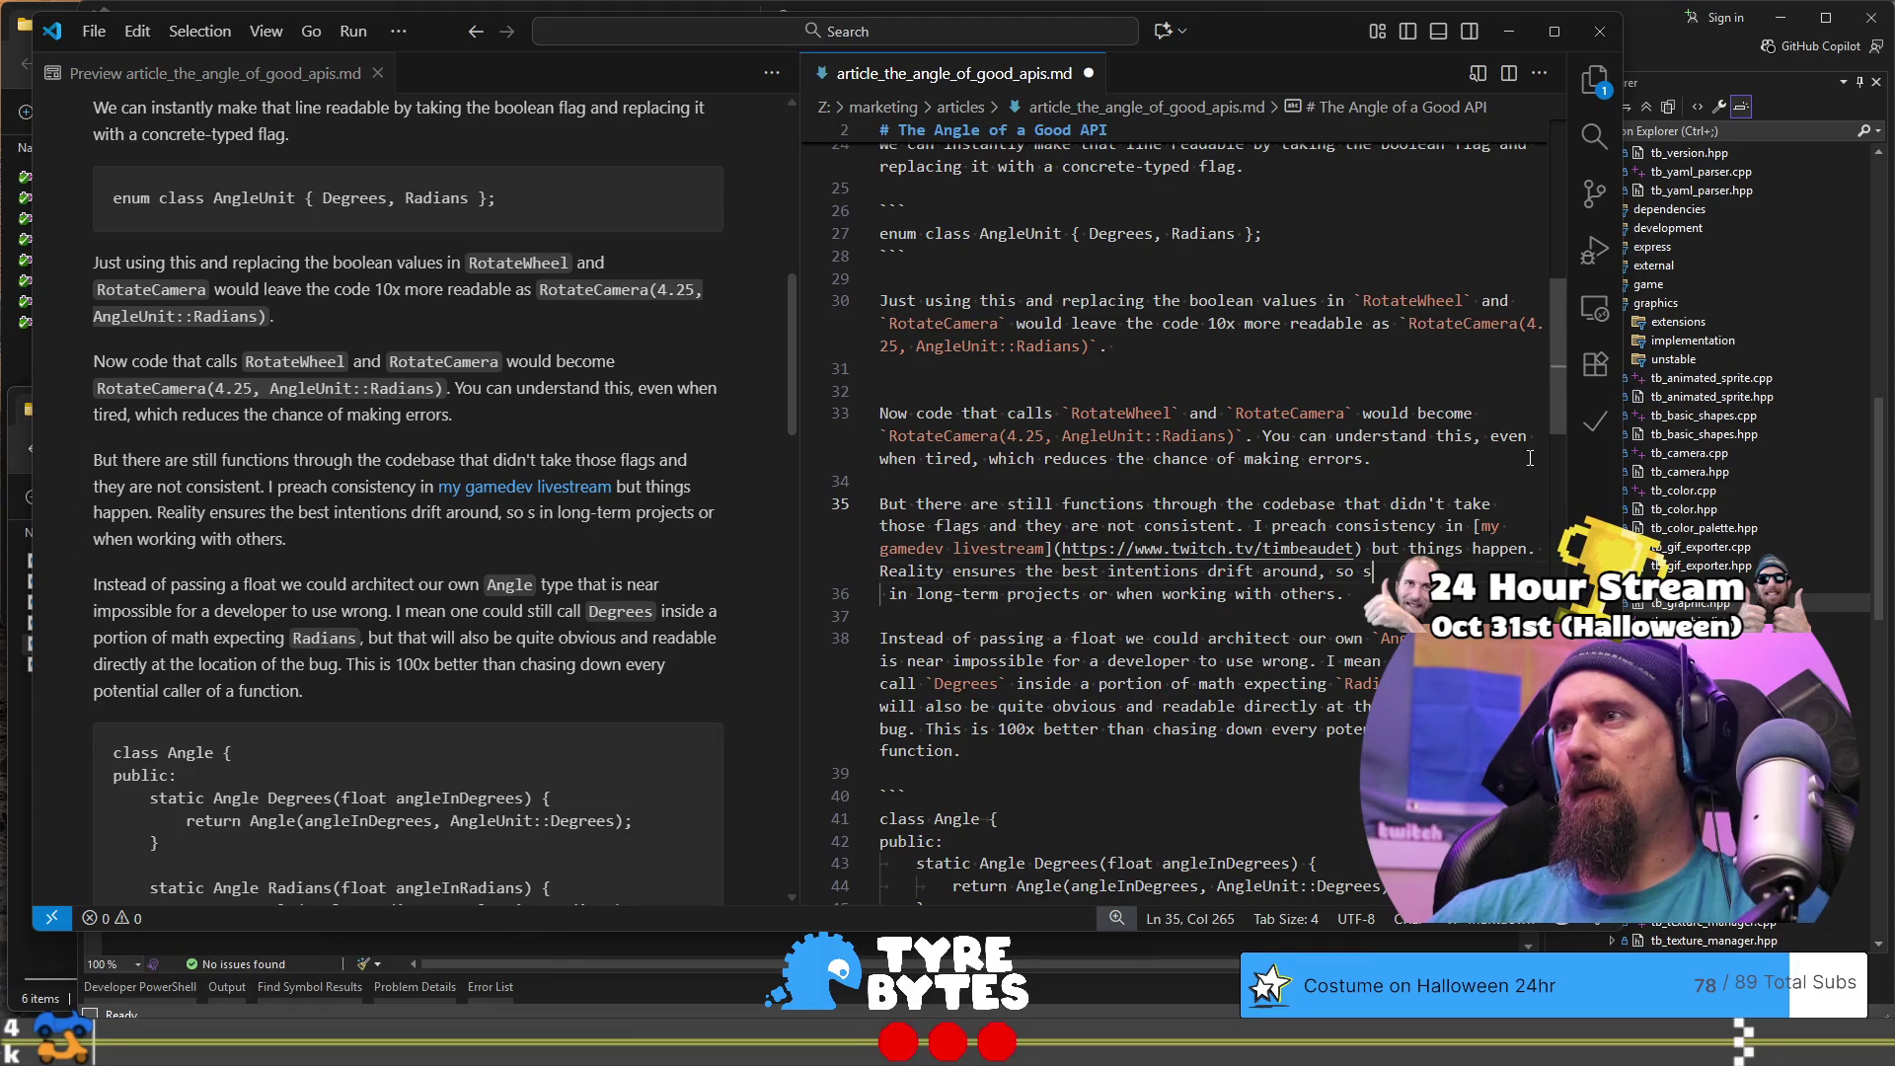
# - Type 'so both radians and degrees may wind up as expected inputs.'
pyautogui.press('BackSpace')
pyautogui.write('float')
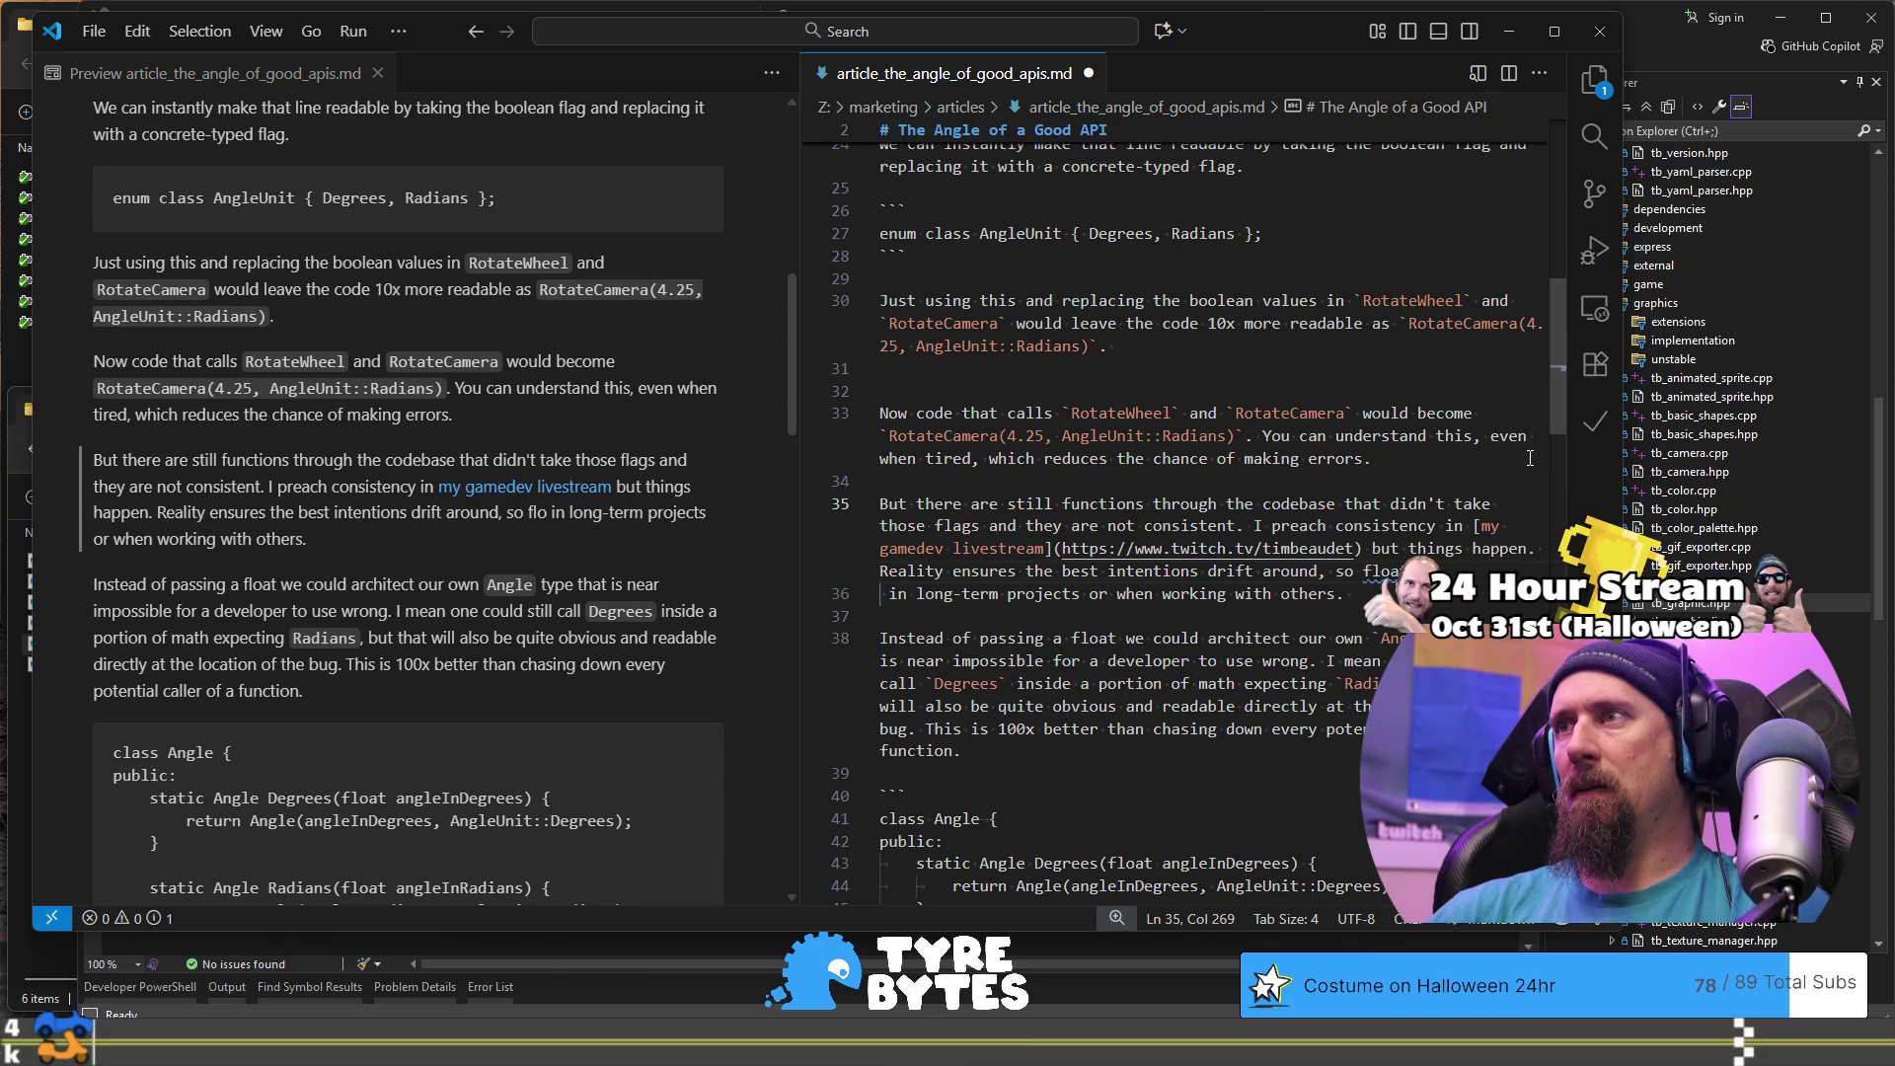
pyautogui.press('BackSpace')
pyautogui.press('BackSpace')
pyautogui.press('BackSpace')
pyautogui.press('BackSpace')
pyautogui.press('BackSpace')
pyautogui.write('both radians and de')
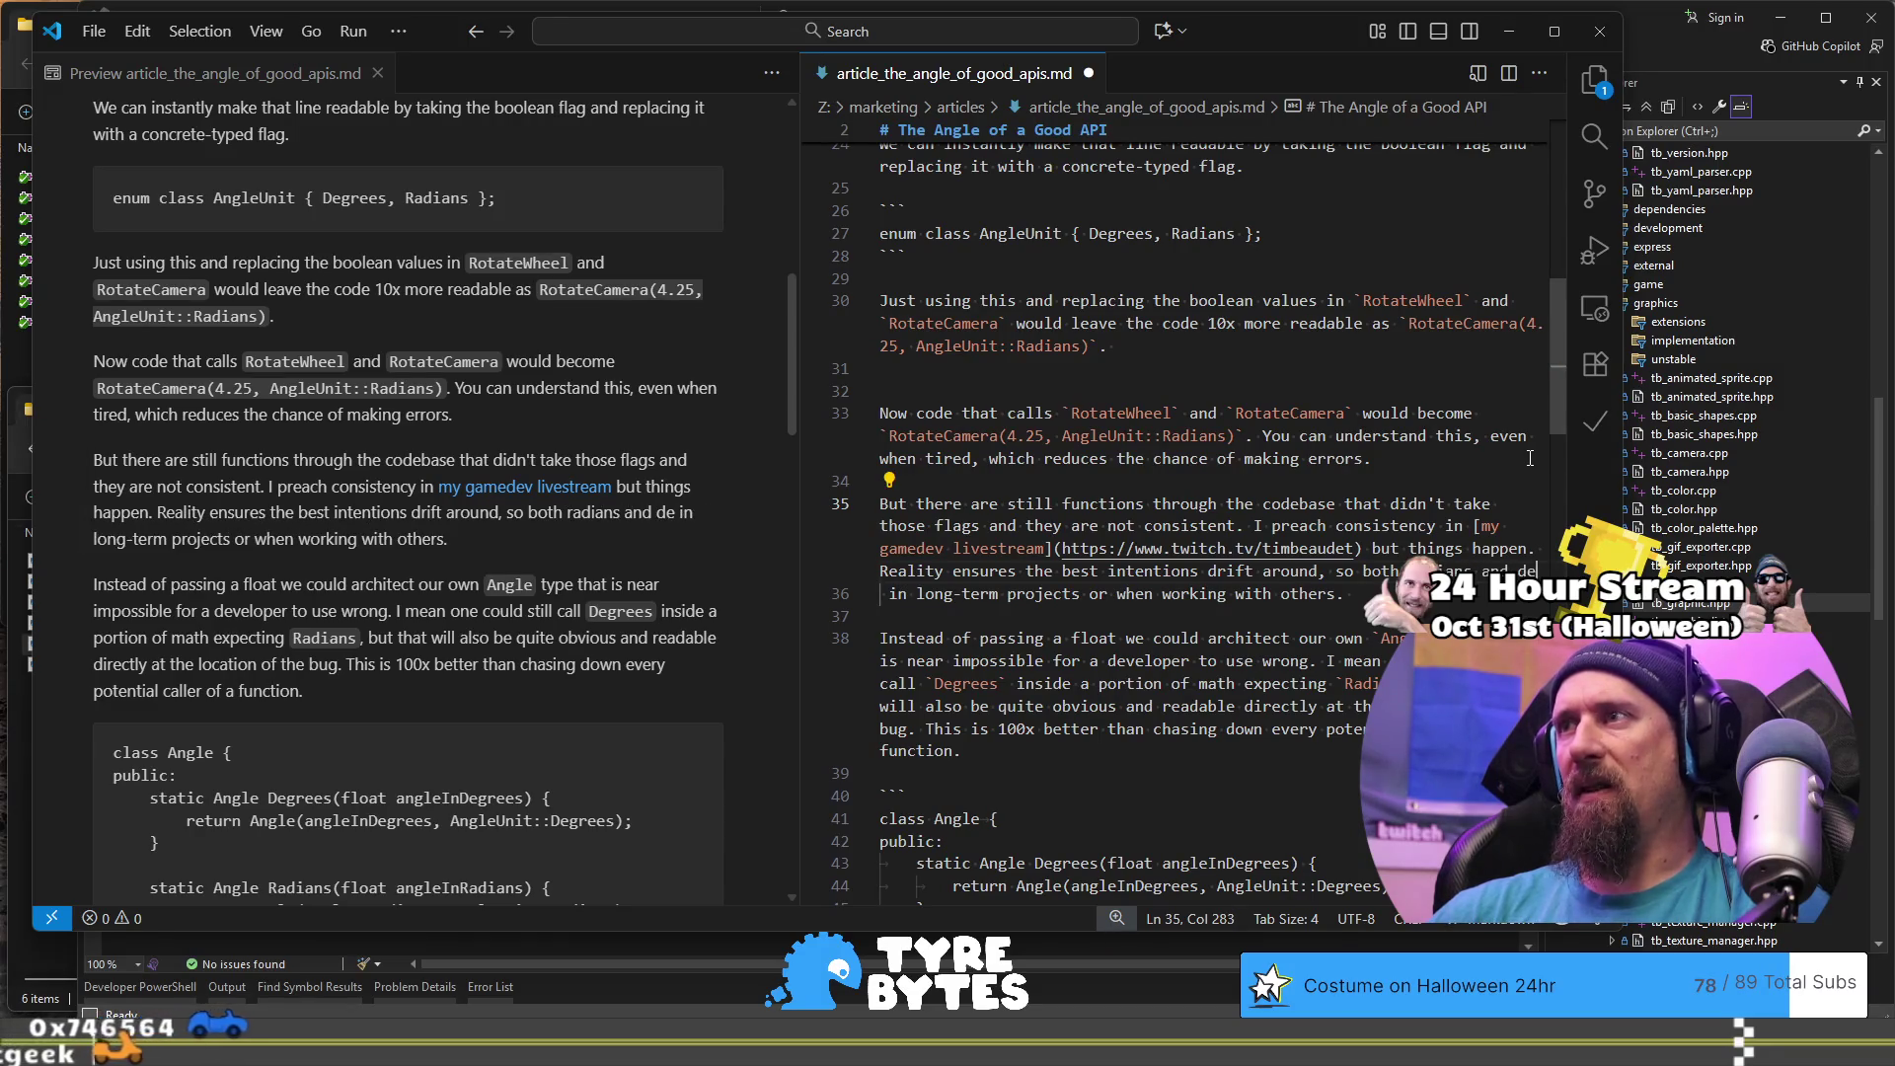
pyautogui.write('grees may wind up the input')
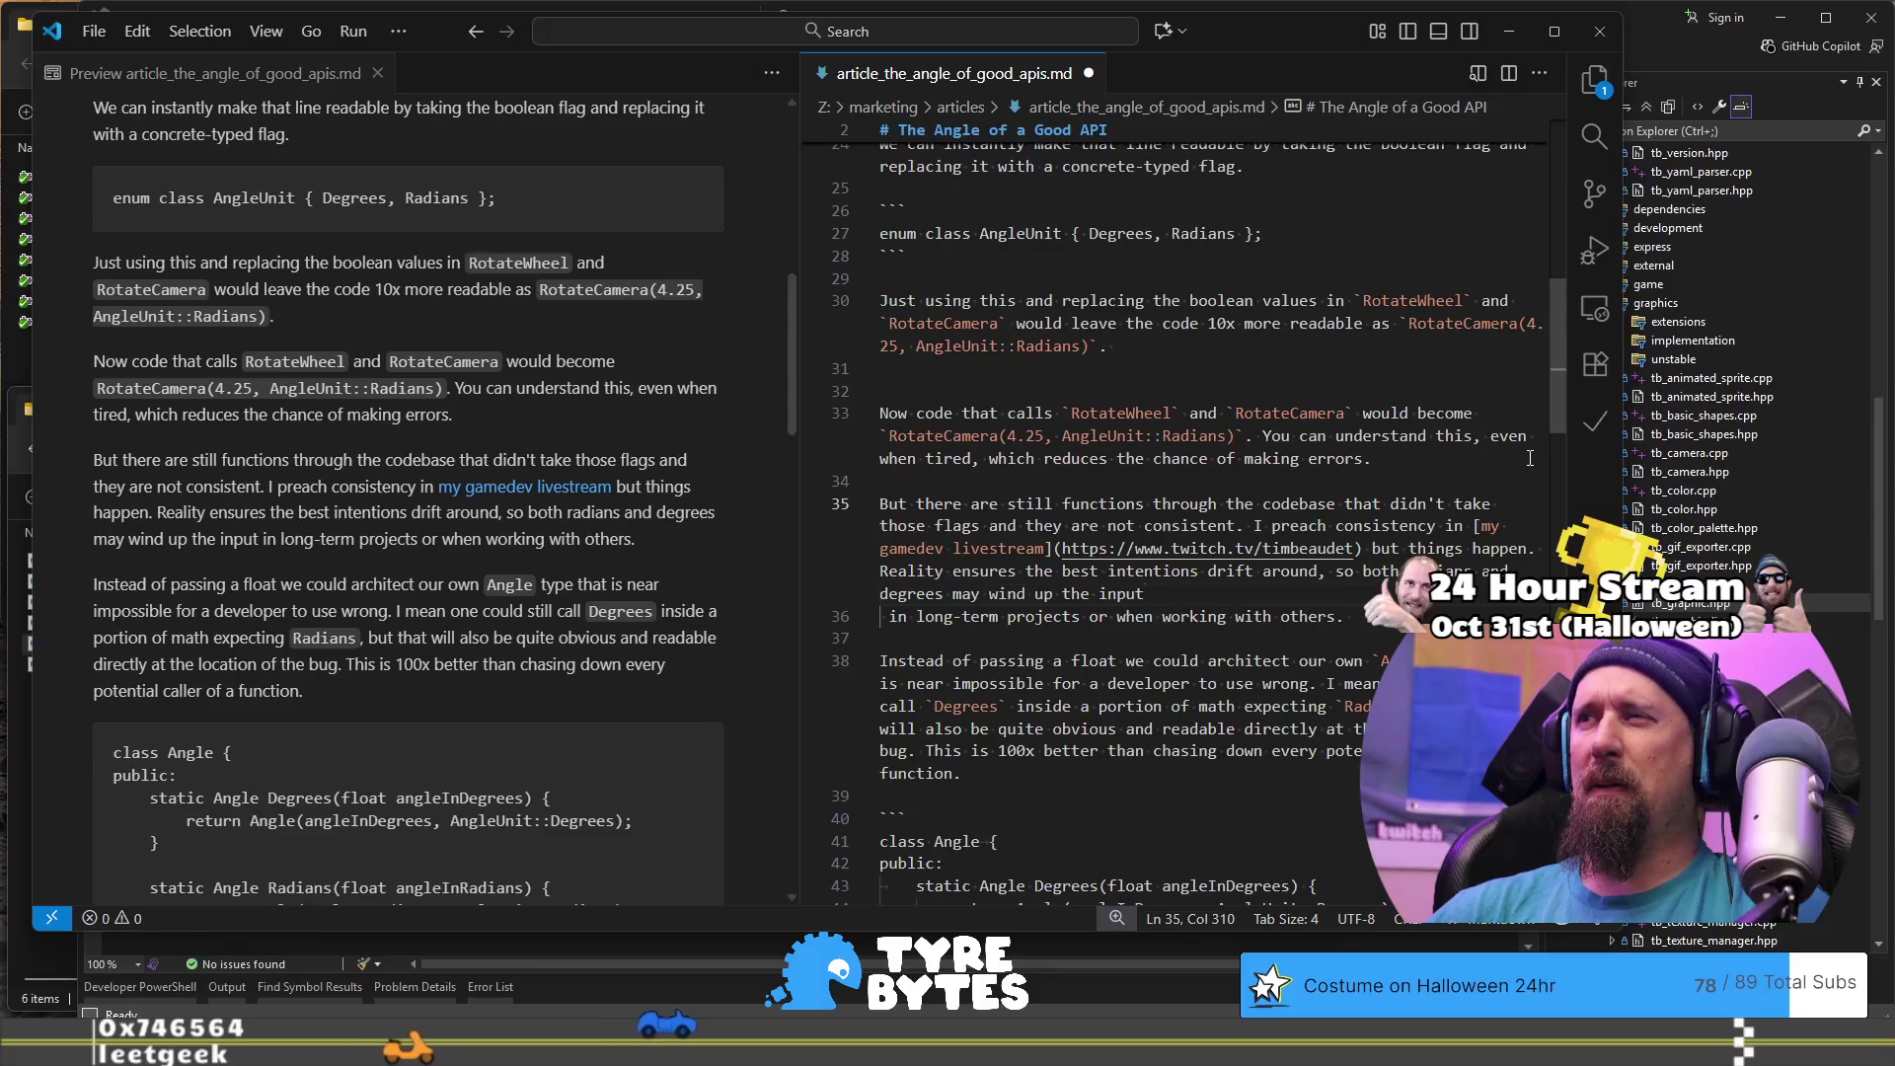
pyautogui.write(' uin')
pyautogui.hotkey('ctrl', 'BackSpace')
pyautogui.hotkey('ctrl', 'BackSpace')
pyautogui.hotkey('ctrl', 'BackSpace')
pyautogui.write('as')
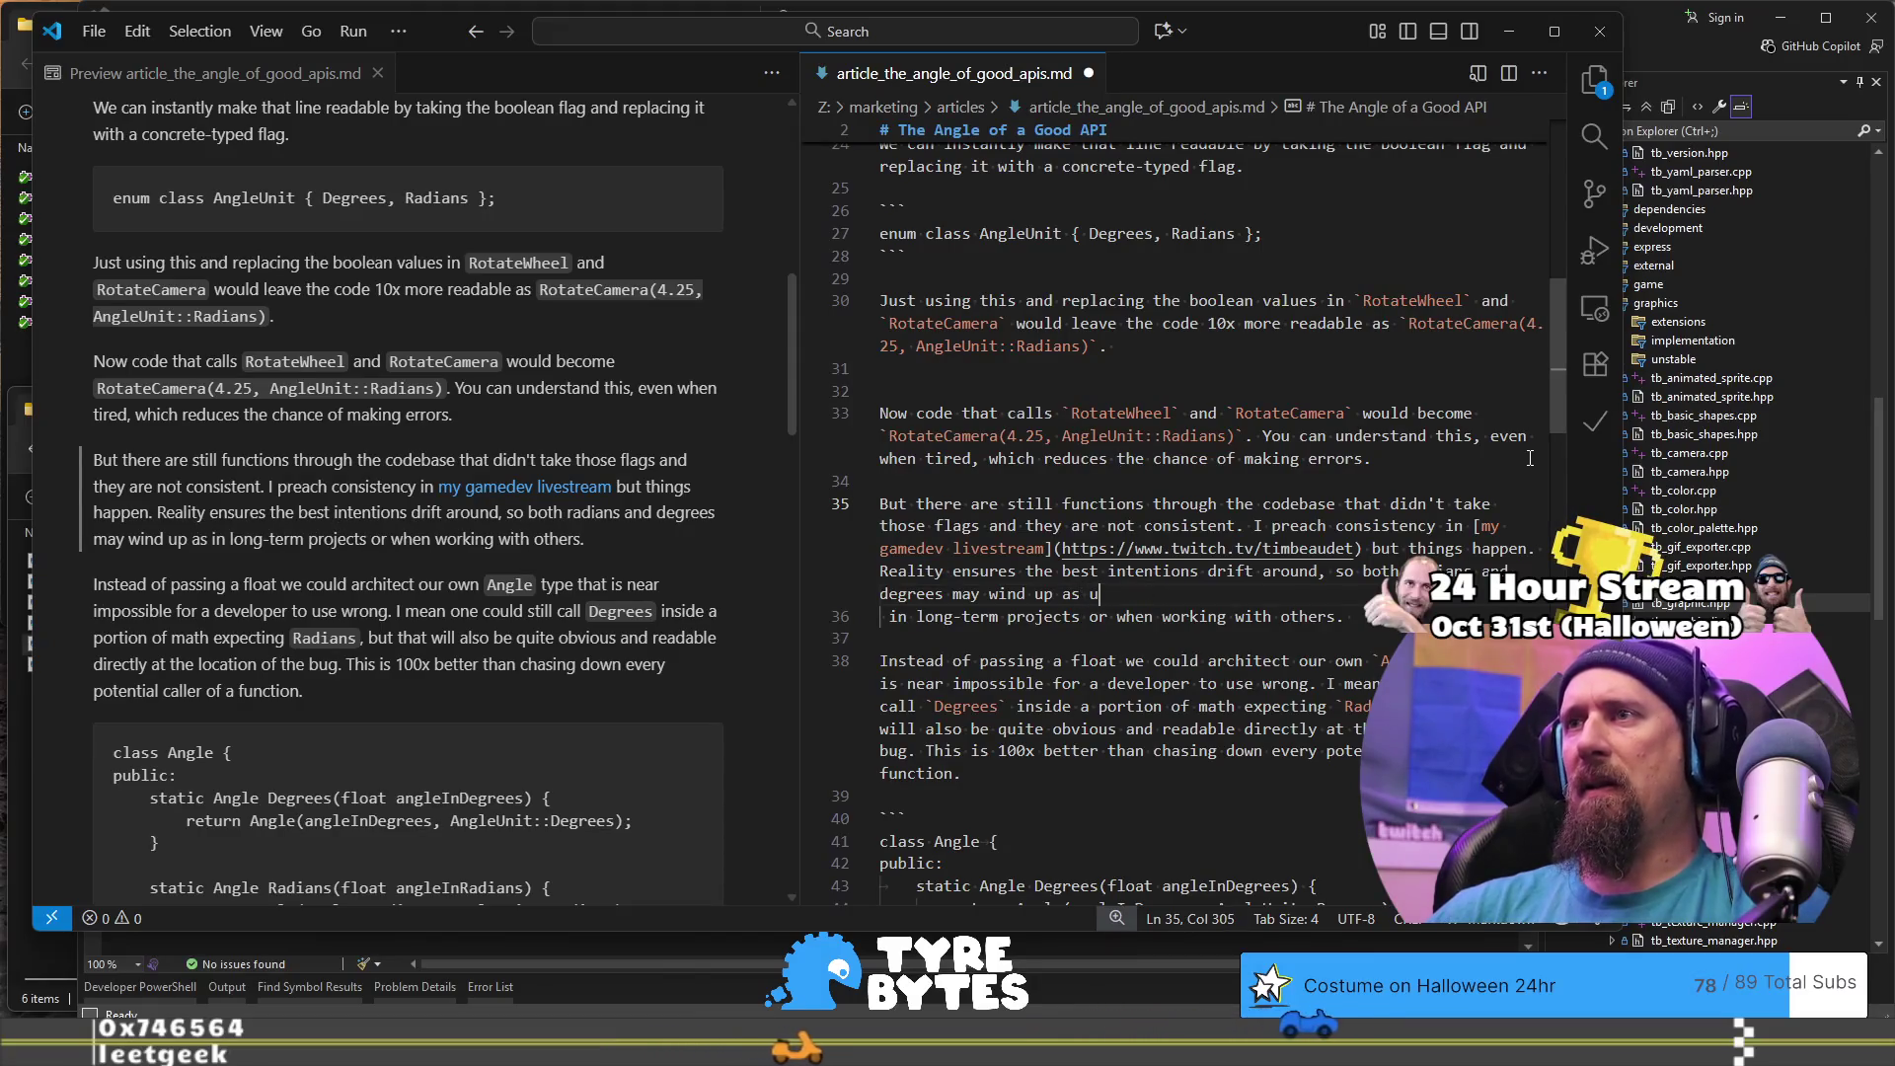
pyautogui.write(' expected inputs.')
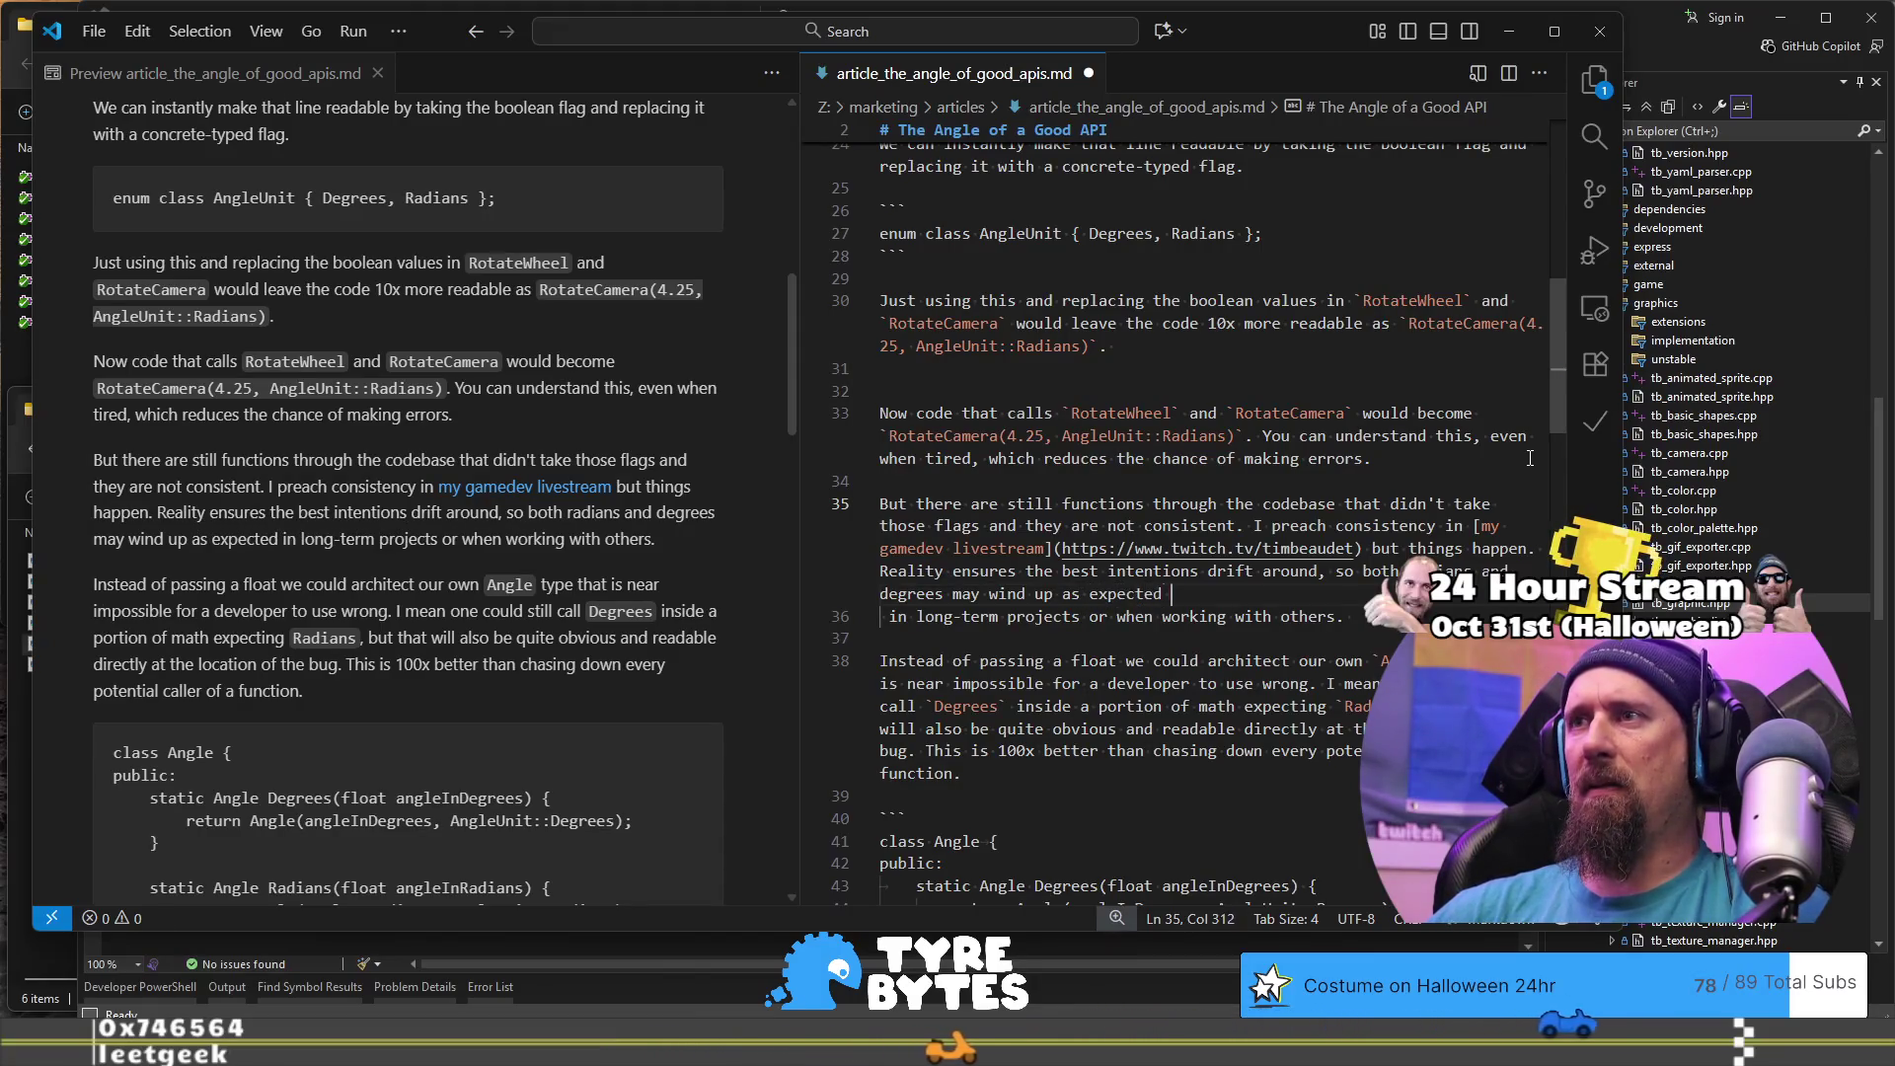
# - Delete the leftover long-term projects clause and save the article
pyautogui.hotkey('shift', 'Down')
pyautogui.hotkey('shift', 'End')
pyautogui.press('BackSpace')
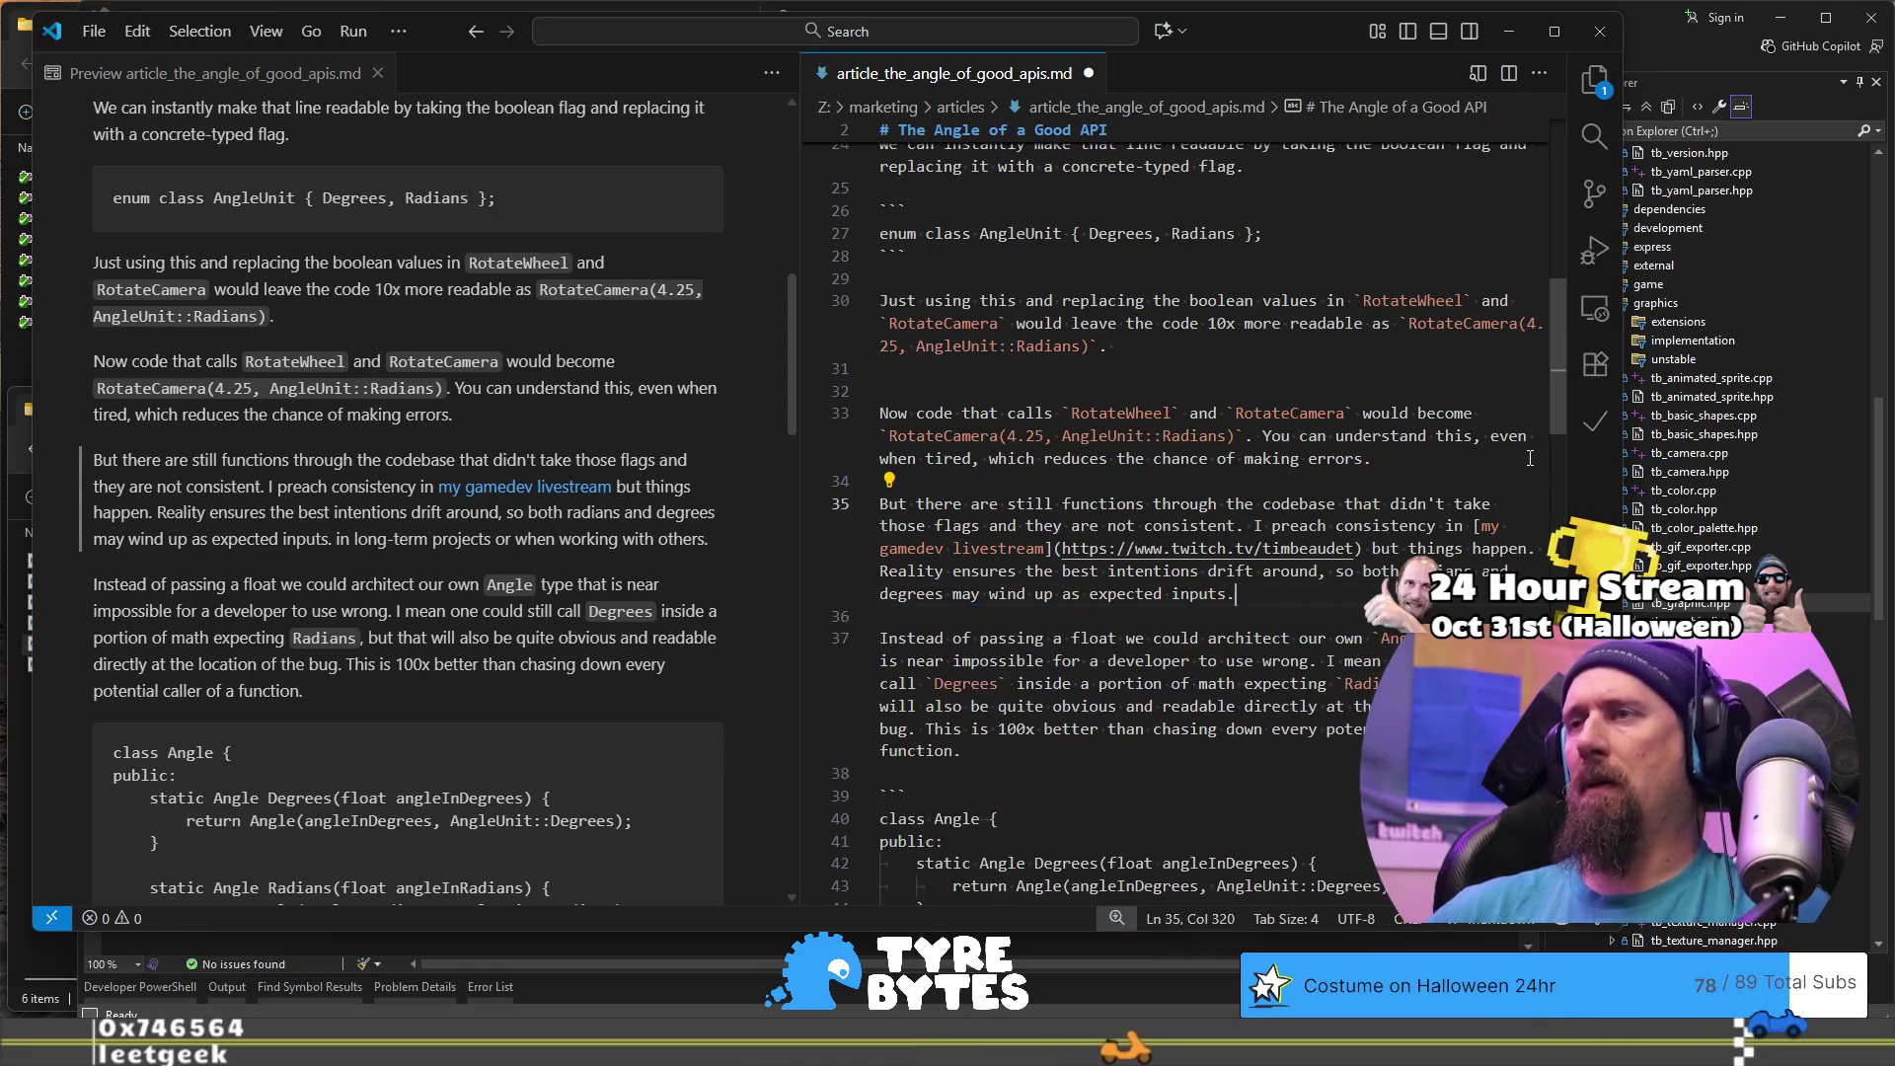
pyautogui.hotkey('ctrl', 's')
pyautogui.press('Down')
pyautogui.press('Down')
pyautogui.press('Down')
pyautogui.scroll(-2, 273, 352)
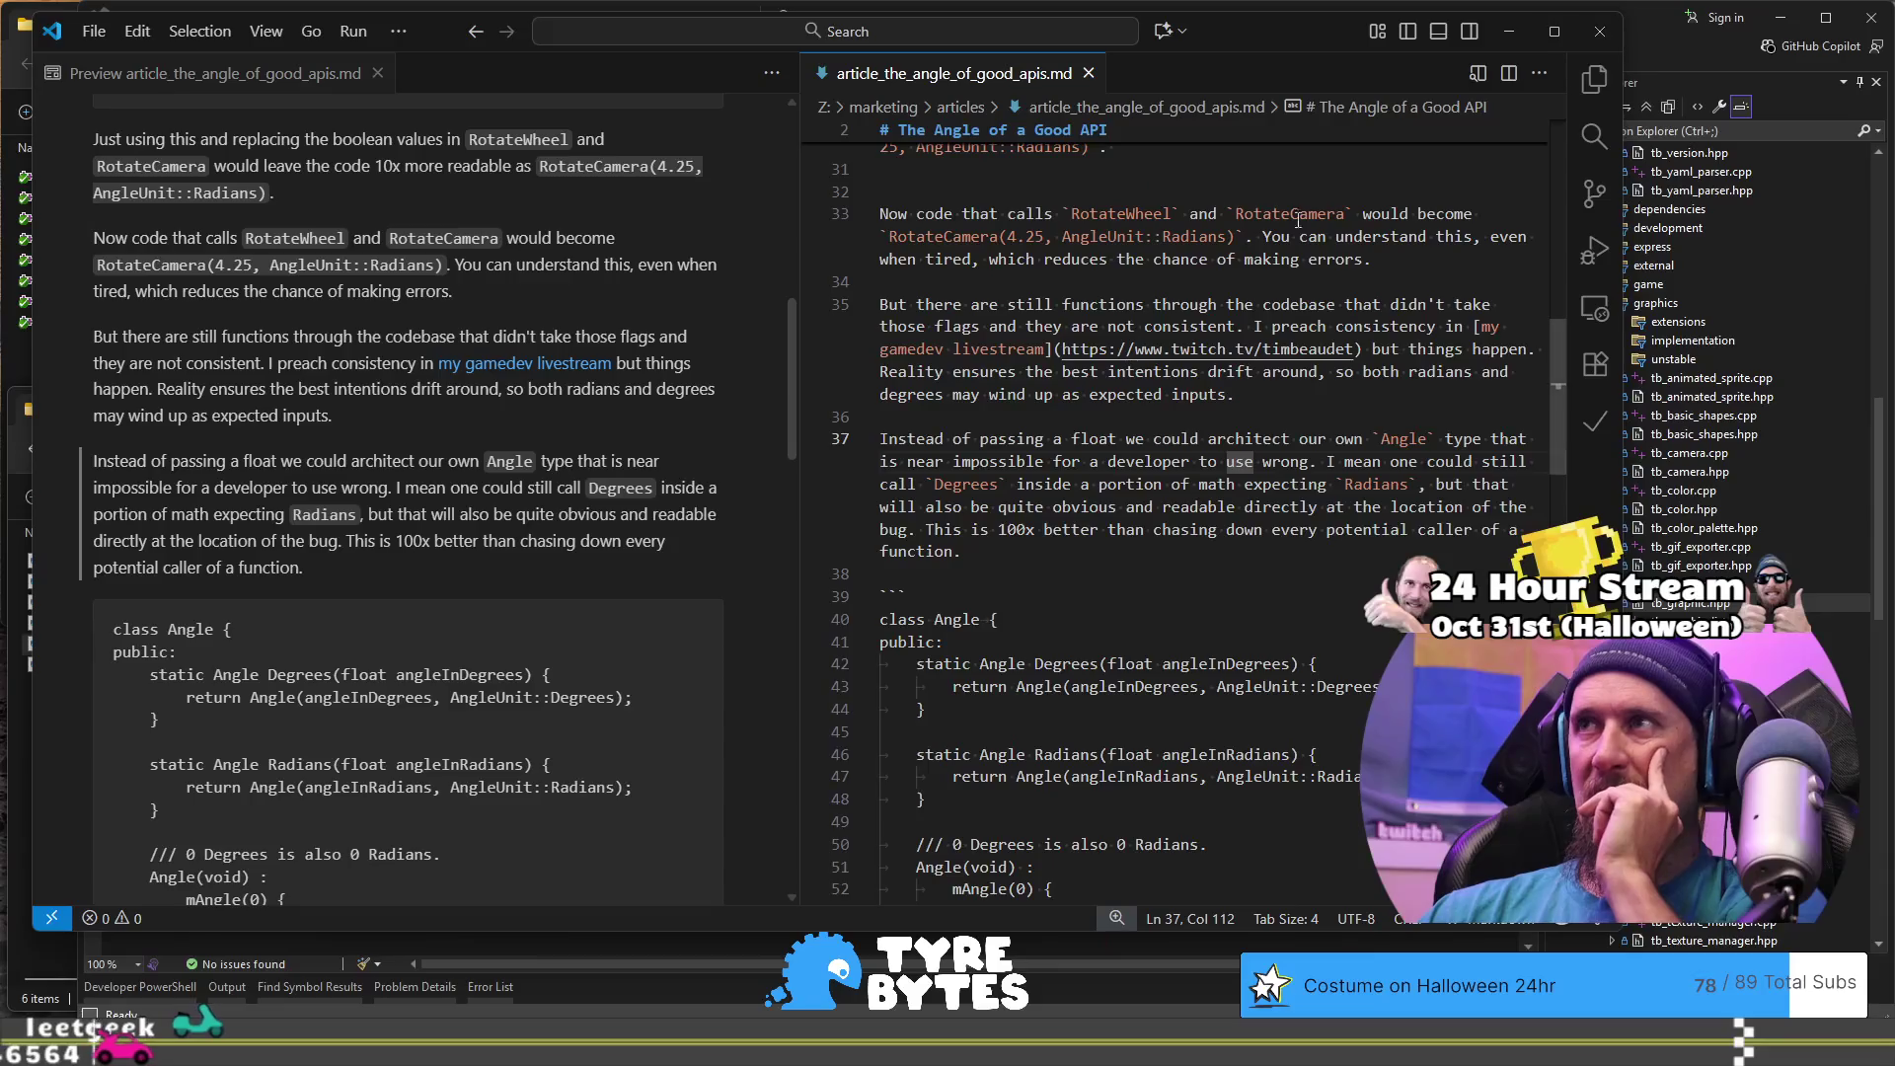
# - Replace 'But' with 'However other' and delete 'there are still' and 'through' from the sentence
pyautogui.moveTo(917, 304); pyautogui.dragTo(880, 304)
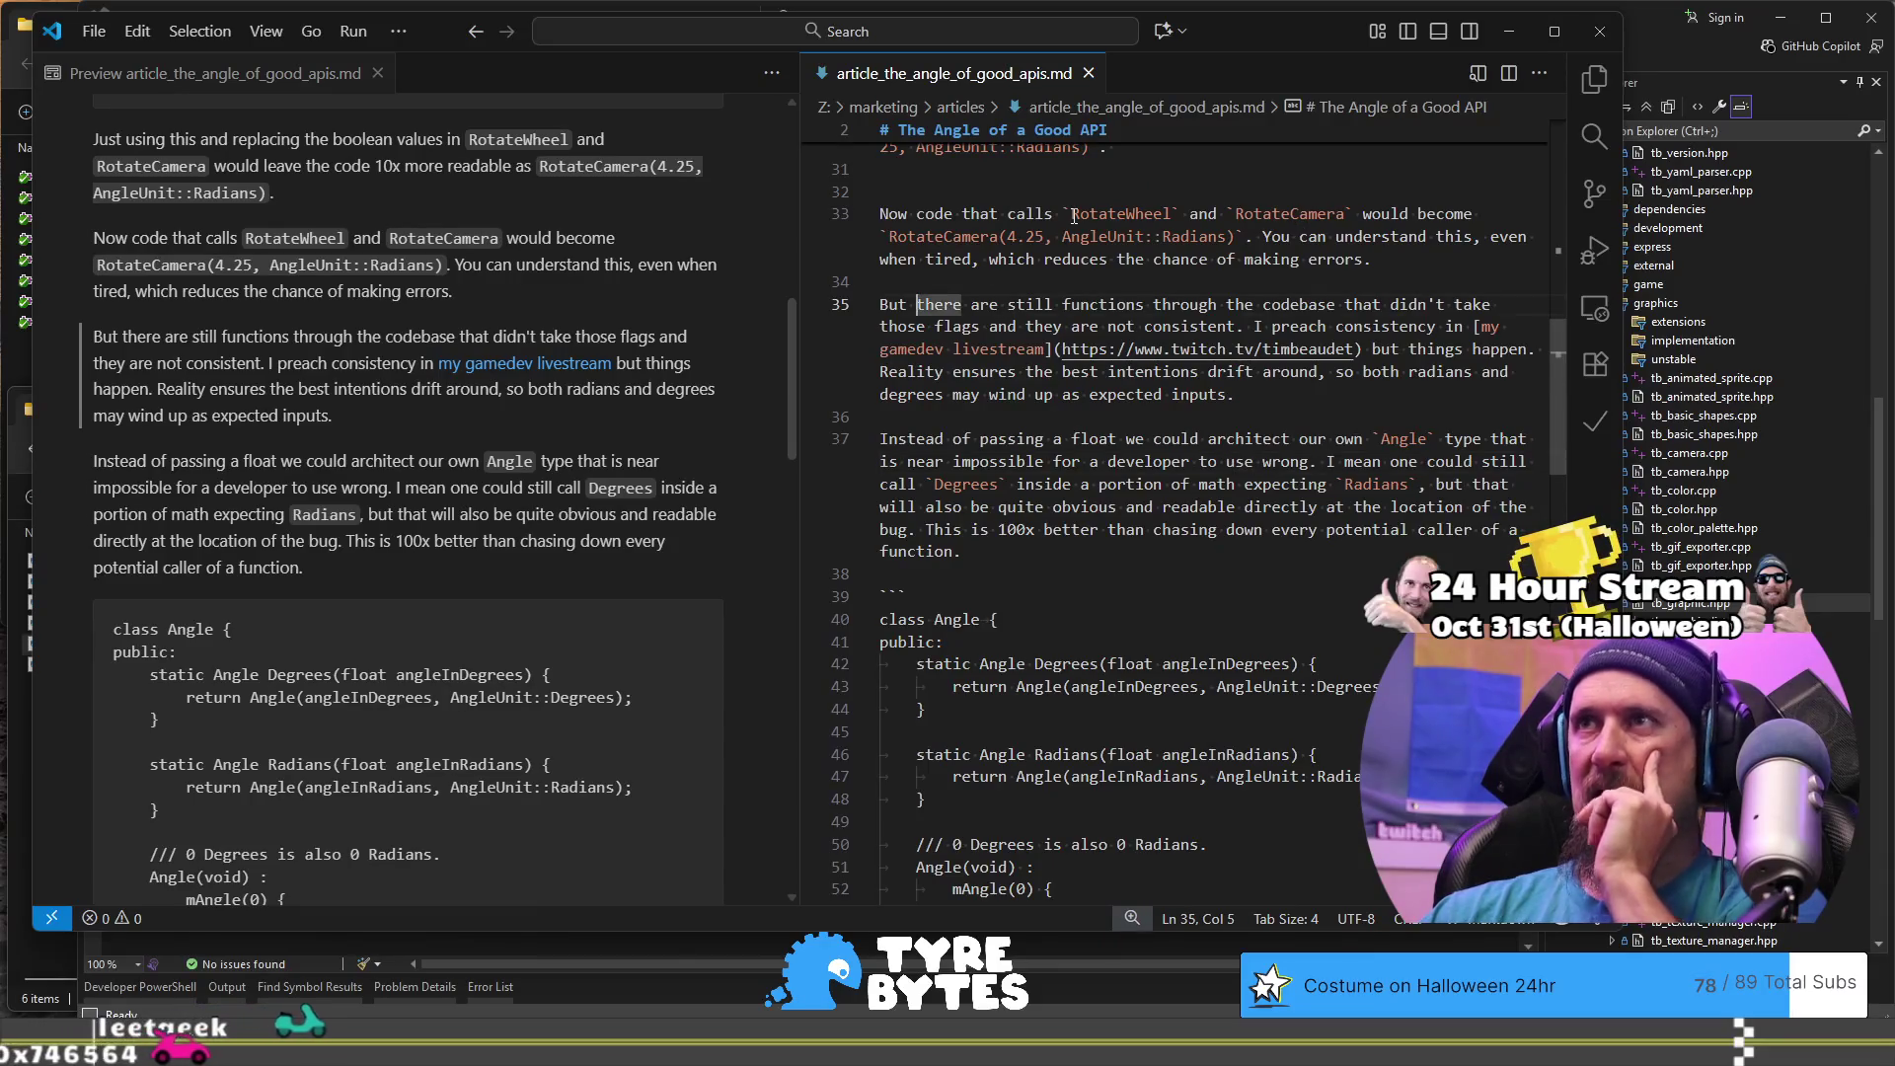
pyautogui.write('However ')
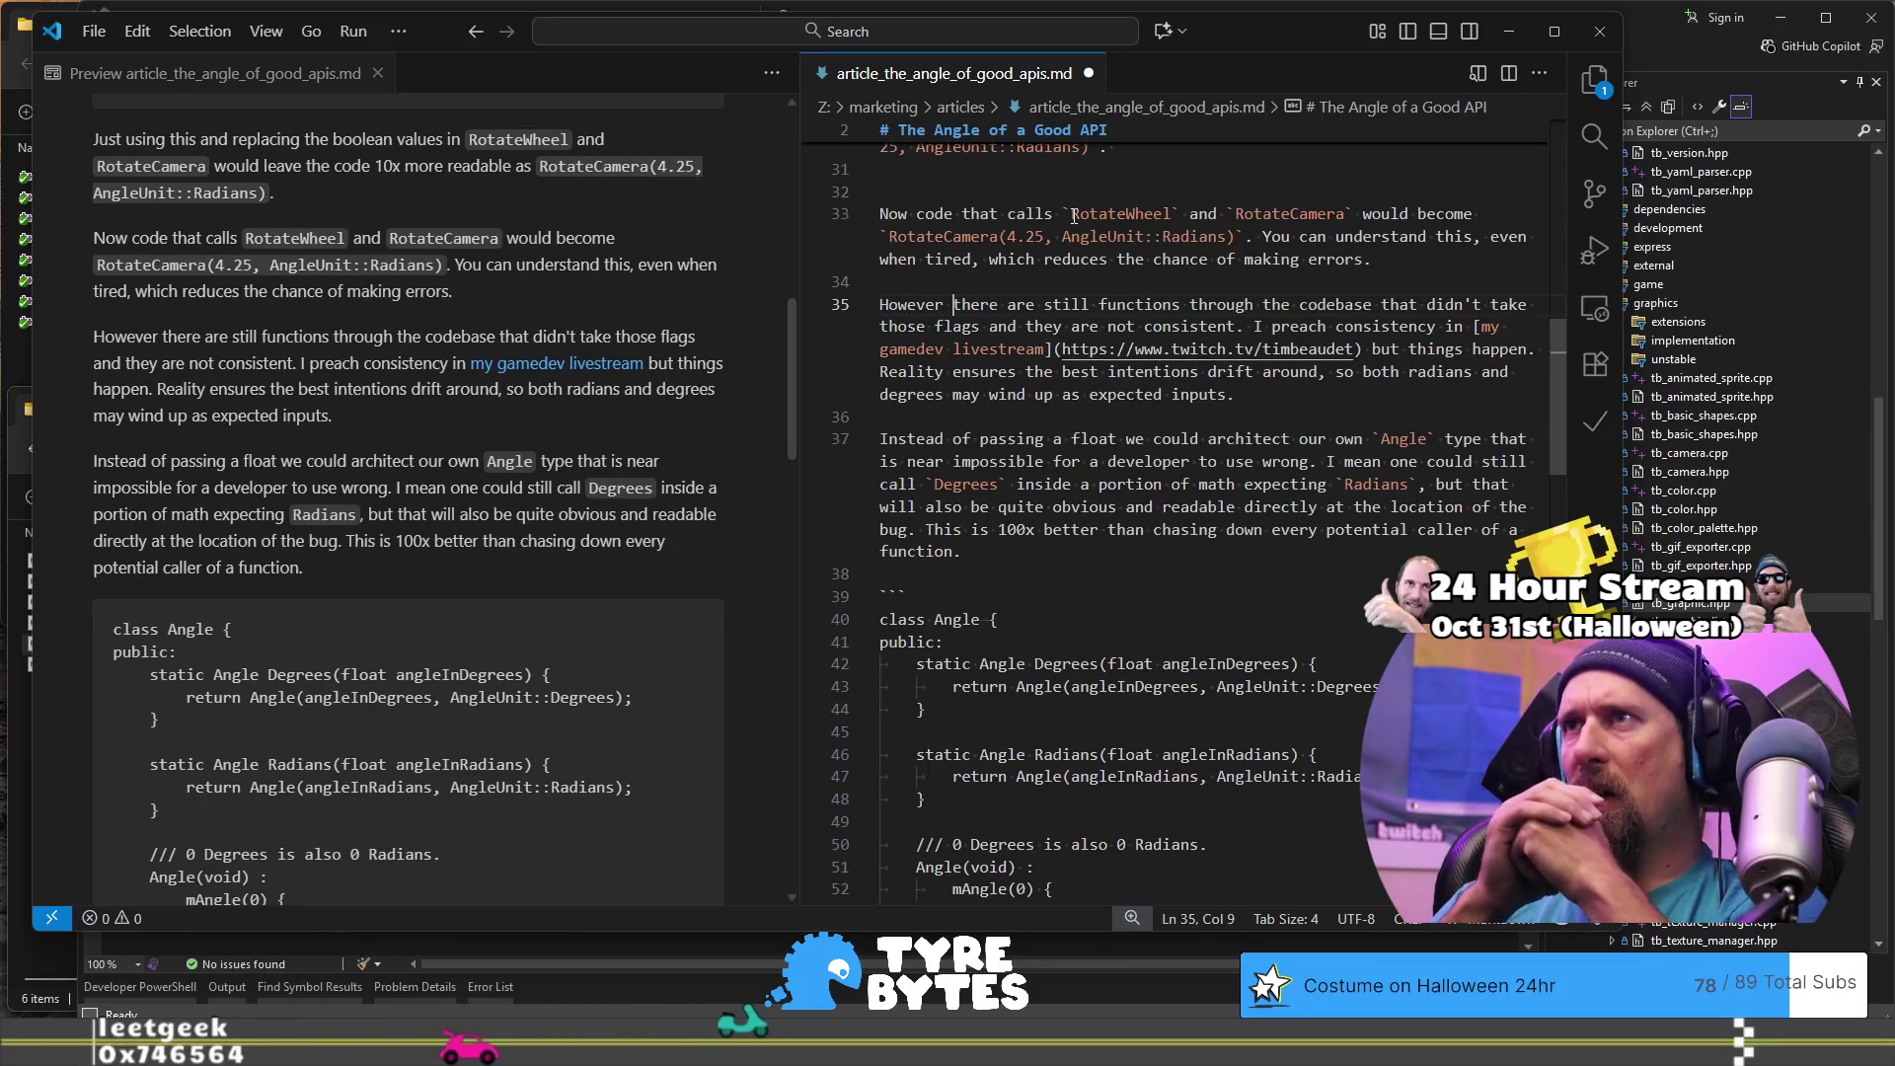
pyautogui.write('other')
pyautogui.hotkey('ctrl', 'shift', 'Right')
pyautogui.hotkey('ctrl', 'shift', 'Right')
pyautogui.hotkey('ctrl', 'shift', 'Right')
pyautogui.hotkey('ctrl', 'shift', 'Left')
pyautogui.press('Delete')
pyautogui.hotkey('ctrl', 'Right')
pyautogui.write('in')
pyautogui.hotkey('ctrl', 'shift', 'Right')
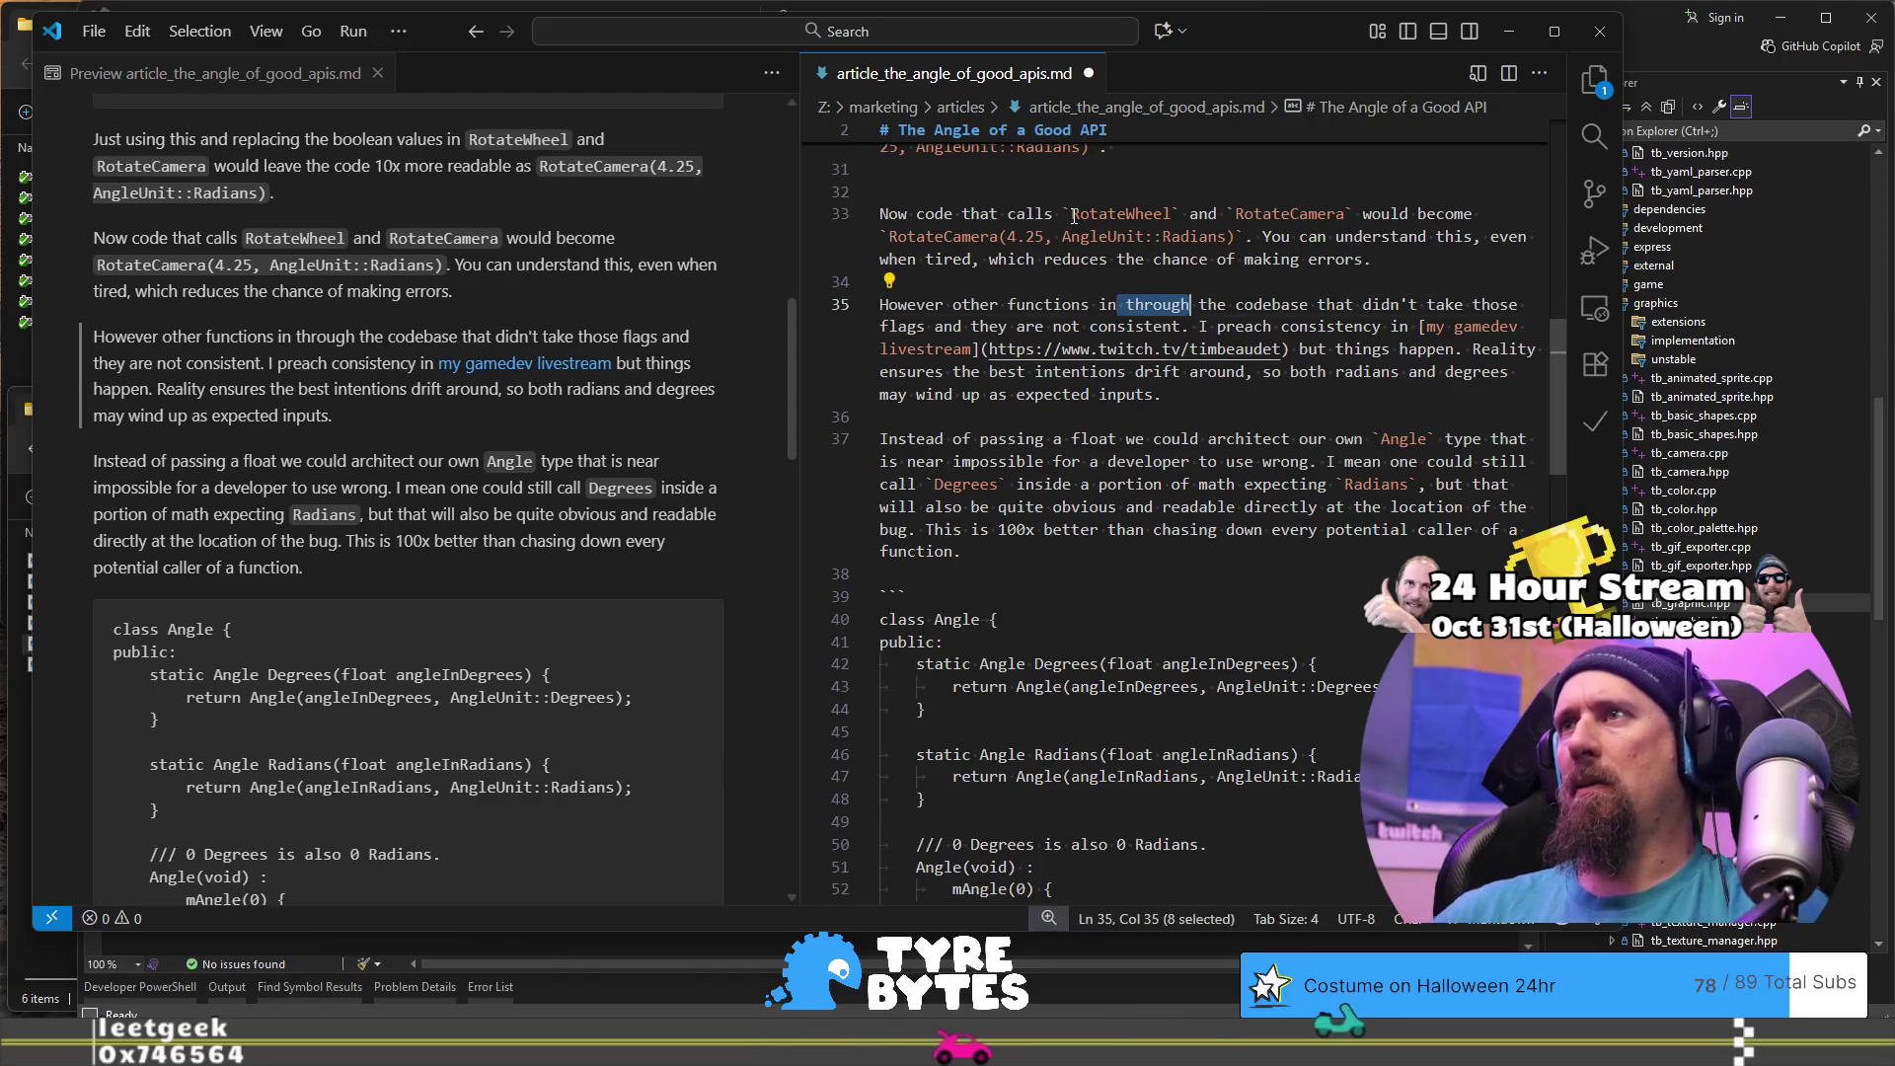
pyautogui.press('Delete')
pyautogui.hotkey('ctrl', 'Right')
pyautogui.hotkey('ctrl', 'Right')
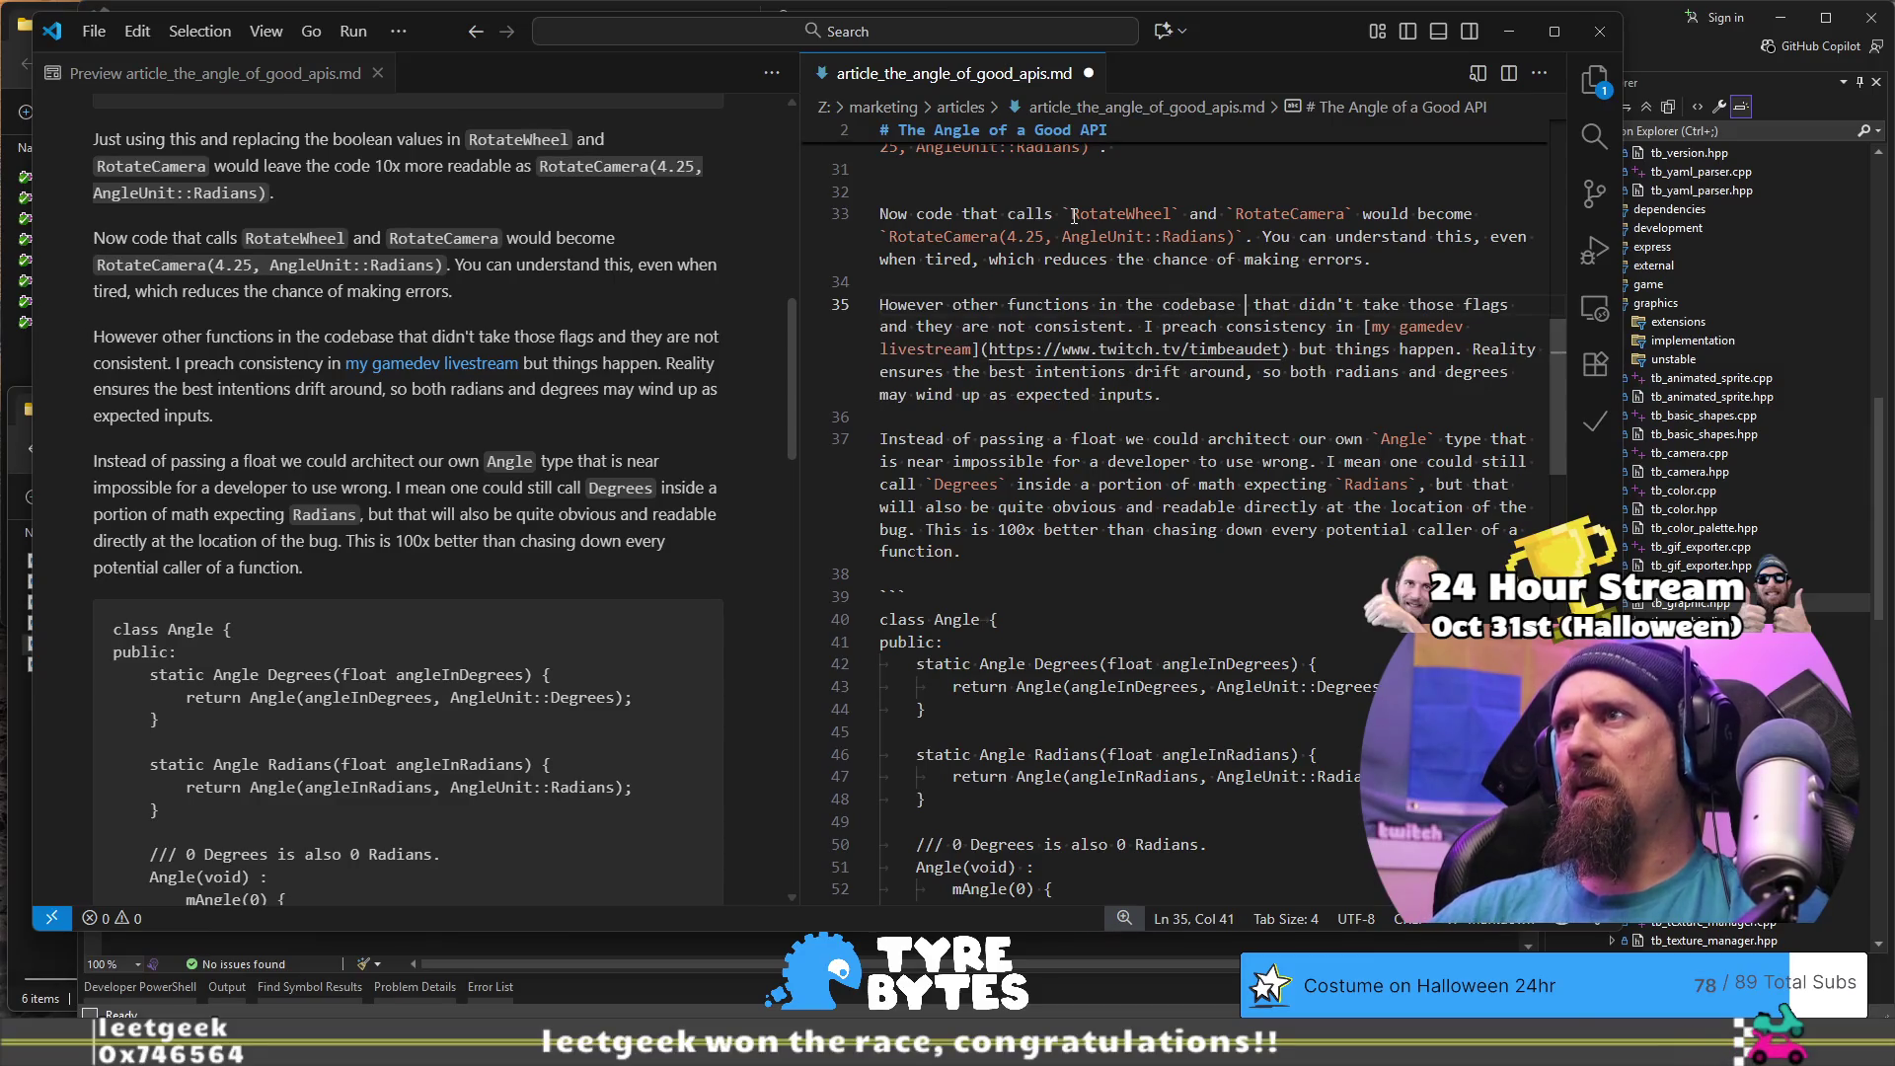
pyautogui.write('are')
# - Drop 'that' after codebase and change 'they are not consistent' to 'remain inconsistent'
pyautogui.hotkey('ctrl', 'Delete')
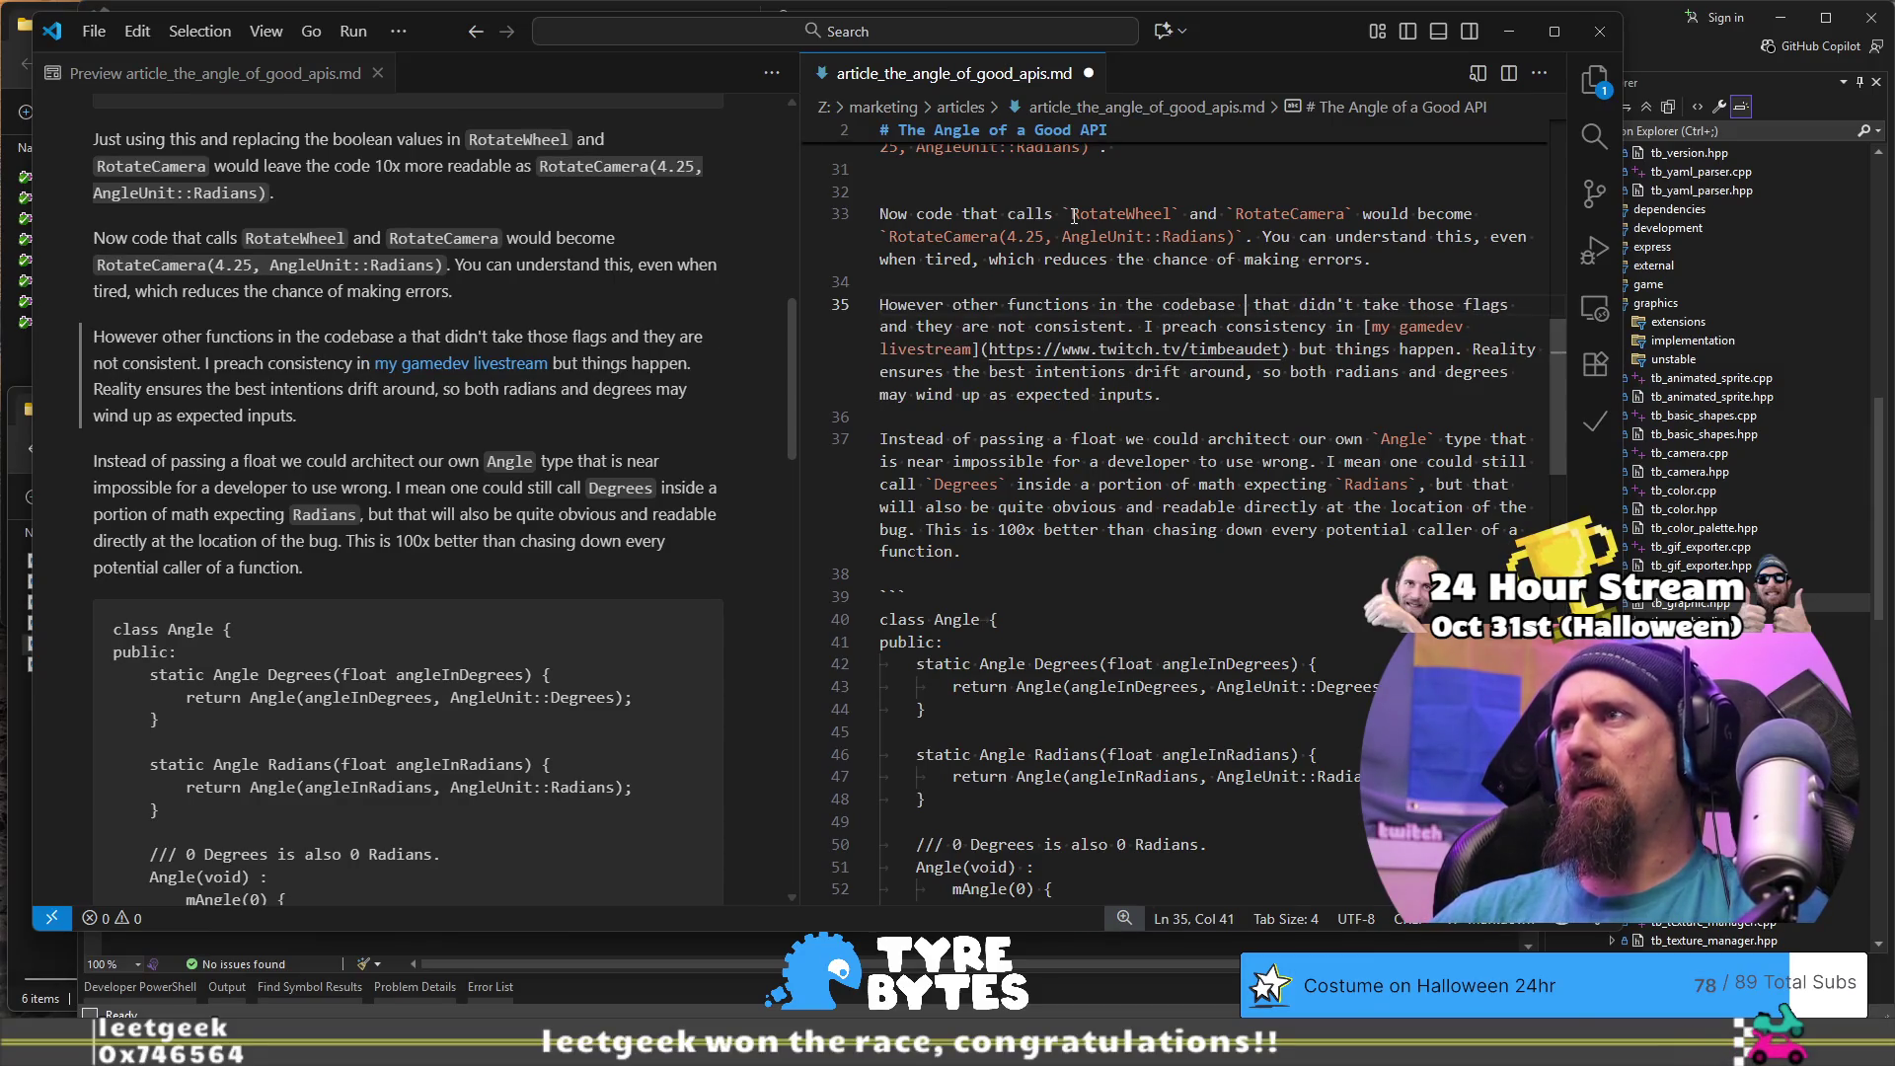
pyautogui.hotkey('ctrl', 'BackSpace')
pyautogui.press('Delete')
pyautogui.hotkey('ctrl', 'Right')
pyautogui.hotkey('ctrl', 'Right')
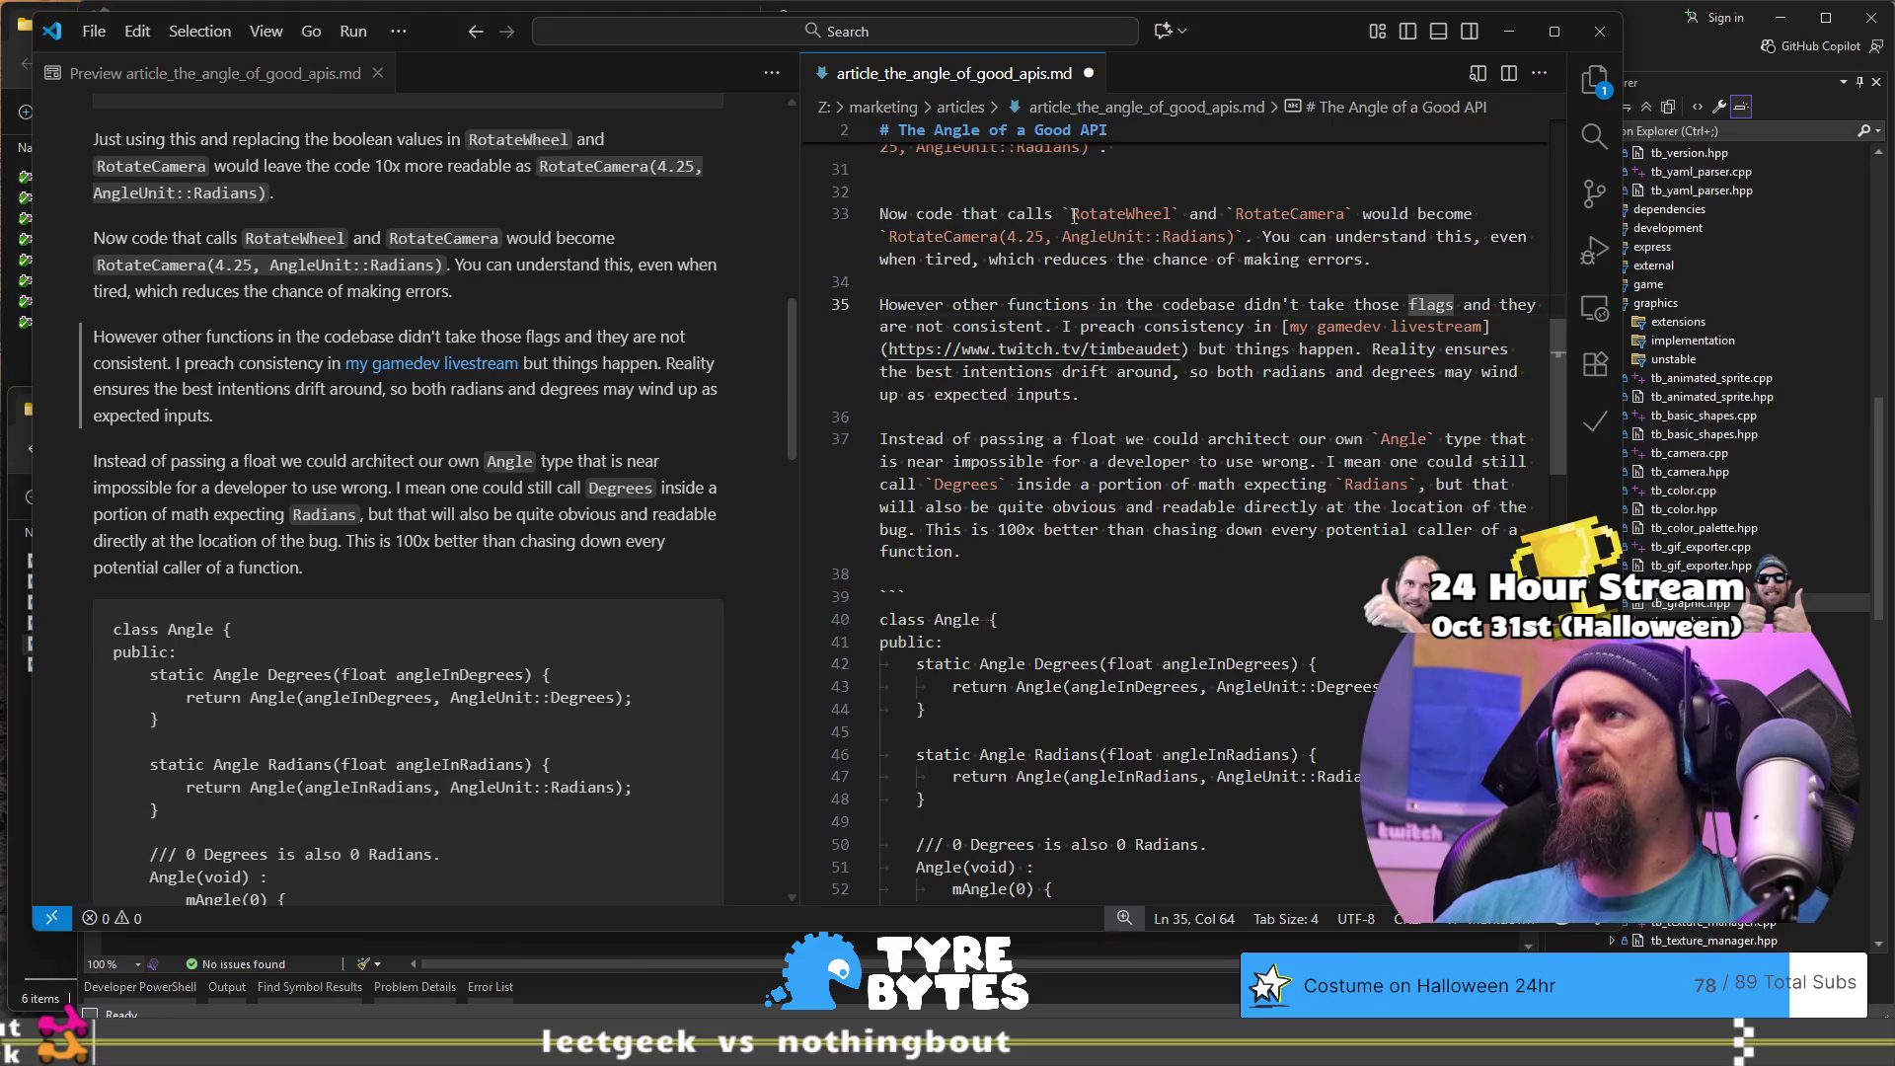
pyautogui.hotkey('ctrl', 'Right')
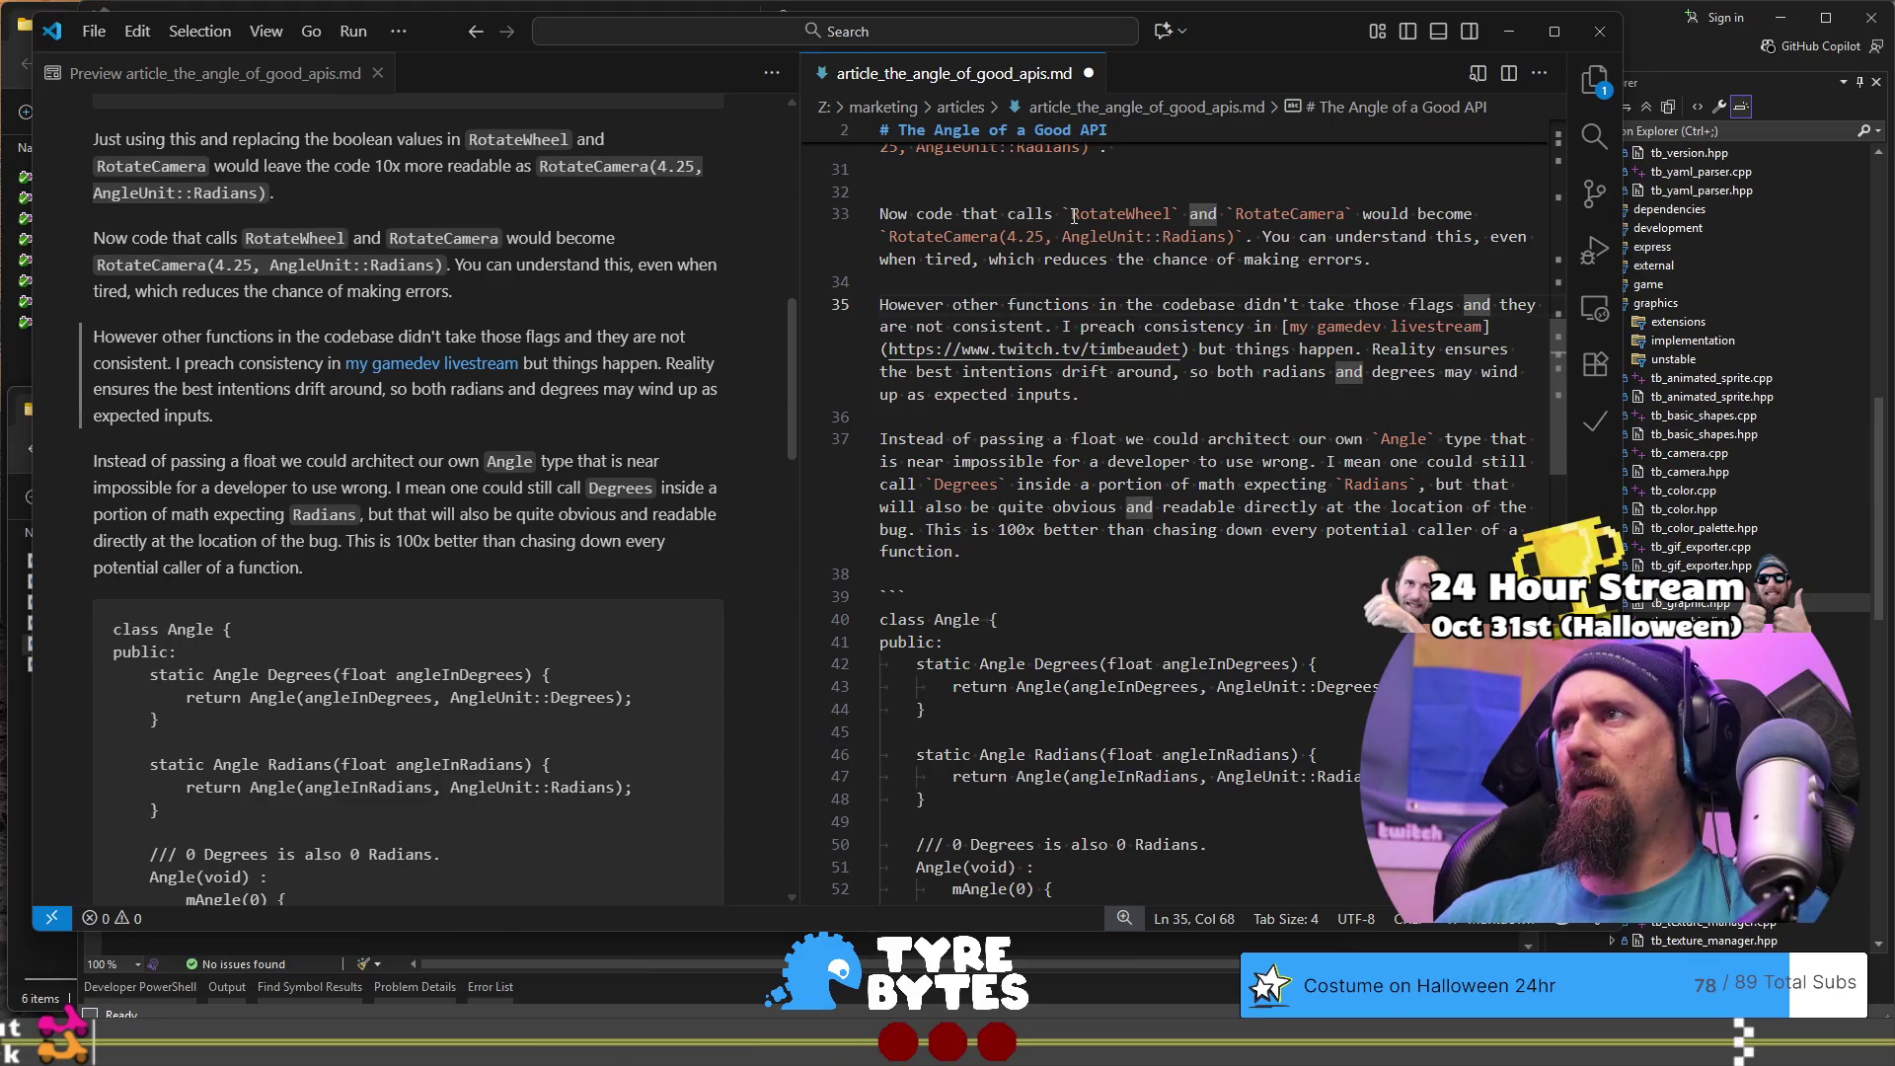
pyautogui.hotkey('ctrl', 'shift', 'Right')
pyautogui.hotkey('ctrl', 'shift', 'Right')
pyautogui.write('remain in')
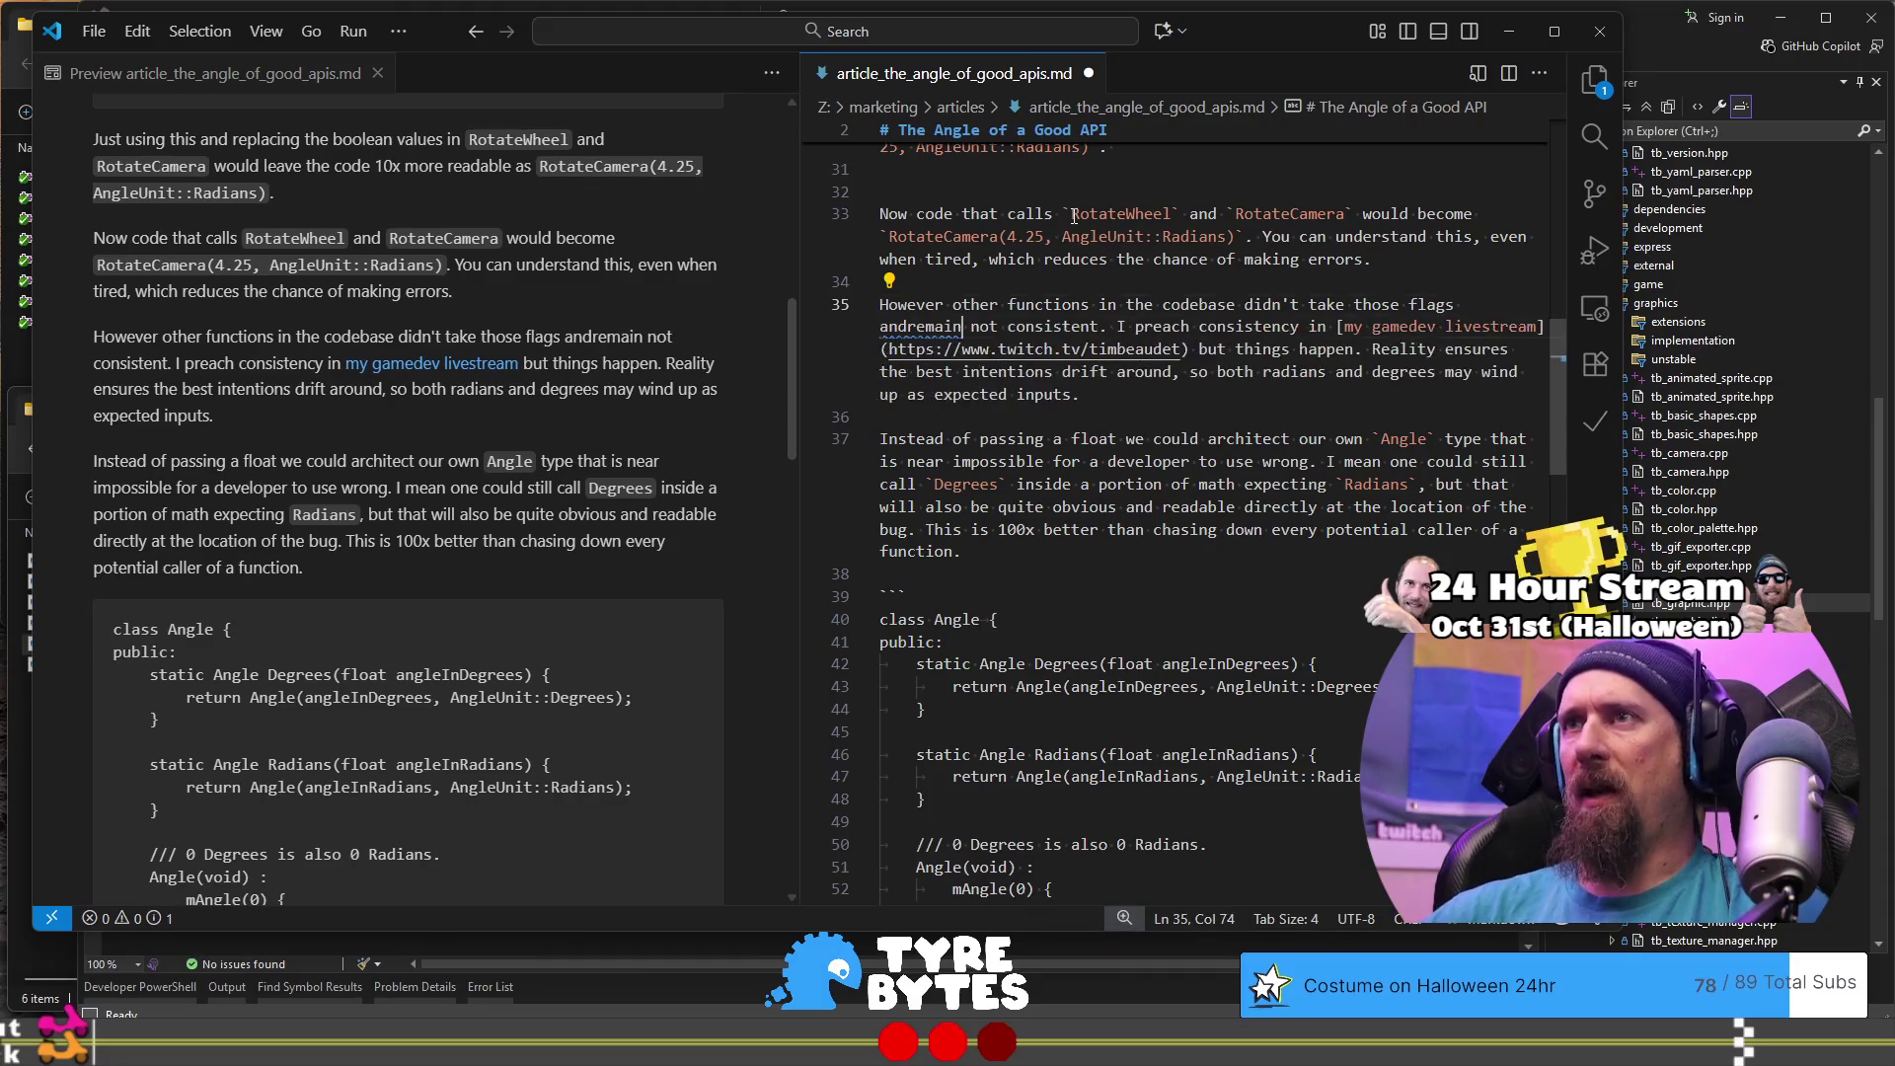
pyautogui.press('Delete')
pyautogui.press('Delete')
pyautogui.press('Delete')
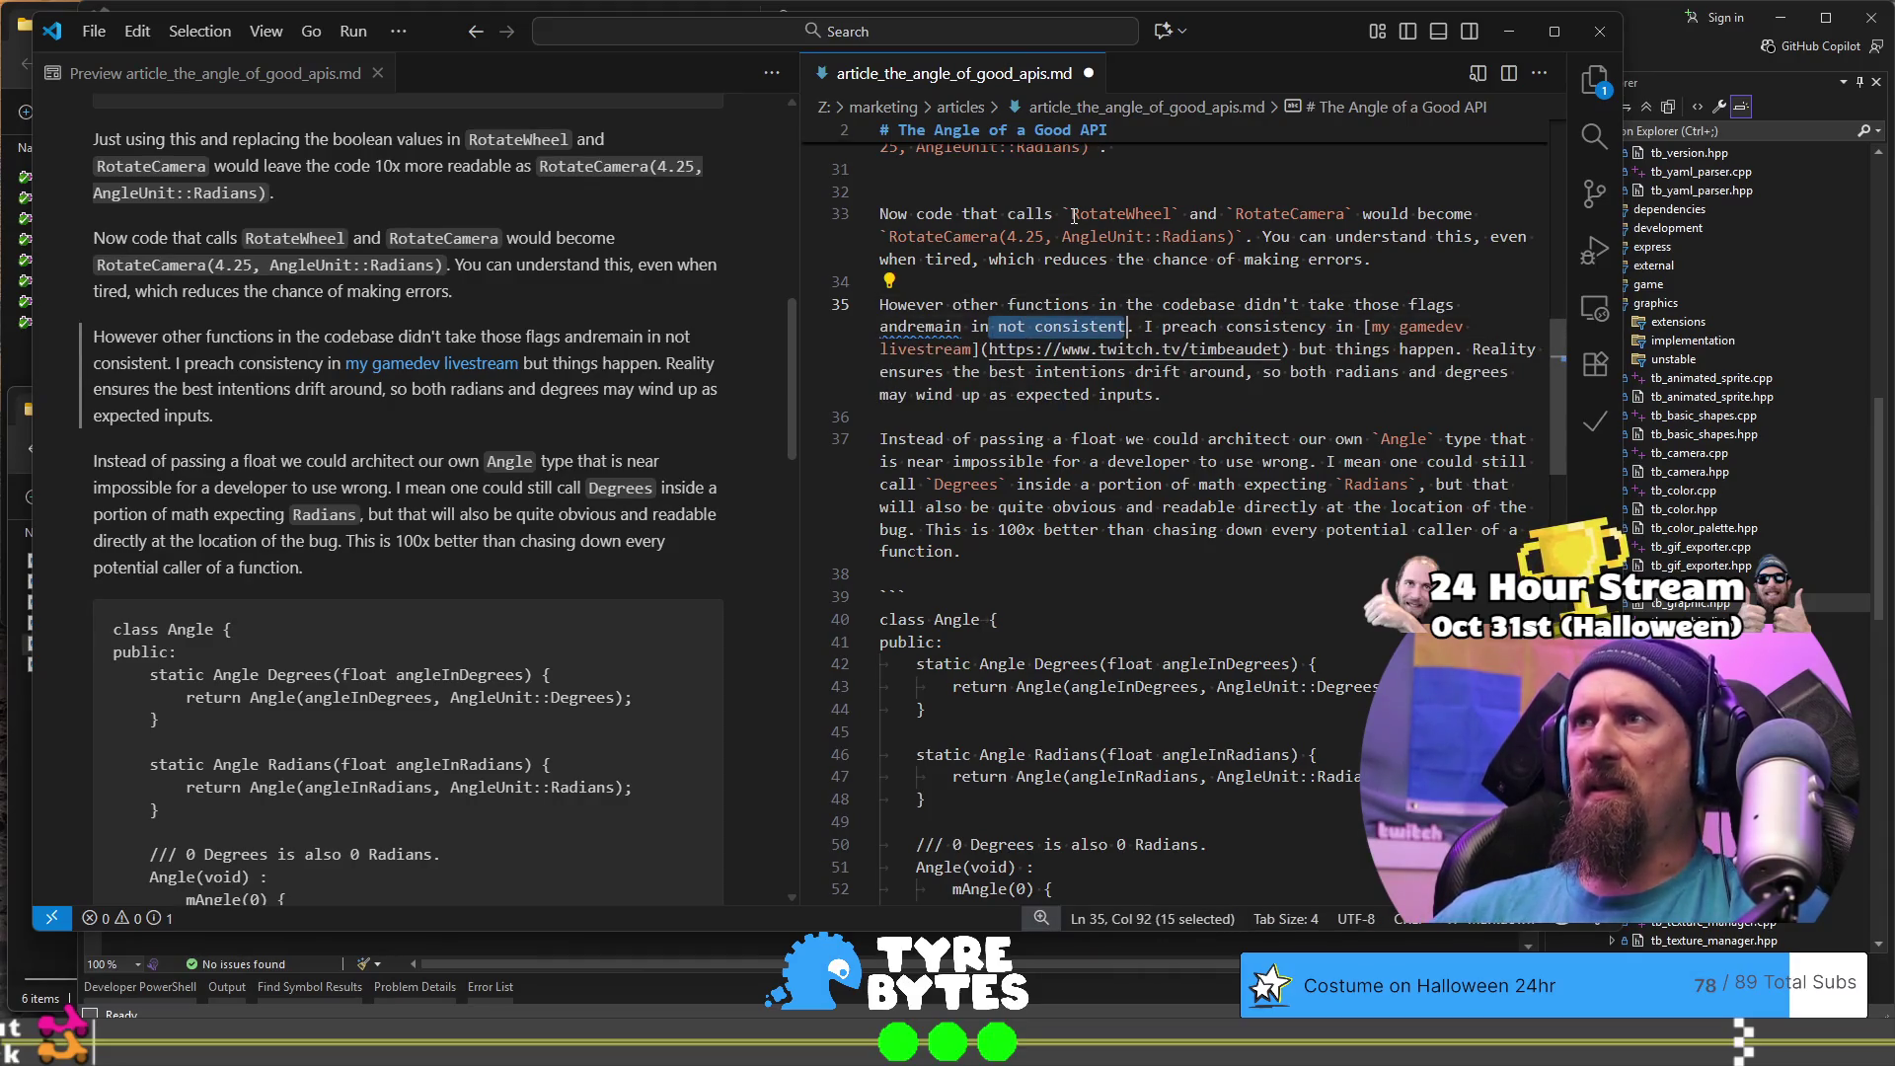
pyautogui.press('Left')
pyautogui.press('Left')
pyautogui.press('Left')
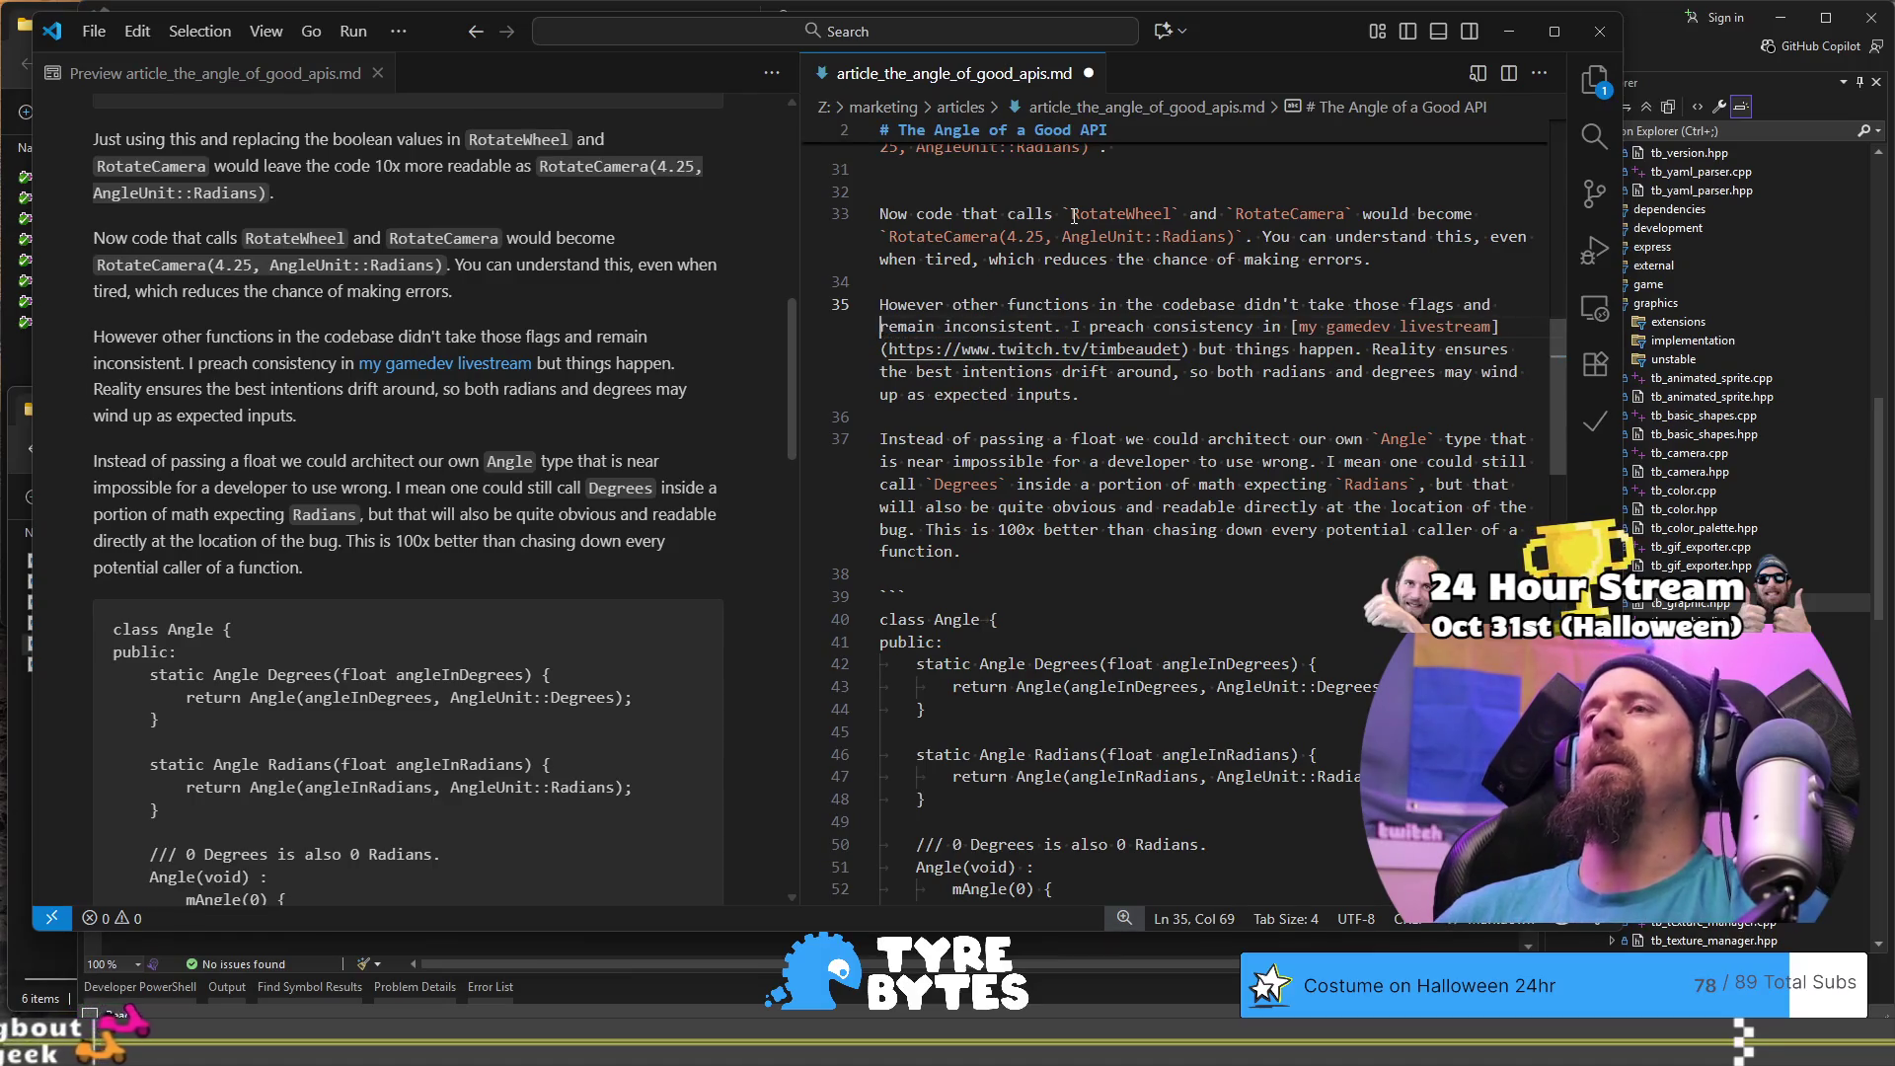
pyautogui.press('Down')
pyautogui.press('Down')
pyautogui.press('Down')
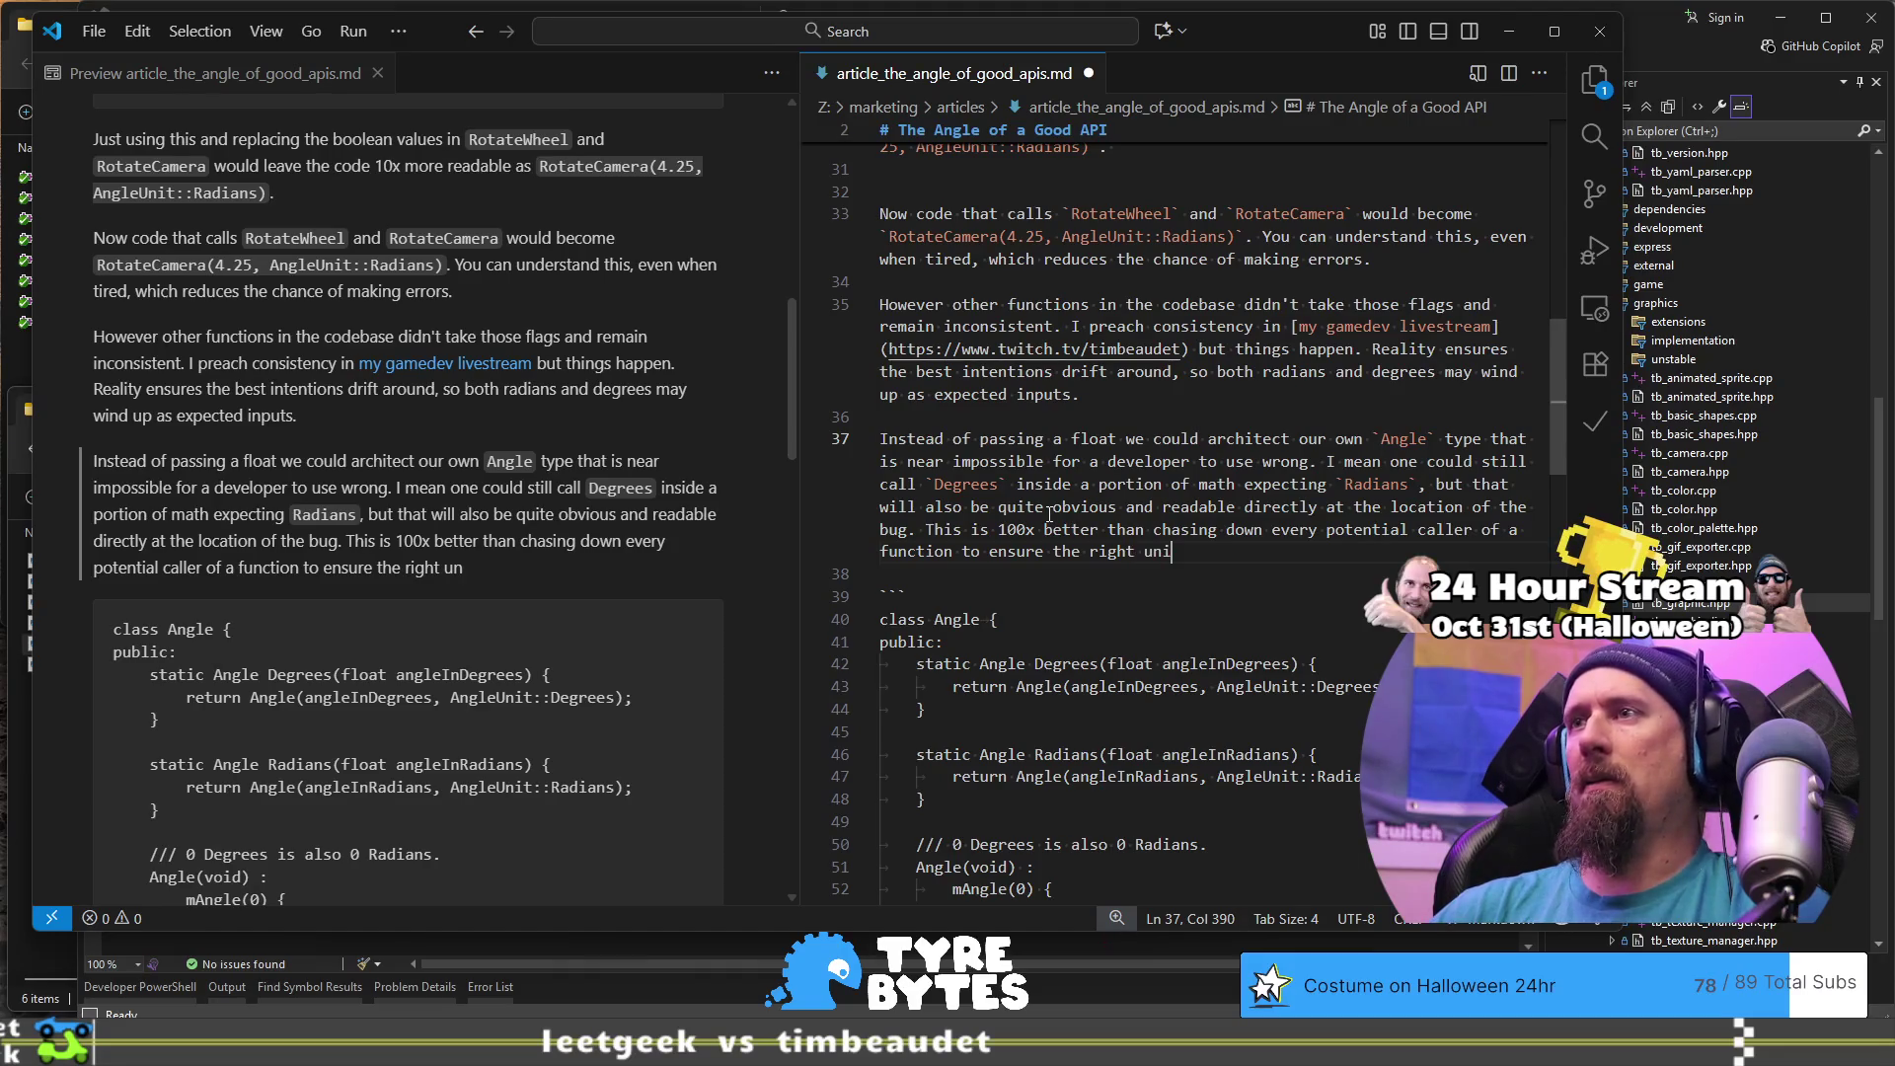
# - Complete line 37's 100x better sentence with 'were sent in the first place.' and select it
pyautogui.write('ts were sent')
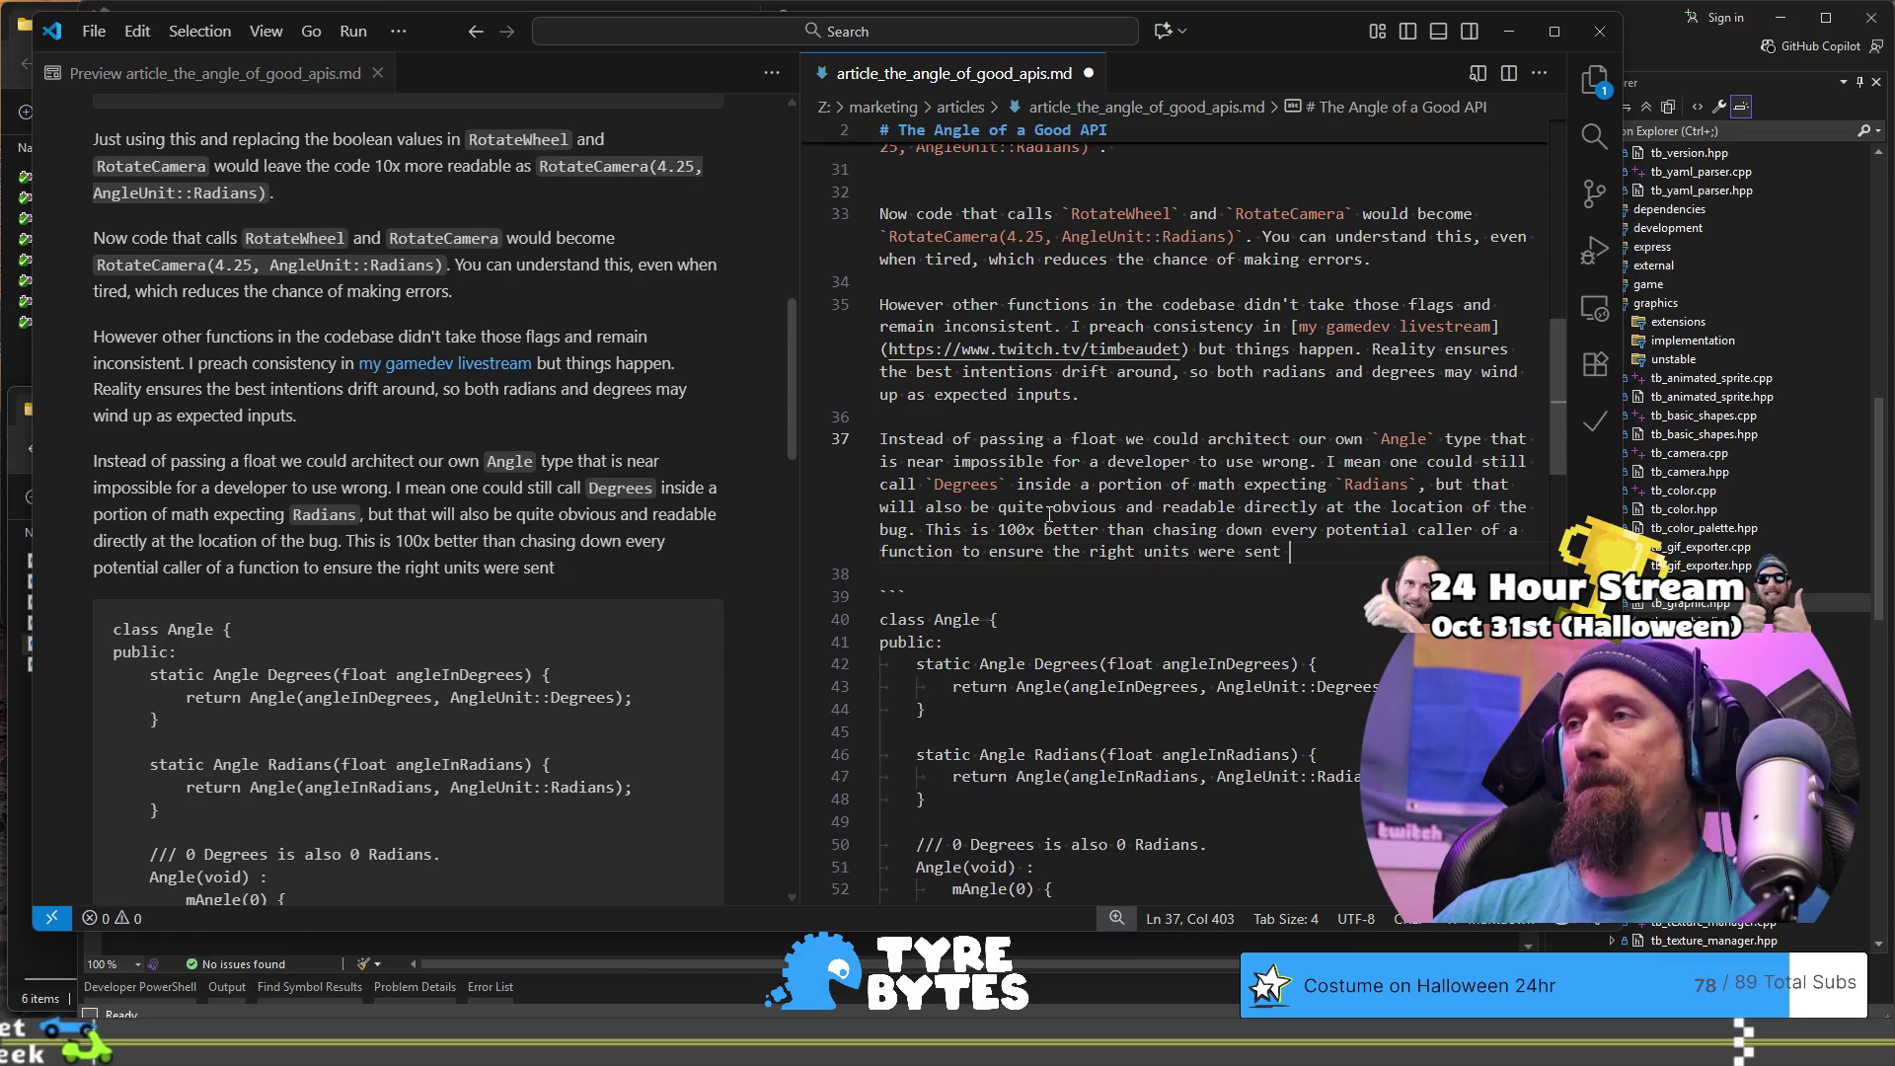
pyautogui.write('.')
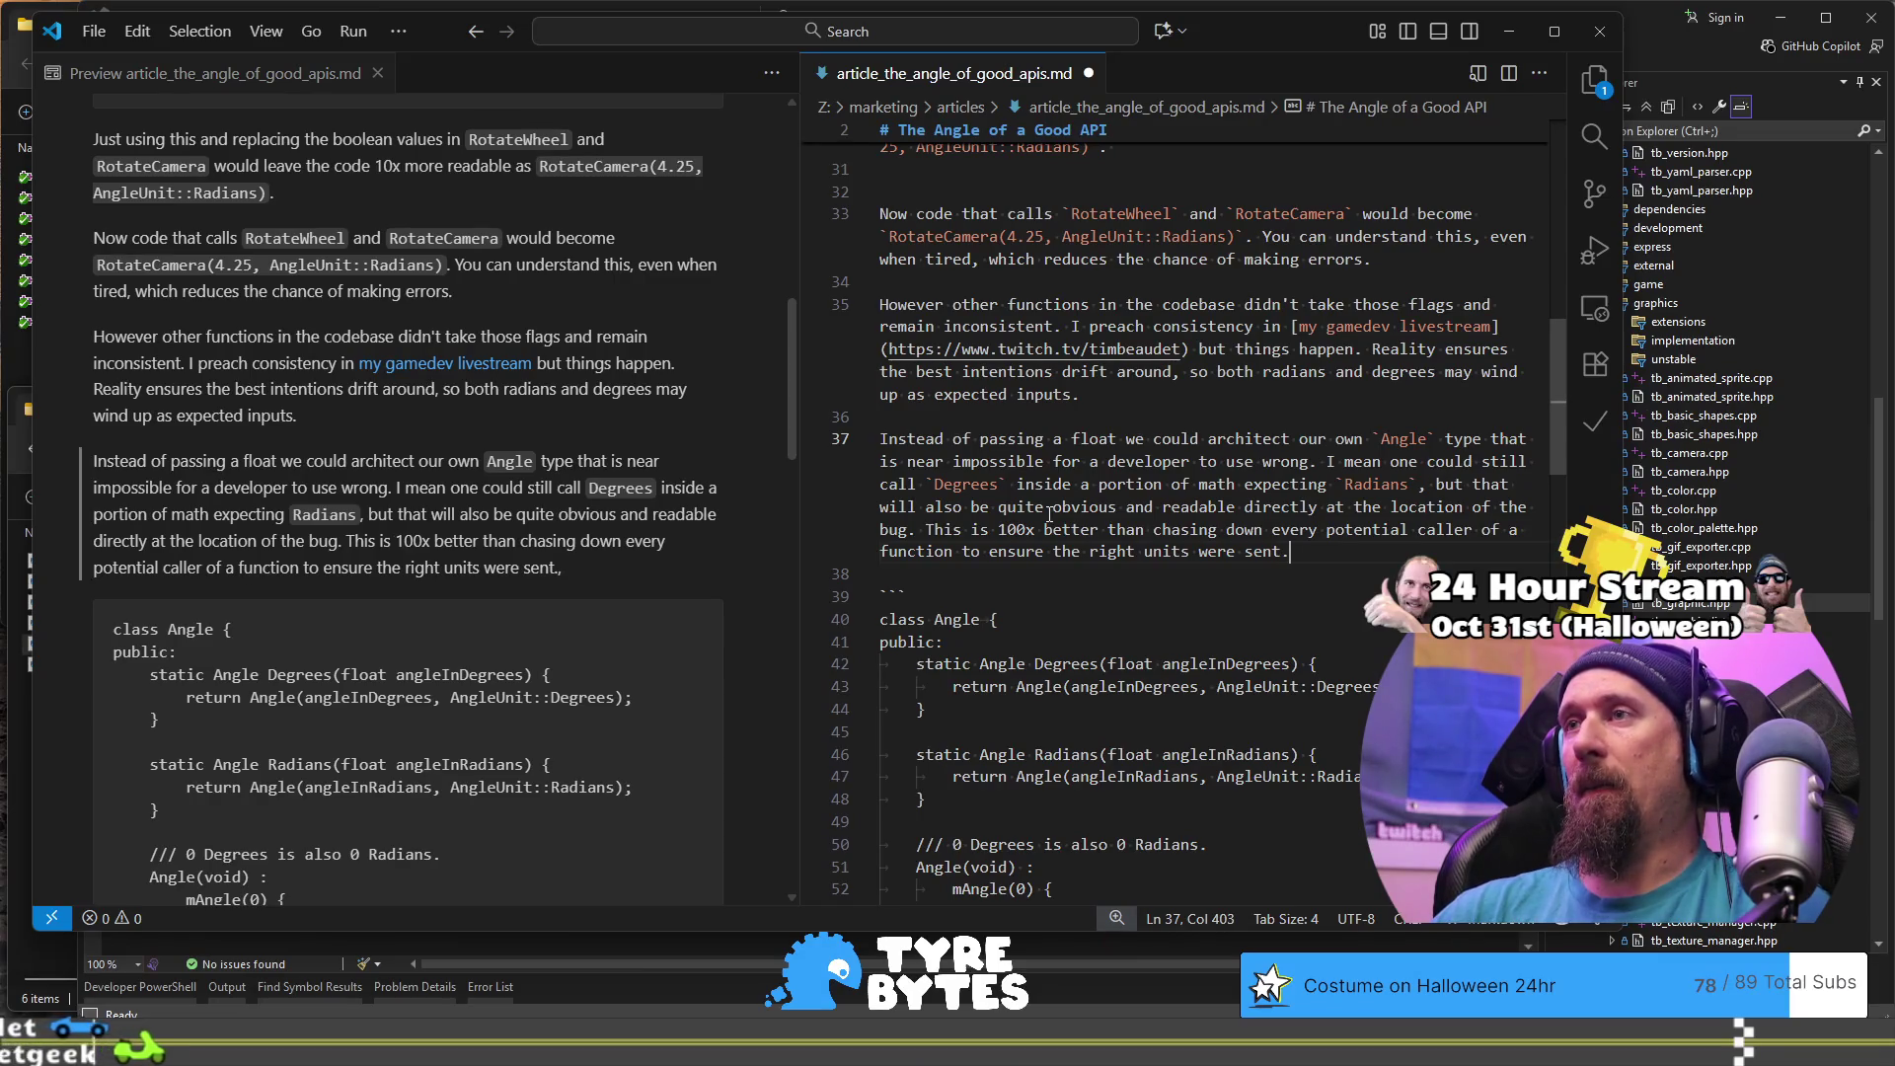
pyautogui.press('BackSpace')
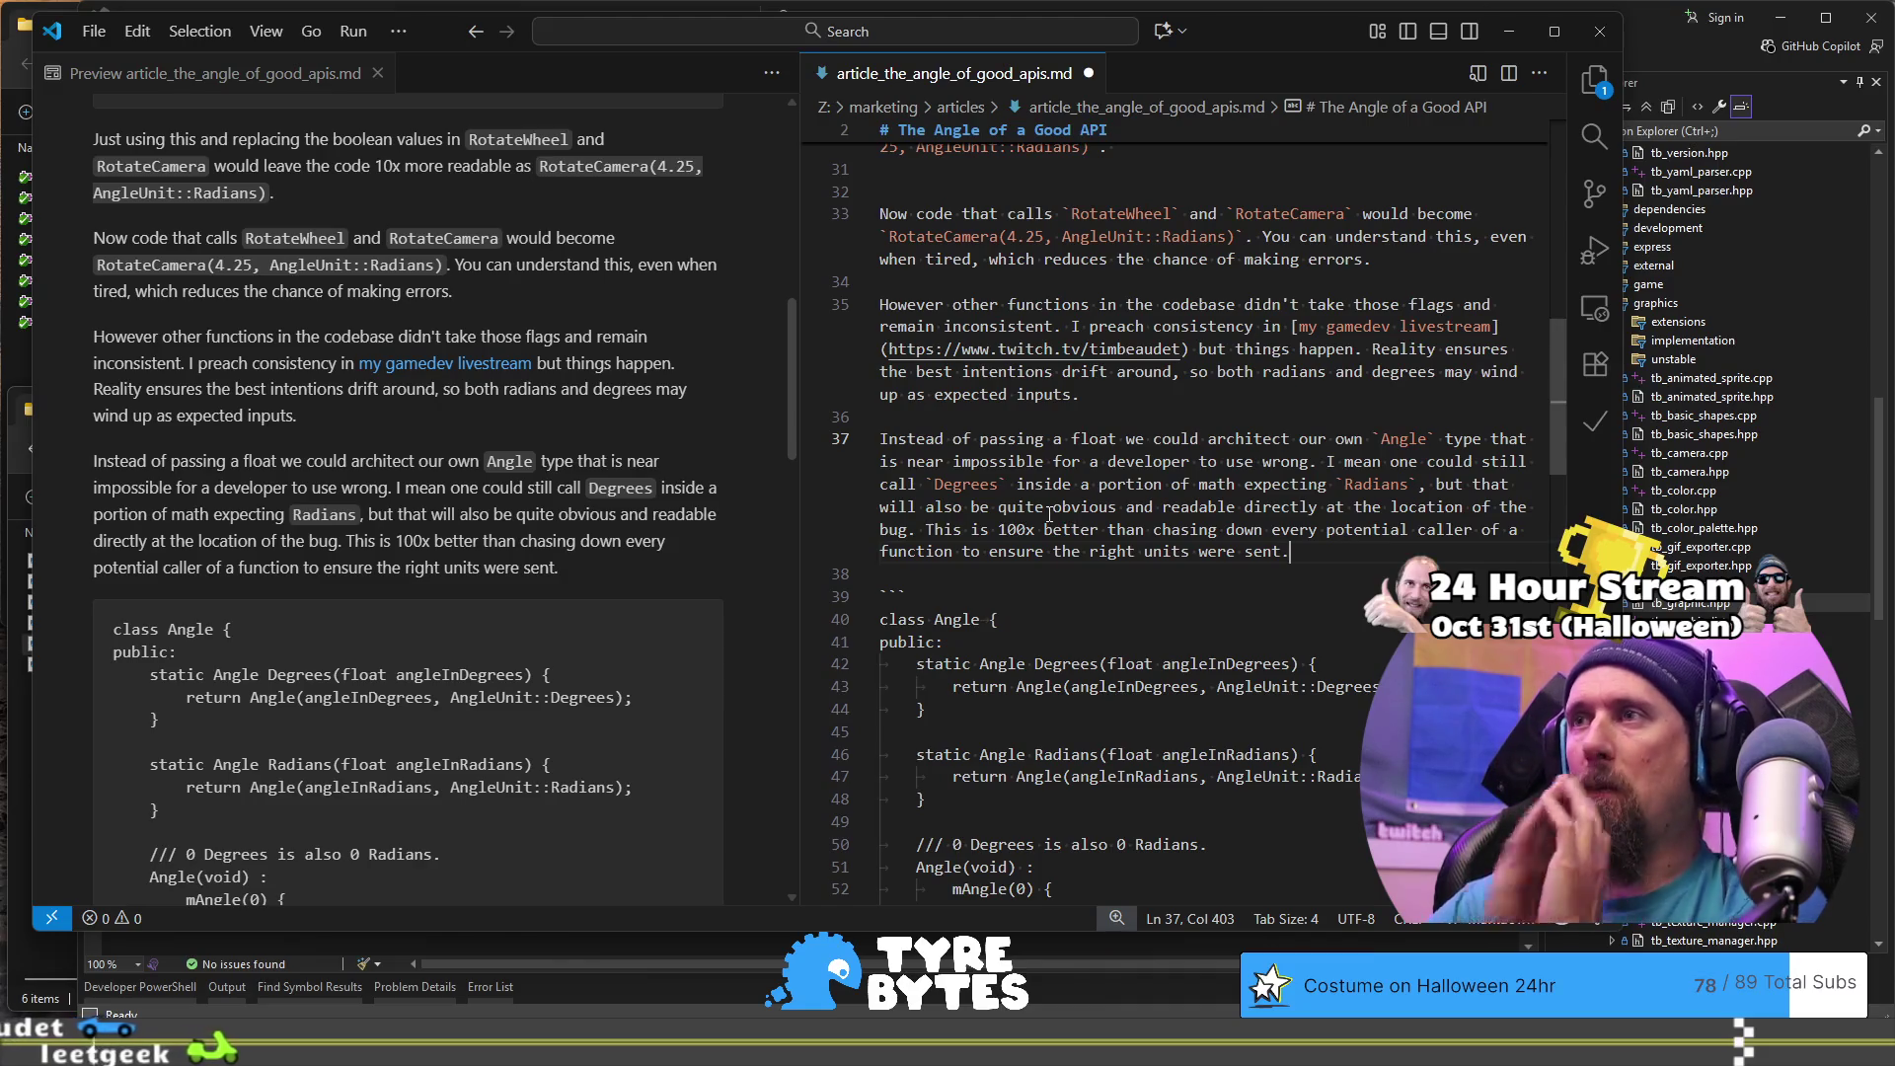
pyautogui.write('in the first')
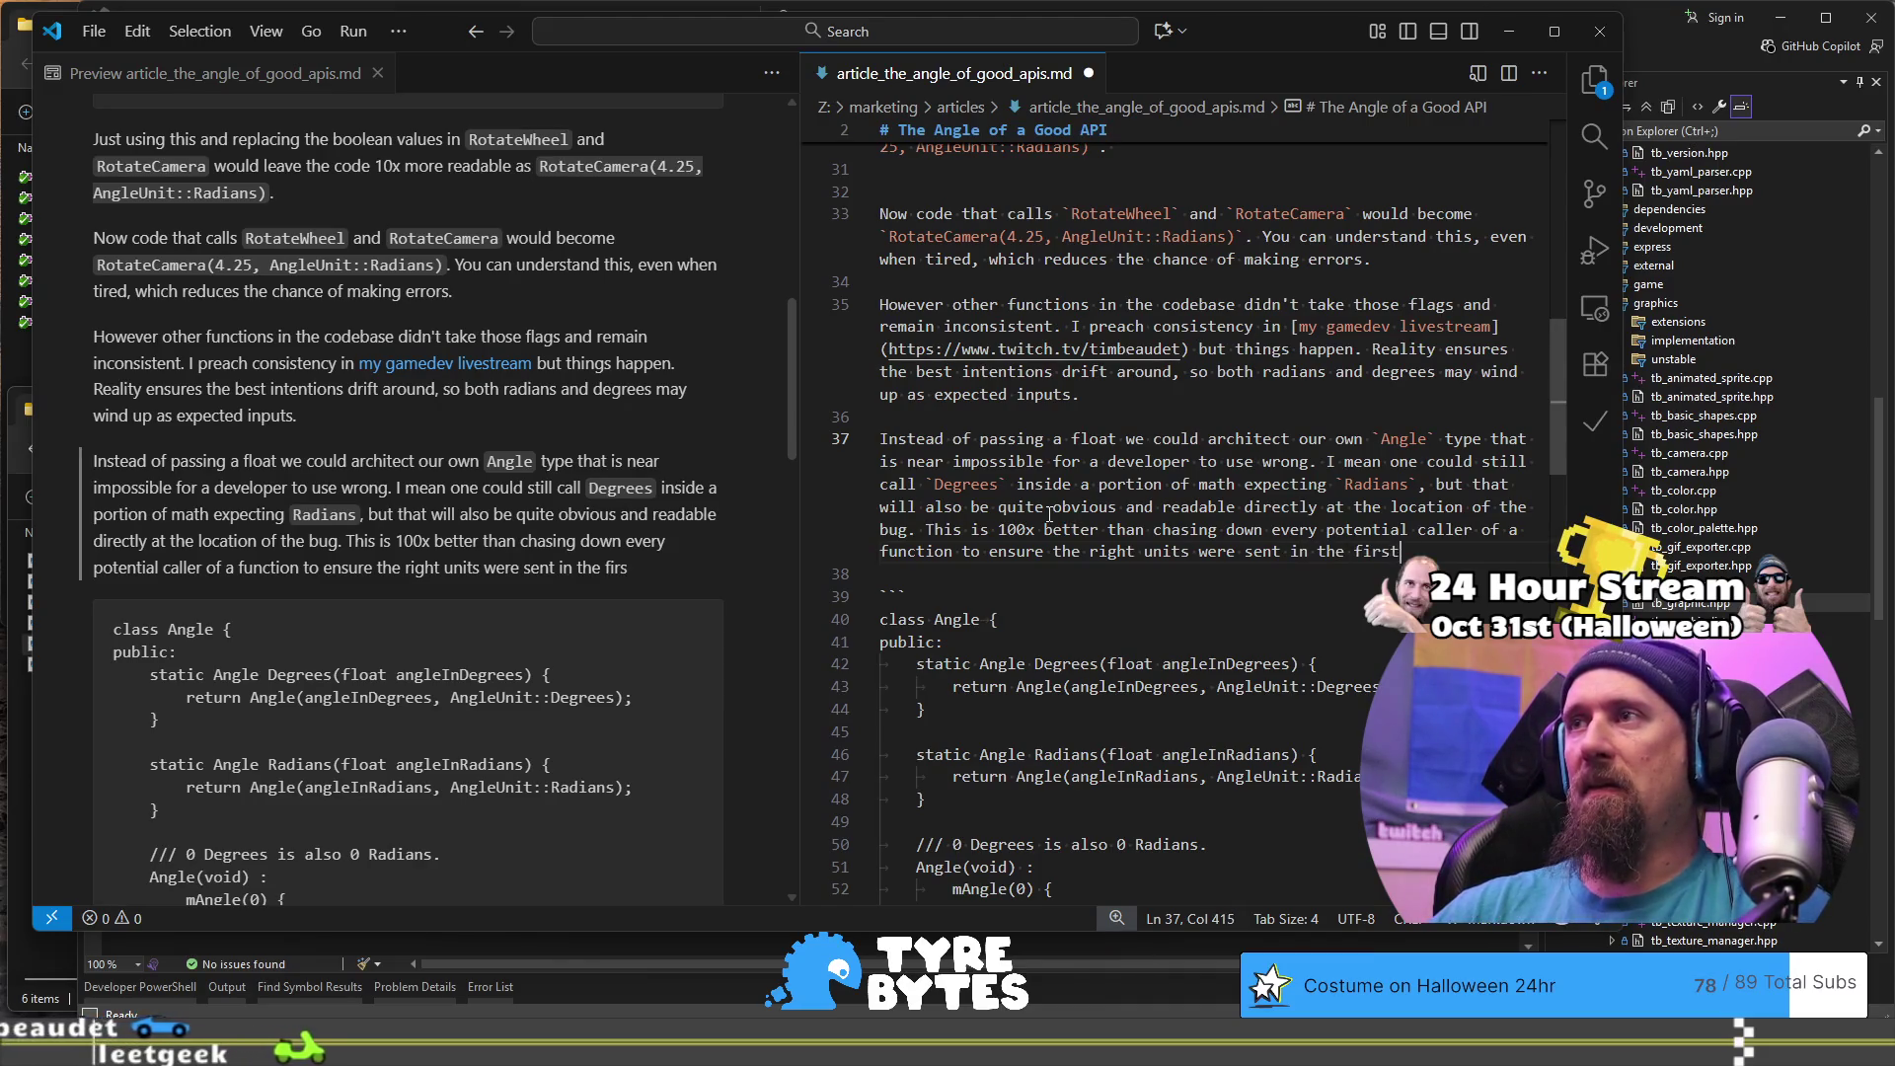
pyautogui.write(' place.')
pyautogui.hotkey('shift', 'Up')
pyautogui.hotkey('ctrl', 'shift', 'Left')
pyautogui.hotkey('ctrl', 'shift', 'Left')
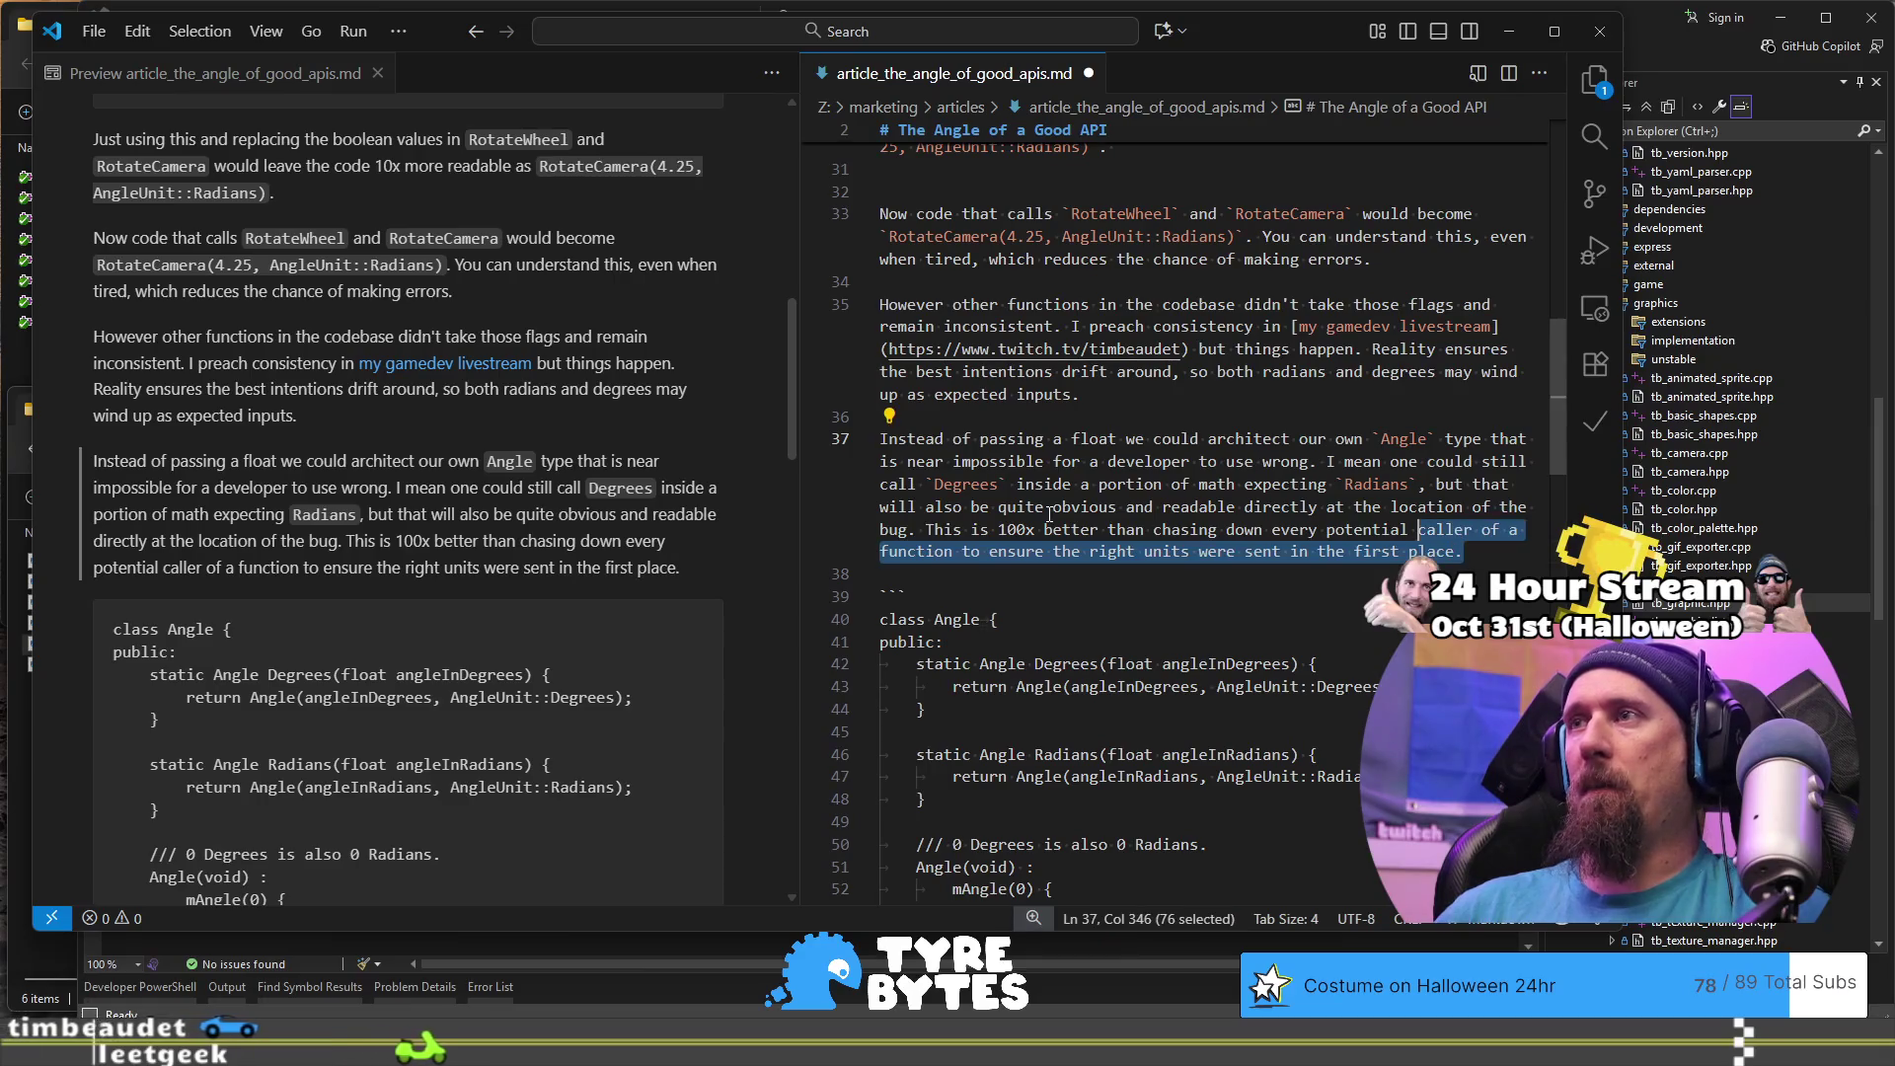
pyautogui.hotkey('ctrl', 'shift', 'Left')
pyautogui.hotkey('ctrl', 'shift', 'Left')
pyautogui.hotkey('ctrl', 'shift', 'Left')
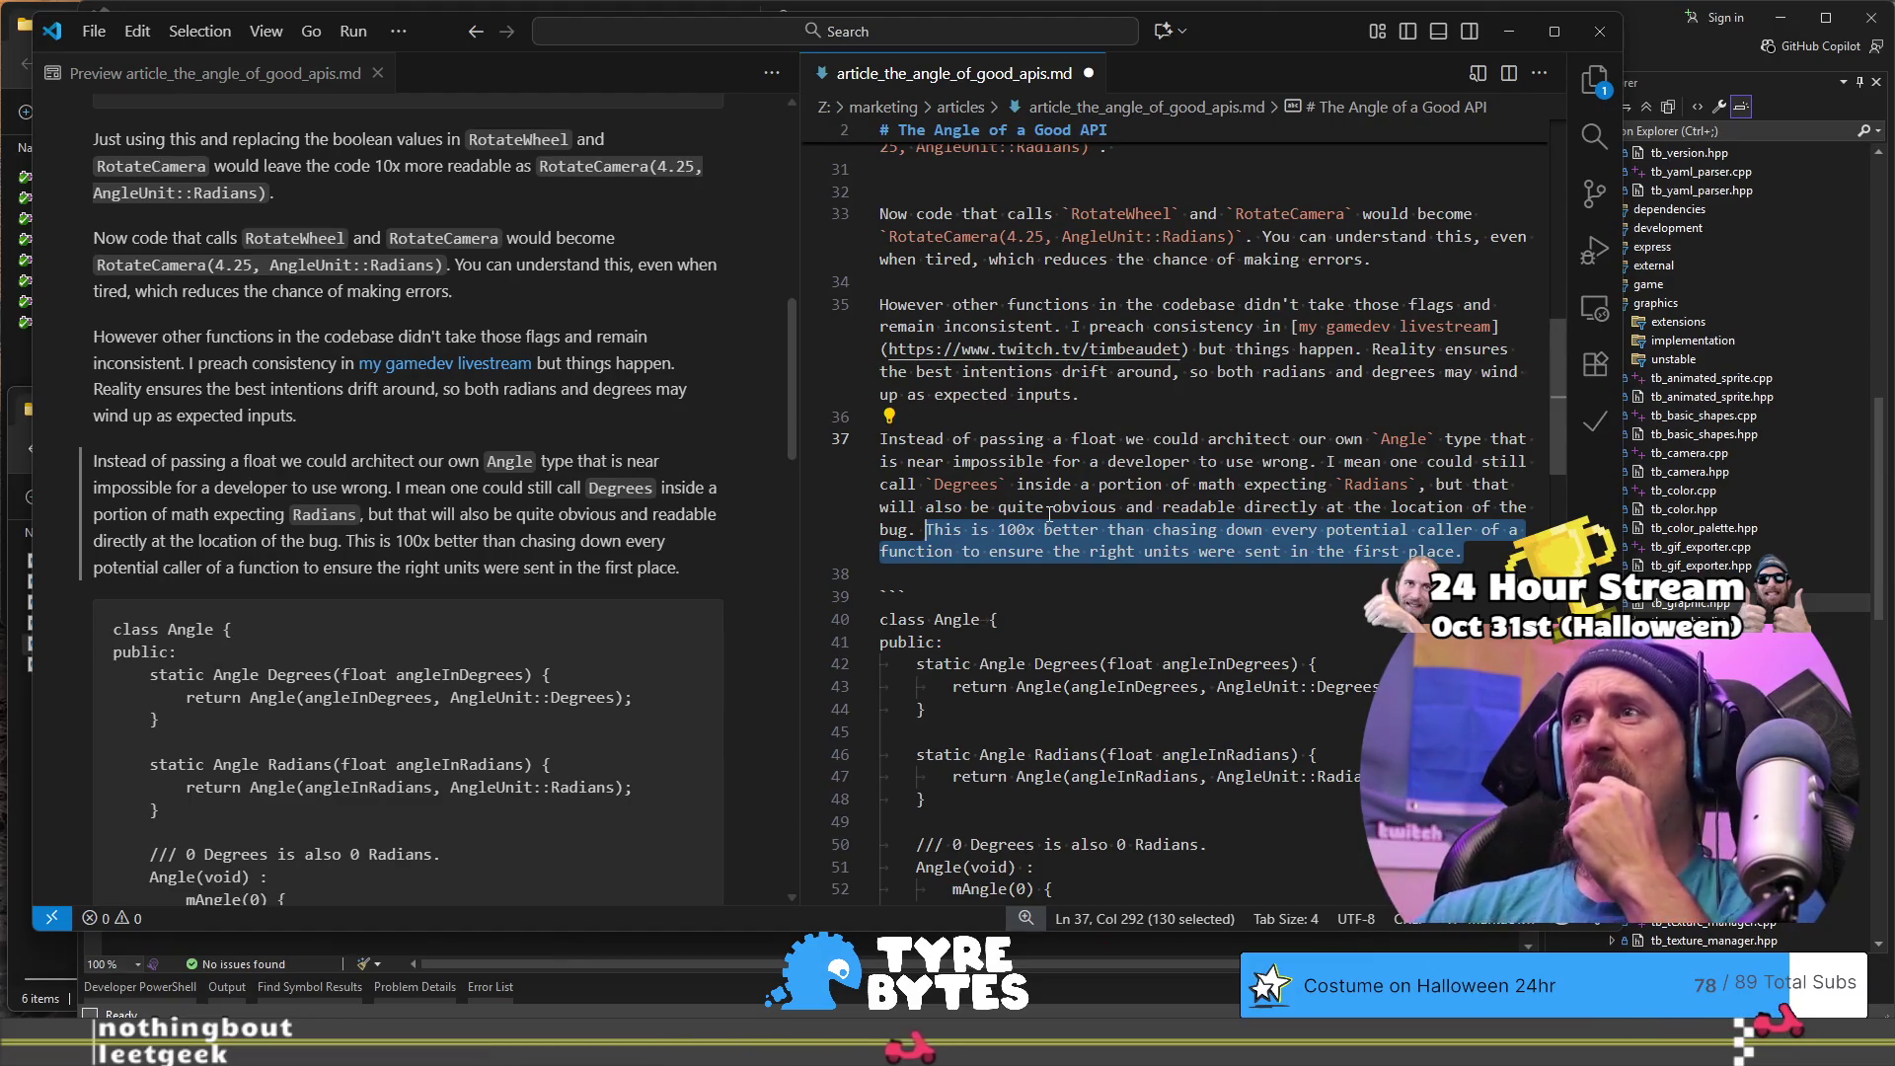
# - Delete the word 'input' from the drift sentence on line 35
pyautogui.doubleClick(1072, 396)
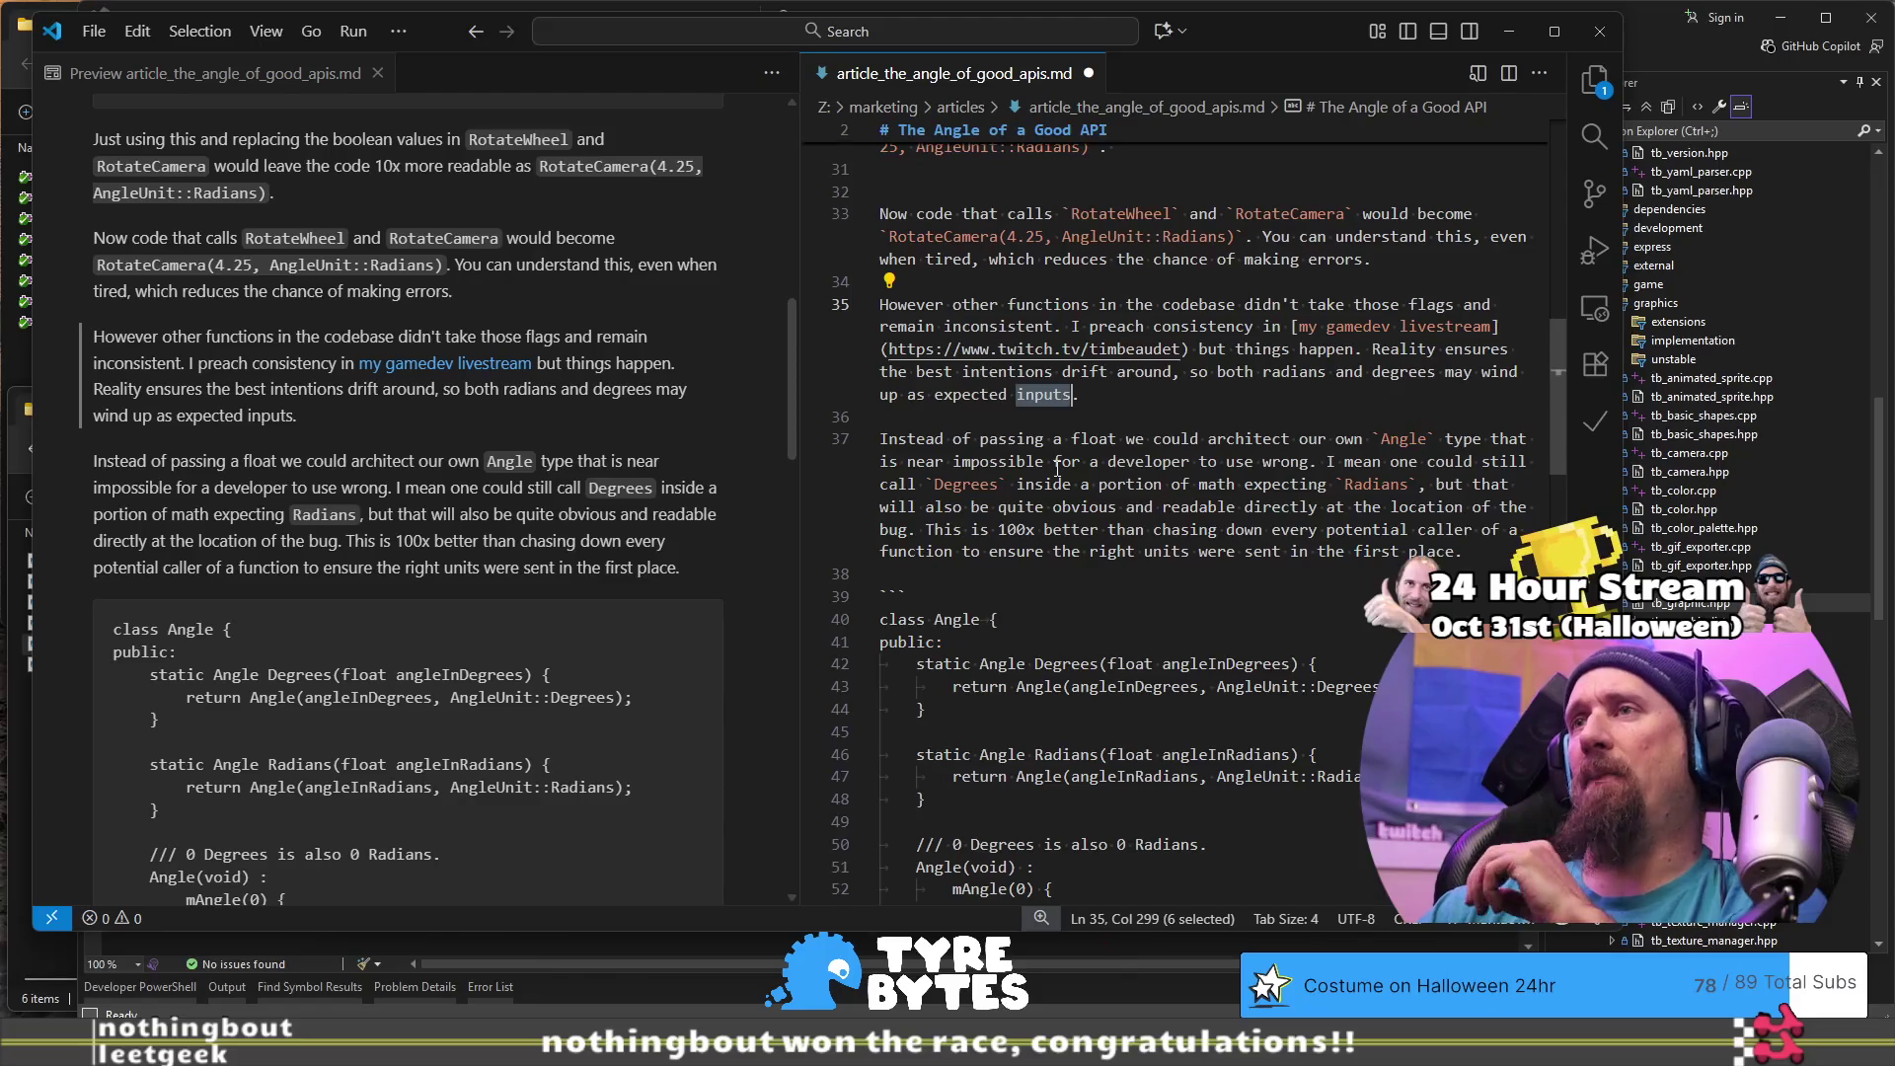
pyautogui.press('Escape')
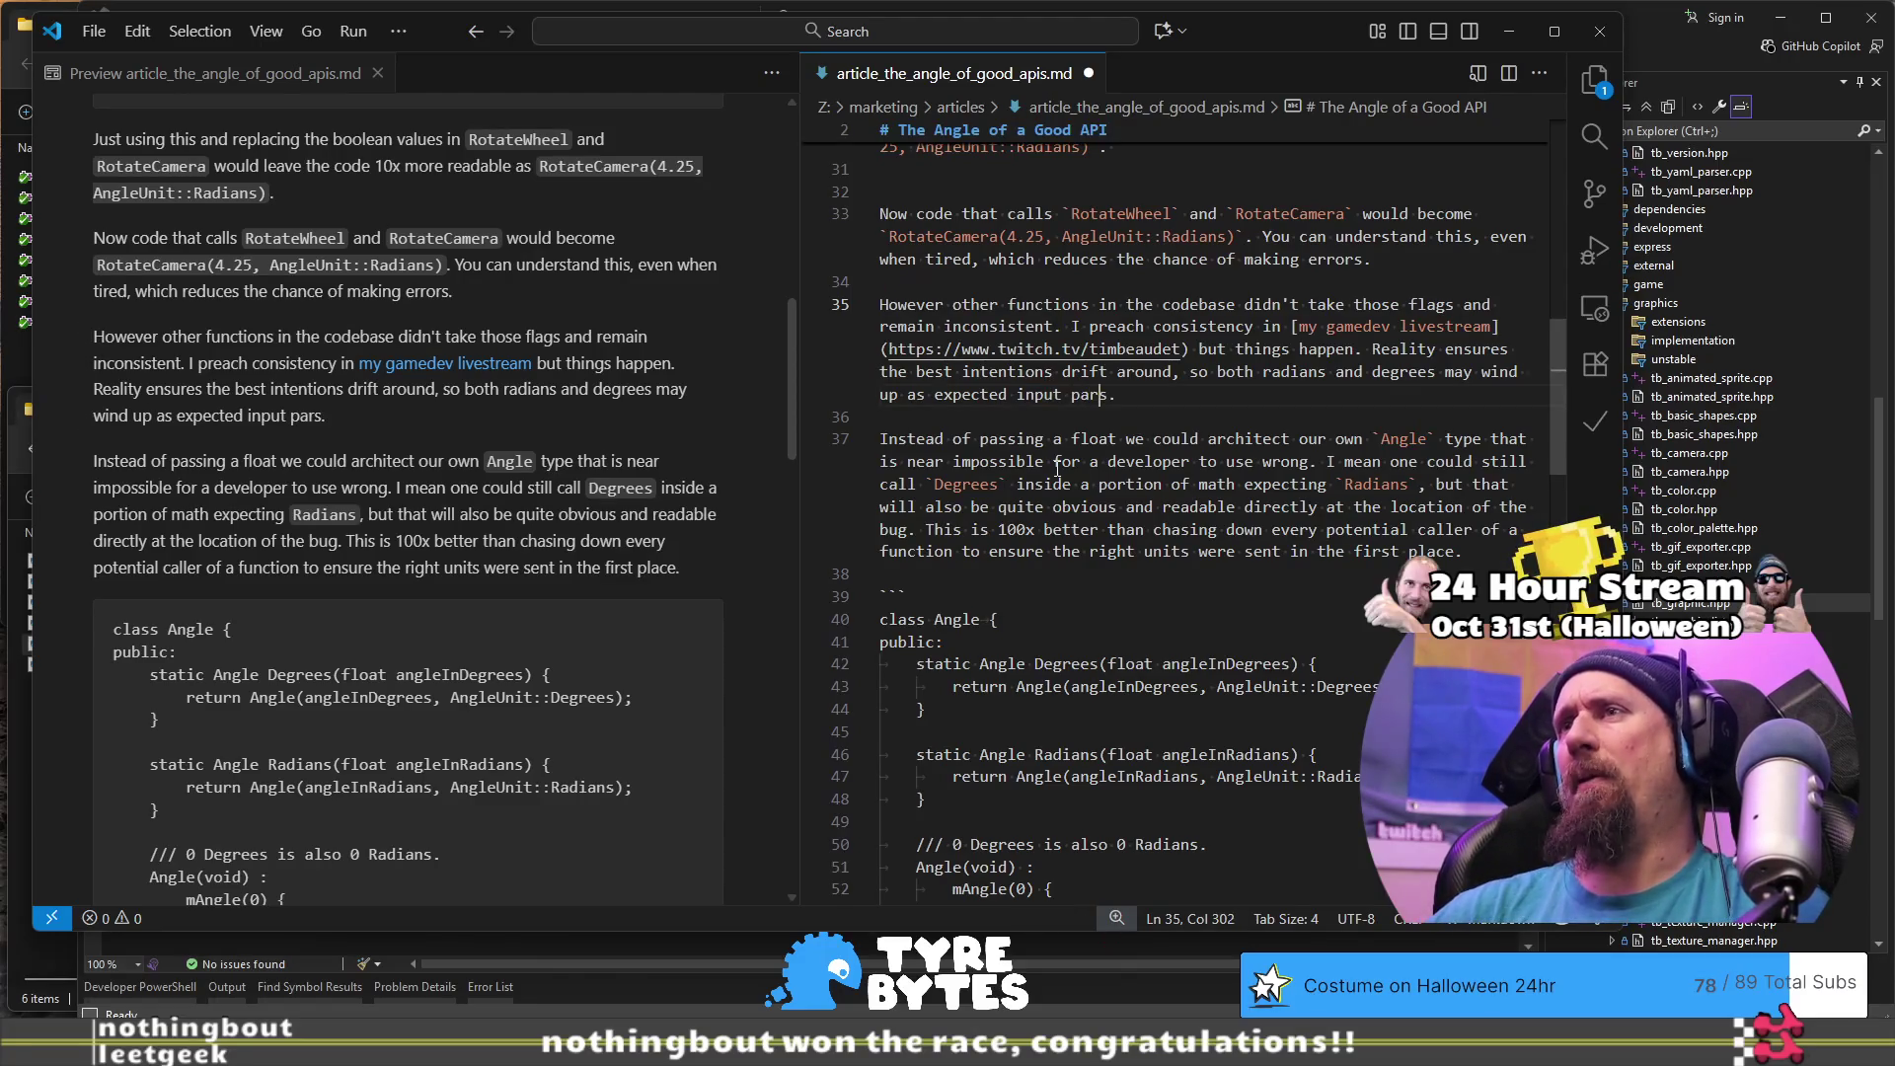
pyautogui.press('Down')
pyautogui.press('Down')
pyautogui.press('Down')
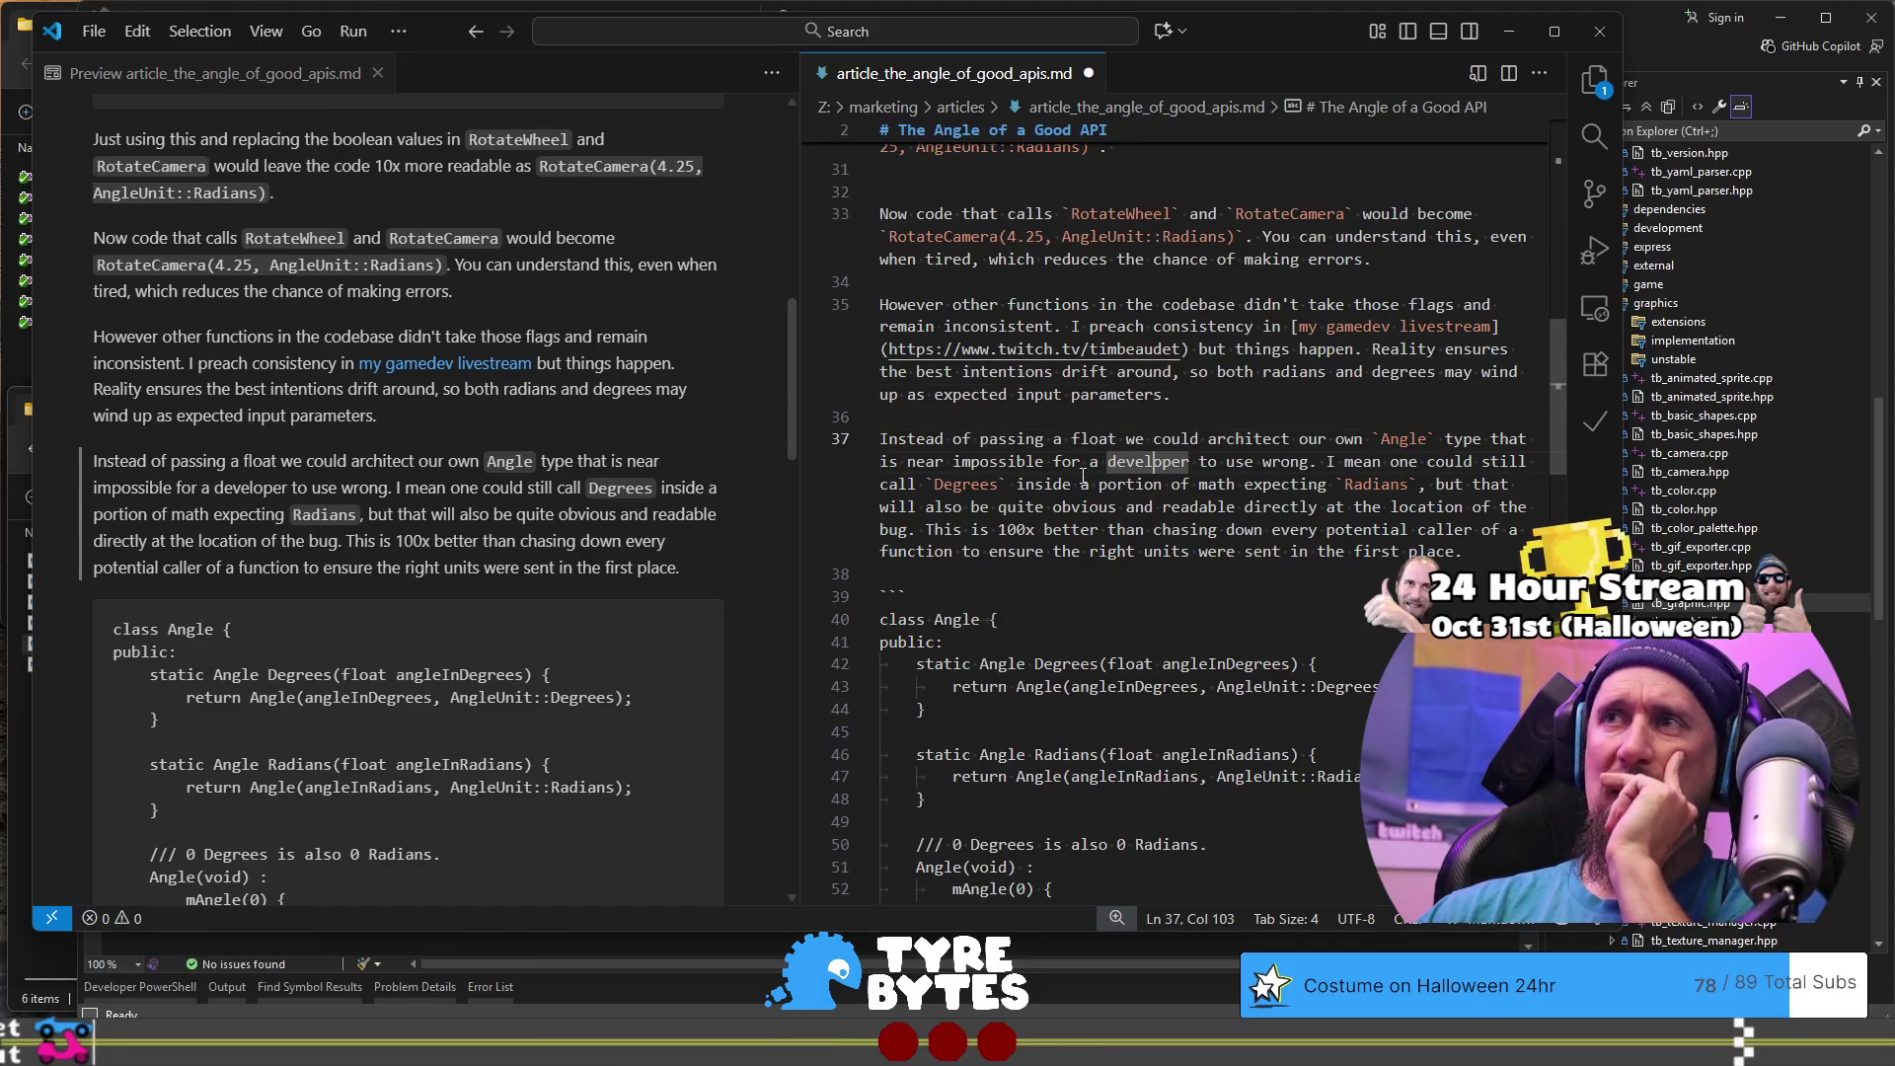
pyautogui.click(1037, 394)
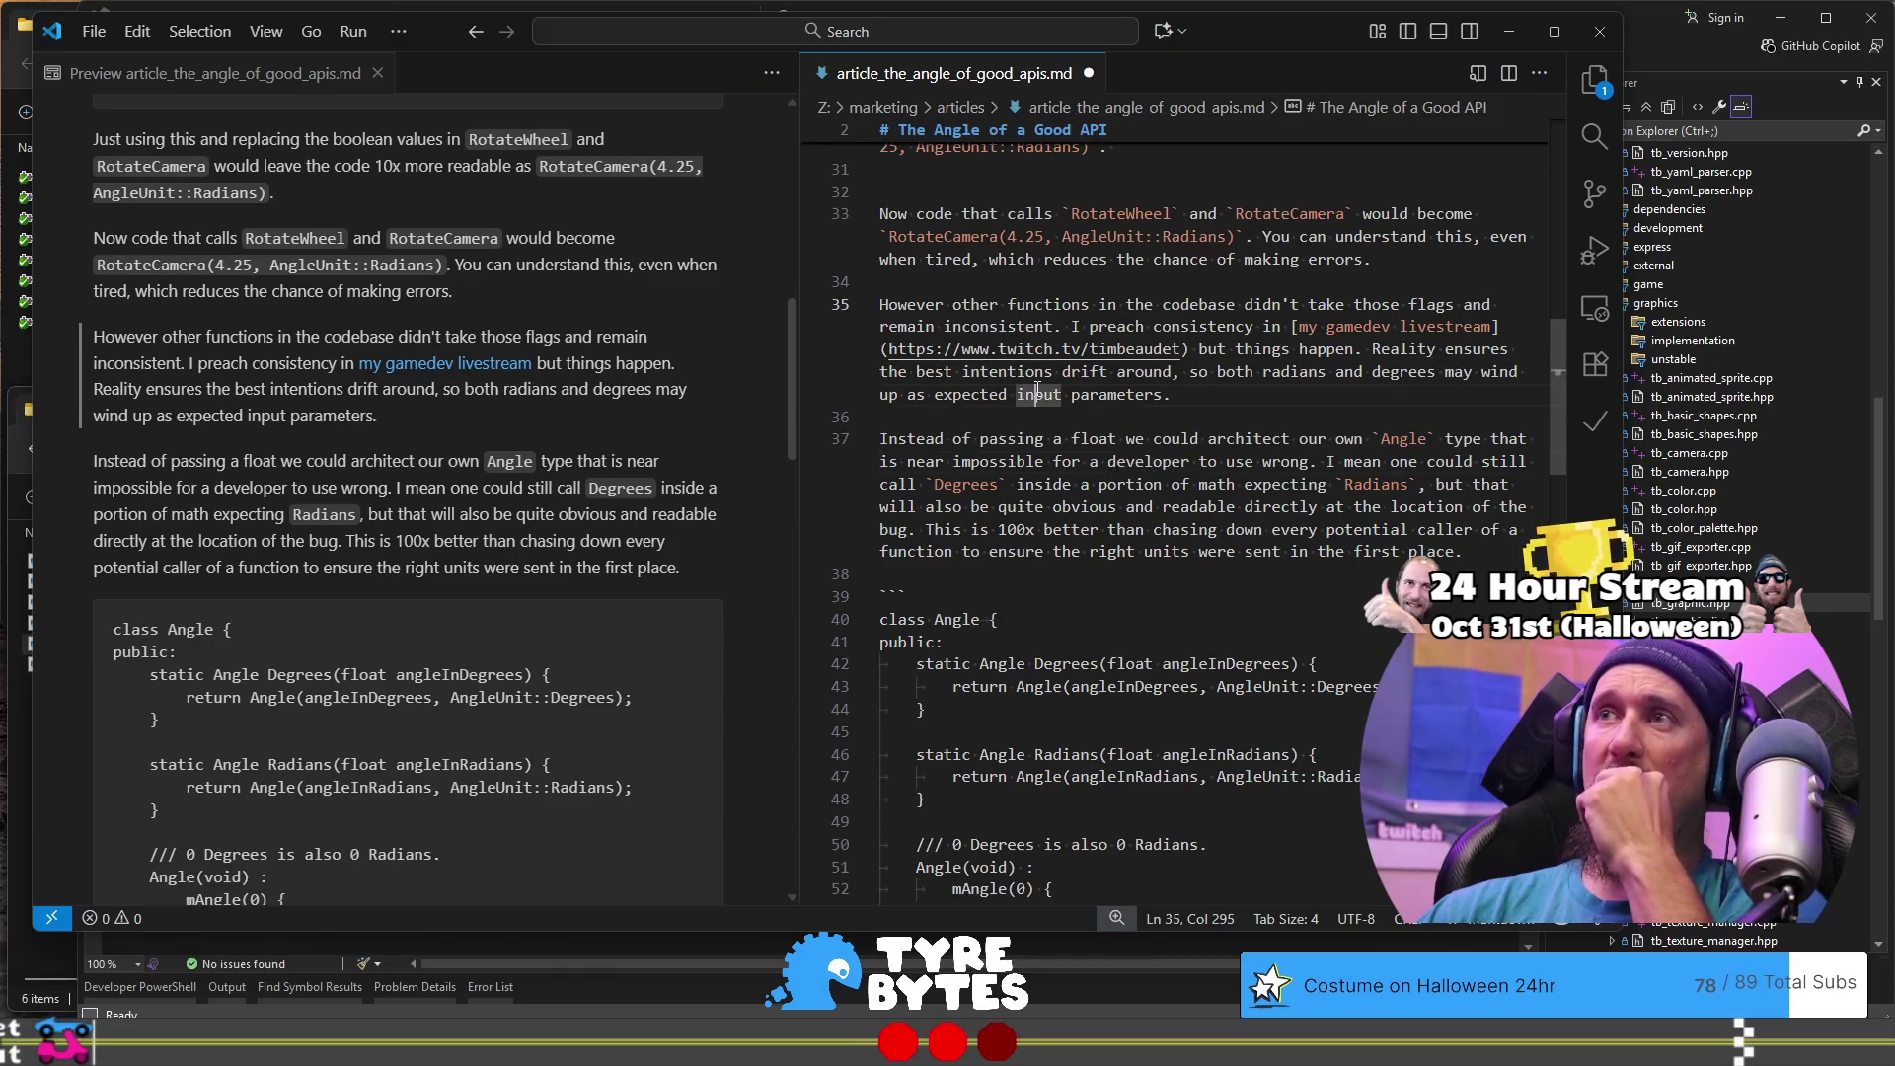
pyautogui.doubleClick(1038, 394)
pyautogui.press('BackSpace')
pyautogui.press('BackSpace')
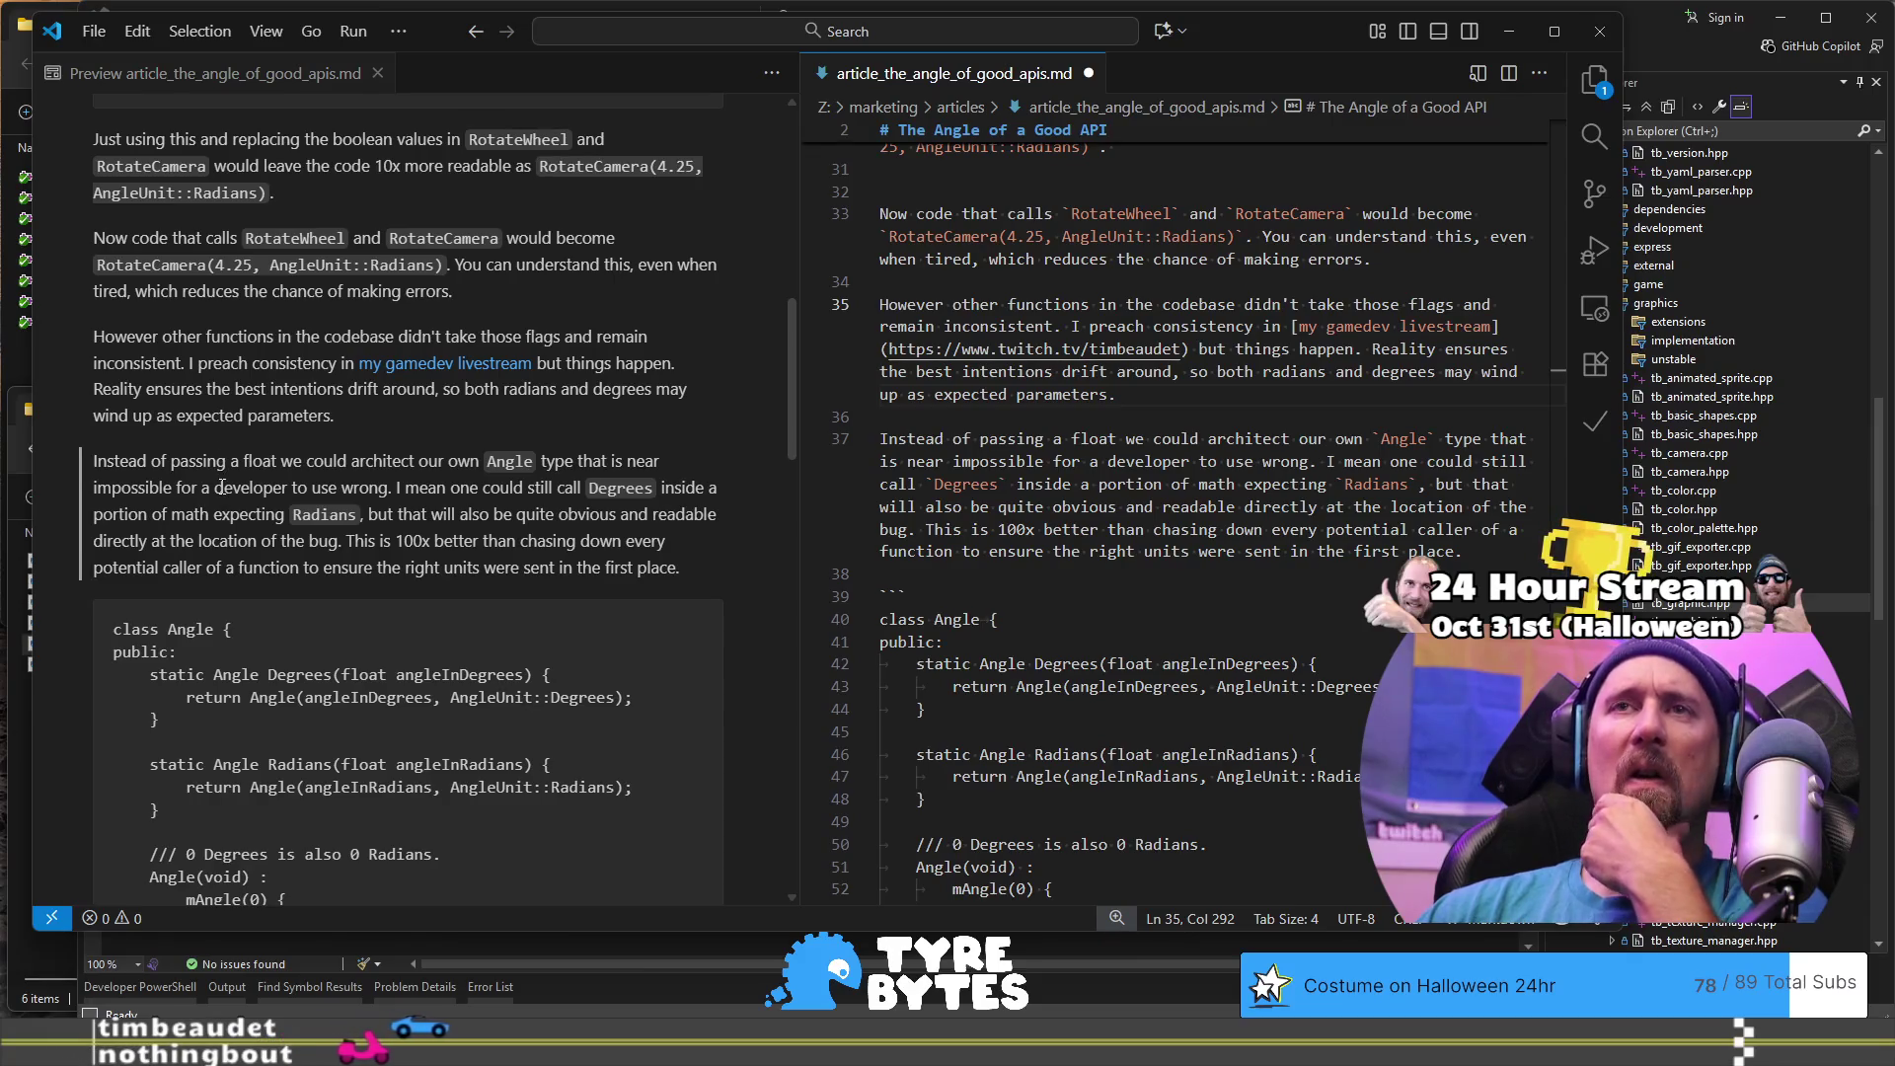
# - On line 73, insert 'the' before float and replace ', that' with 'you'
pyautogui.scroll(-3, 445, 345)
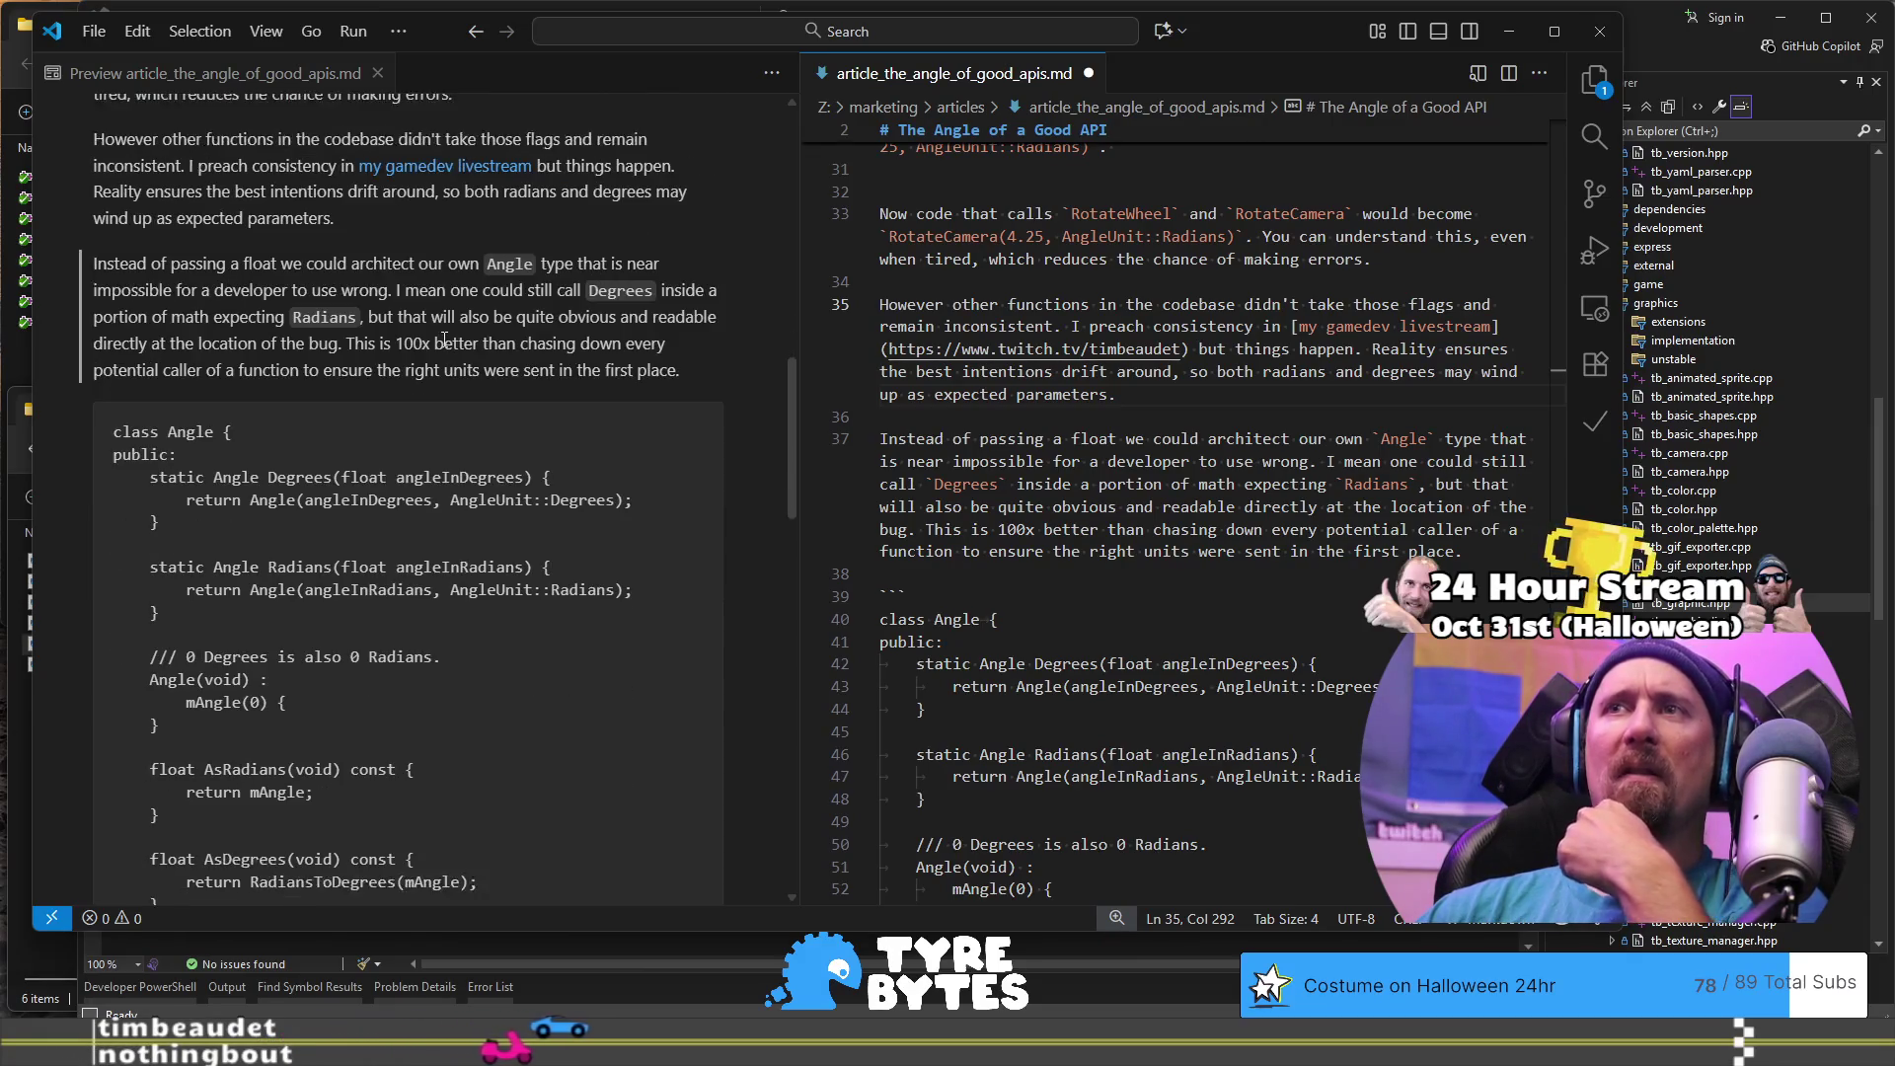
pyautogui.scroll(-2, 632, 336)
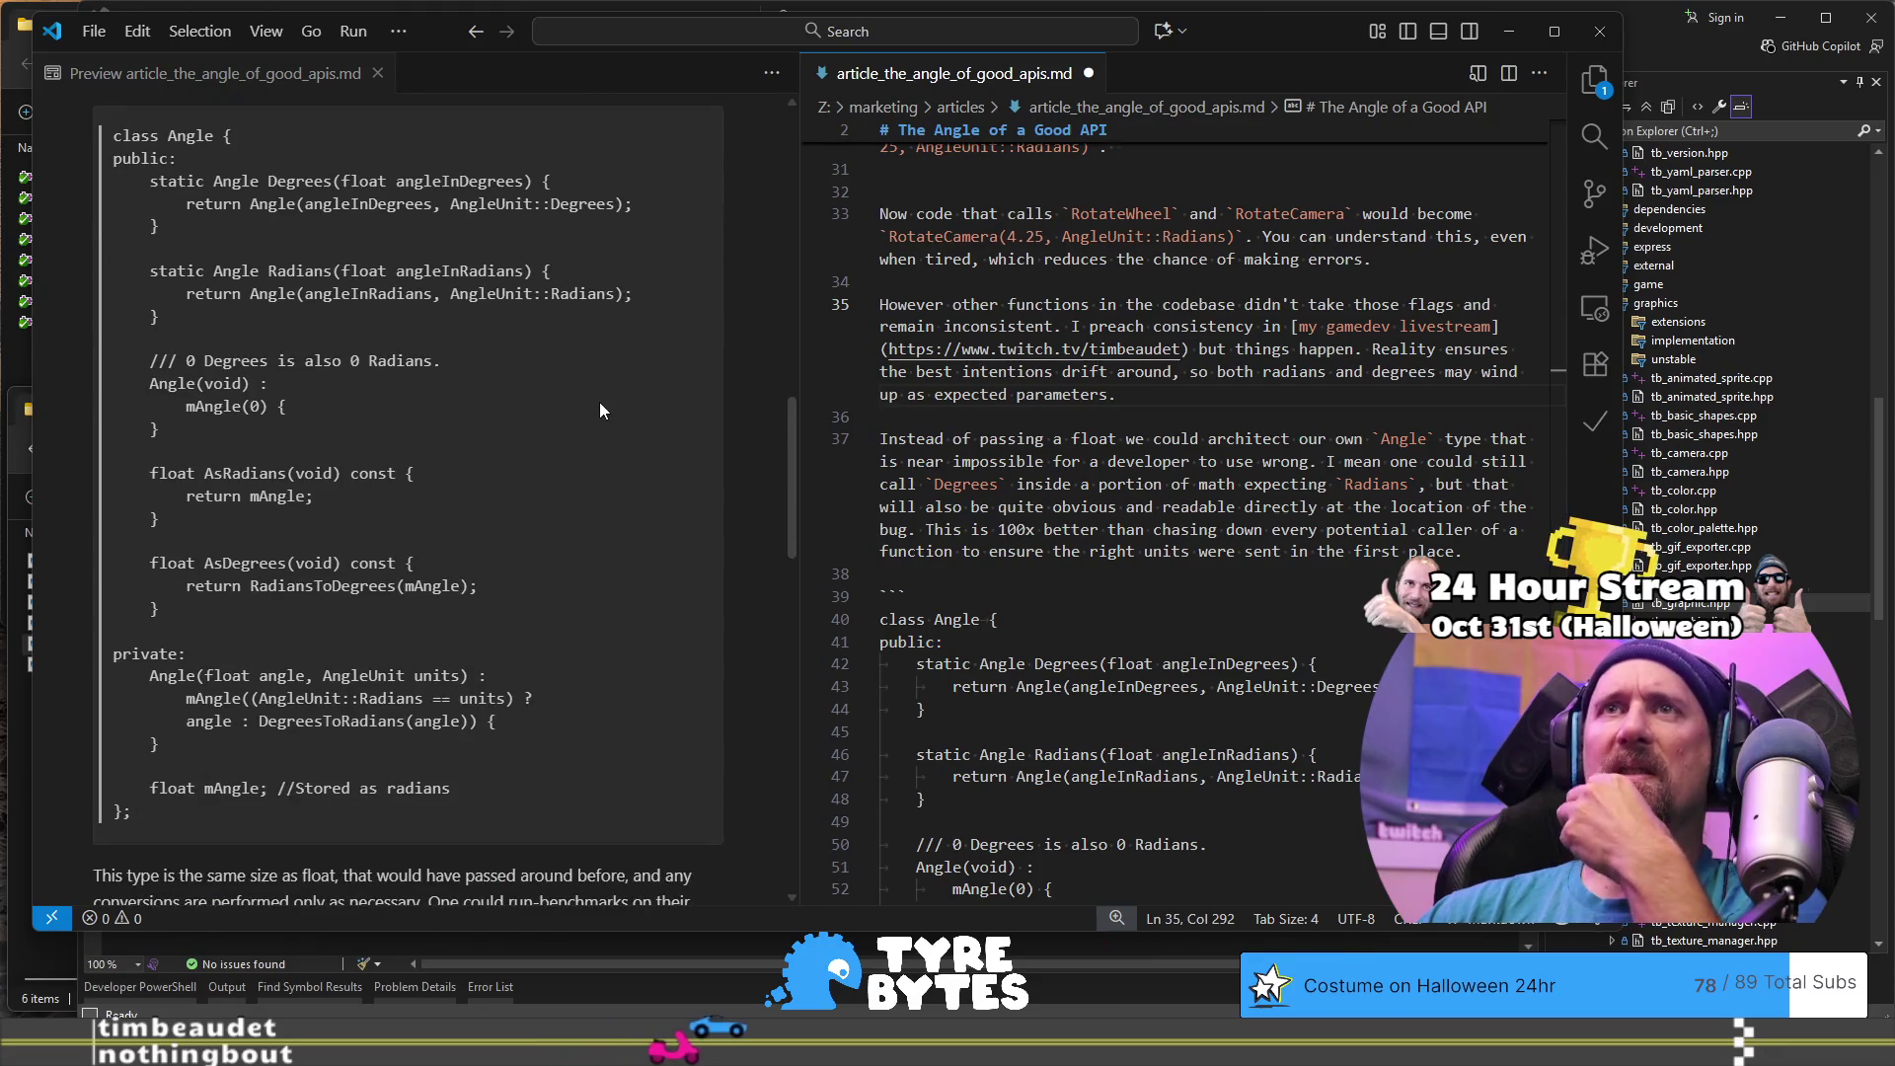
pyautogui.scroll(-4, 338, 639)
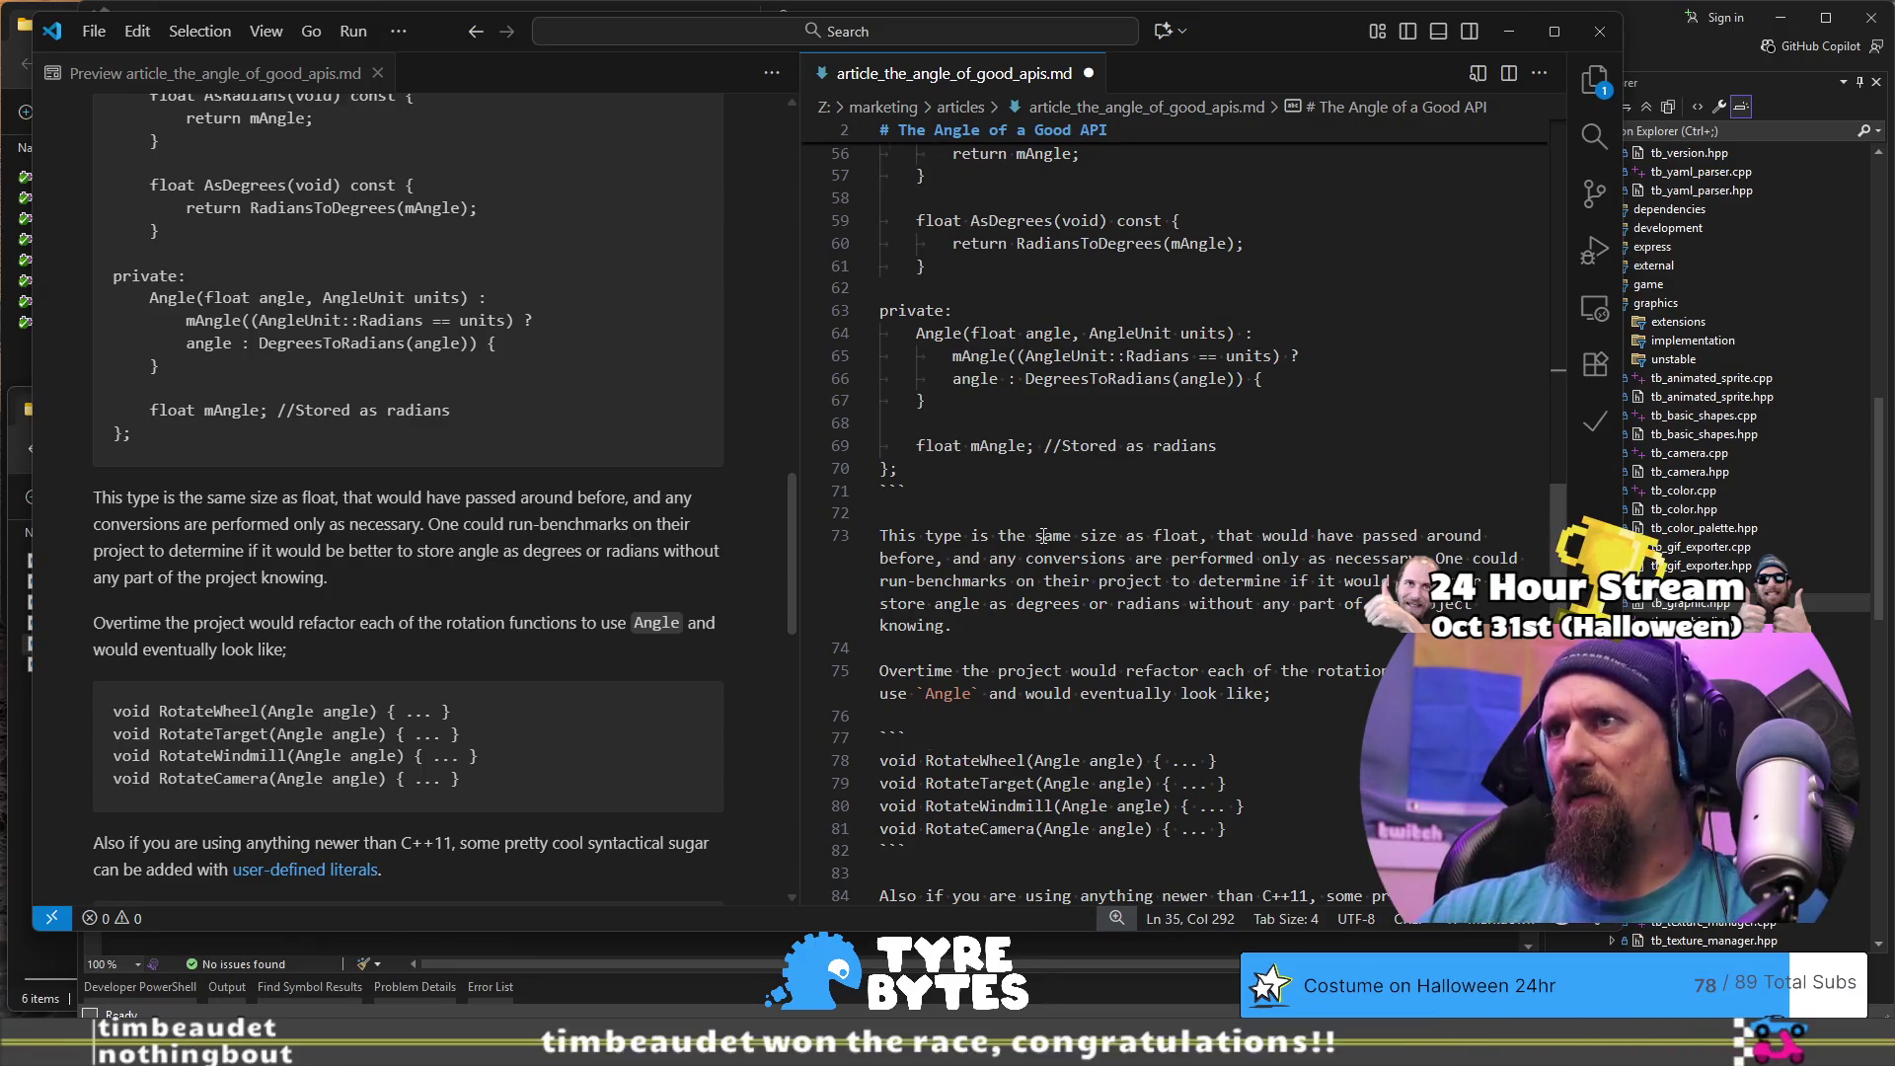
pyautogui.click(1148, 536)
pyautogui.write('the')
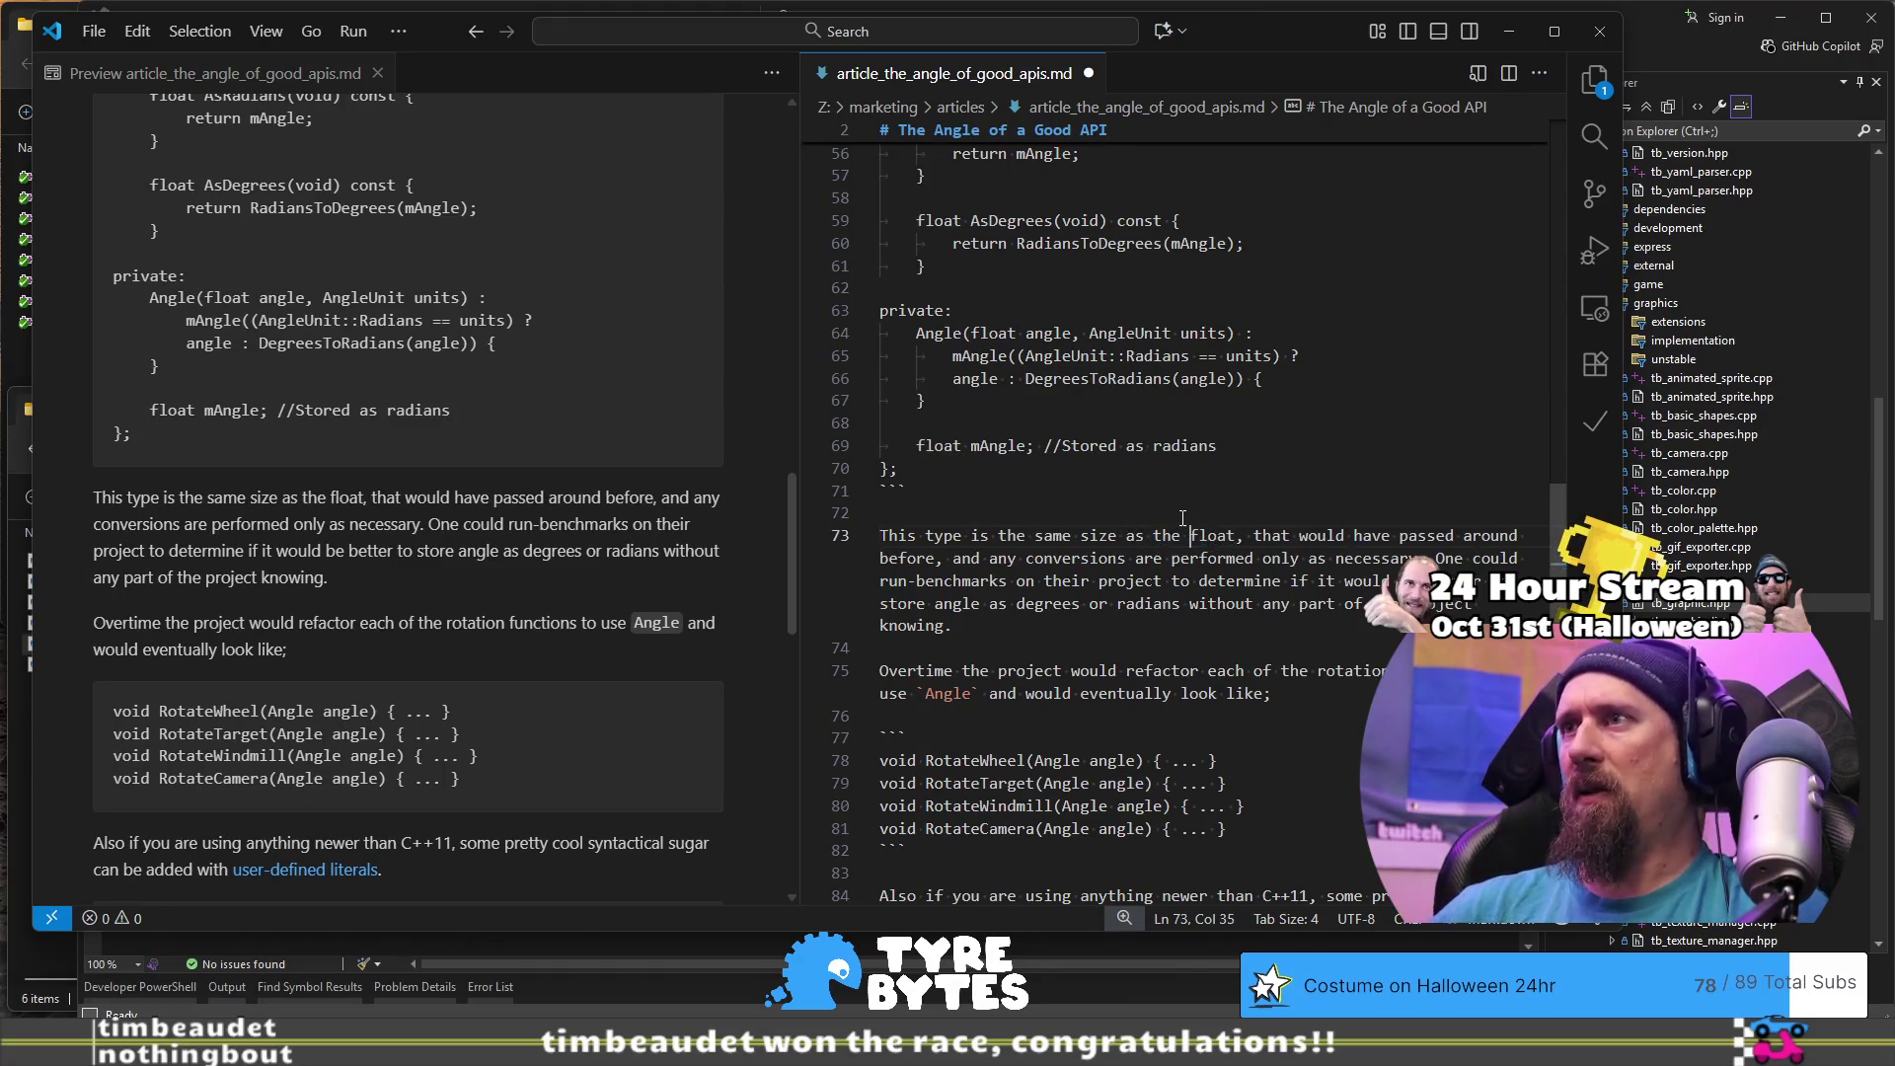
pyautogui.hotkey('ctrl', 'shift', 'Right')
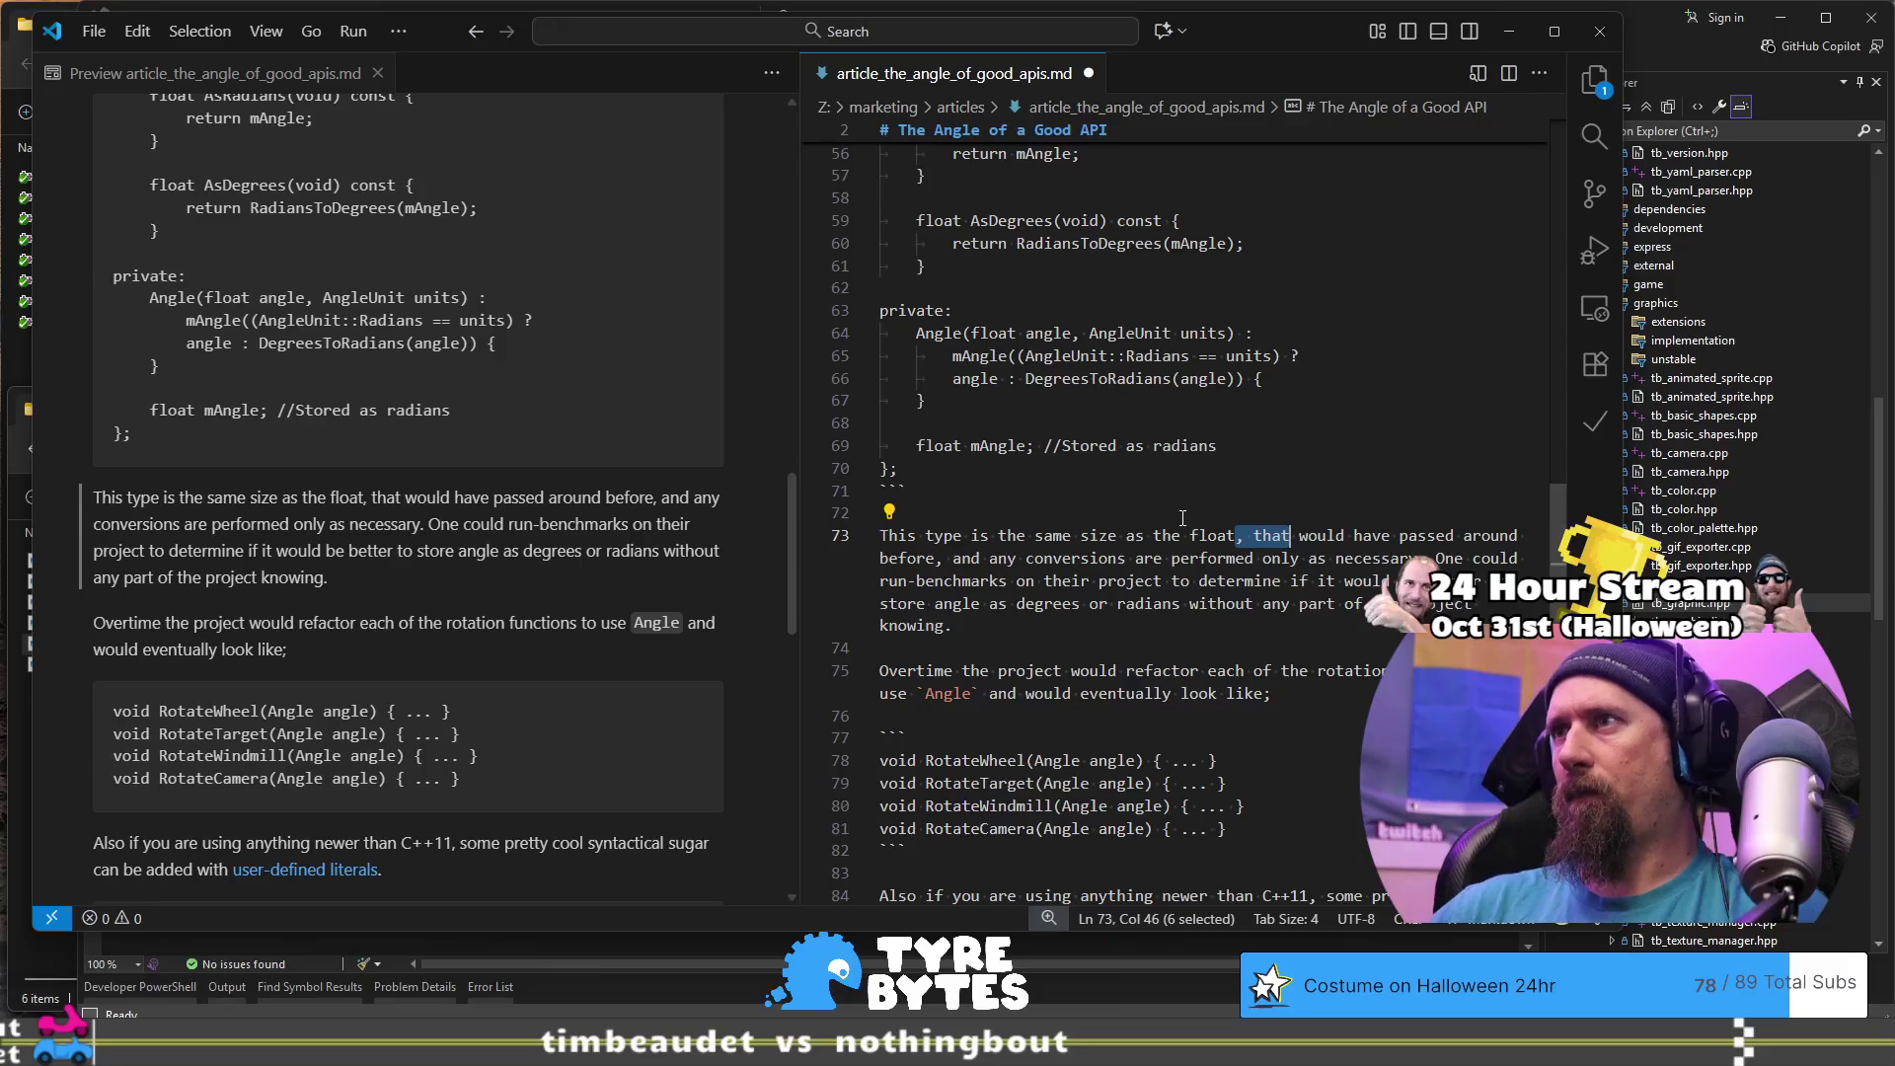
pyautogui.write('you')
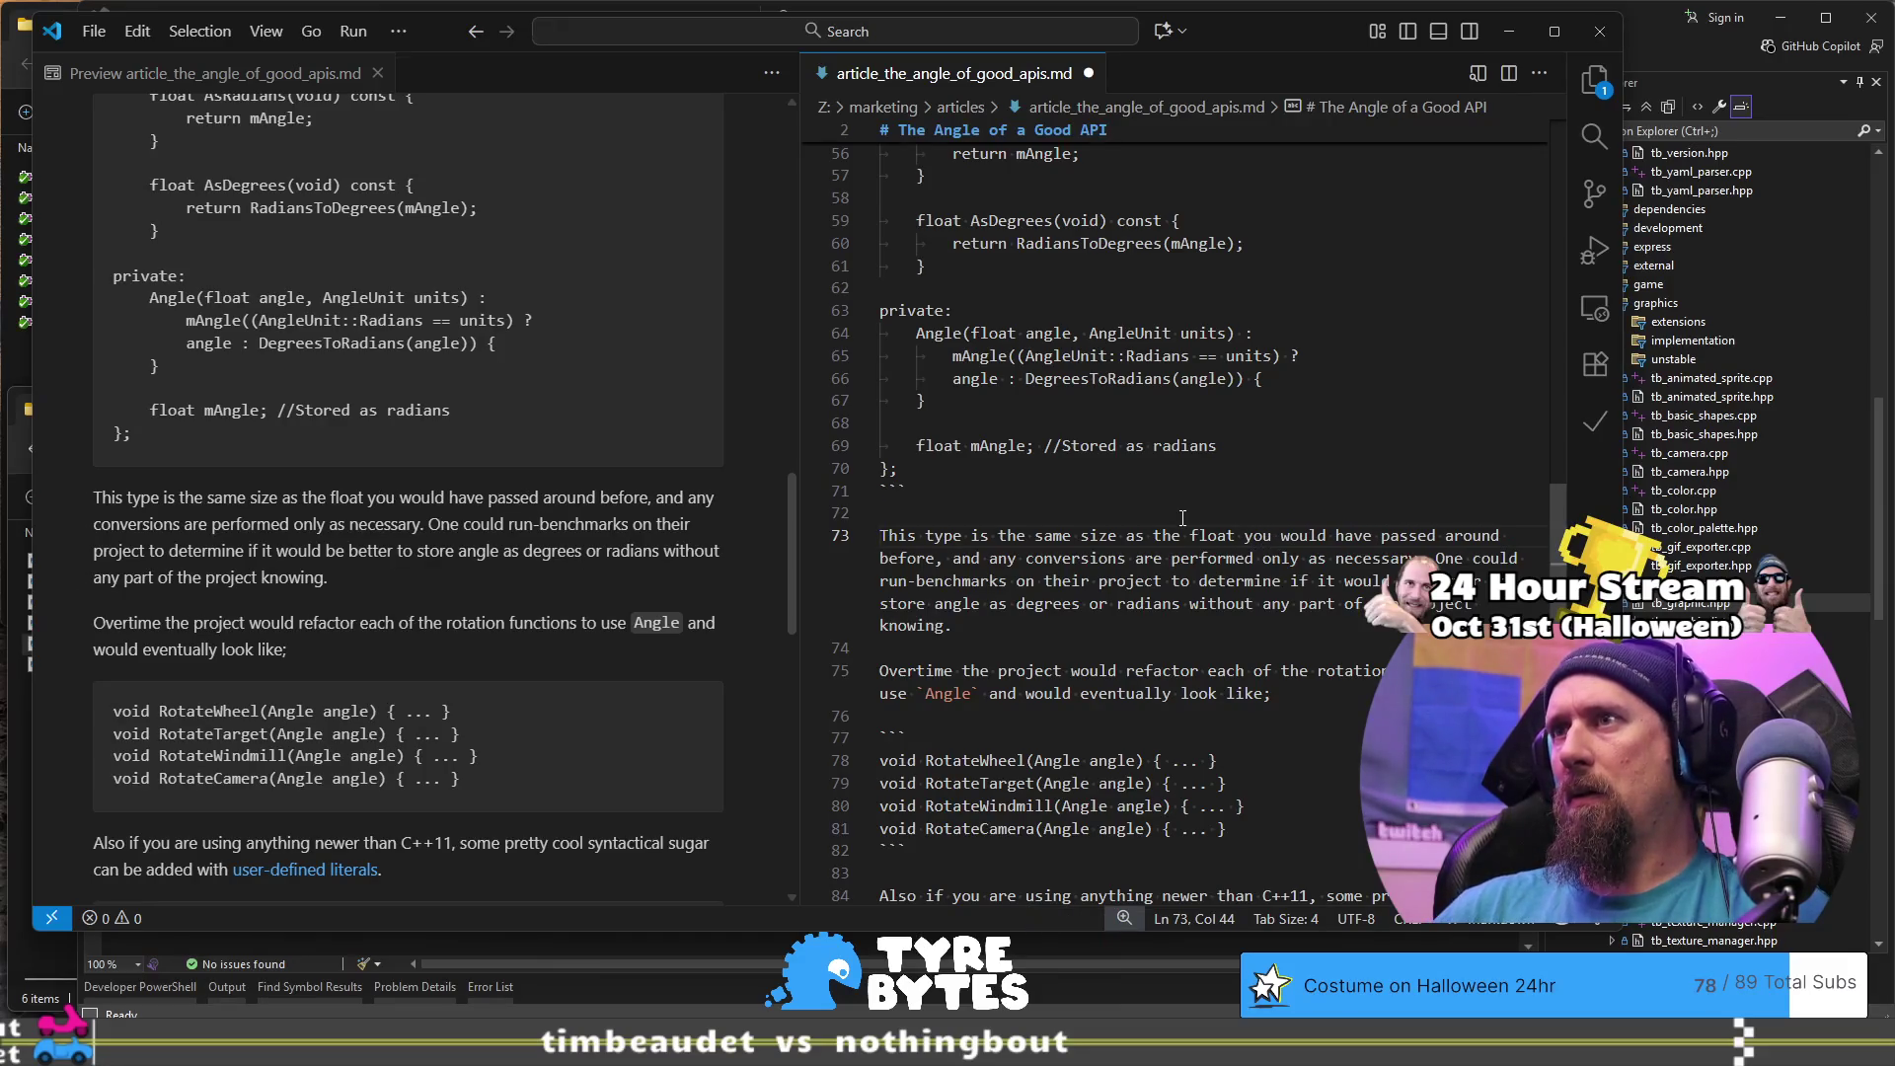
pyautogui.press('Down')
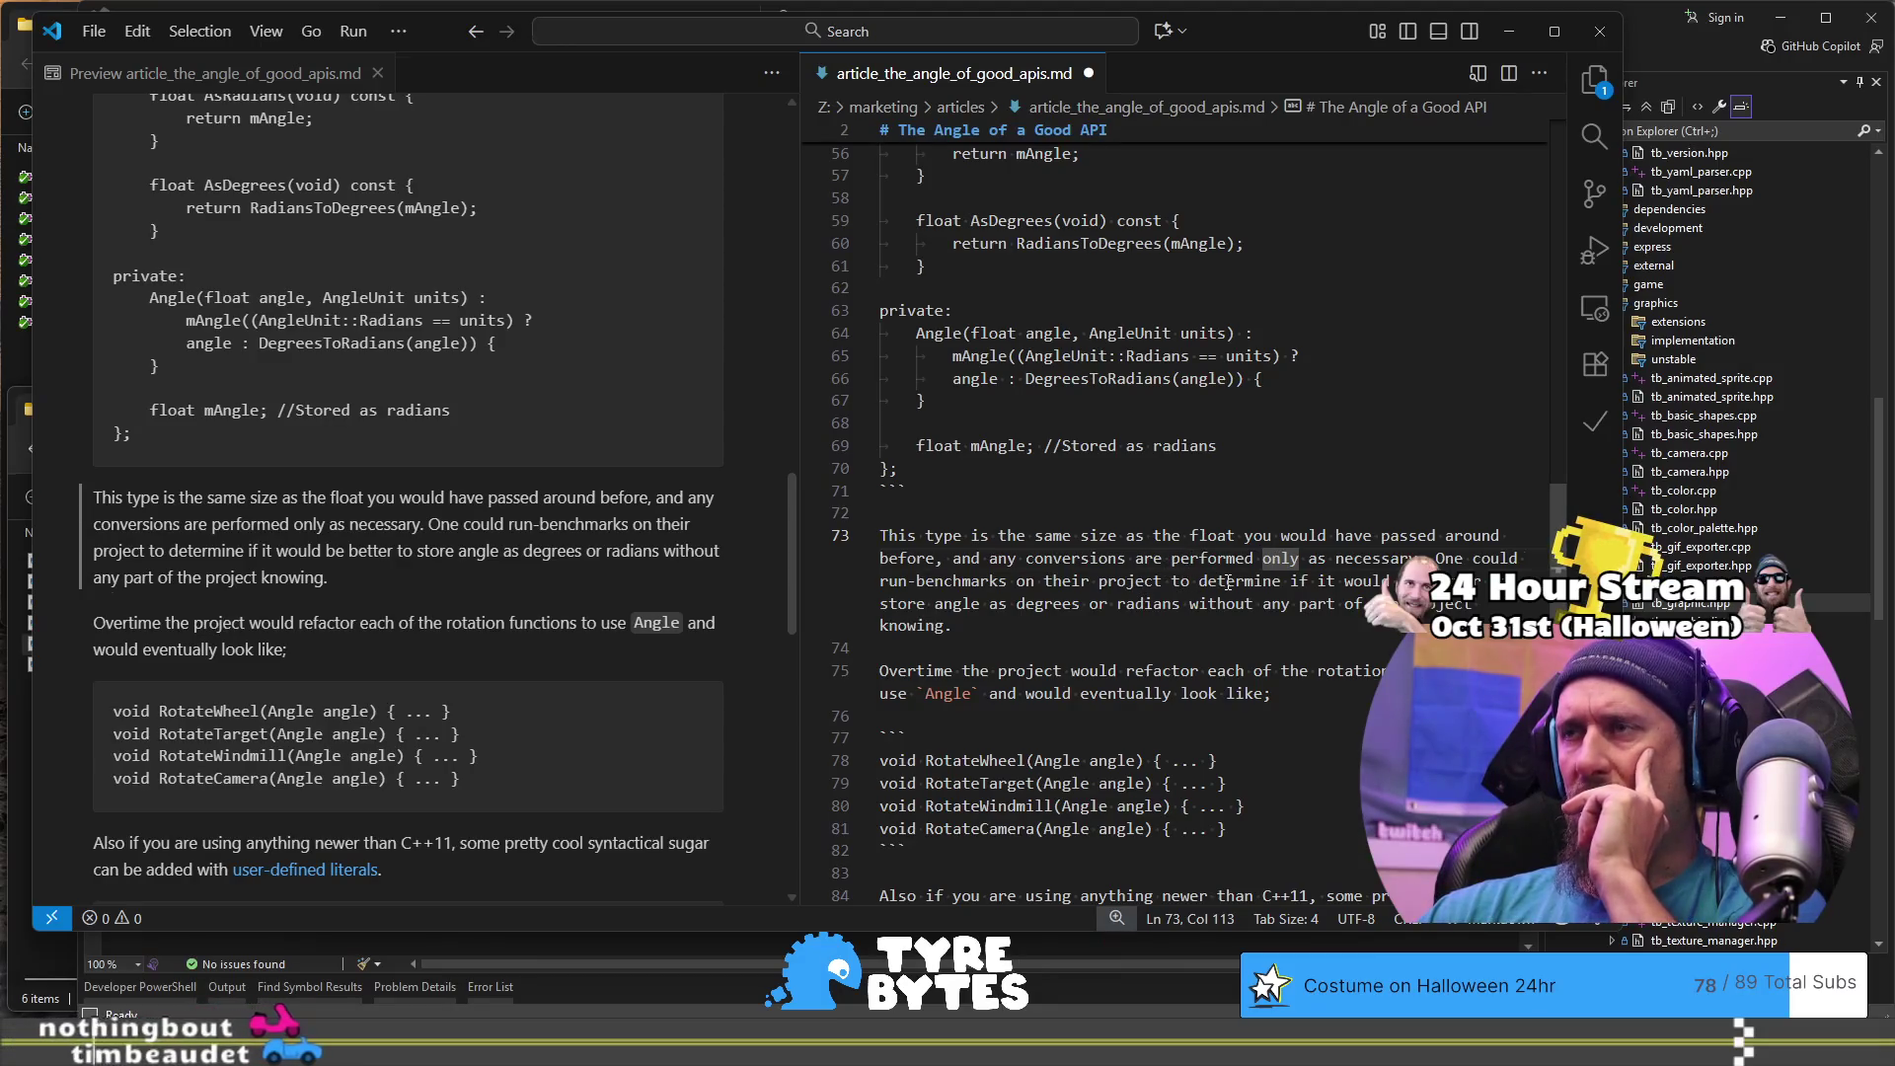
# - Type 'internal storage' in place of 'it' and delete 'to store angle' on the next line
pyautogui.click(1320, 582)
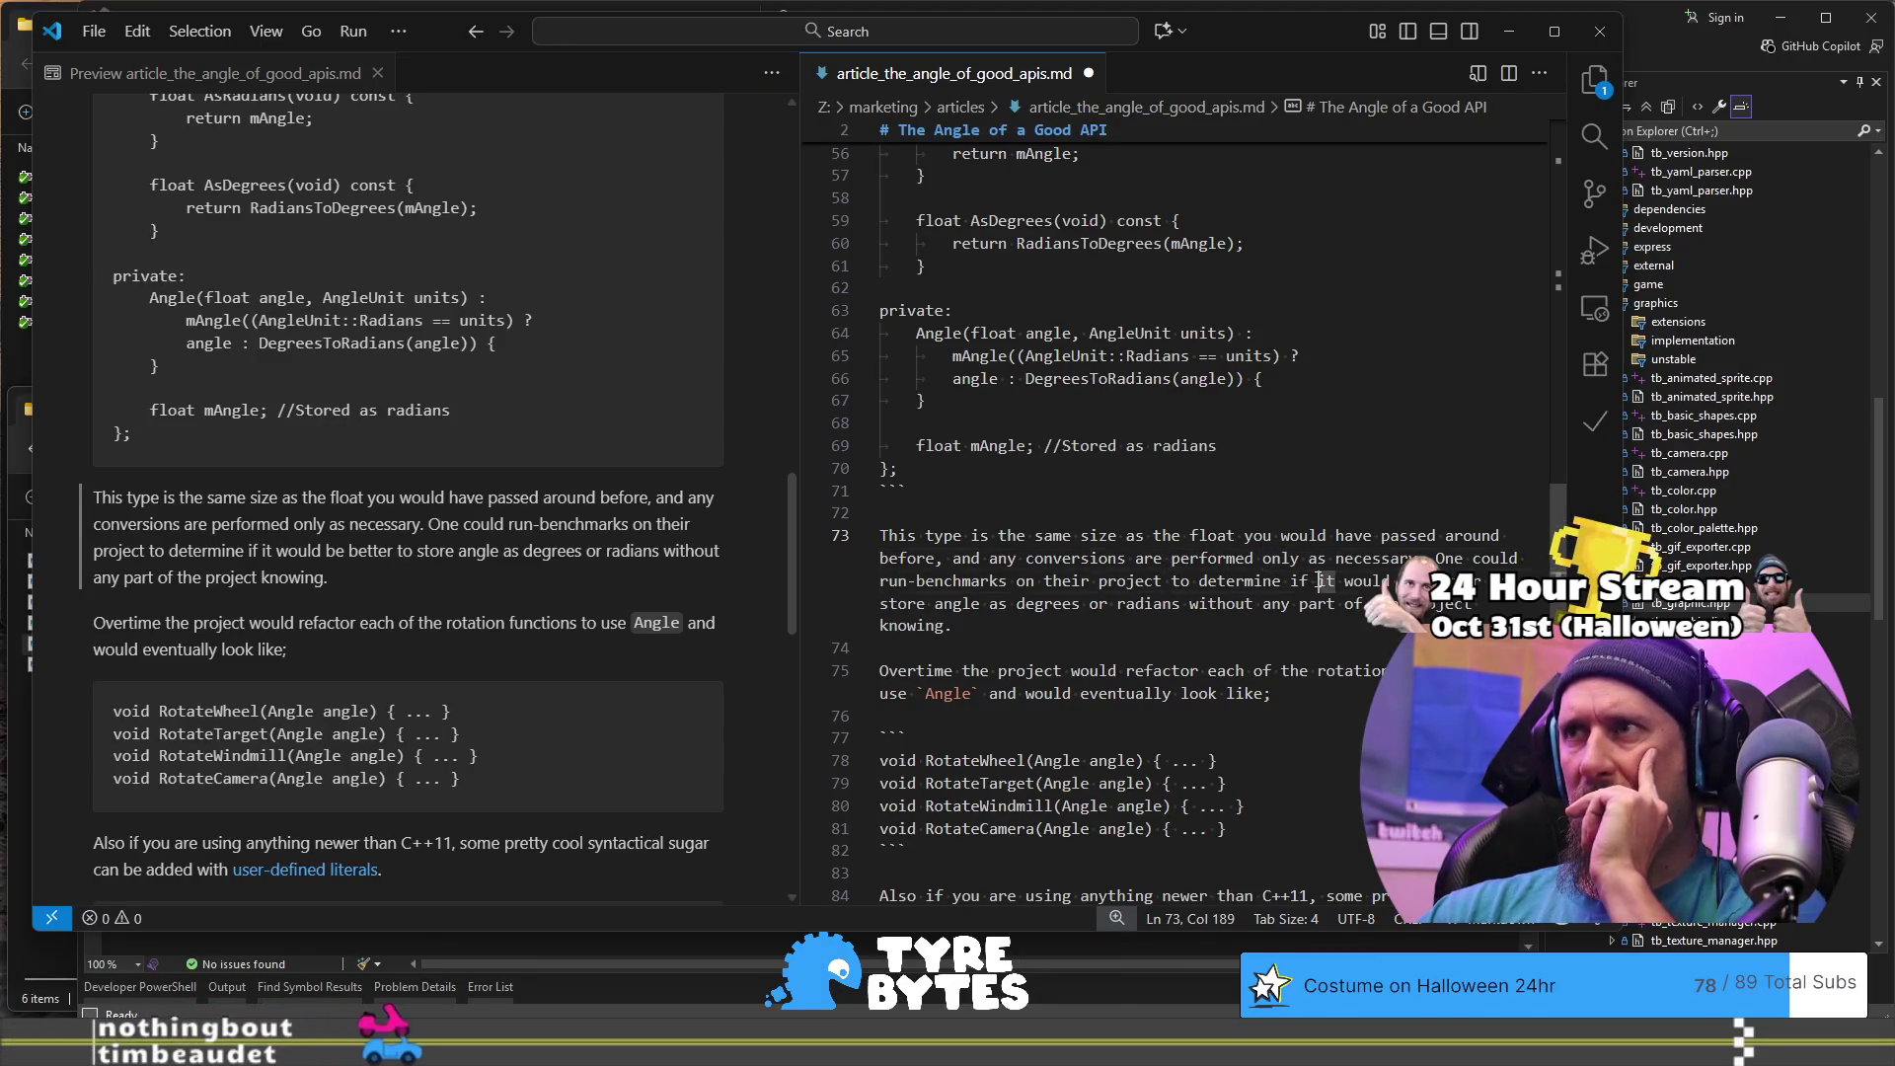
pyautogui.write('interna')
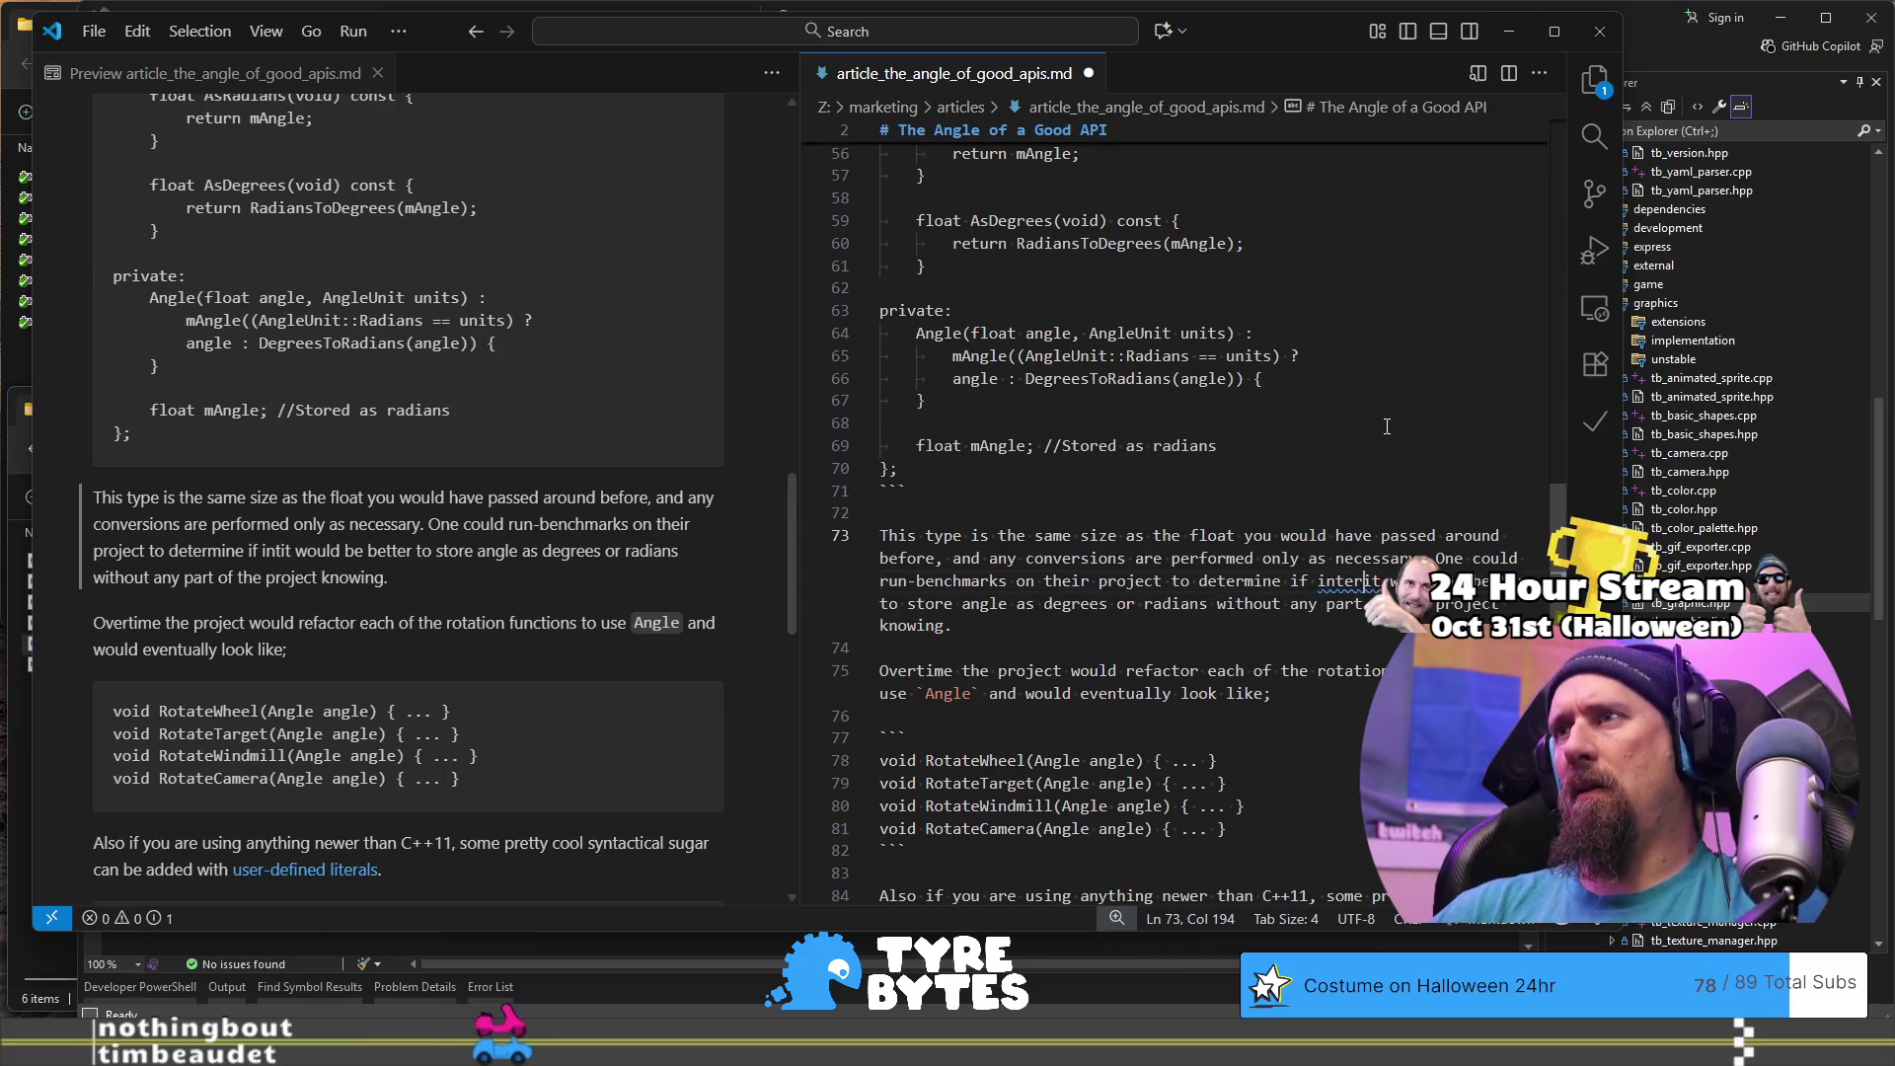
pyautogui.write('l storage')
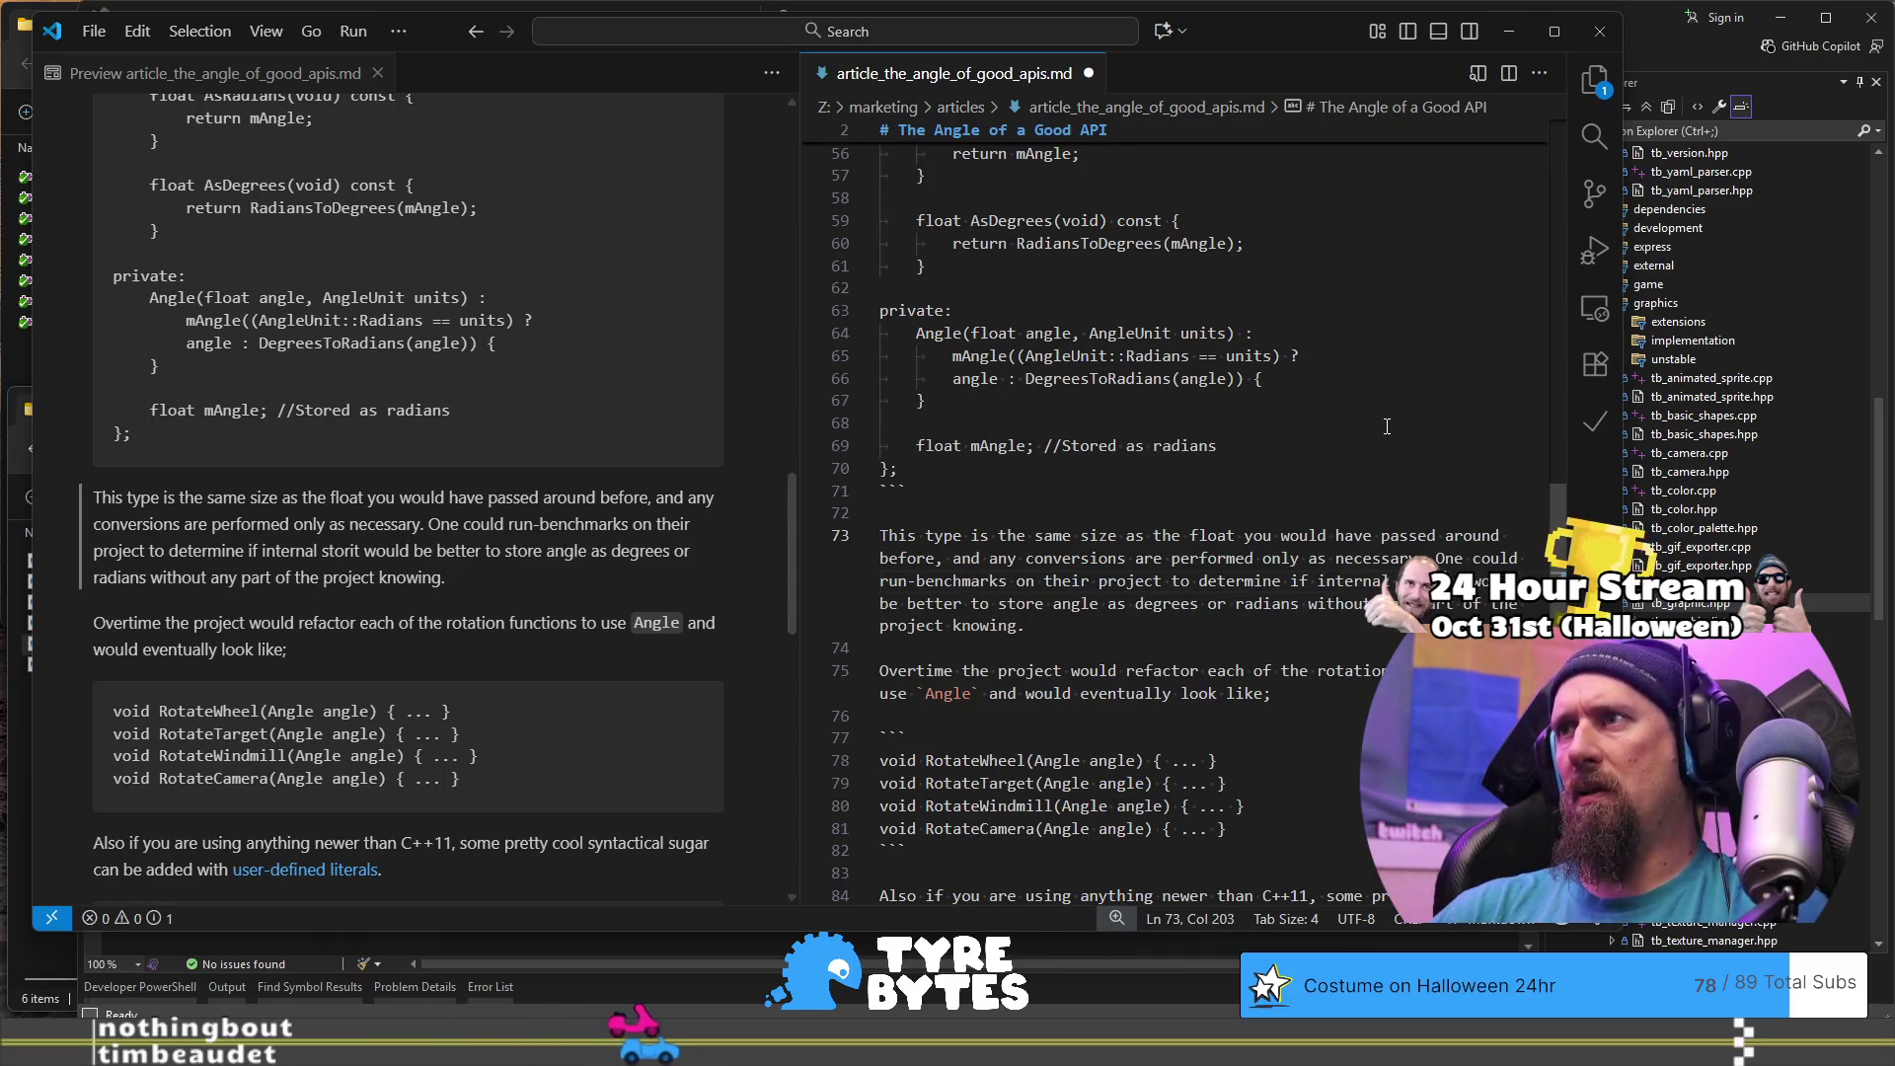
pyautogui.press('Delete')
pyautogui.press('Delete')
pyautogui.write('w')
pyautogui.press('BackSpace')
pyautogui.press('Delete')
pyautogui.hotkey('ctrl', 'Right')
pyautogui.hotkey('ctrl', 'Right')
pyautogui.hotkey('ctrl', 'Right')
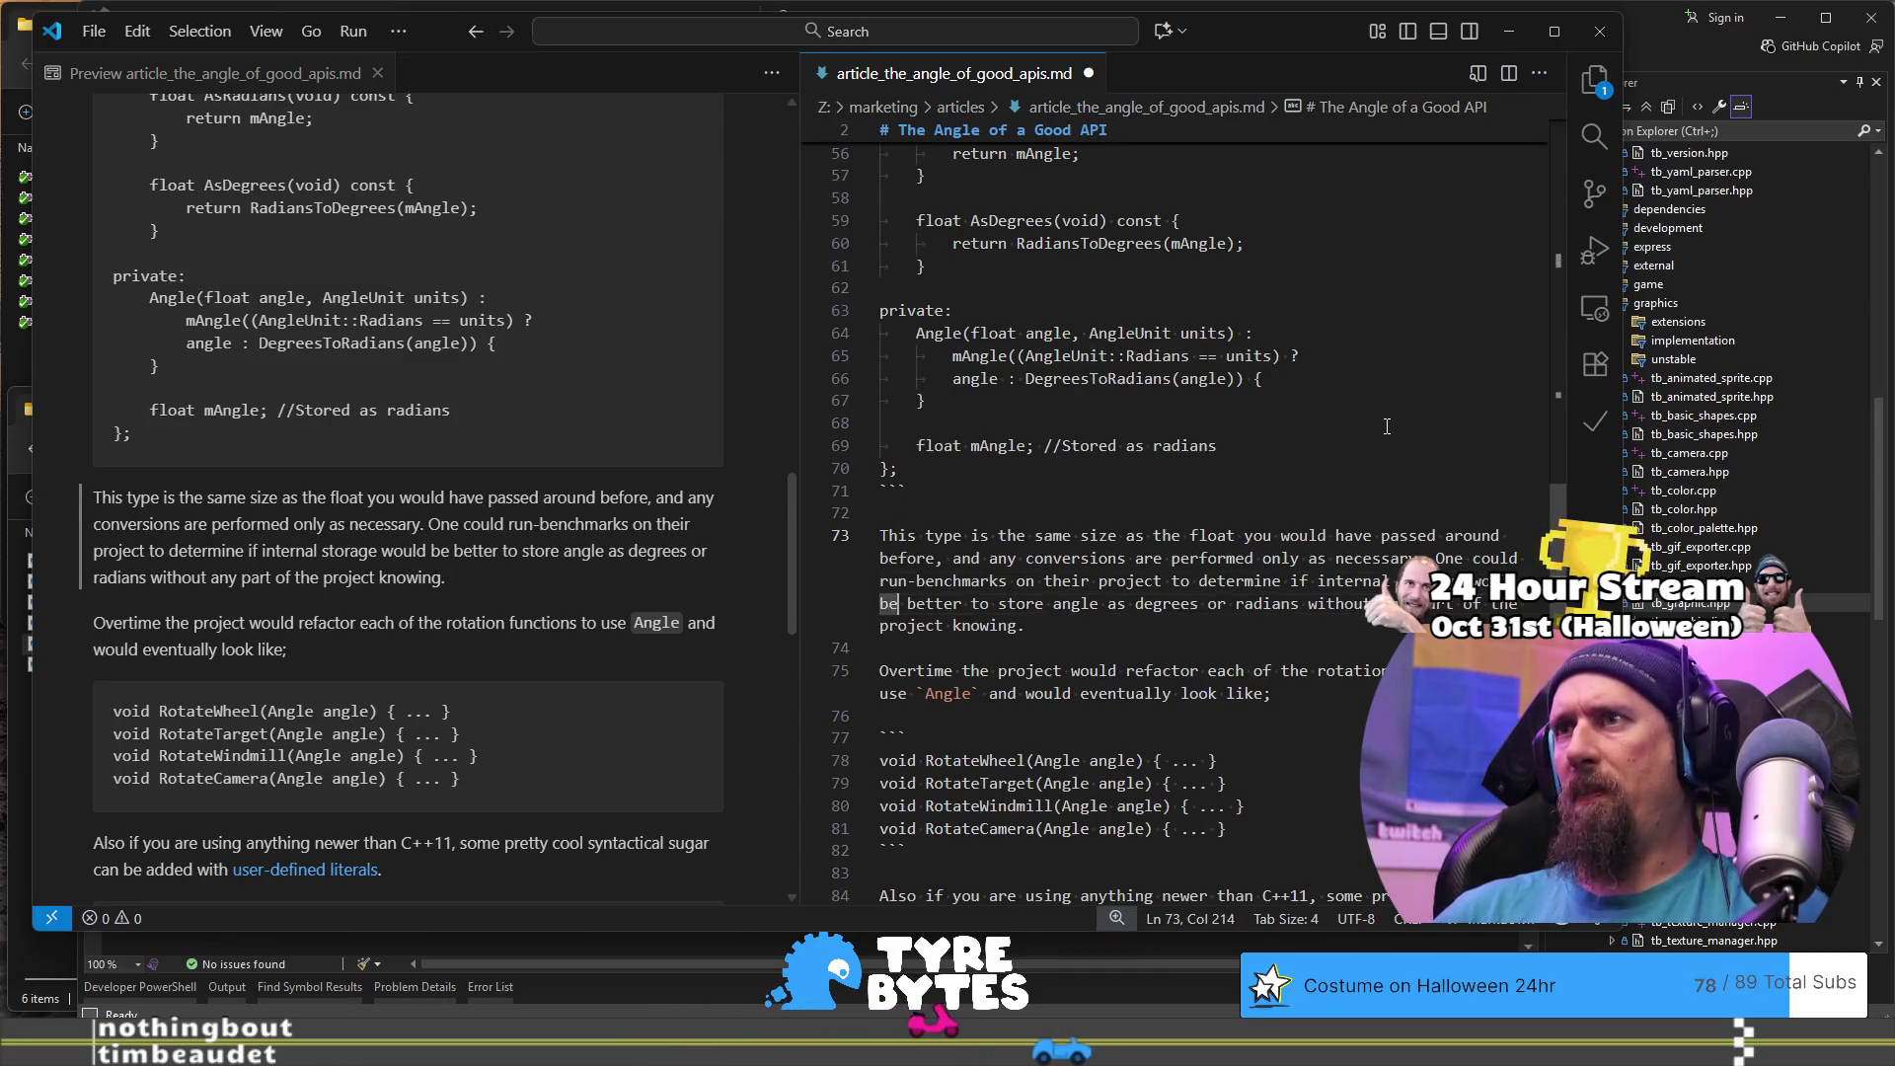
pyautogui.press('Left')
pyautogui.press('Left')
pyautogui.hotkey('ctrl', 'shift', 'Right')
pyautogui.hotkey('ctrl', 'shift', 'Right')
pyautogui.hotkey('ctrl', 'shift', 'Right')
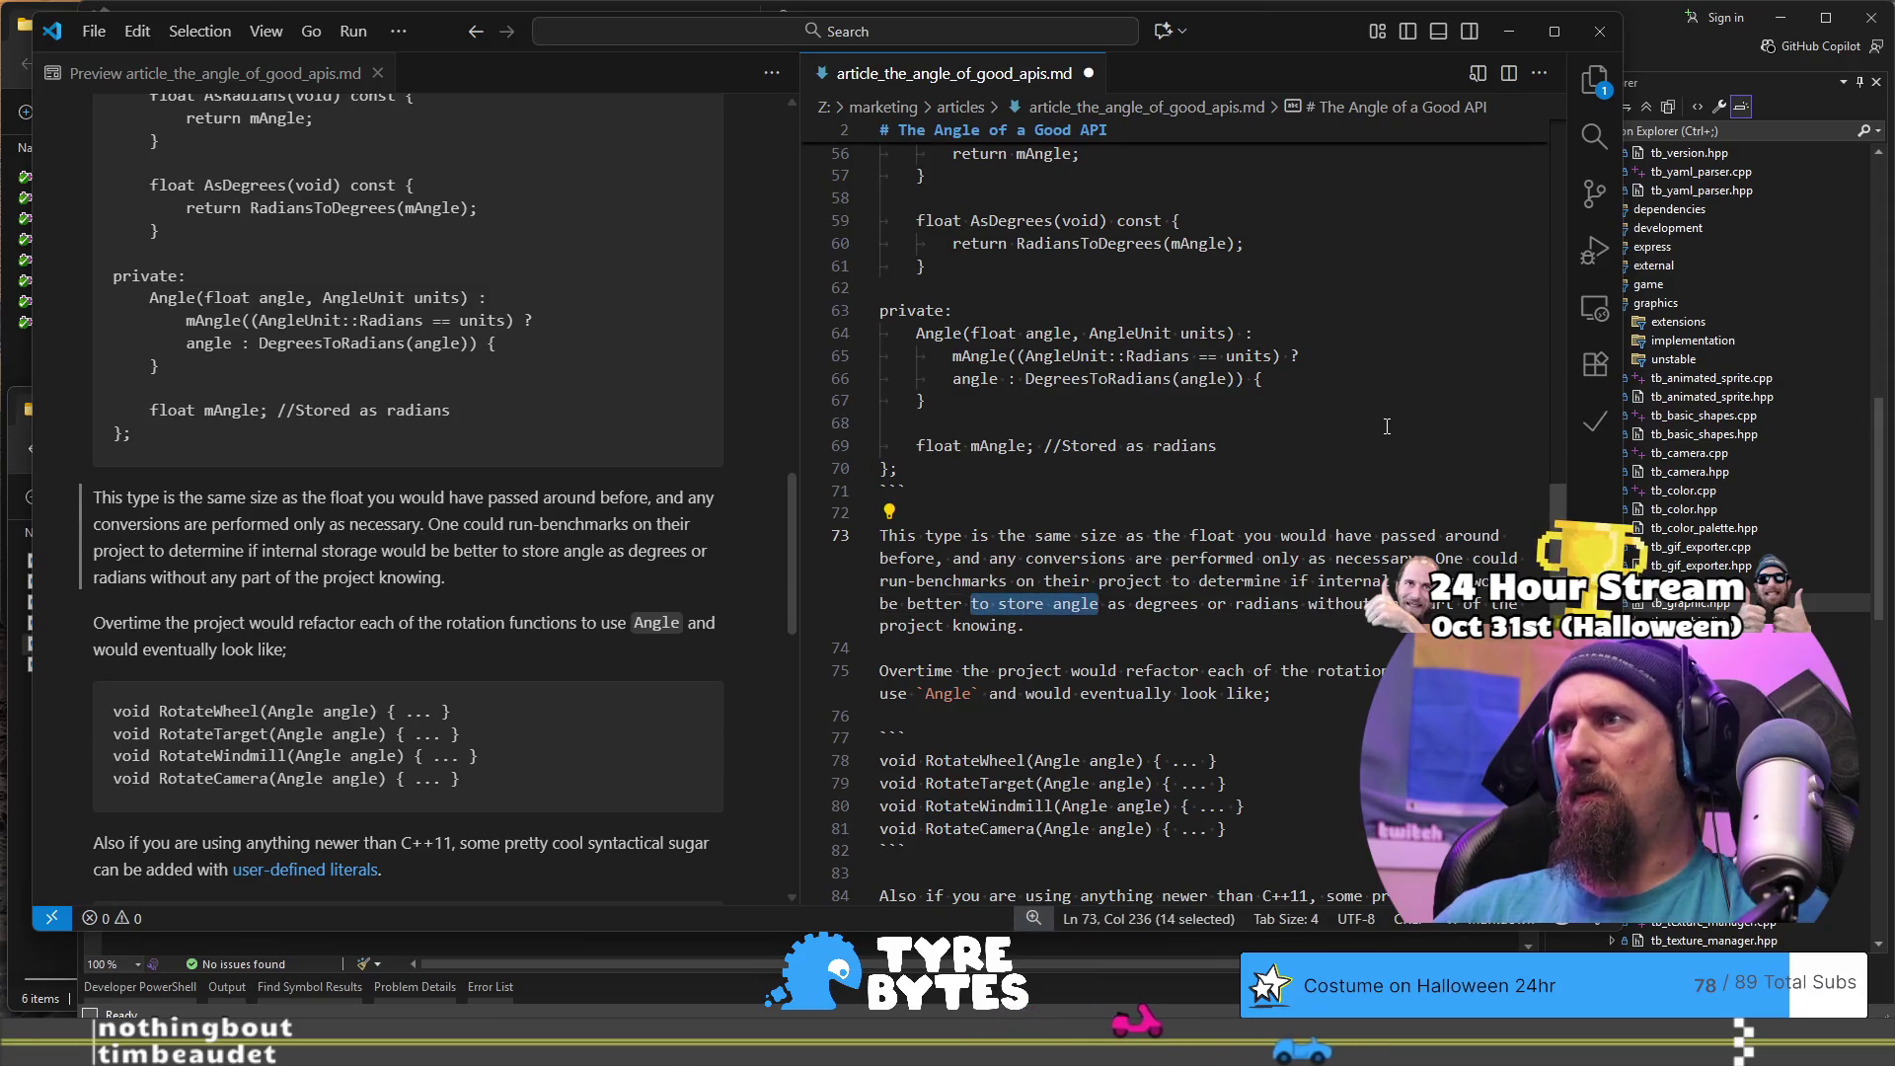
pyautogui.press('BackSpace')
pyautogui.press('Delete')
pyautogui.hotkey('ctrl', 'Right')
pyautogui.hotkey('ctrl', 'Right')
pyautogui.hotkey('ctrl', 'Right')
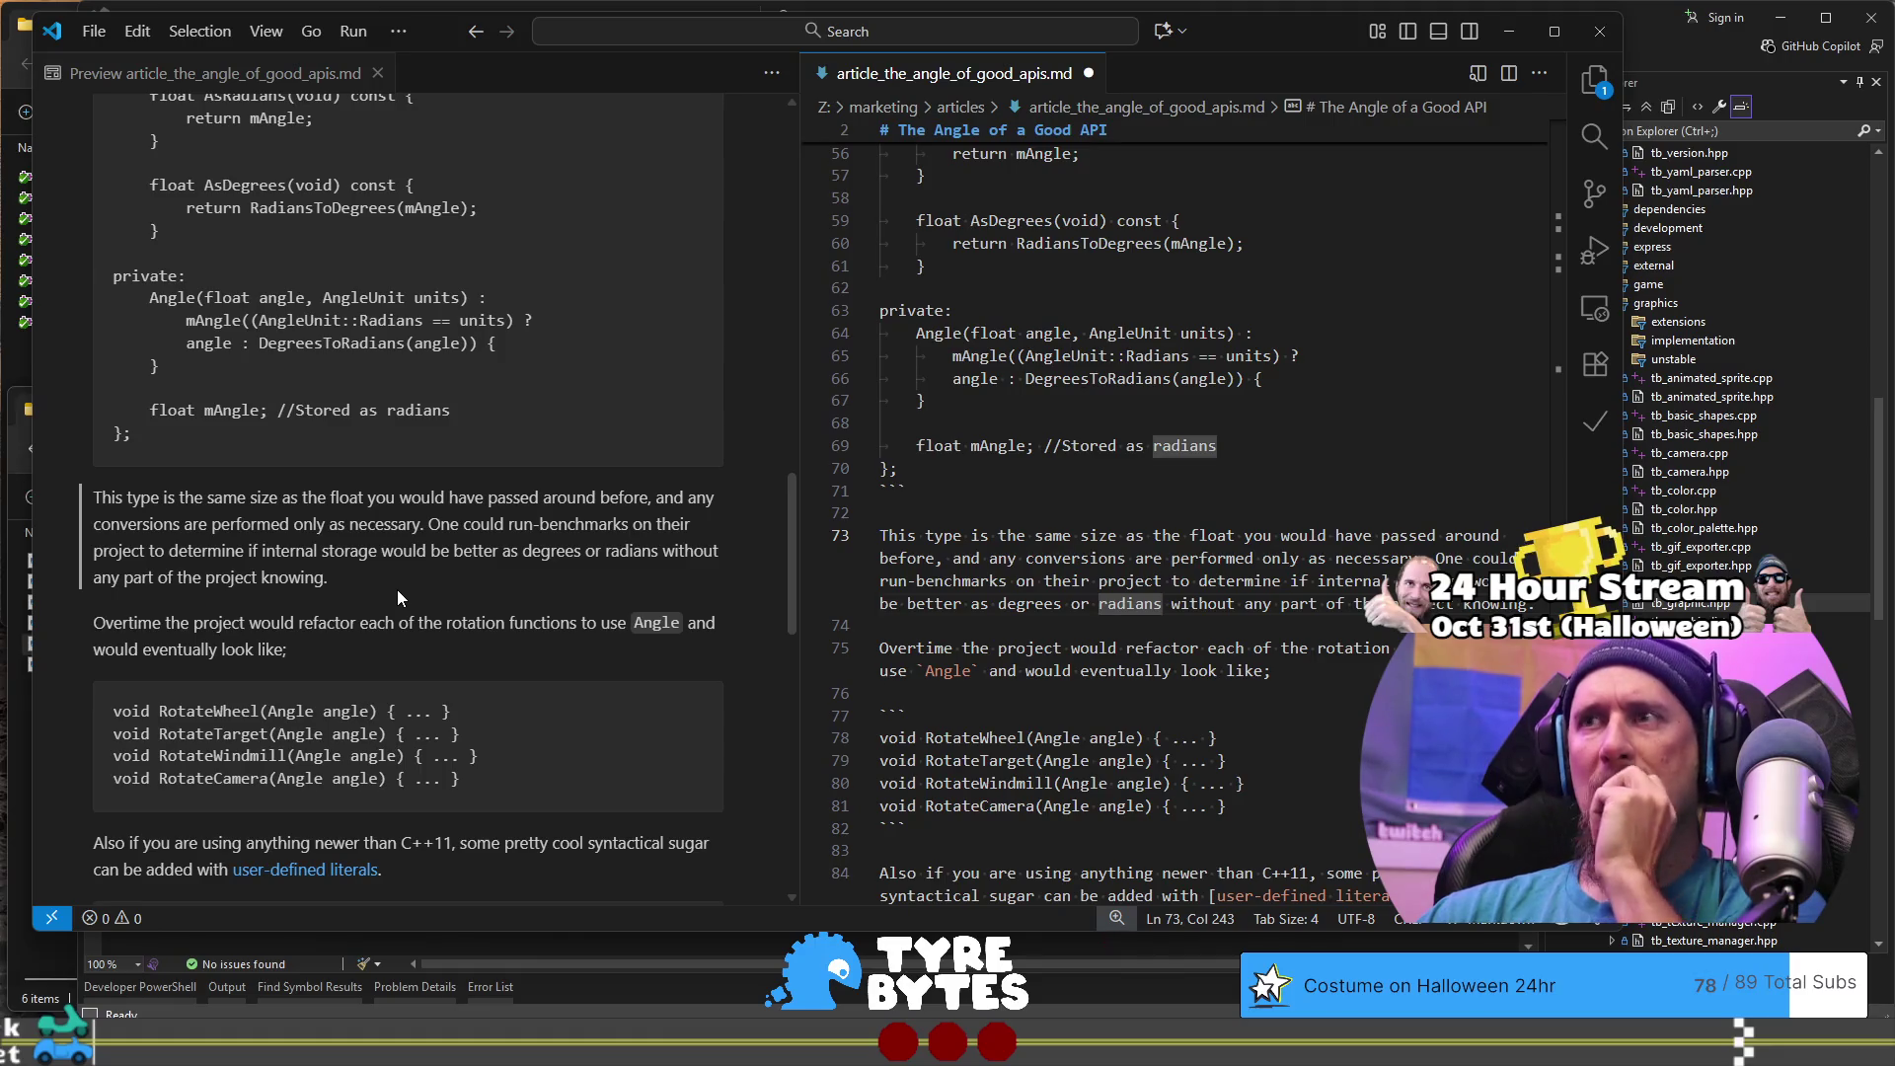
pyautogui.scroll(-1, 1040, 630)
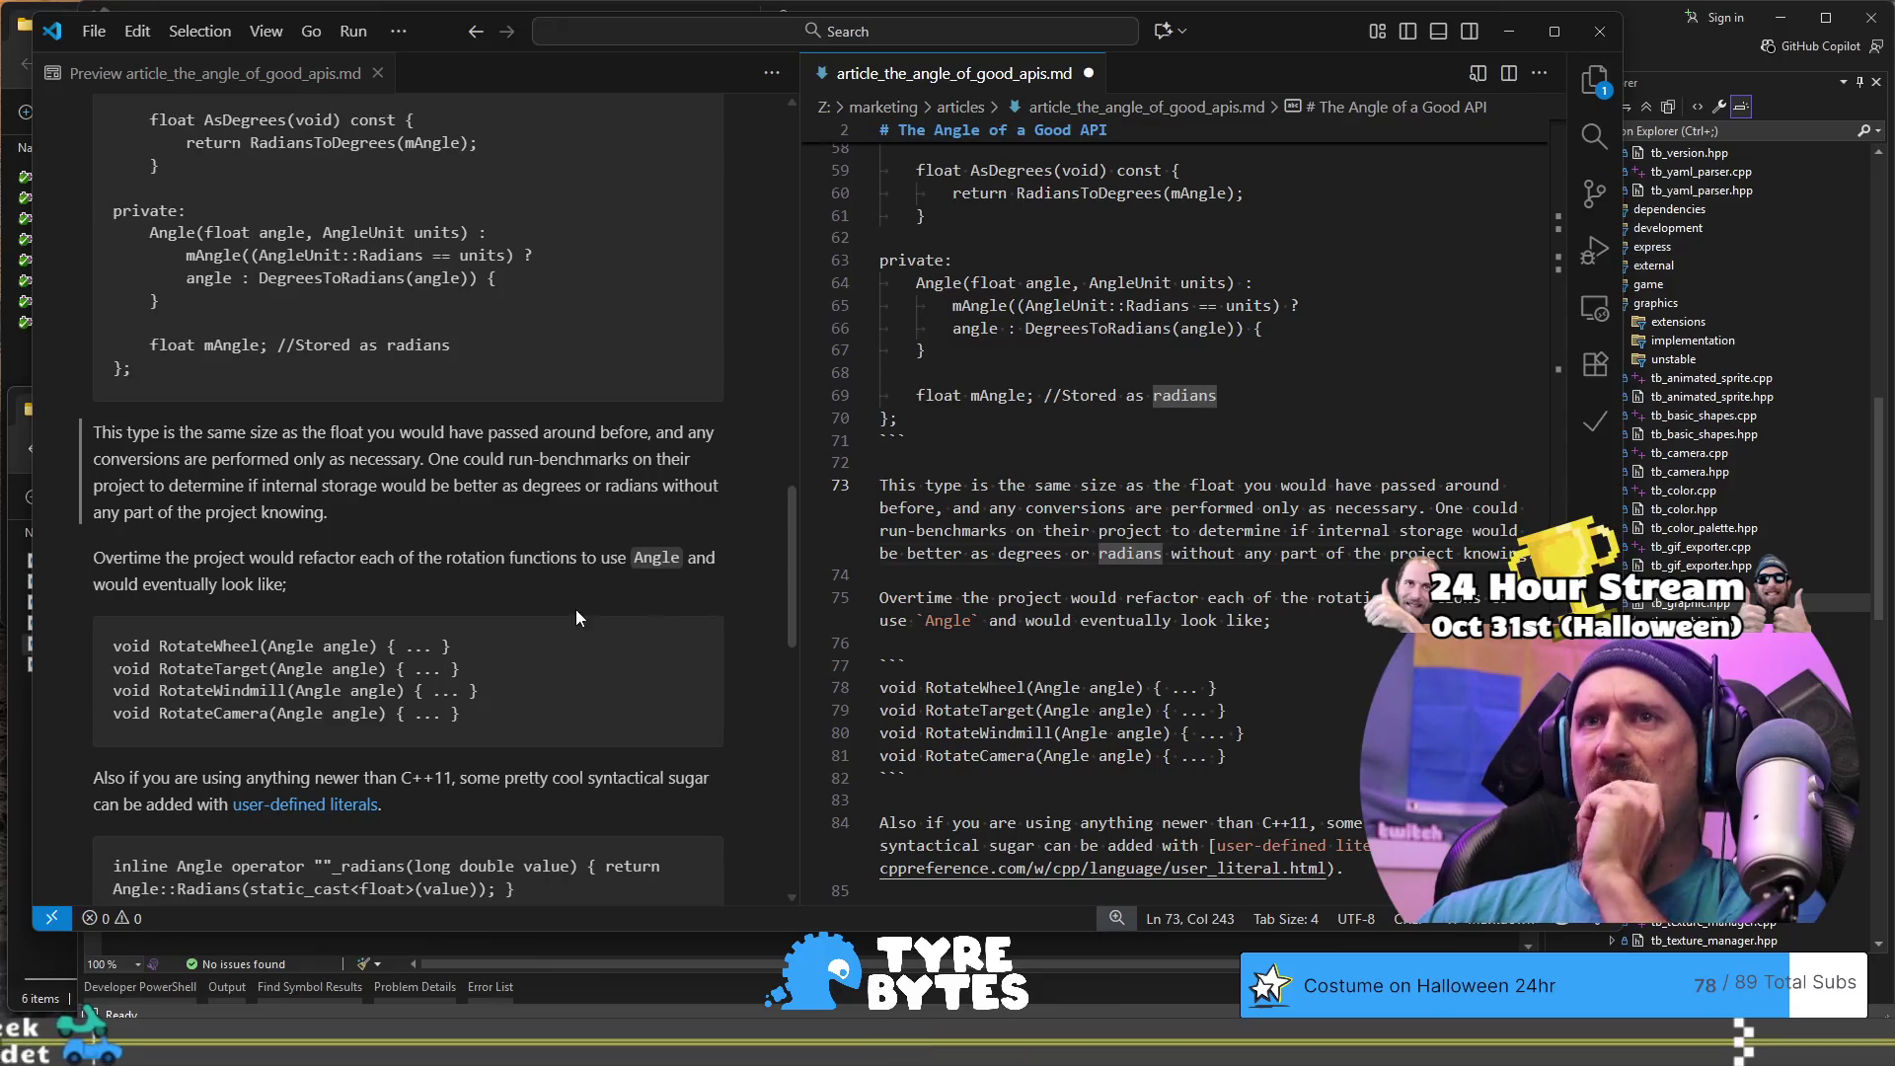
pyautogui.scroll(-2, 563, 589)
pyautogui.scroll(-2, 524, 543)
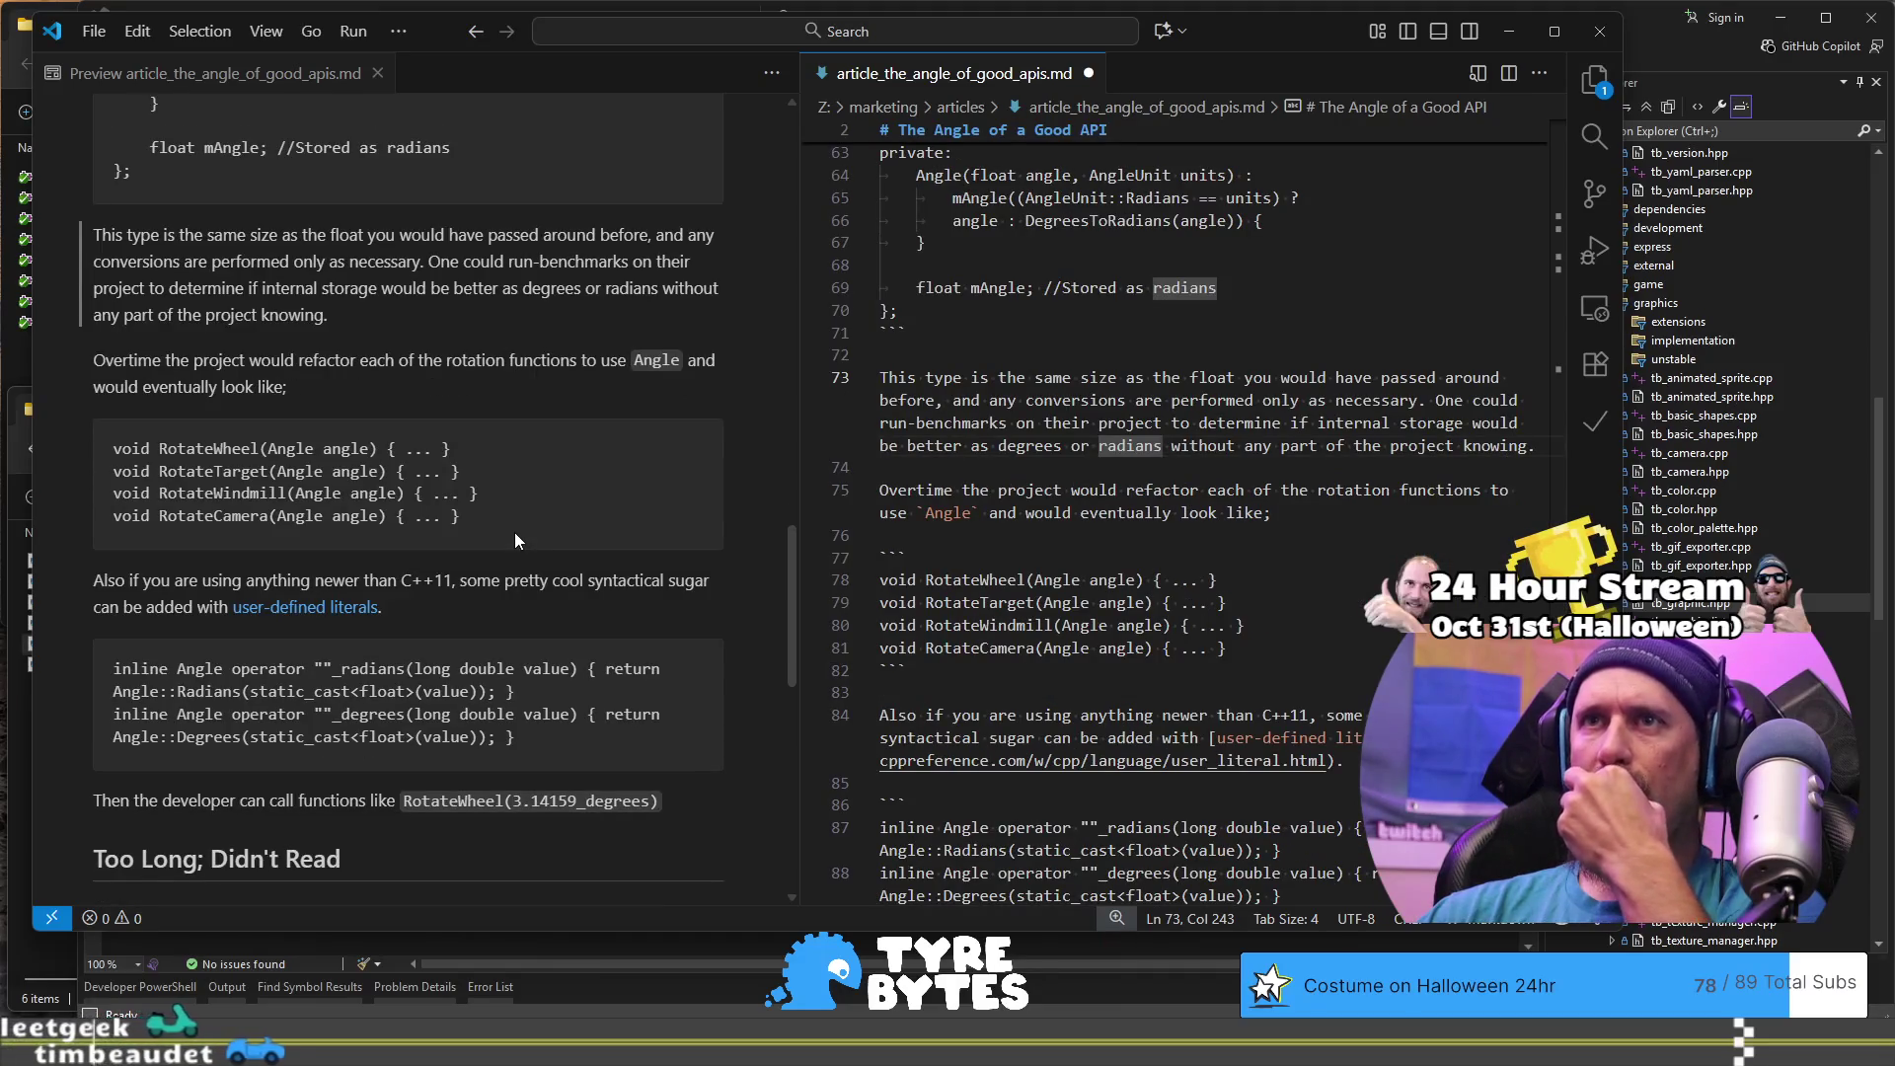
pyautogui.scroll(-1, 514, 540)
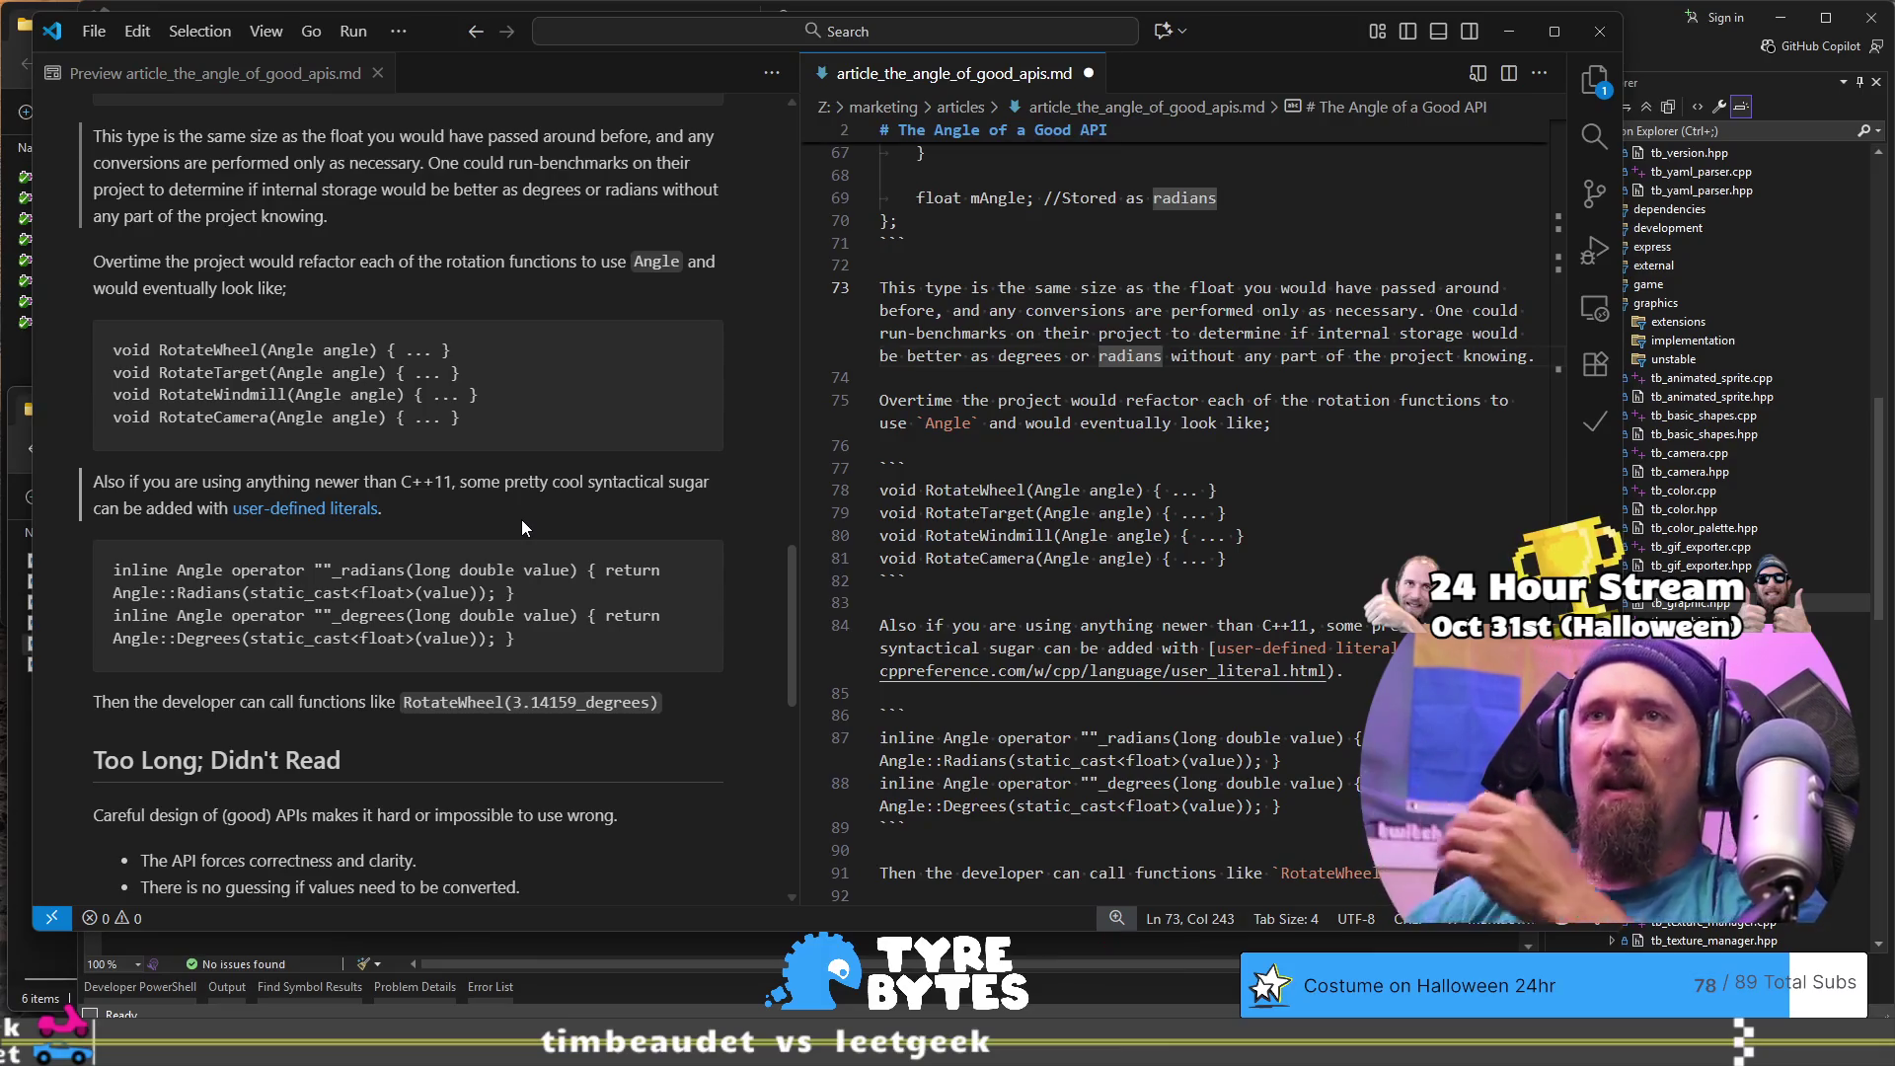
pyautogui.scroll(-2, 522, 520)
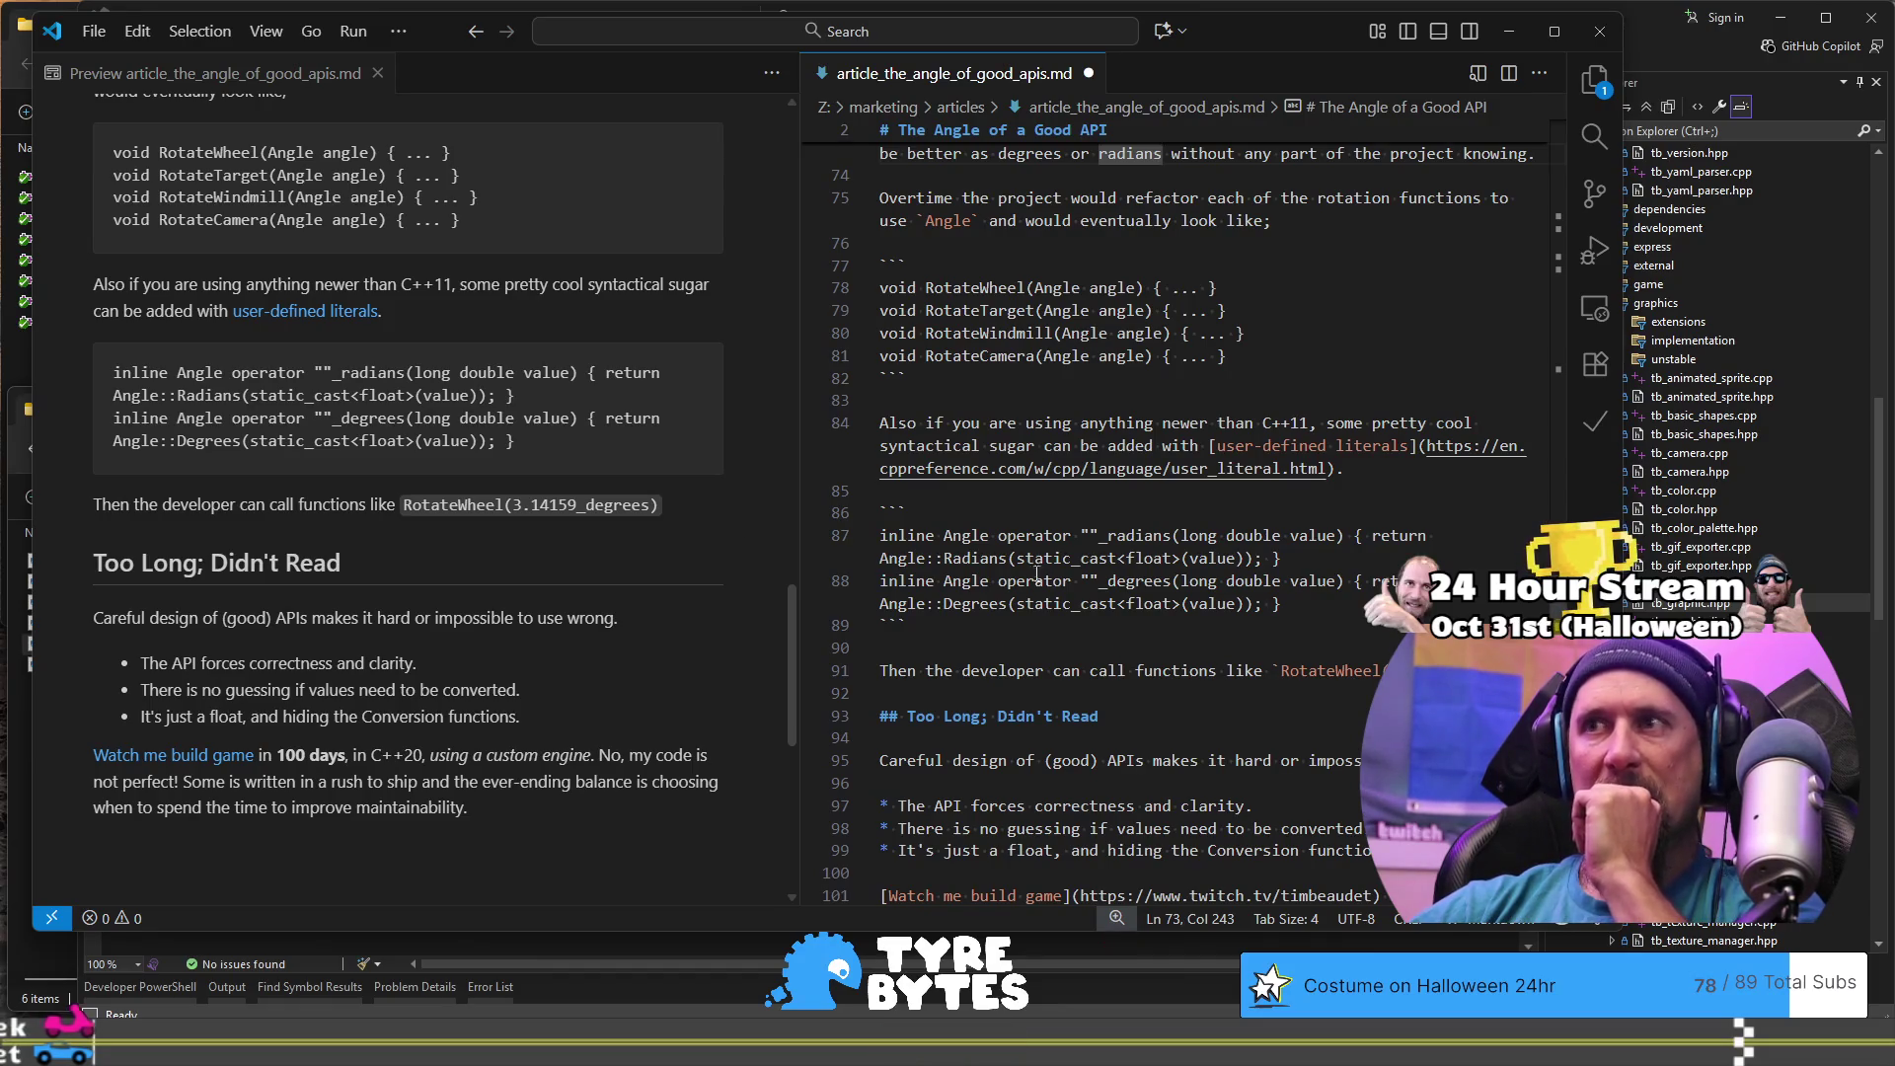
pyautogui.scroll(-5, 1093, 513)
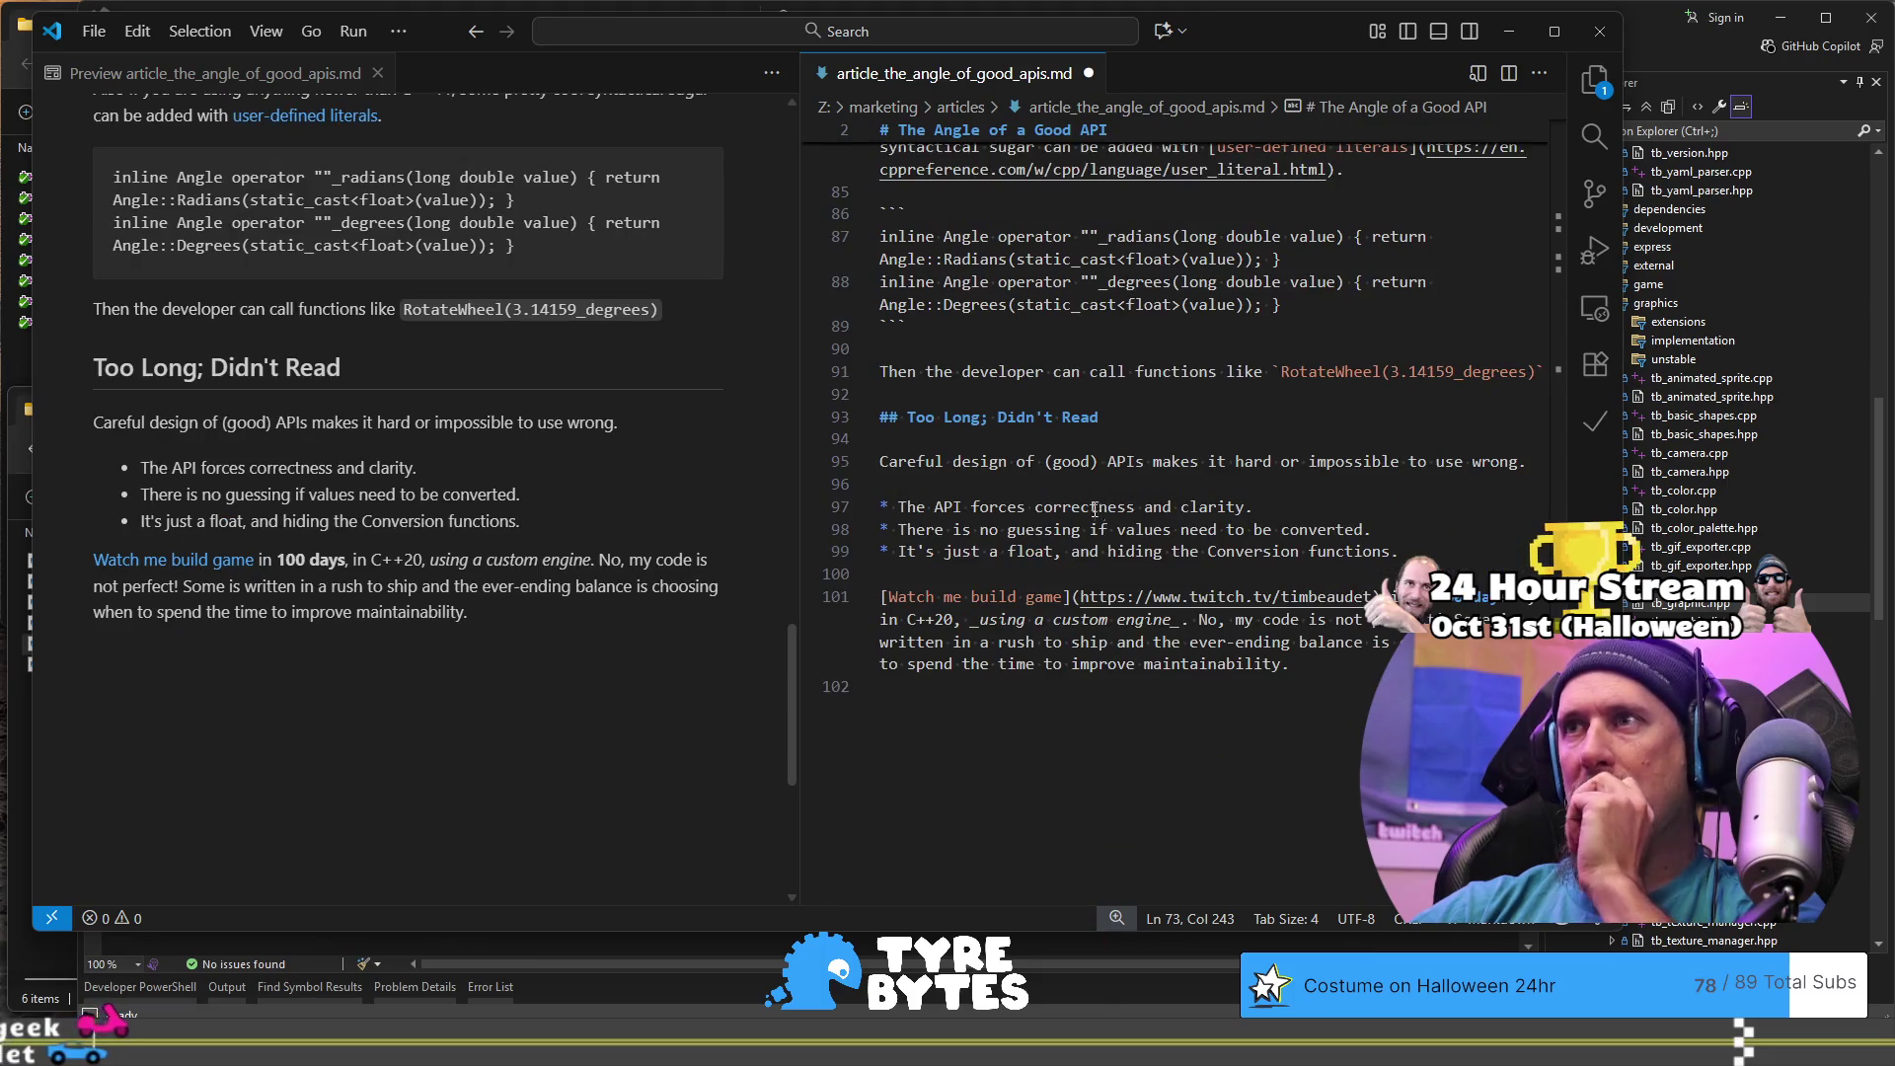
pyautogui.scroll(1, 1105, 398)
pyautogui.click(1106, 421)
pyautogui.press('End')
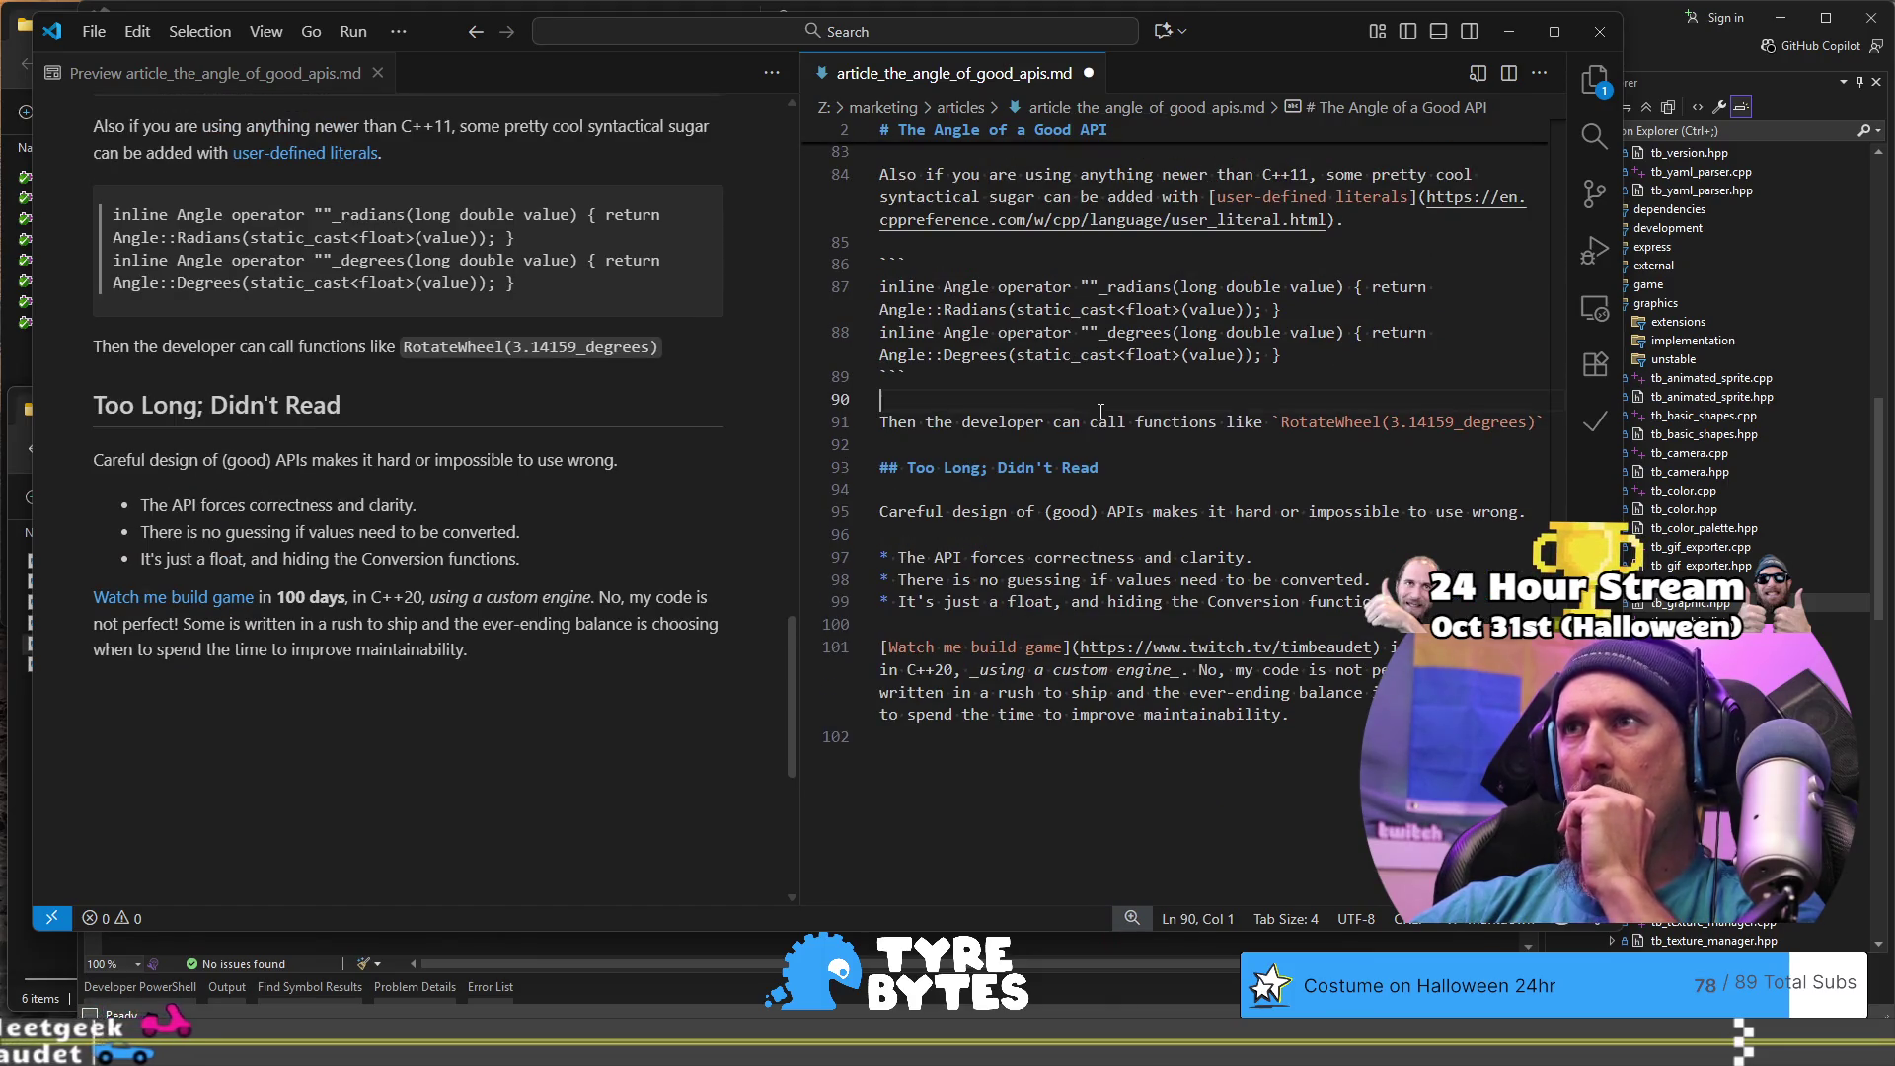
# - Append 'and know degrees was intentional.' to line 91's RotateWheel sentence and save the article
pyautogui.write('and know ')
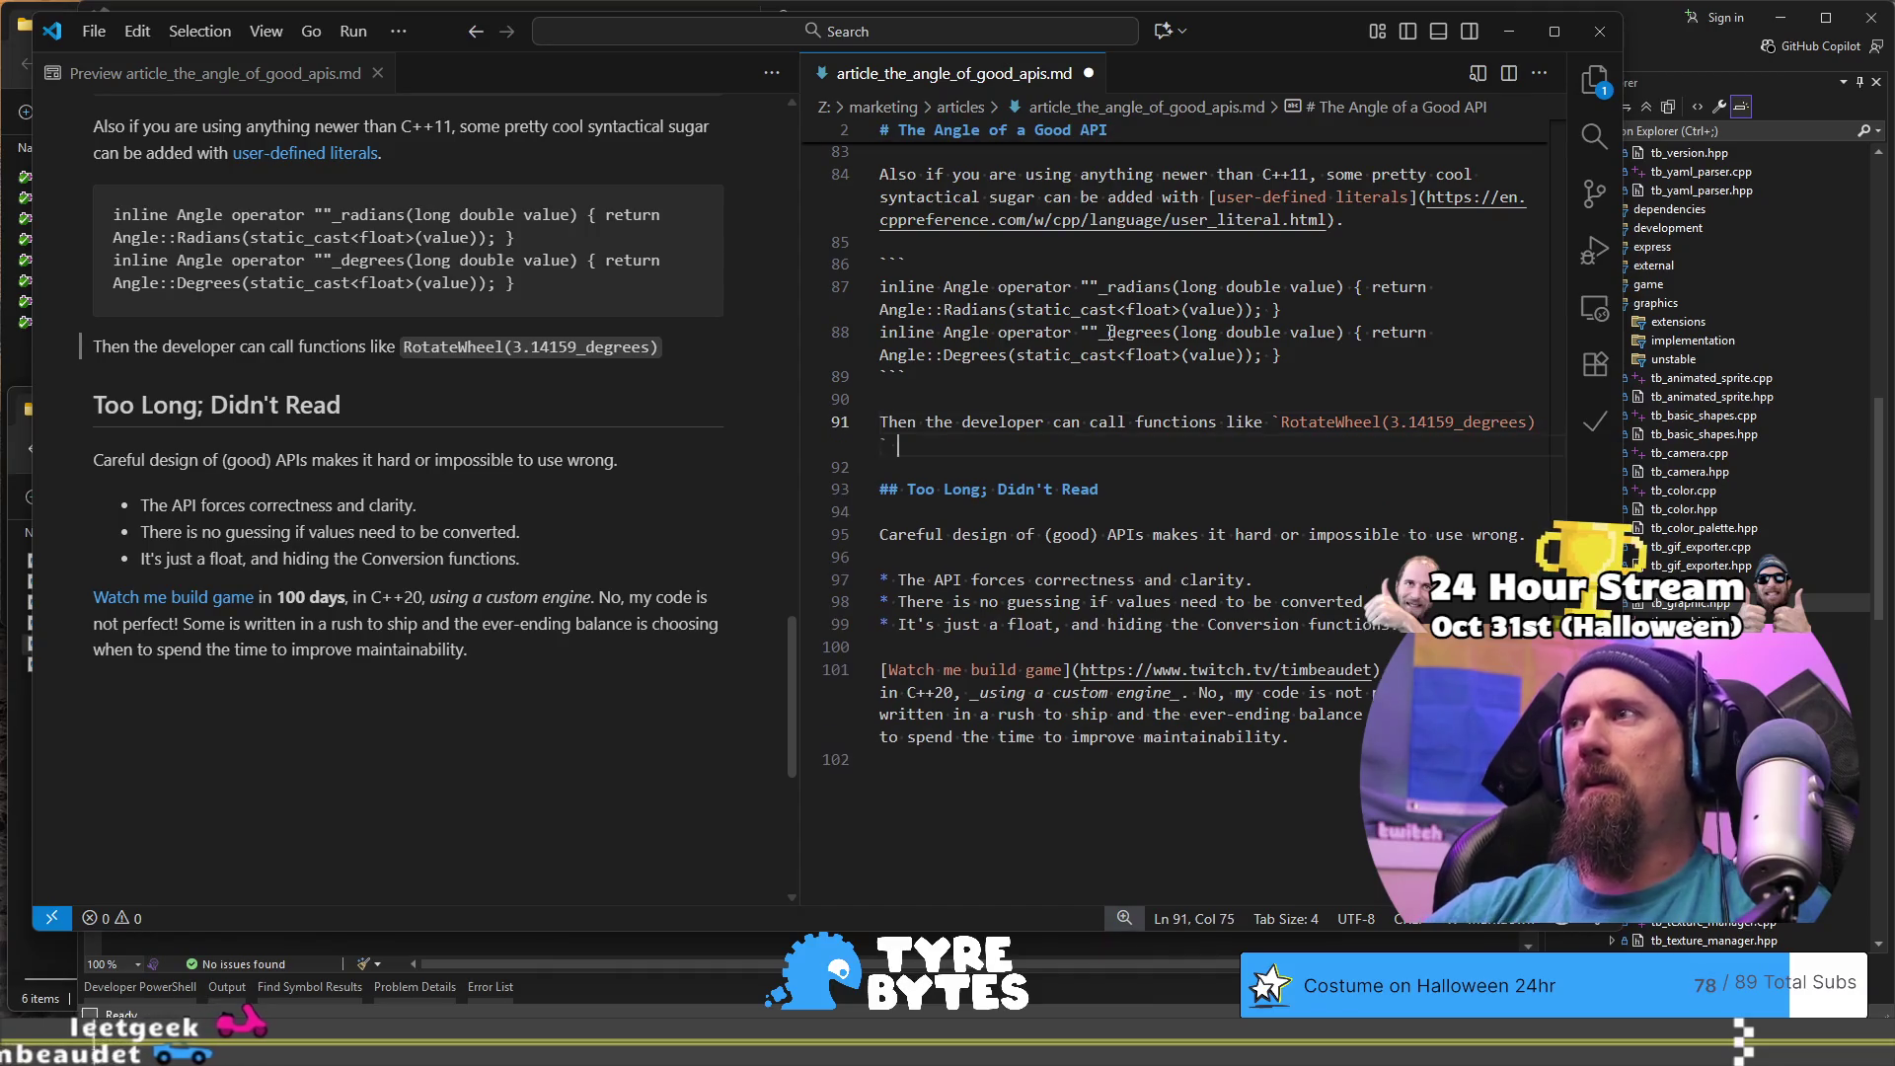
pyautogui.write('they meant de')
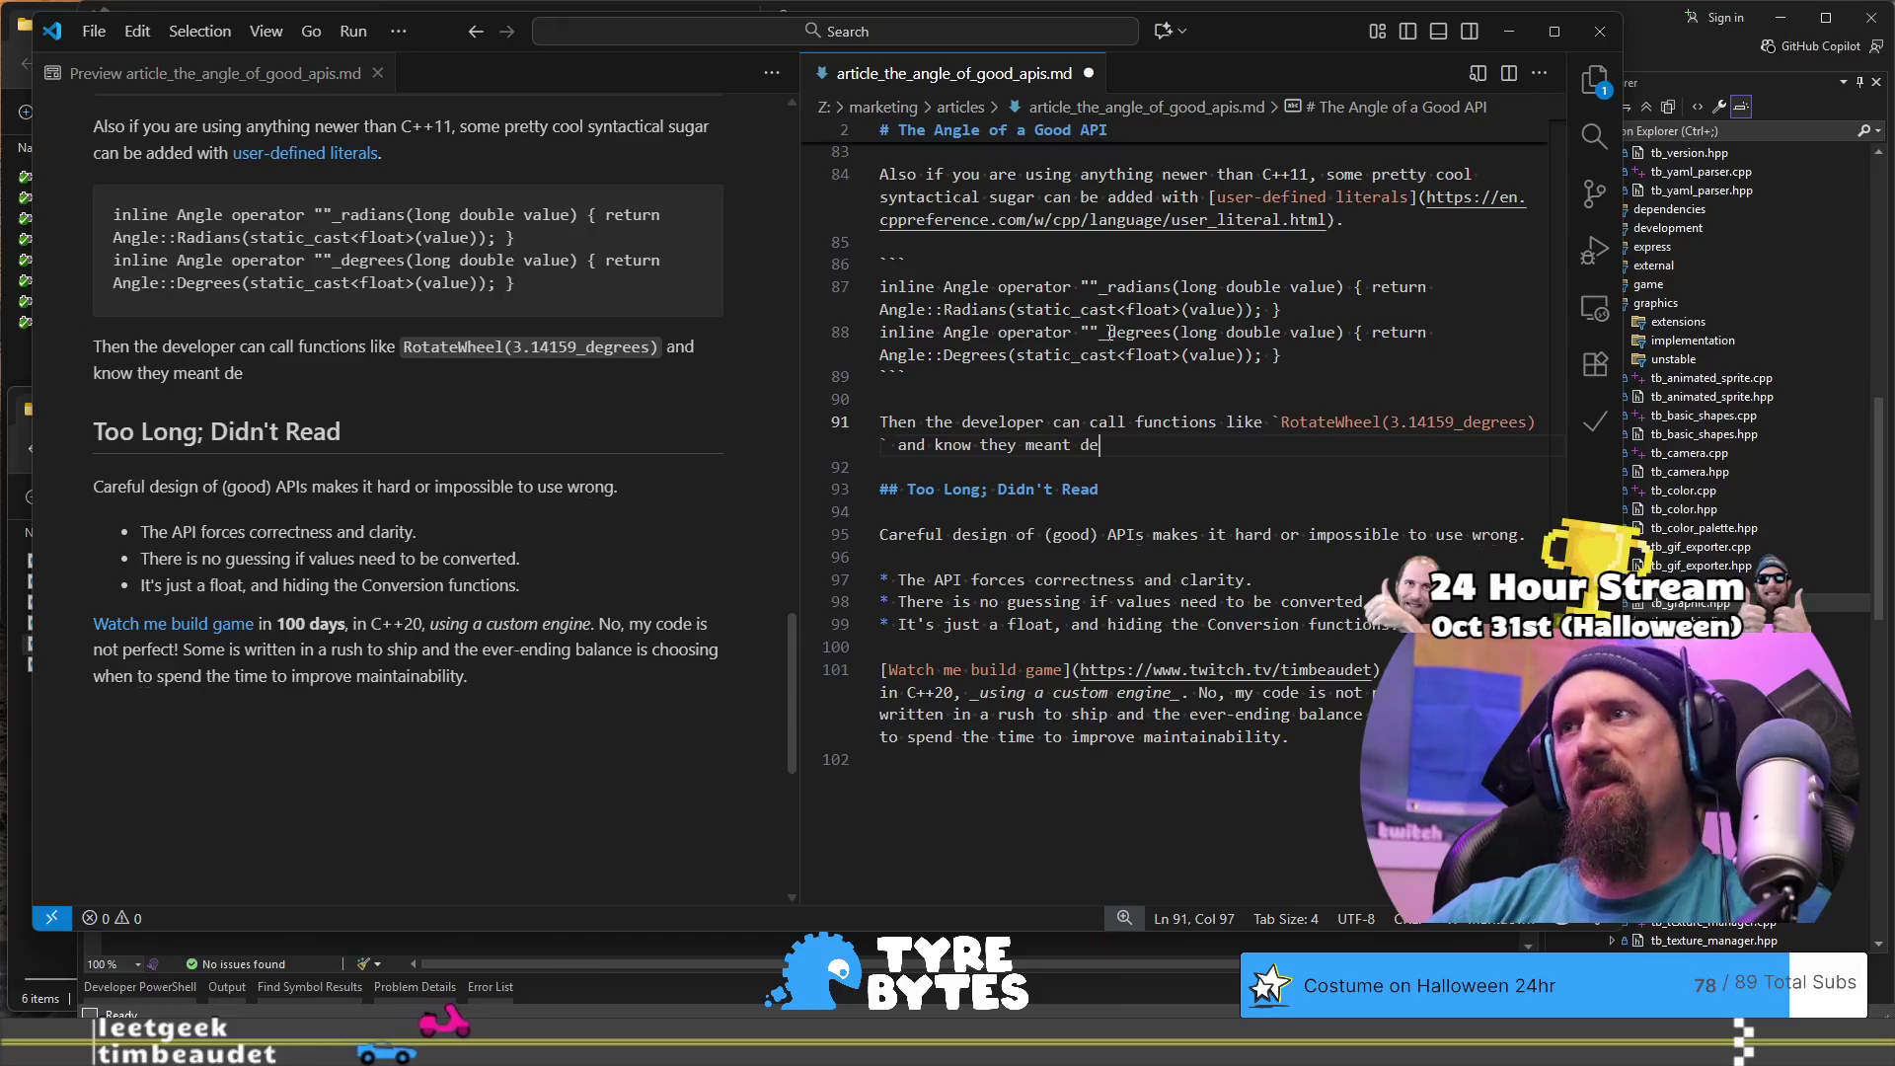
pyautogui.write('grees.')
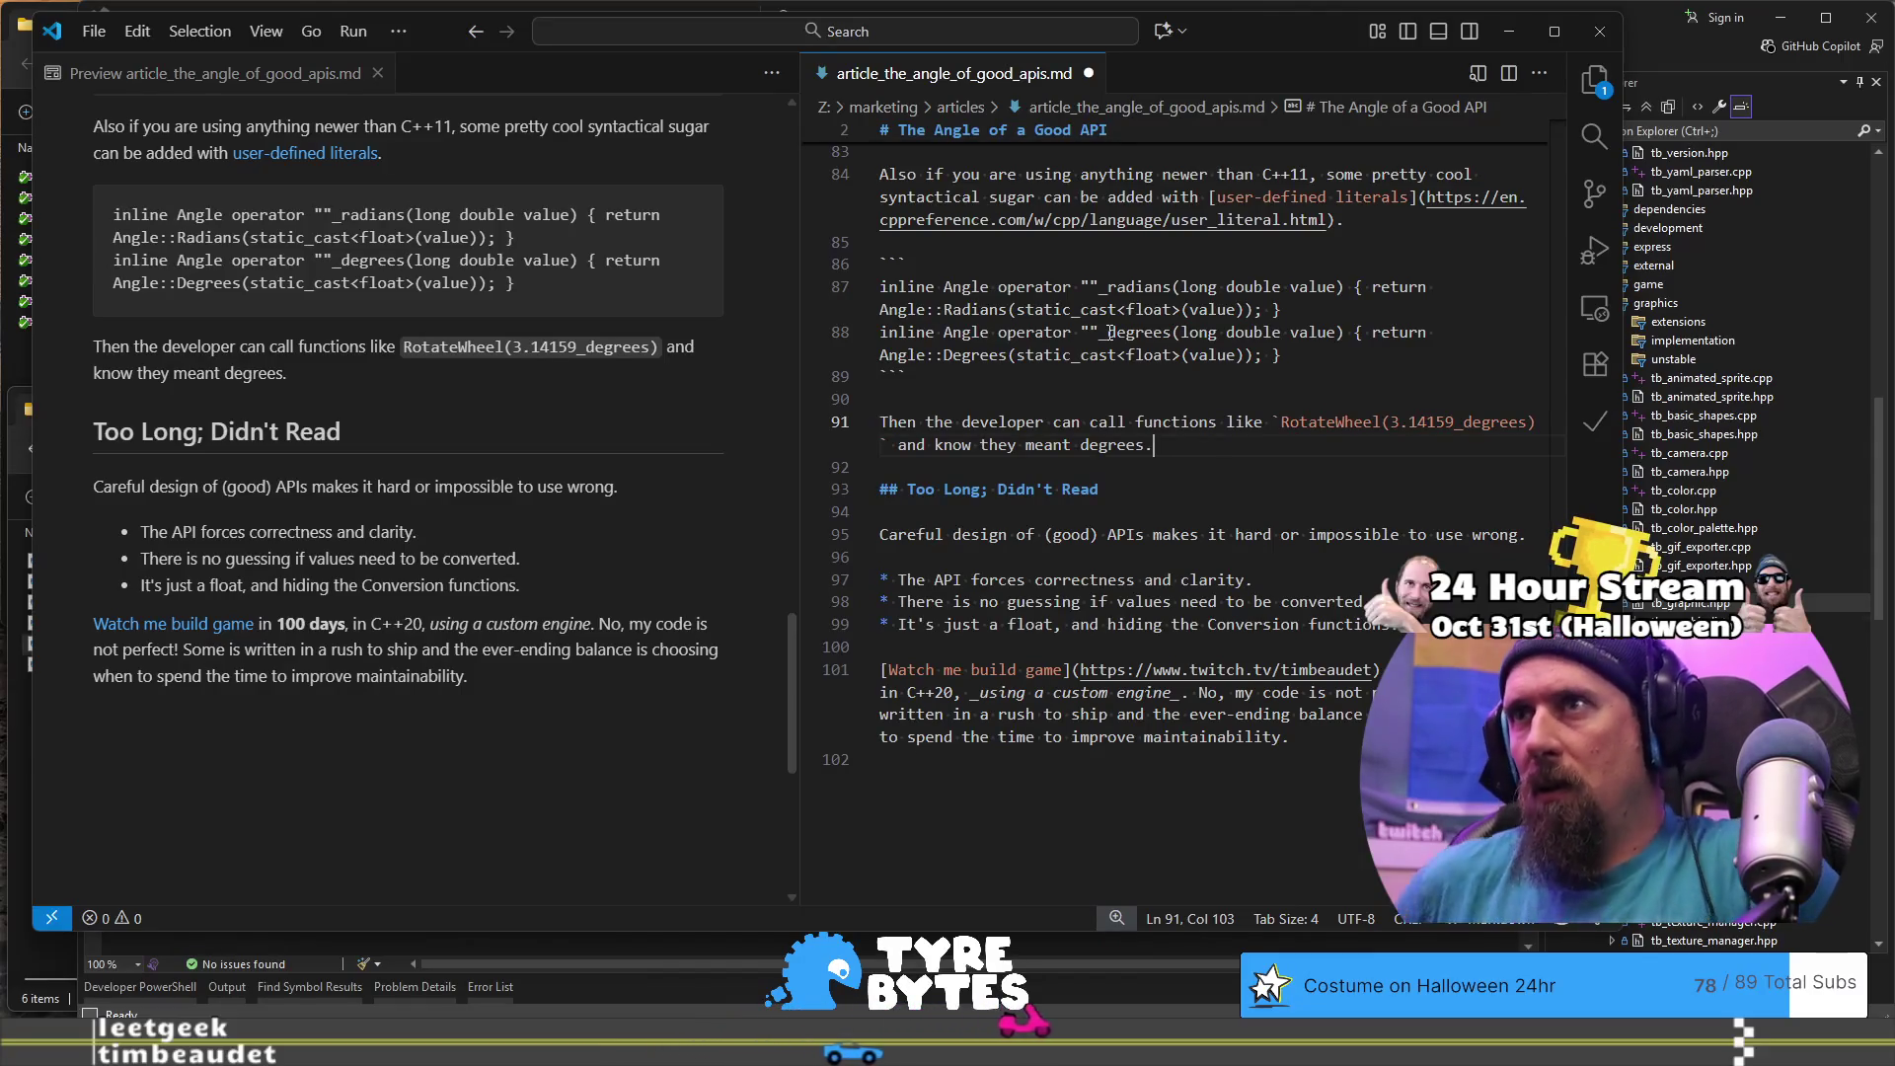
pyautogui.press('Left')
pyautogui.press('Left')
pyautogui.press('Left')
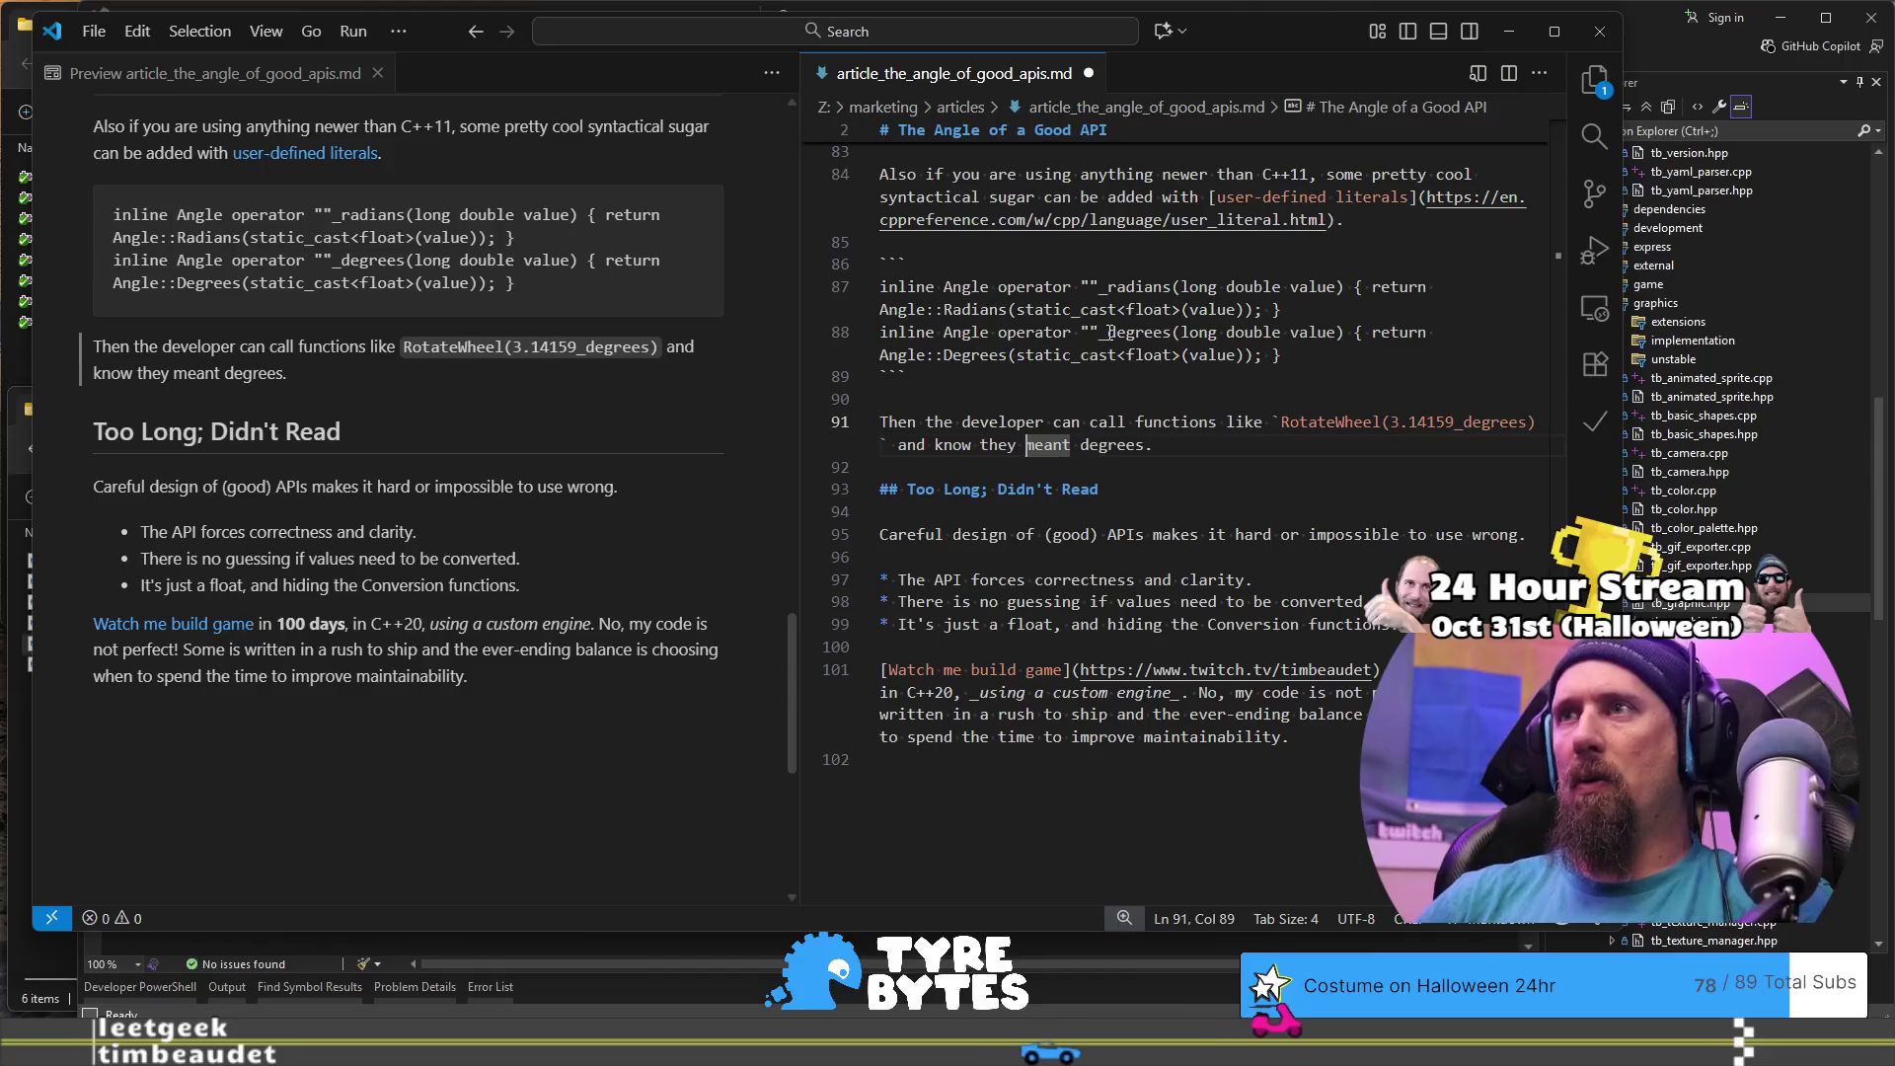
pyautogui.hotkey('ctrl', 'shift', 'Left')
pyautogui.hotkey('ctrl', 'shift', 'Left')
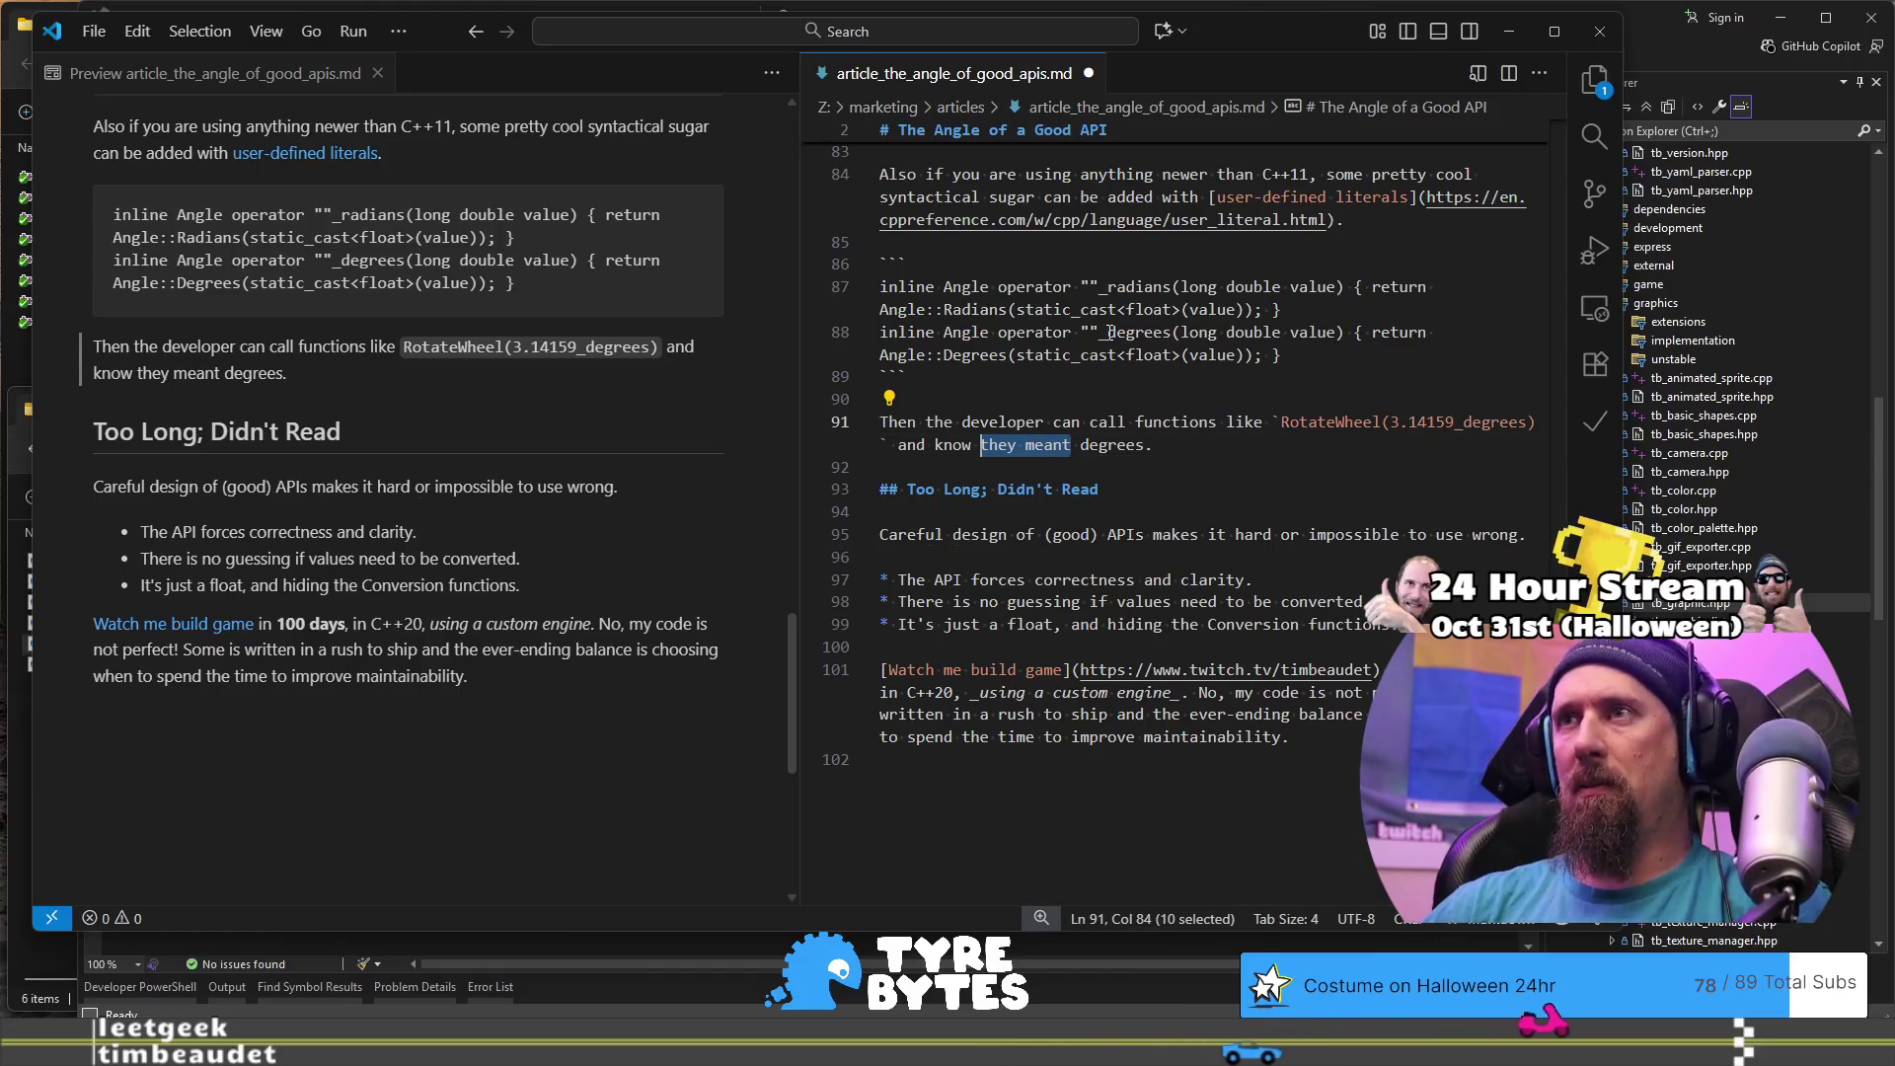
pyautogui.press('BackSpace')
pyautogui.press('BackSpace')
pyautogui.hotkey('ctrl', 'Right')
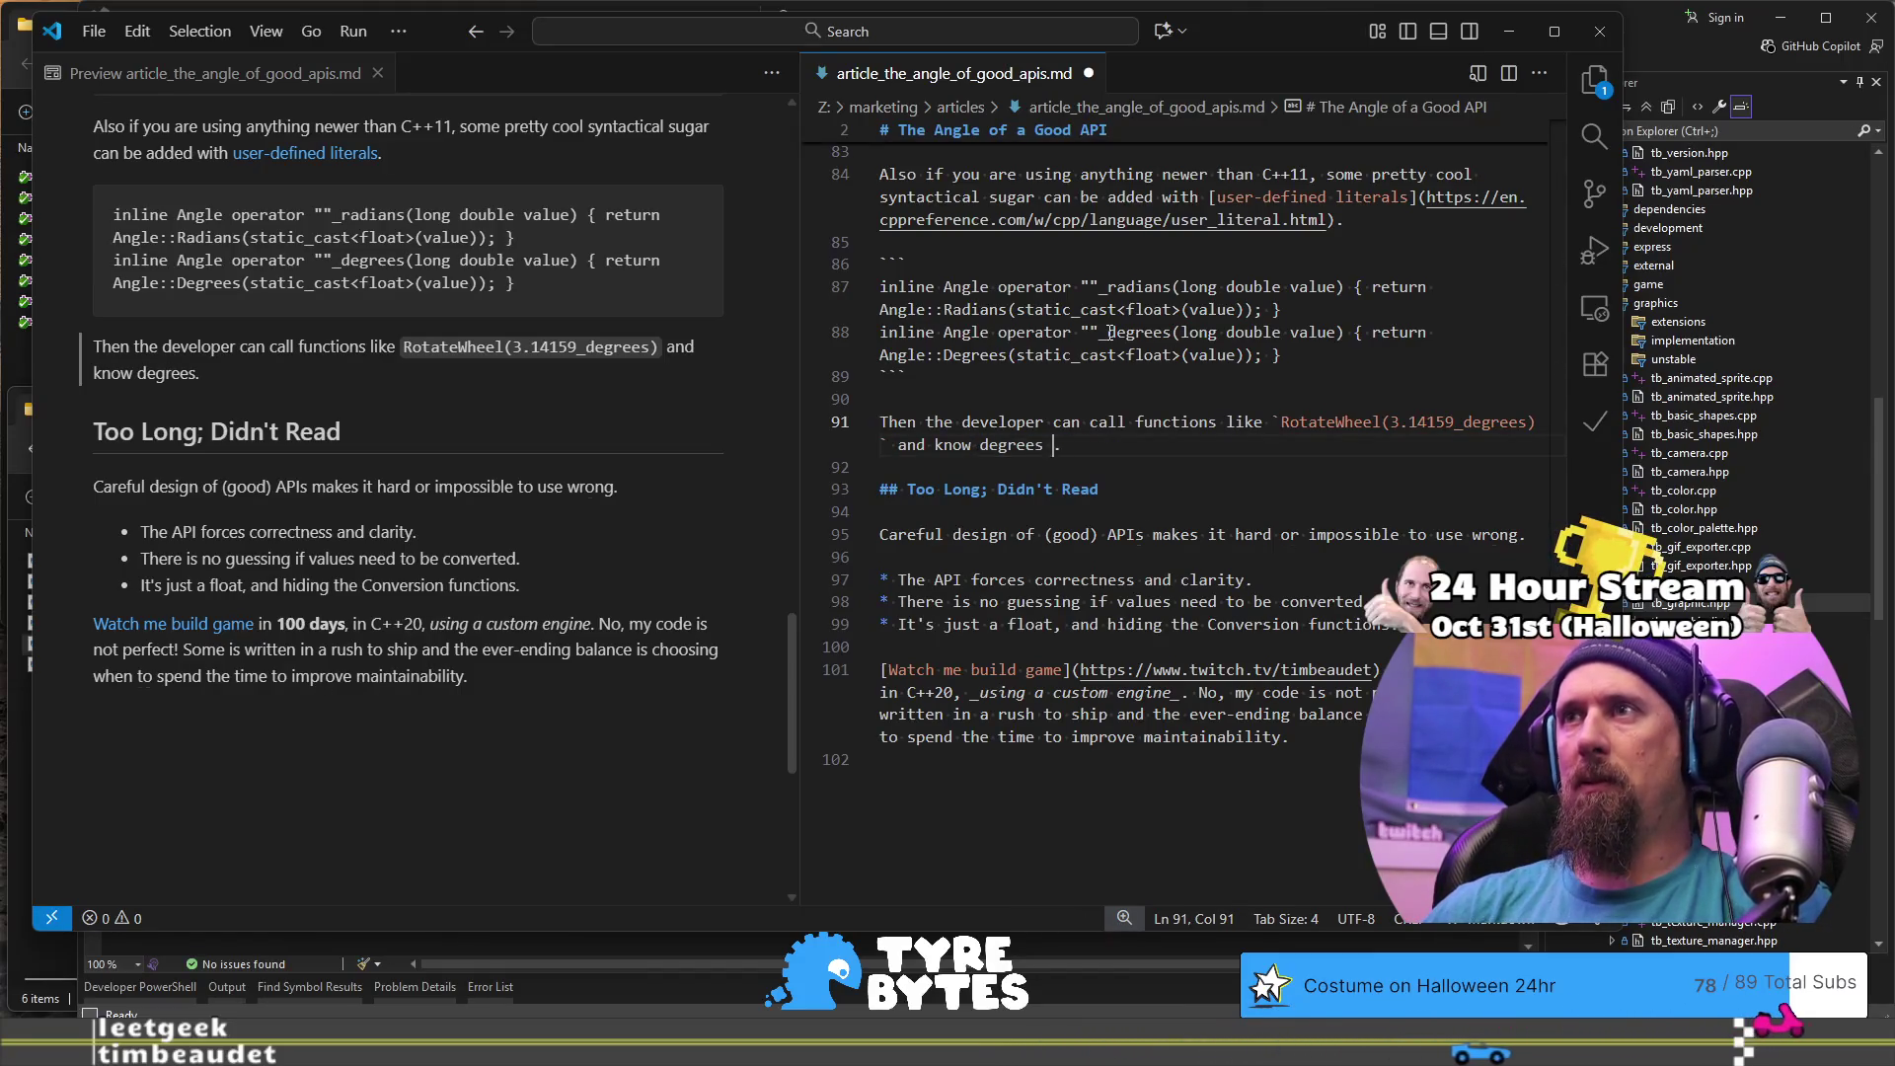
pyautogui.write('was intentiona')
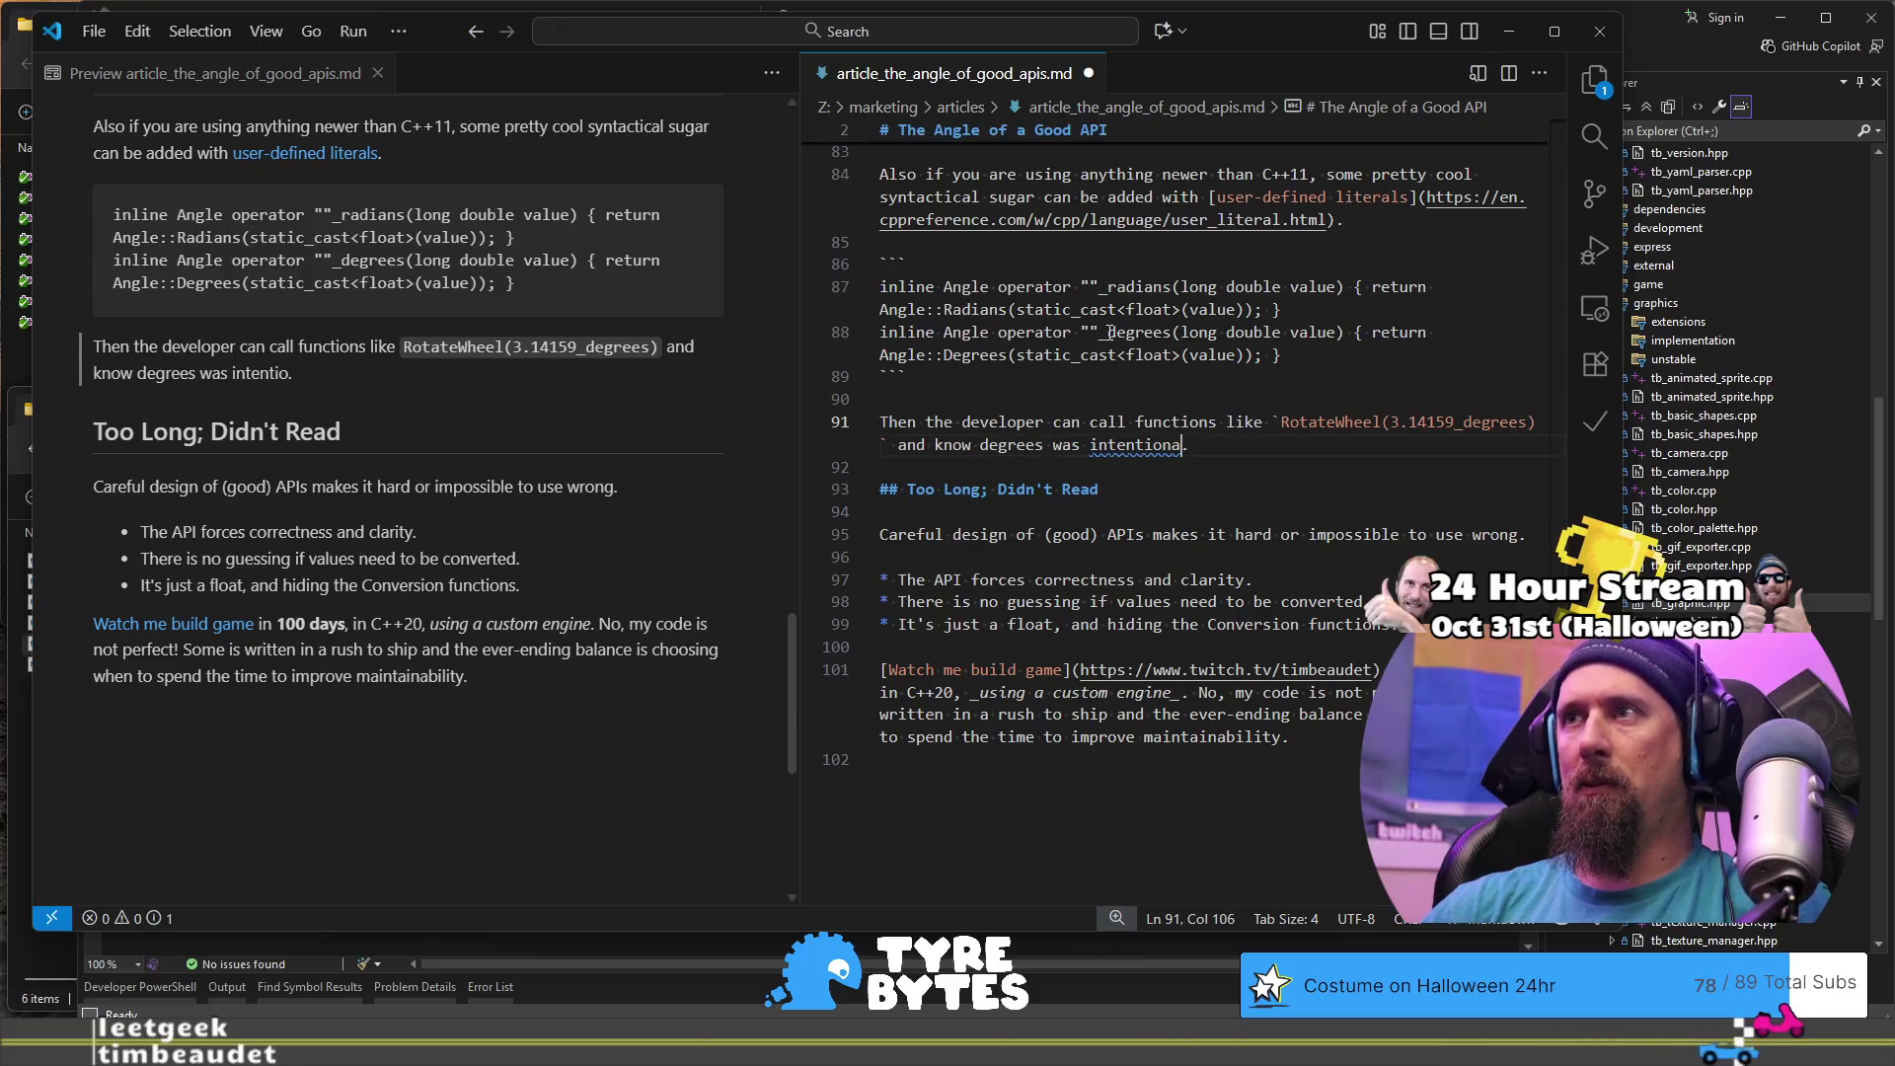
pyautogui.hotkey('ctrl', 's')
pyautogui.press('Down')
pyautogui.press('Down')
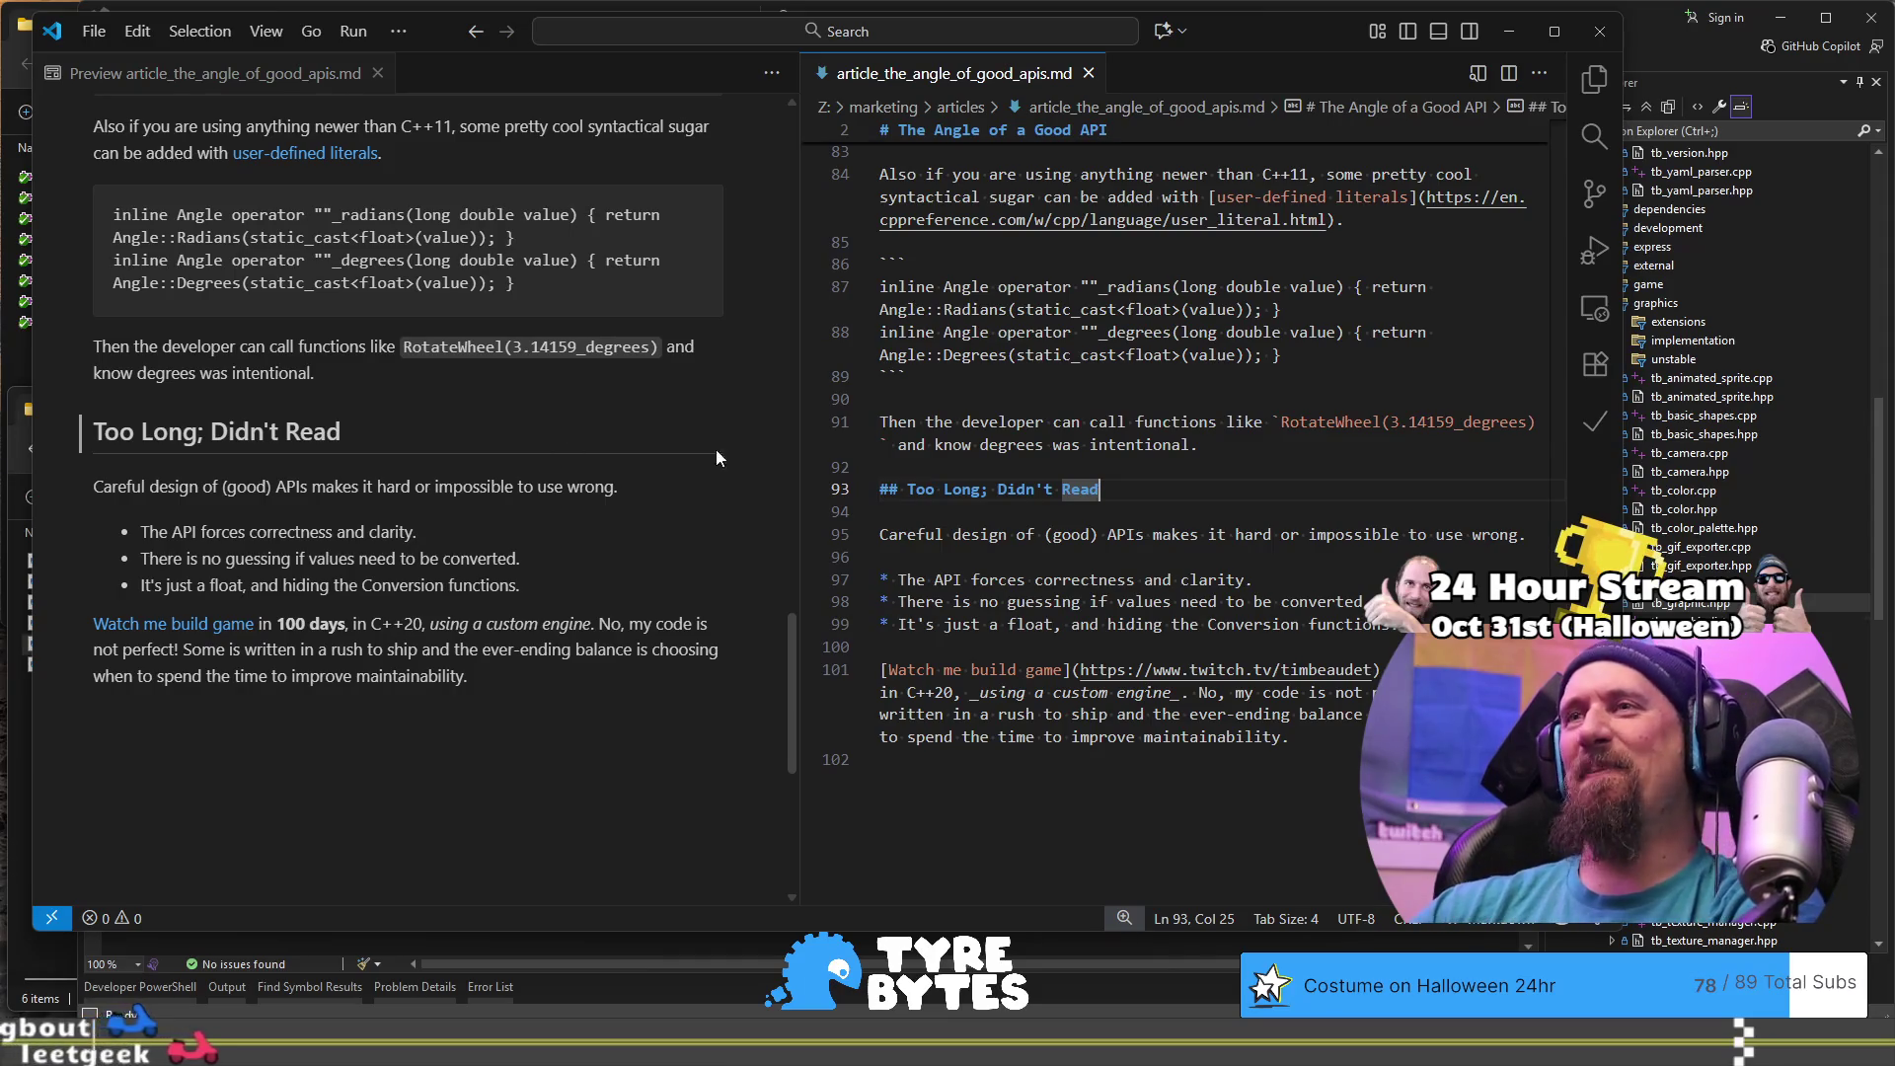
pyautogui.click(897, 444)
pyautogui.press('BackSpace')
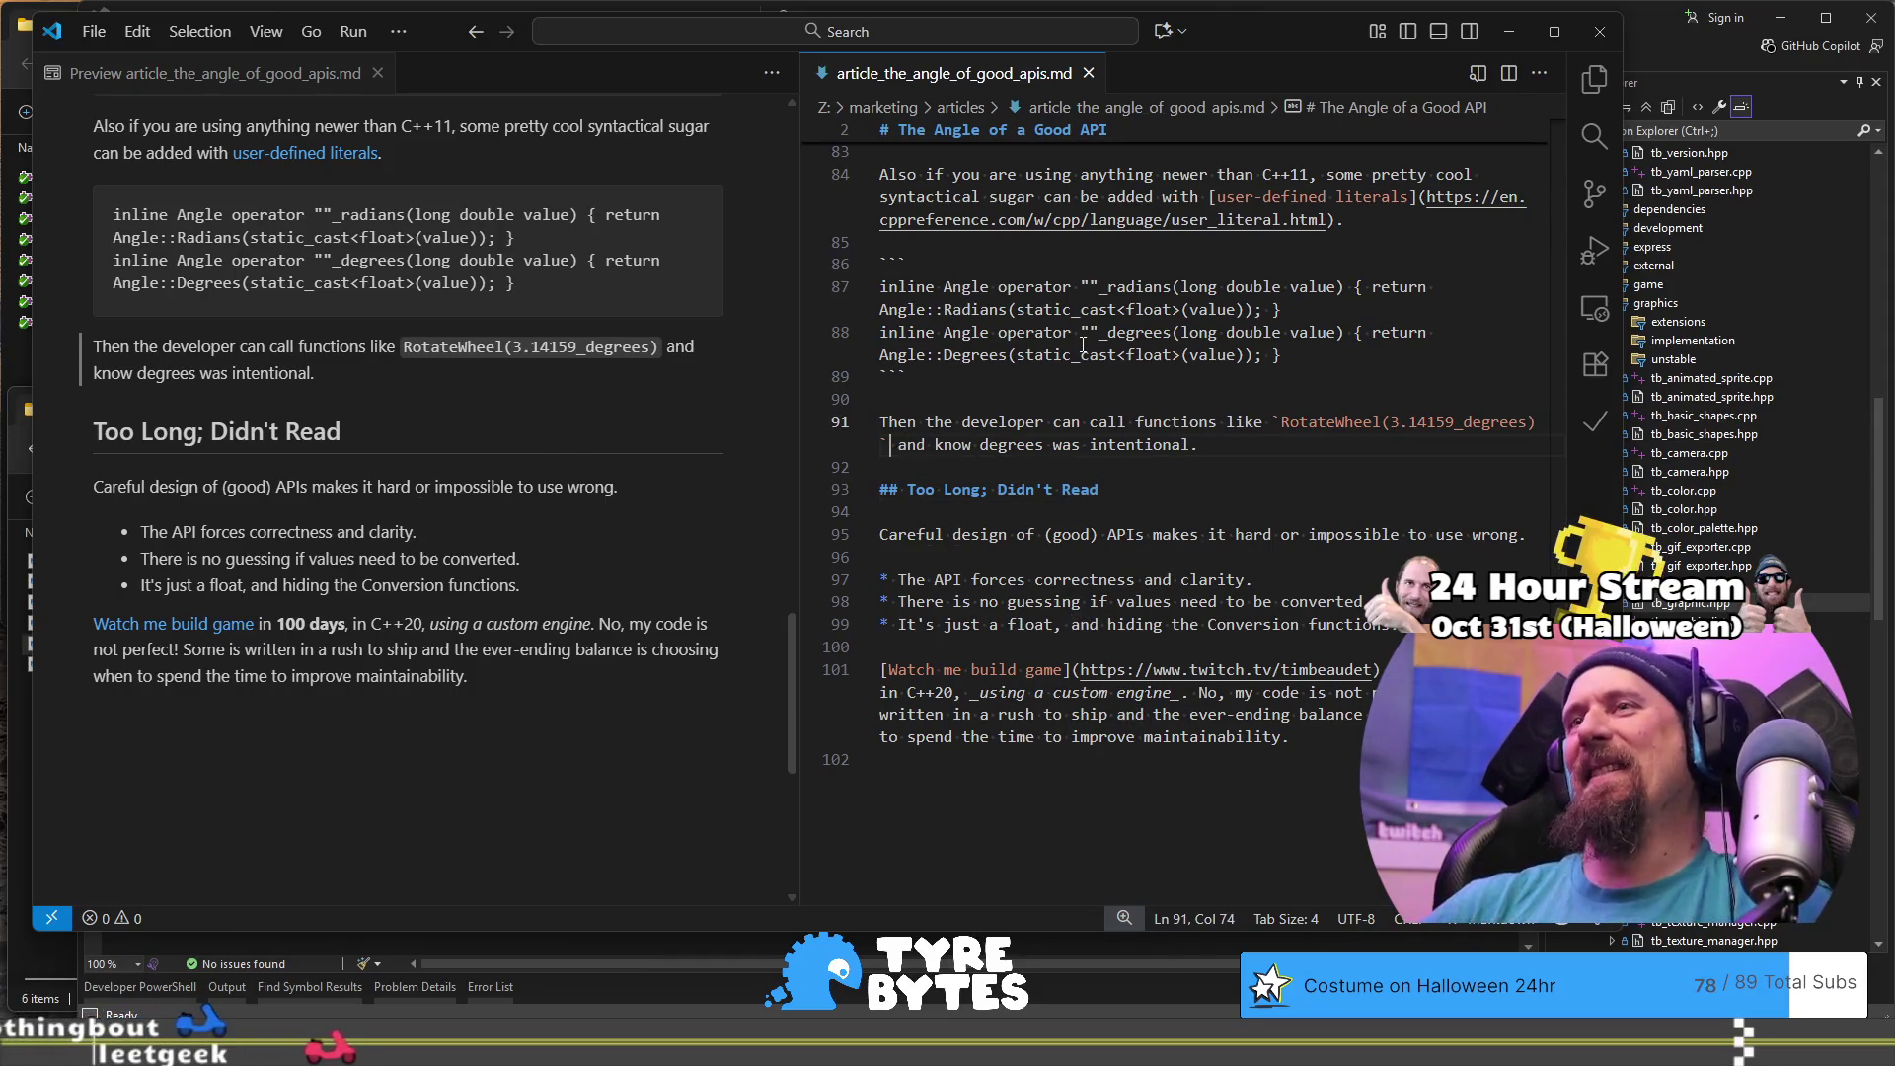
pyautogui.write('.')
pyautogui.hotkey('shift', 'End')
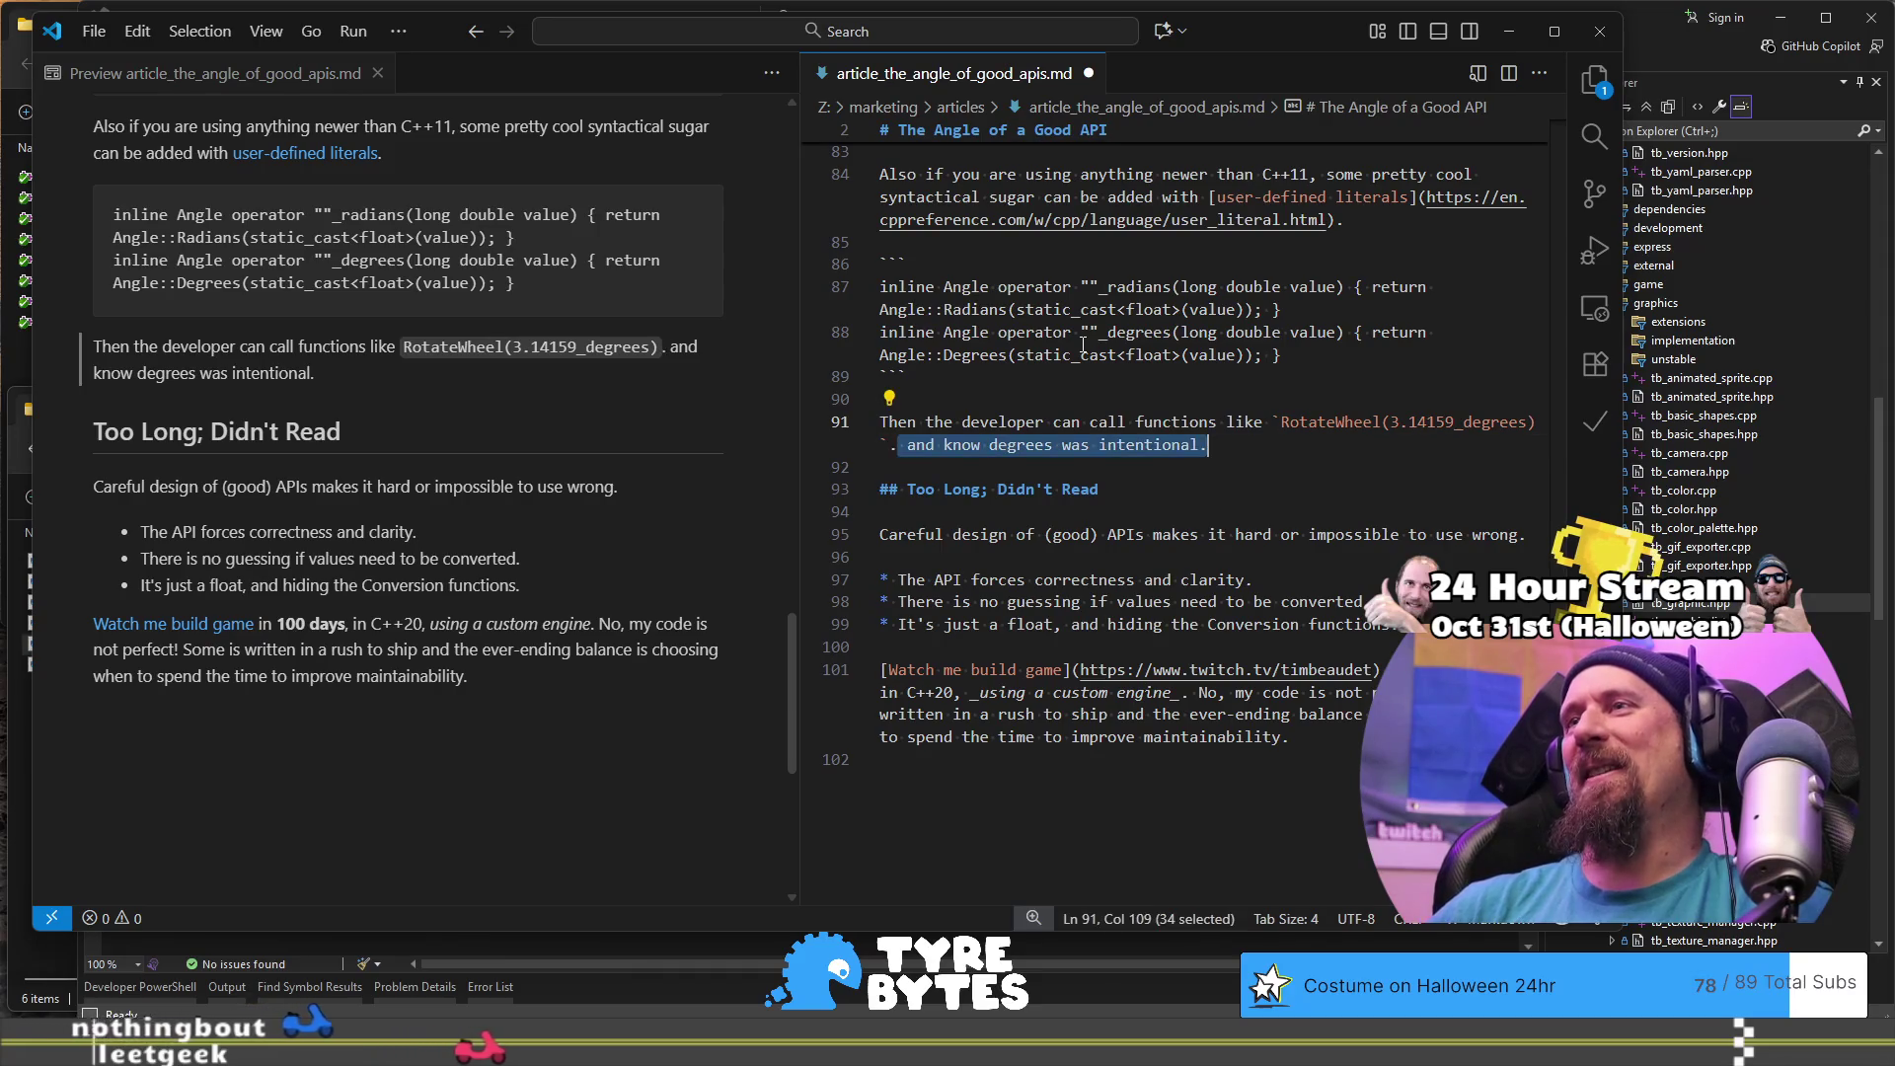
pyautogui.write('.')
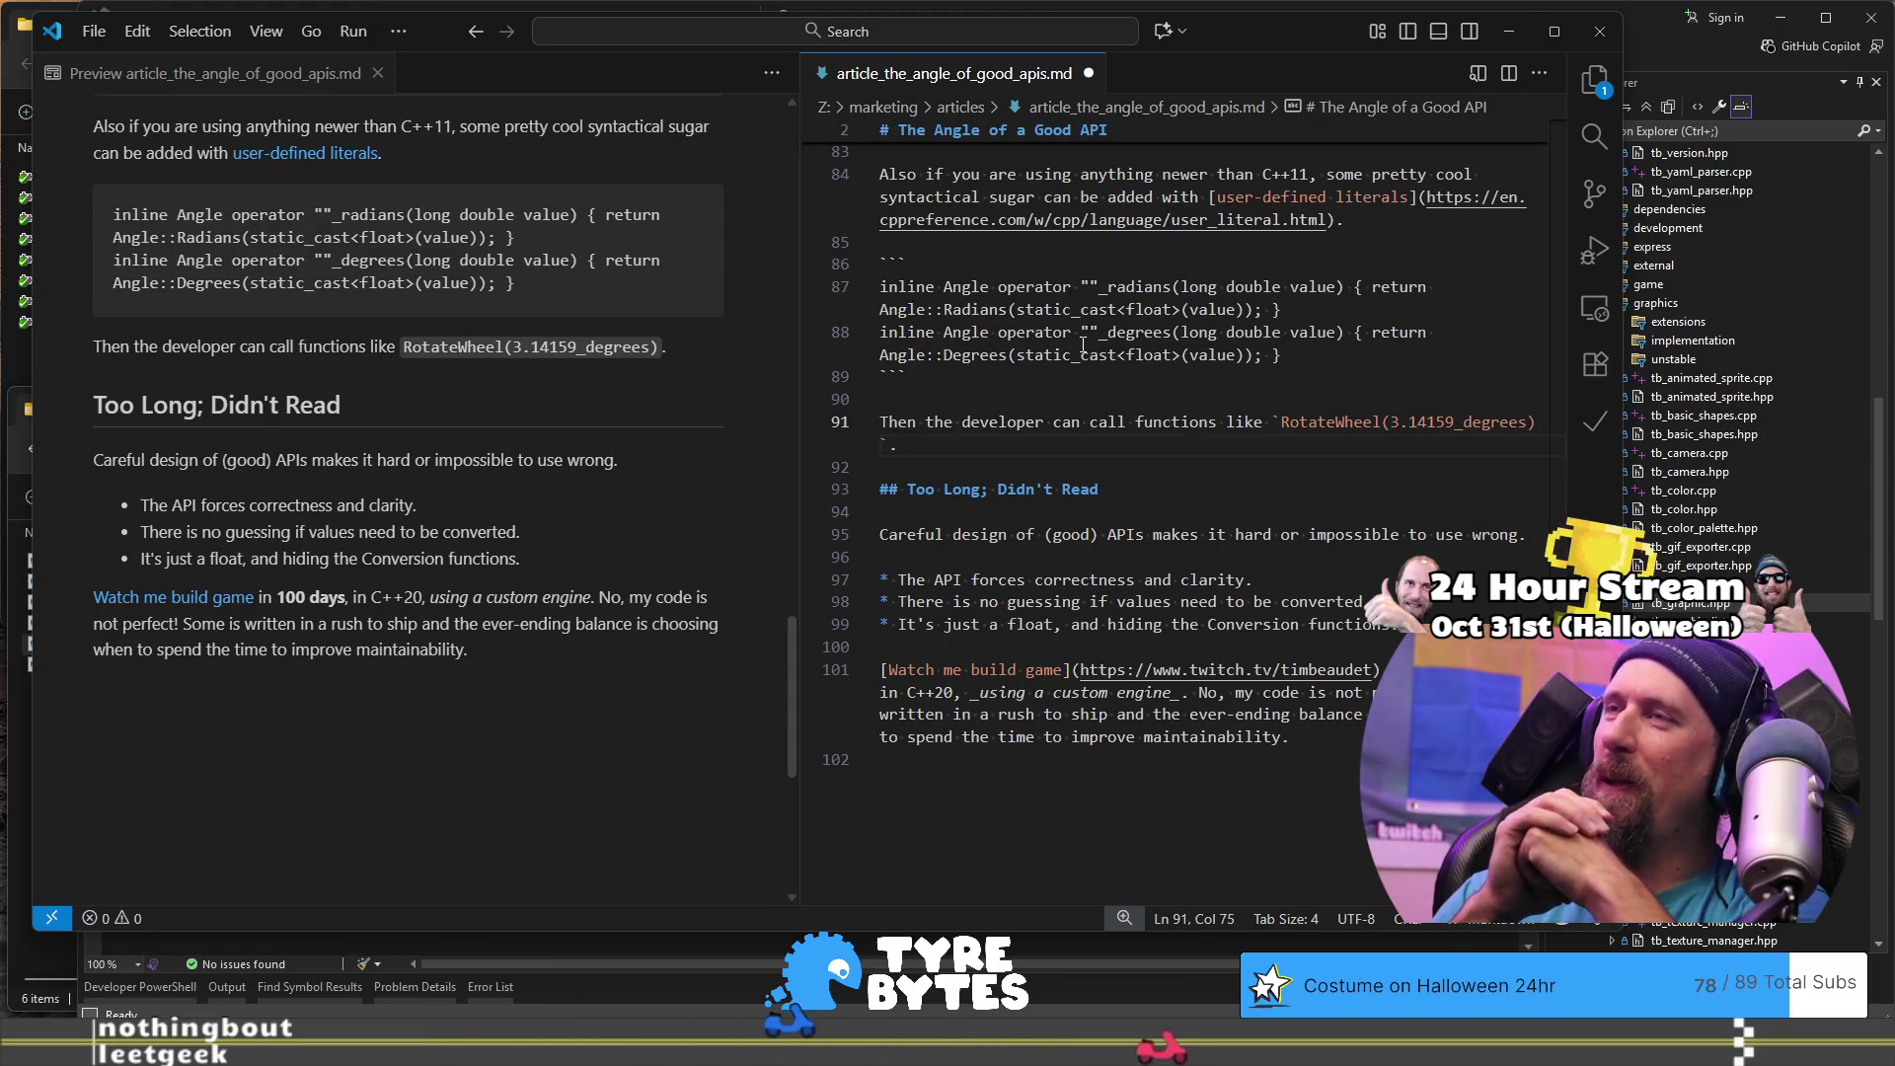
pyautogui.write('and know degrees was intentional')
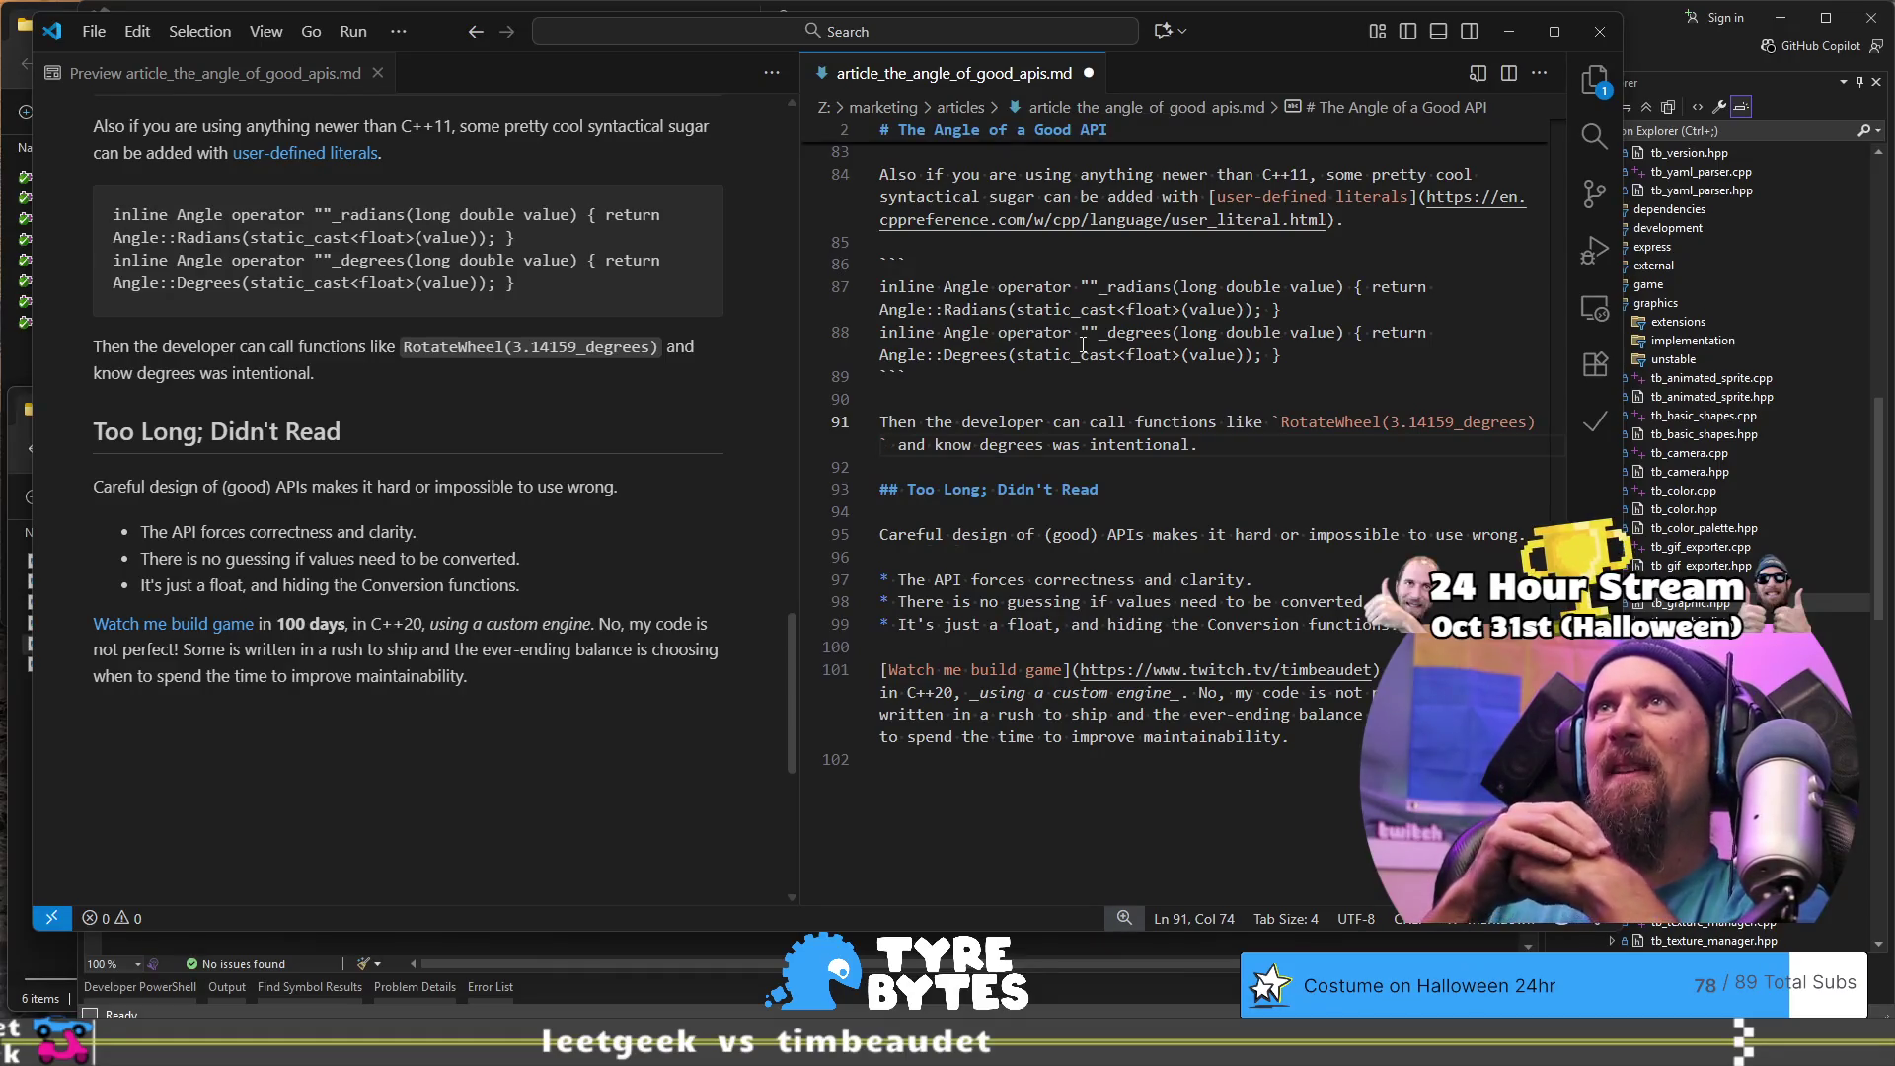
pyautogui.hotkey('shift', 'End')
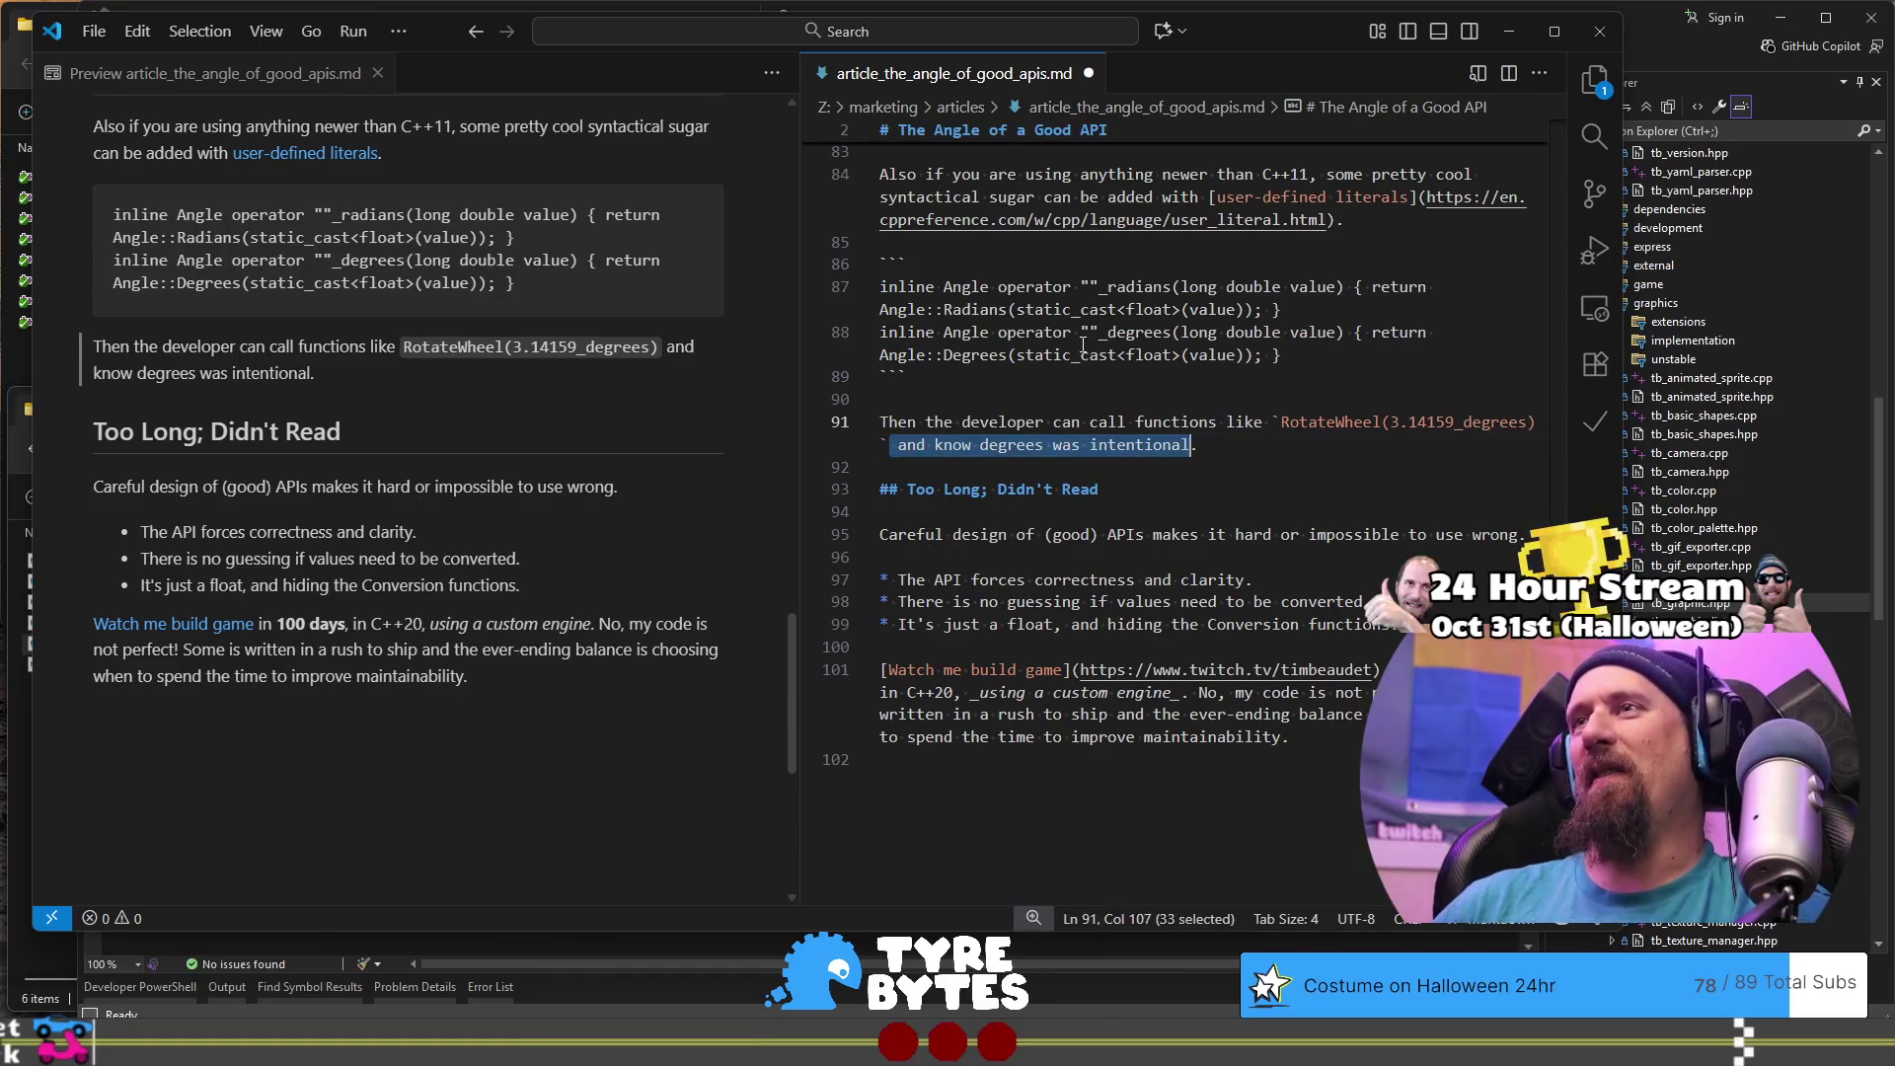
pyautogui.press('Delete')
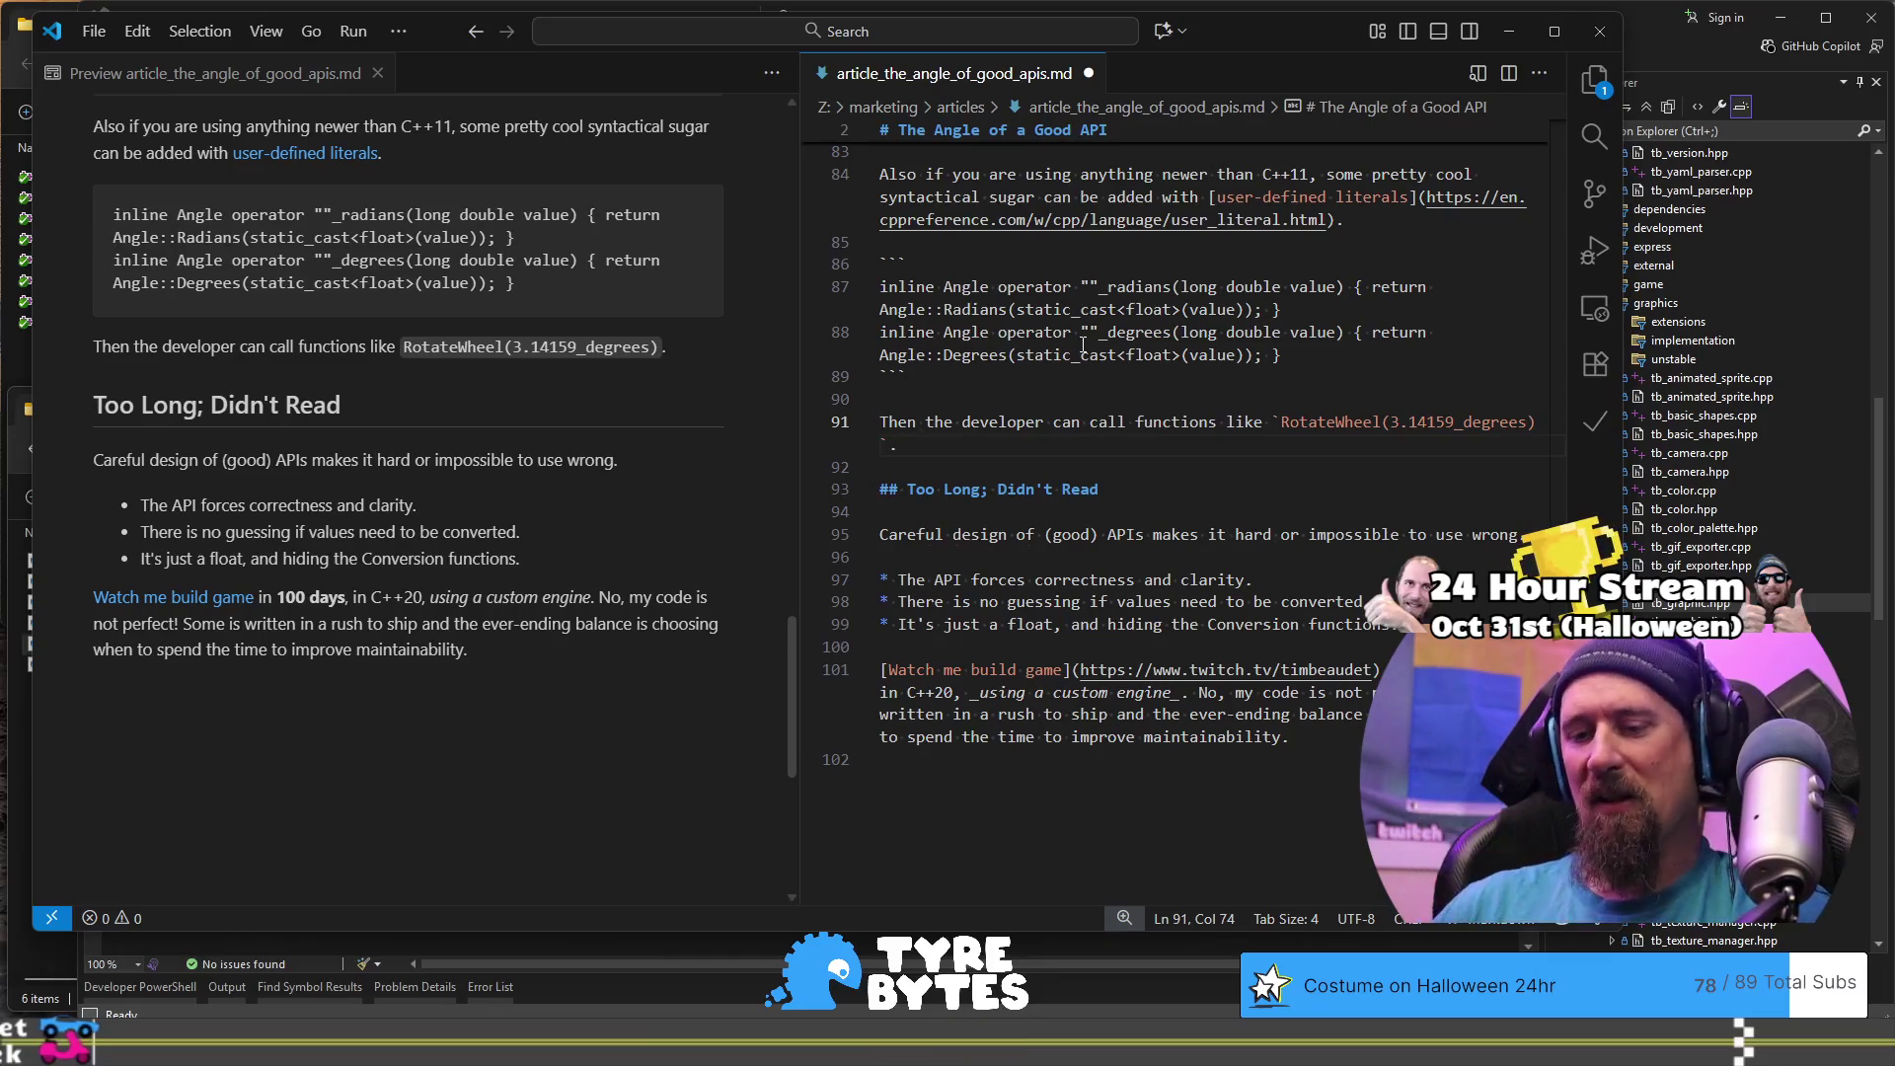
pyautogui.hotkey('ctrl', 'z')
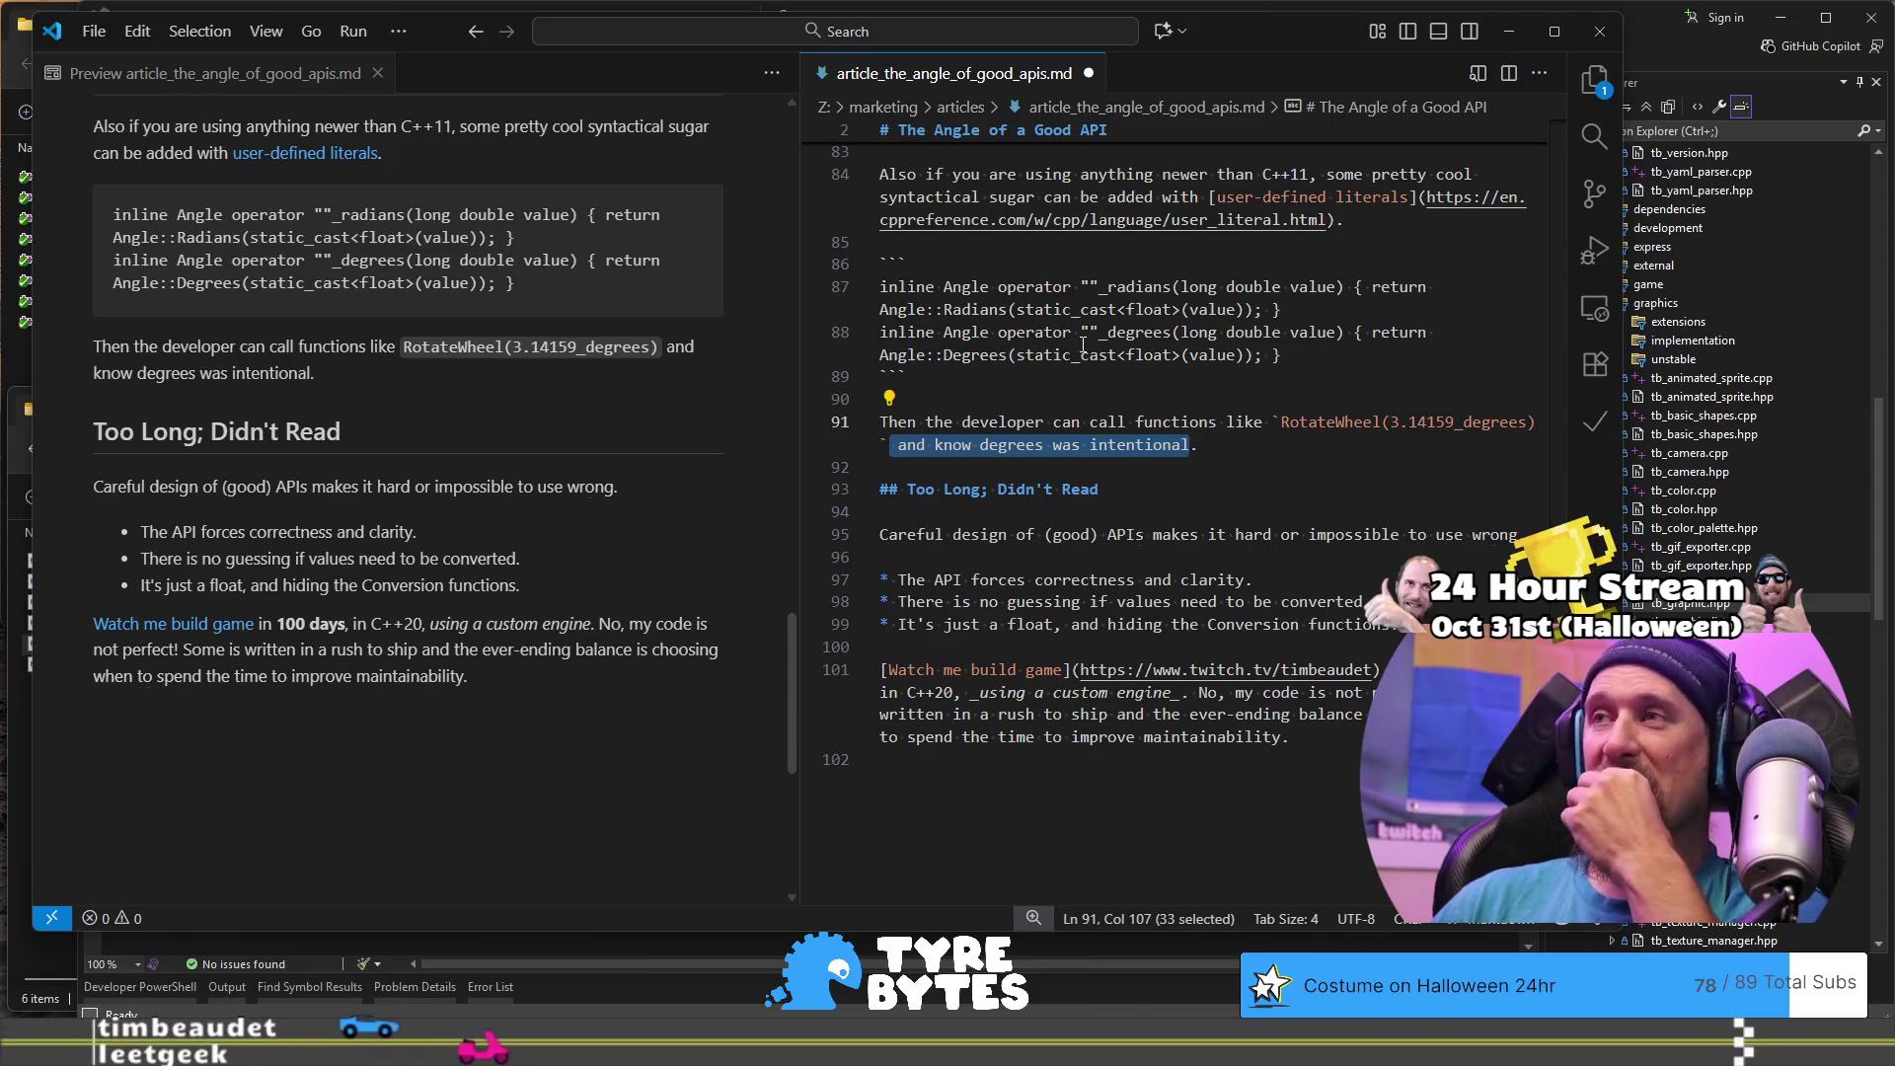
pyautogui.press('BackSpace')
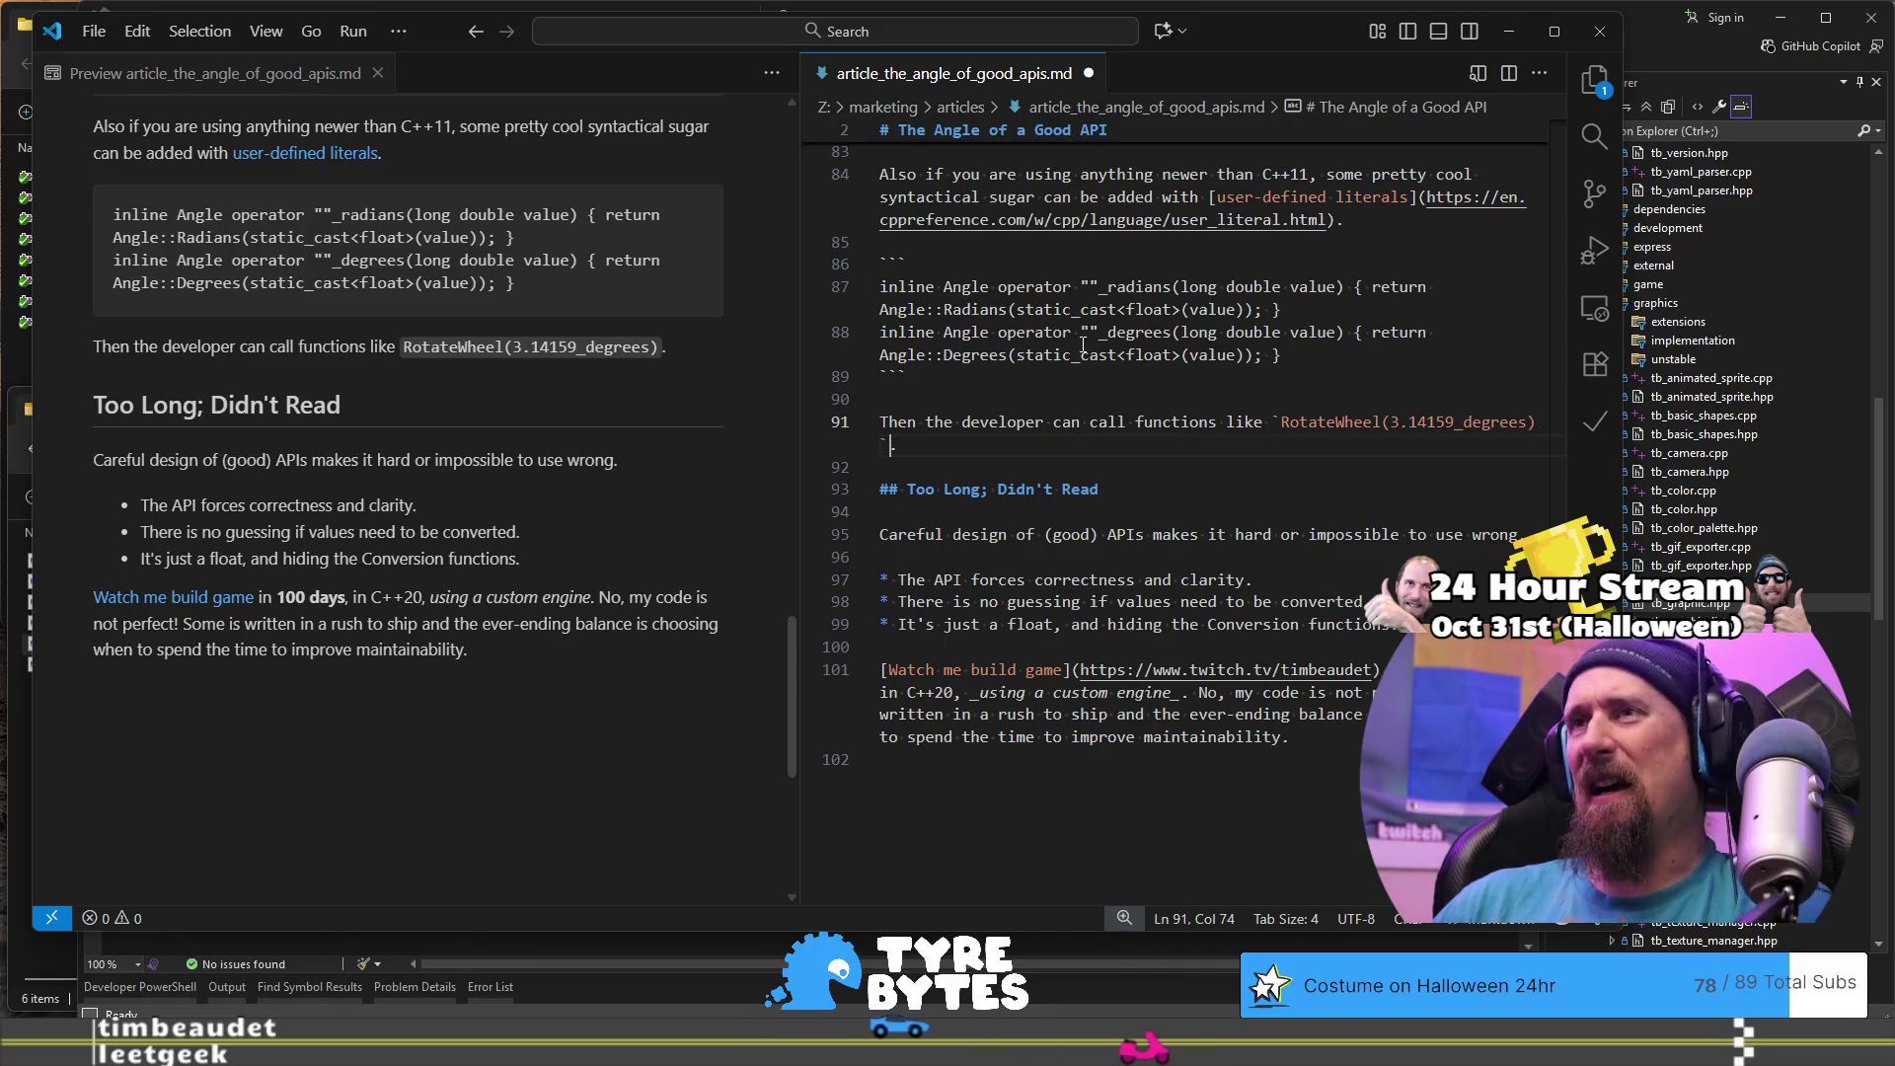
pyautogui.hotkey('ctrl', 'z')
pyautogui.press('Down')
pyautogui.press('Down')
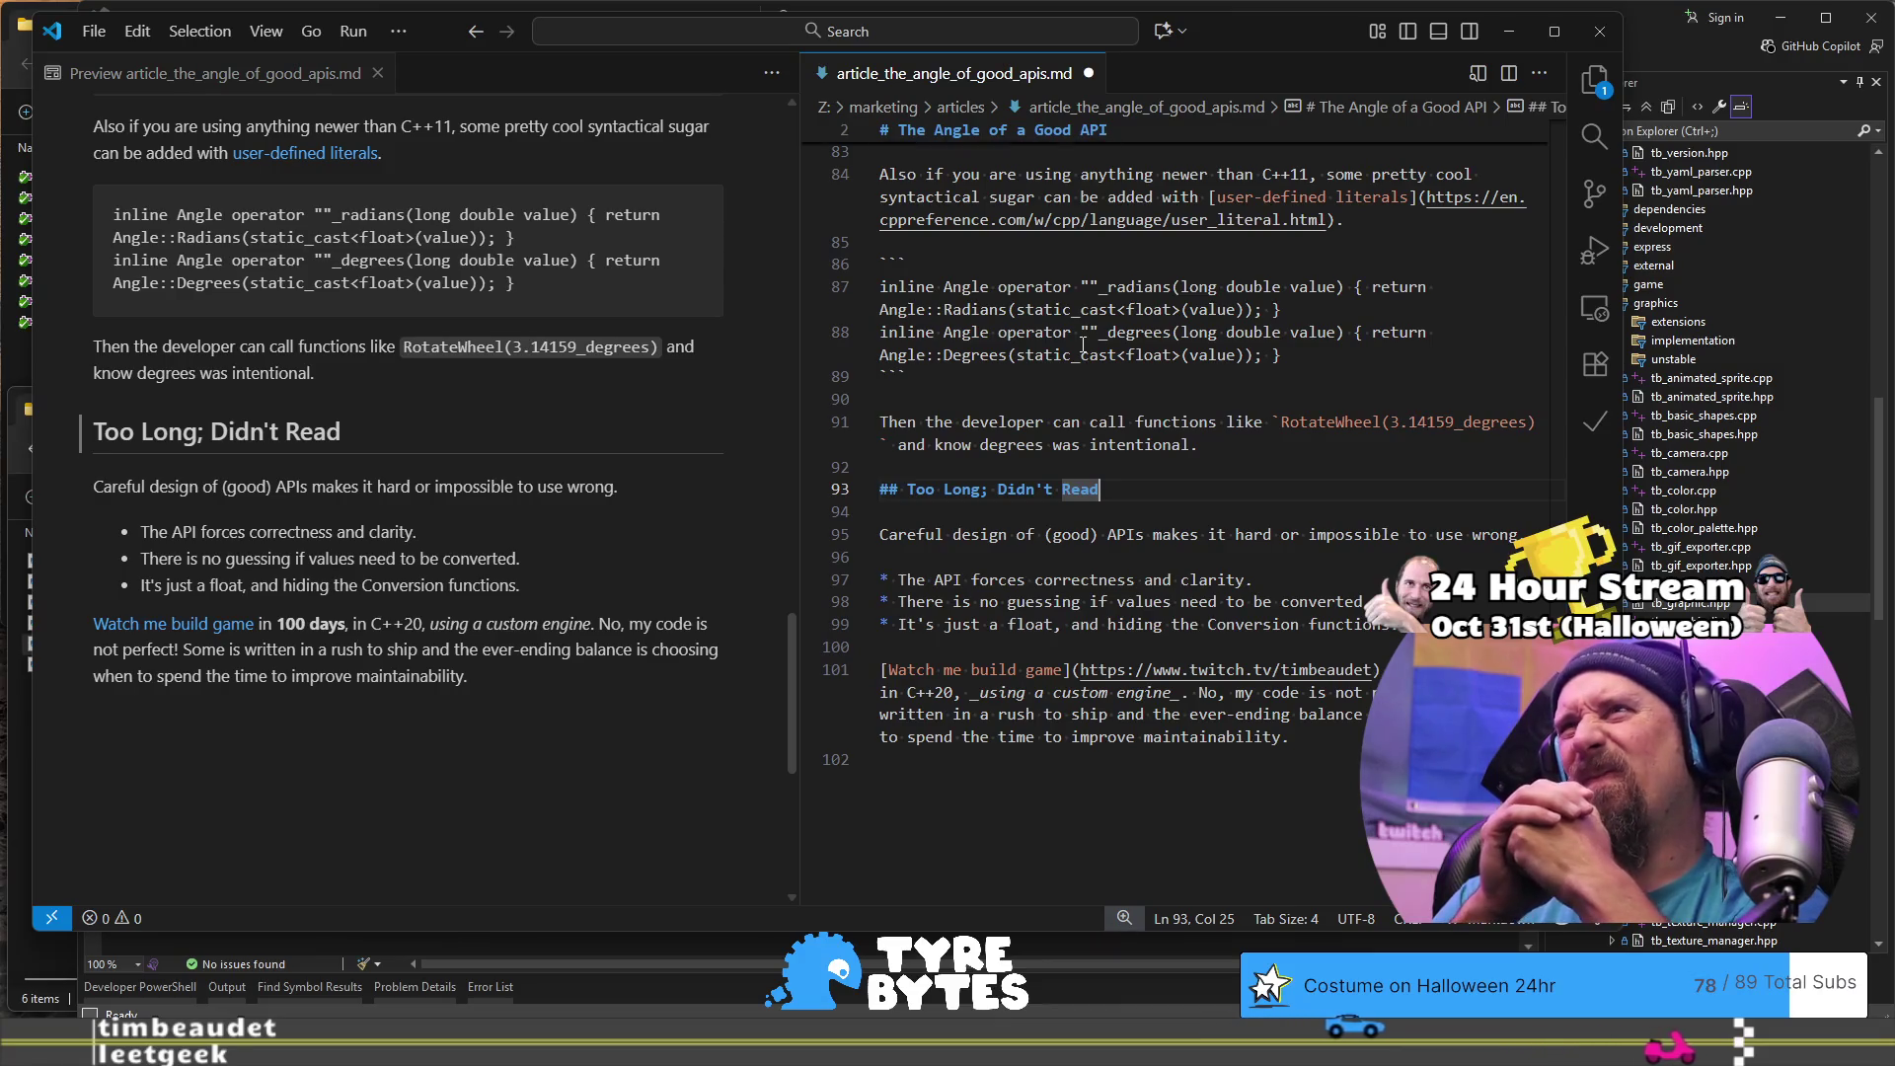
pyautogui.press('Up')
pyautogui.press('Up')
pyautogui.press('End')
pyautogui.press('Down')
pyautogui.press('Down')
pyautogui.press('Down')
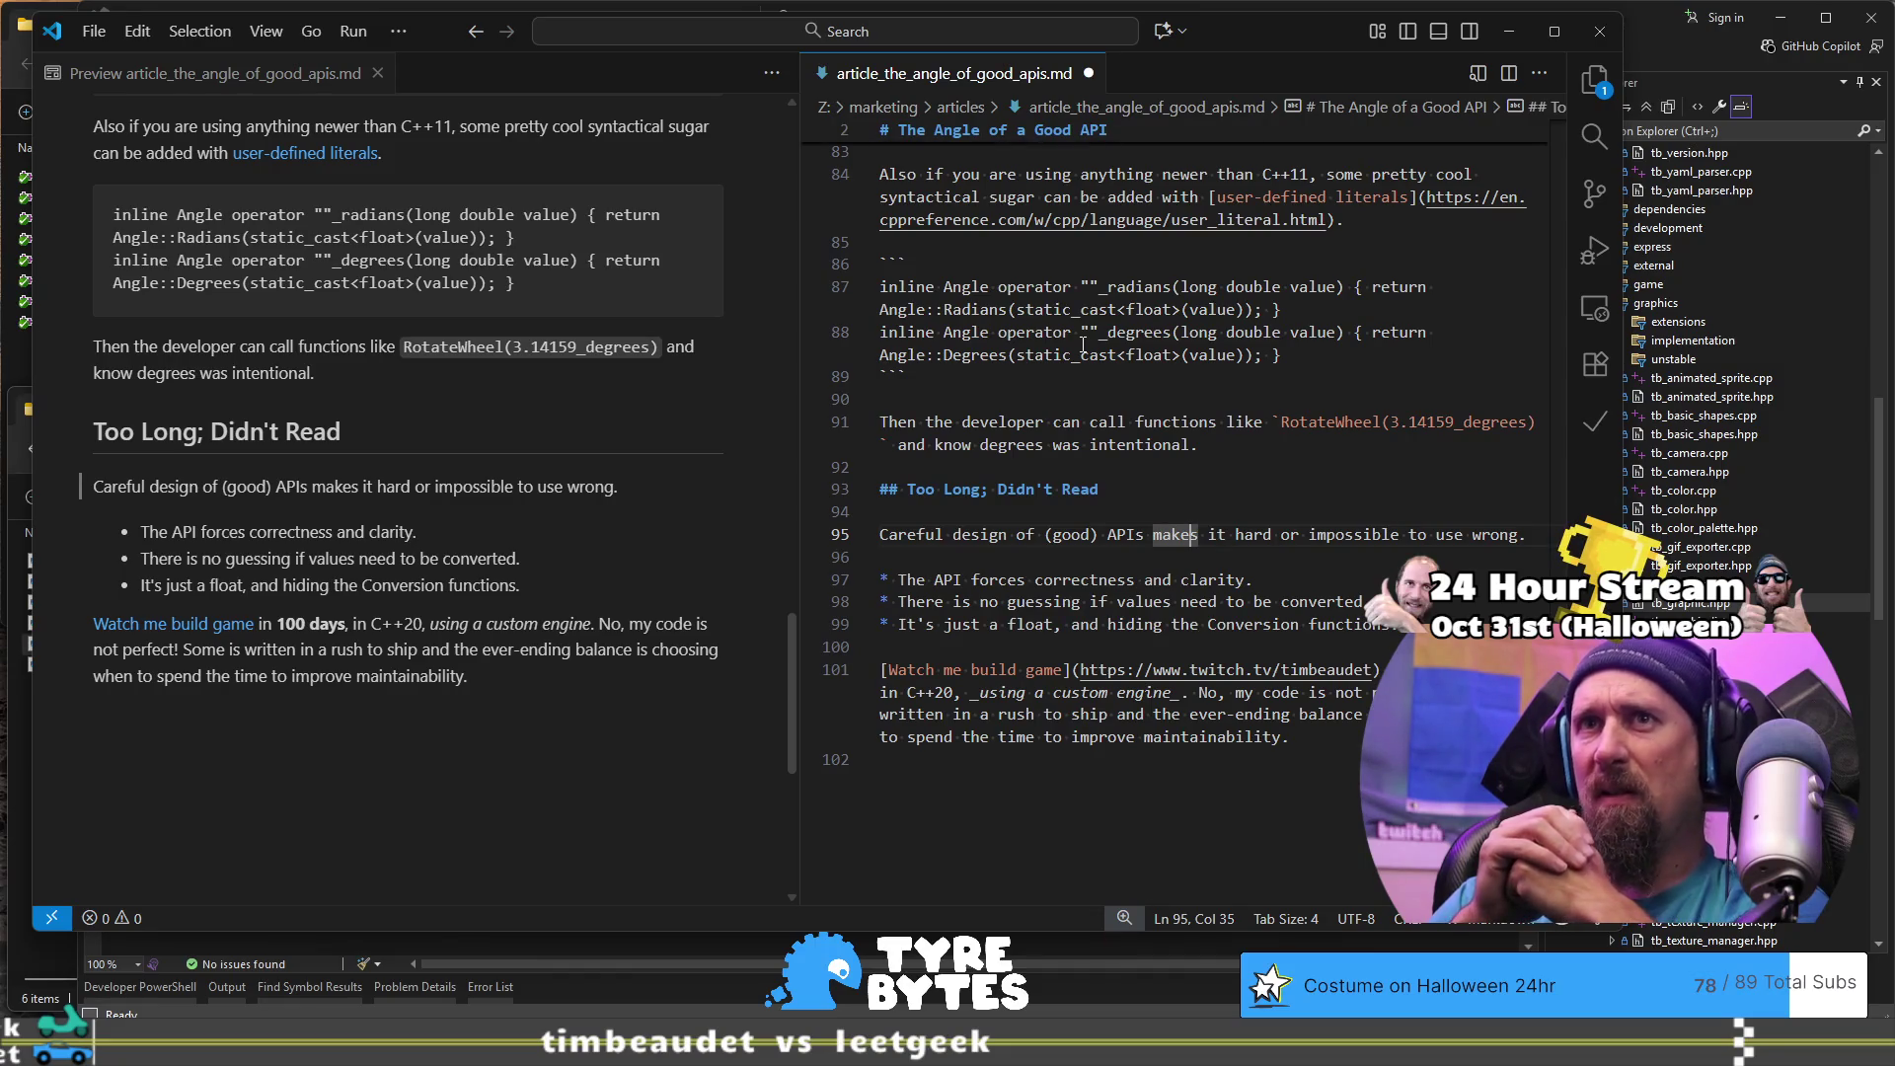
# - Replace the parentheses around 'good' on line 95 with underscores to italicise it
pyautogui.hotkey('ctrl', 'Left')
pyautogui.hotkey('ctrl', 'Left')
pyautogui.press('BackSpace')
pyautogui.write('_')
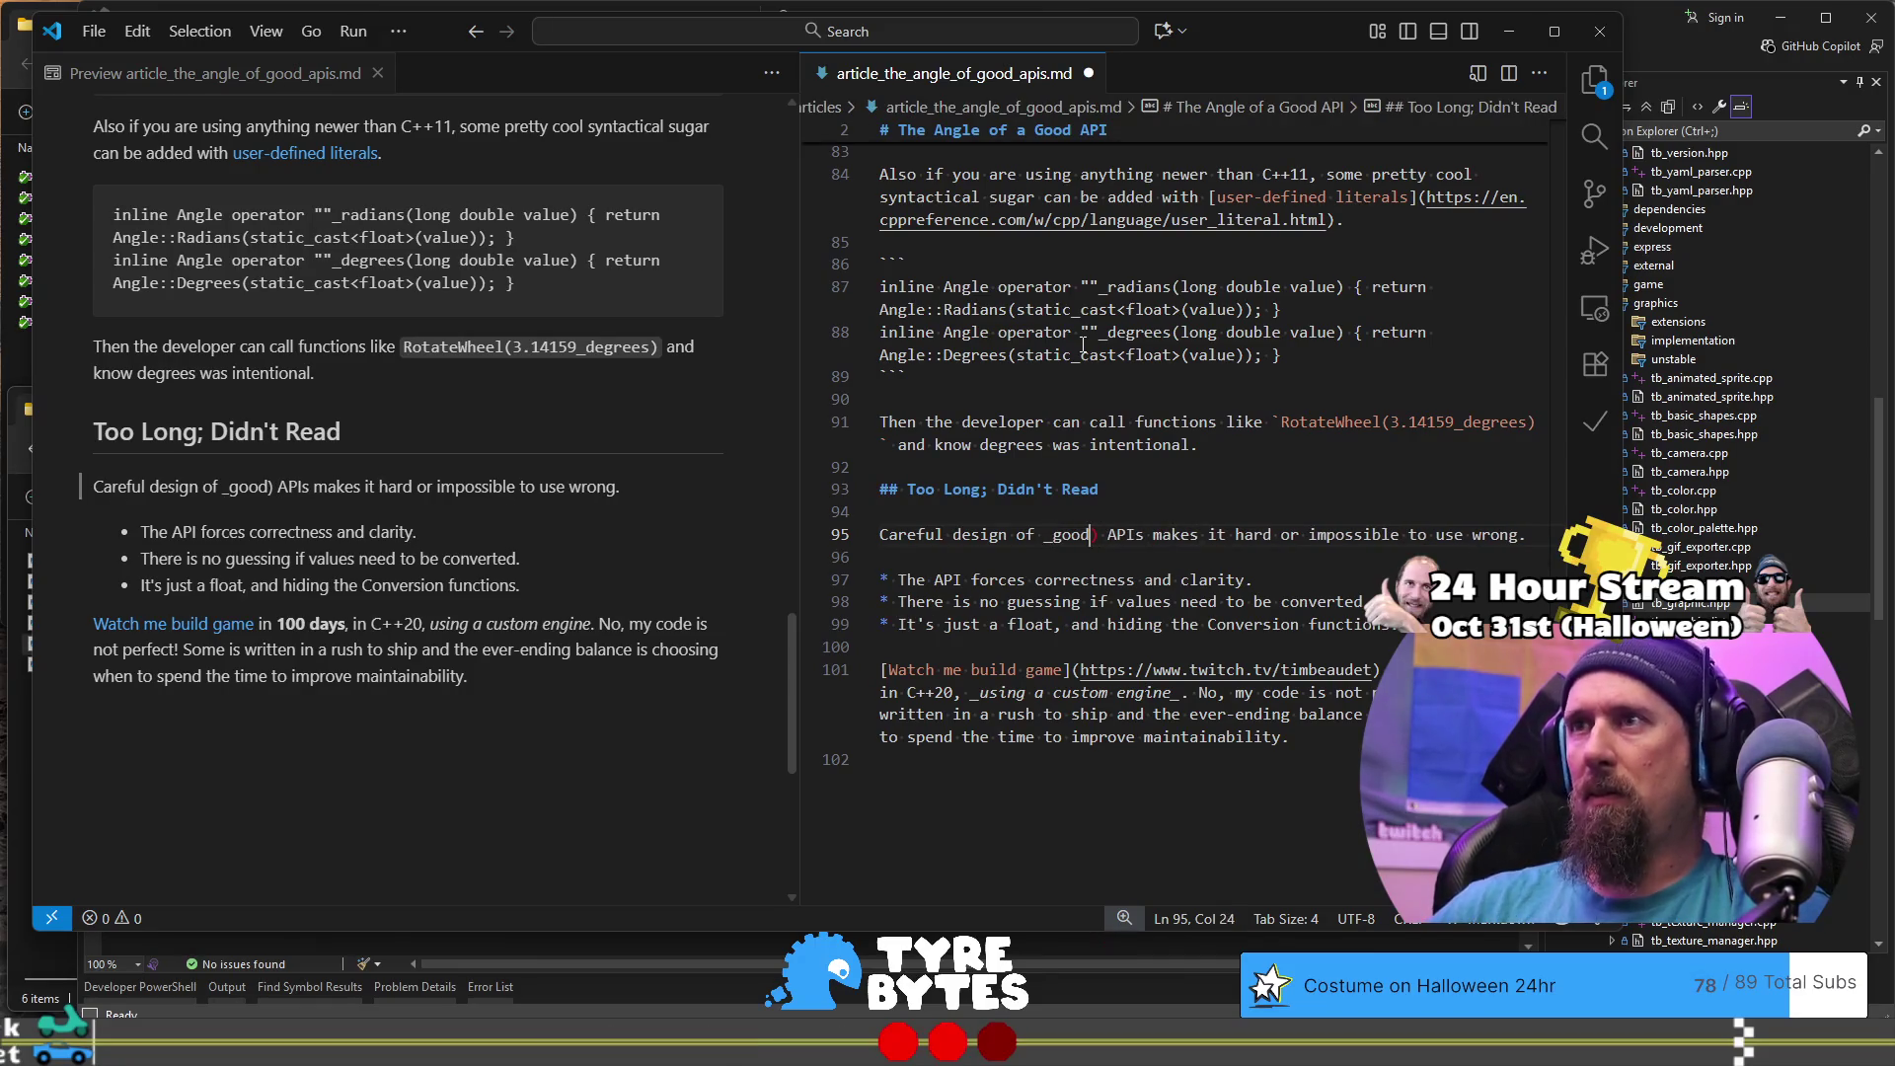
pyautogui.hotkey('ctrl', 'Right')
pyautogui.press('Delete')
pyautogui.write('_')
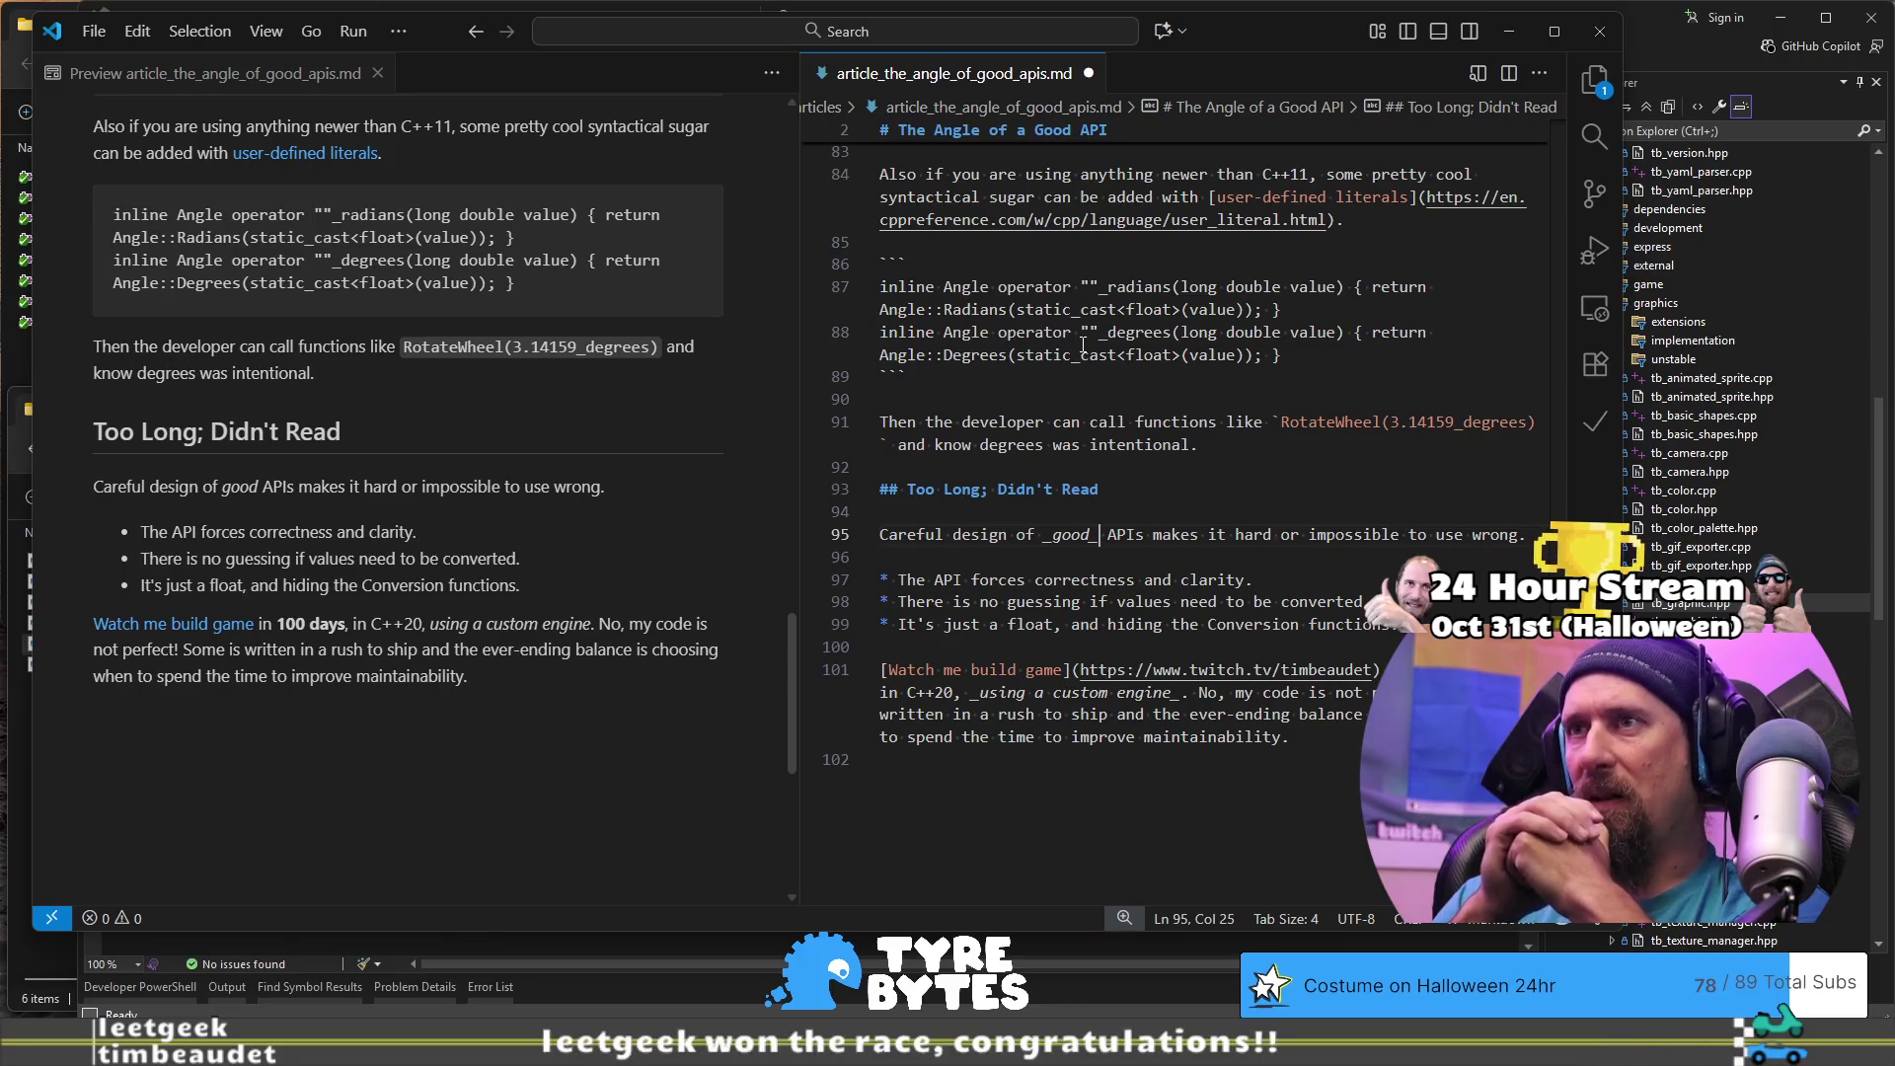
# - Change 'The' to 'A good' at the start of the first TL;DR bullet on line 97
pyautogui.press('Home')
pyautogui.press('Right')
pyautogui.hotkey('ctrl', 'shift', 'Right')
pyautogui.write('A good')
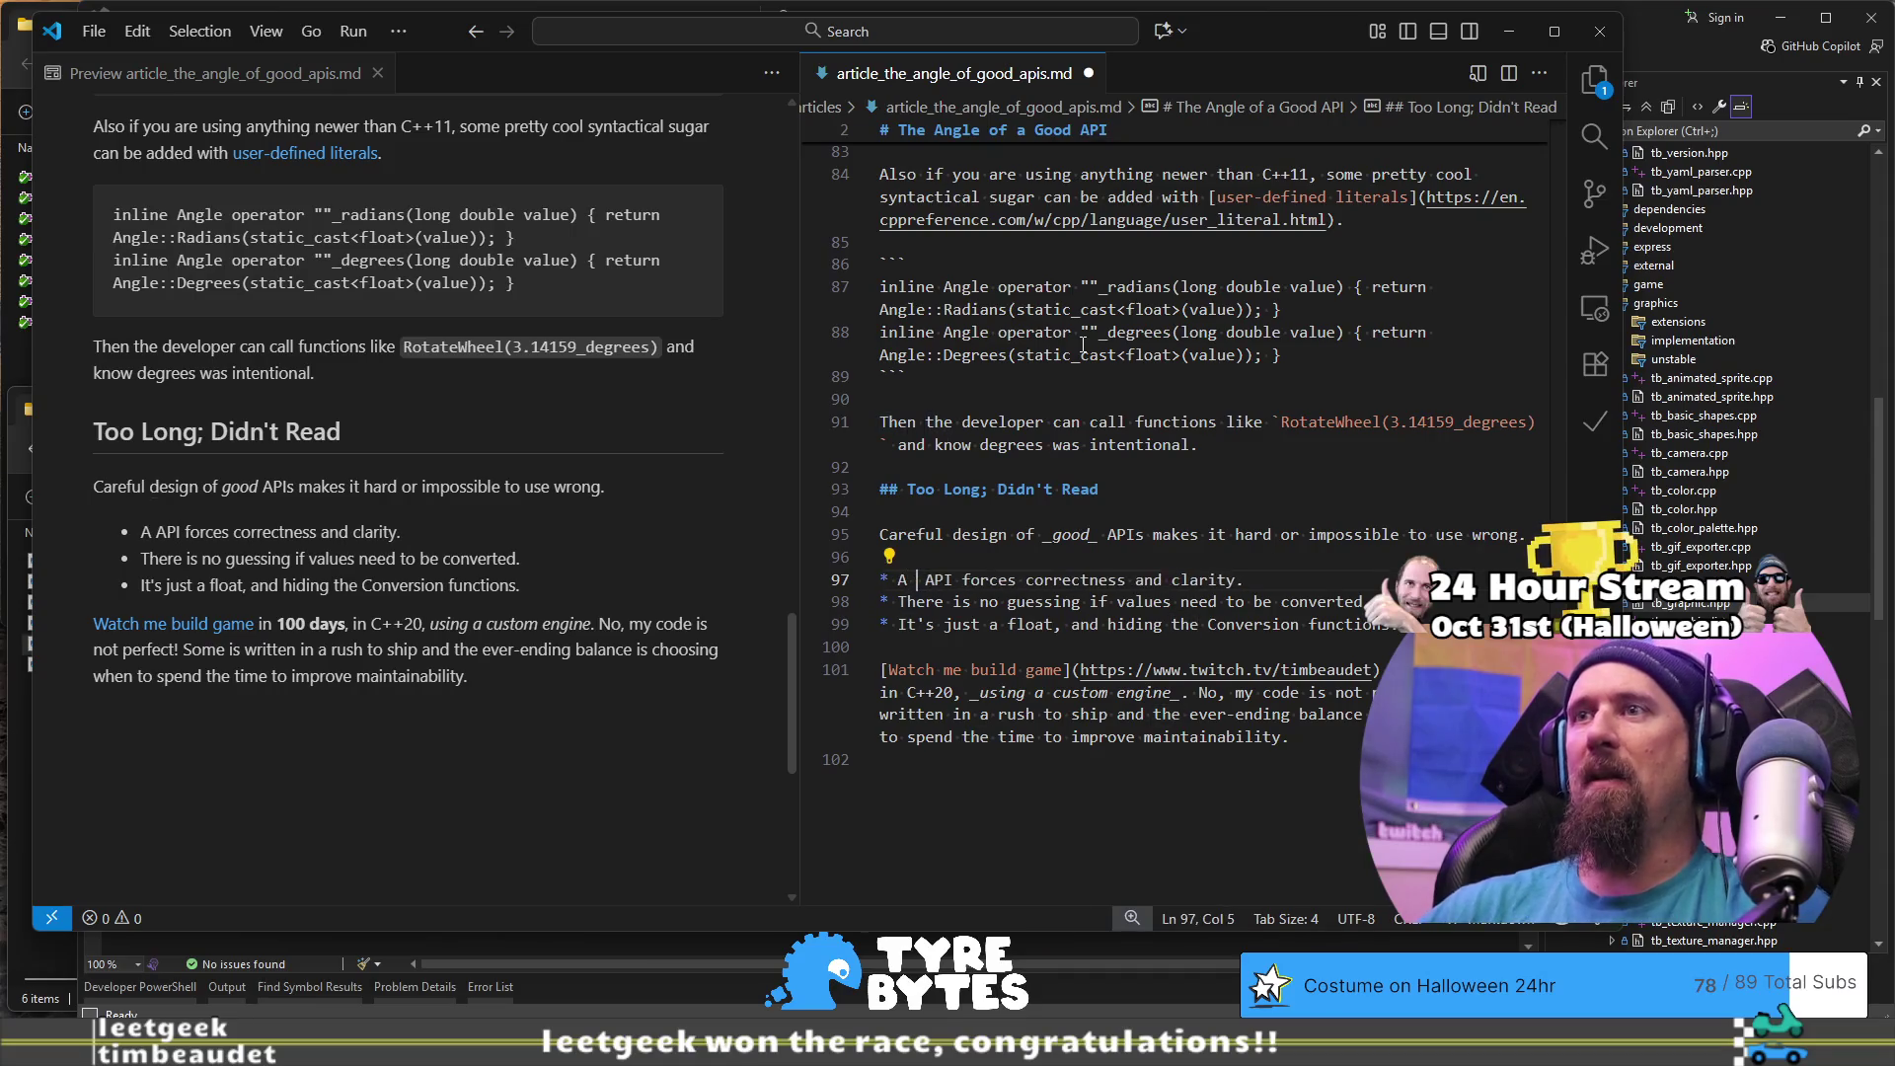
pyautogui.hotkey('ctrl', 'Right')
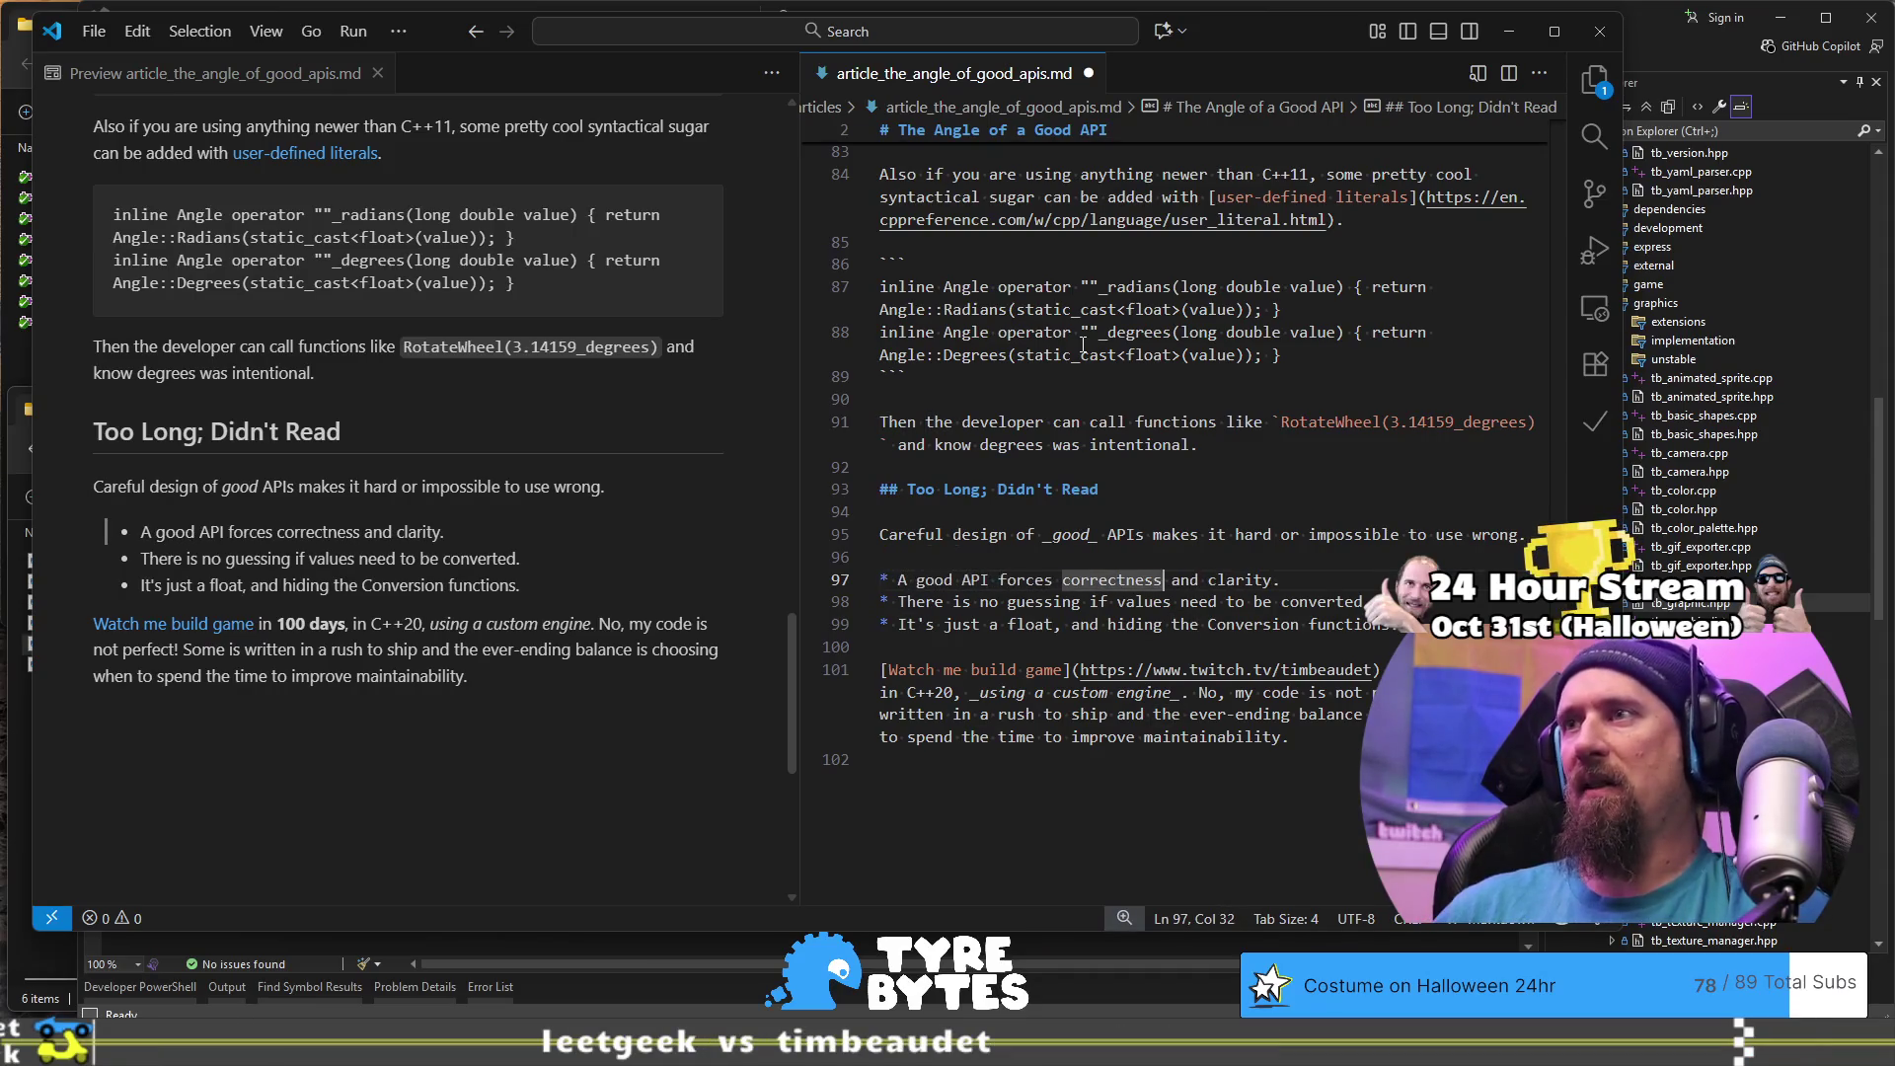
pyautogui.press('Down')
pyautogui.hotkey('ctrl', 'Right')
pyautogui.hotkey('ctrl', 'Right')
pyautogui.hotkey('ctrl', 'Right')
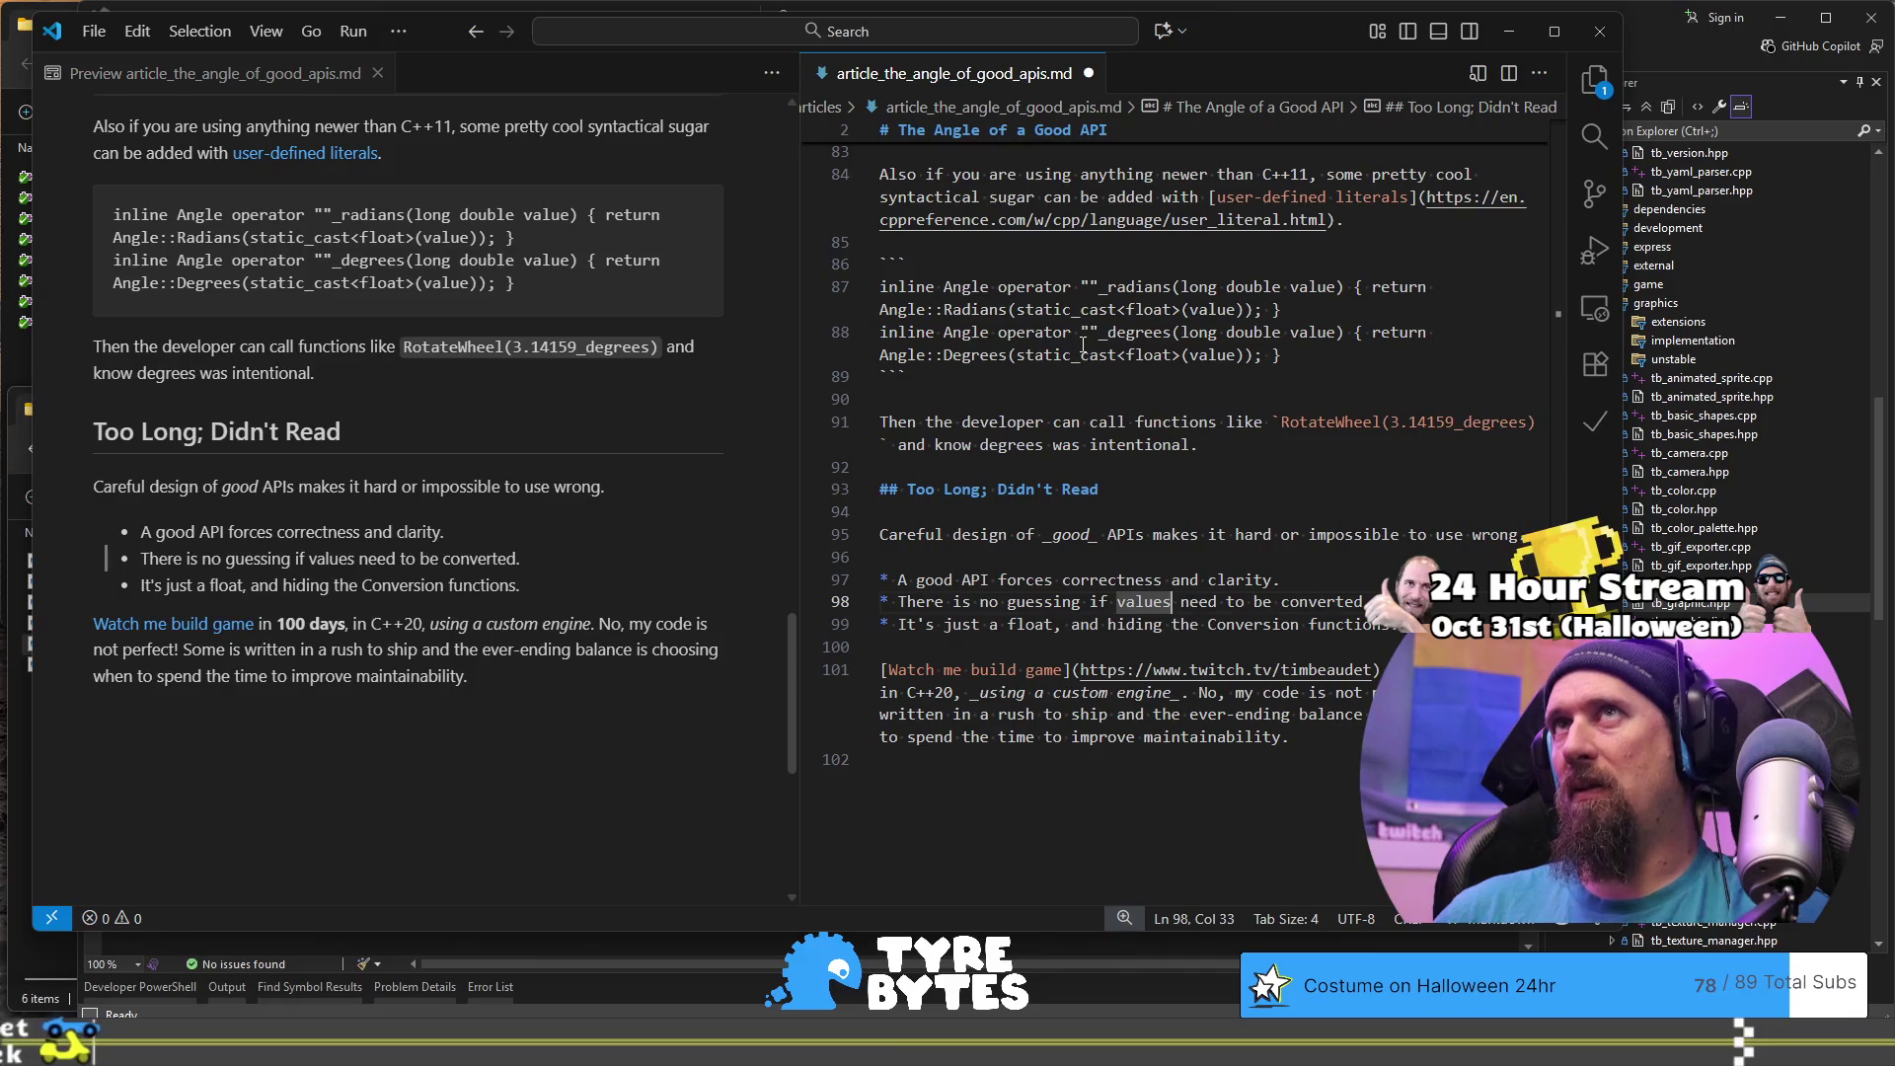
pyautogui.hotkey('ctrl', 'Left')
pyautogui.hotkey('ctrl', 'Left')
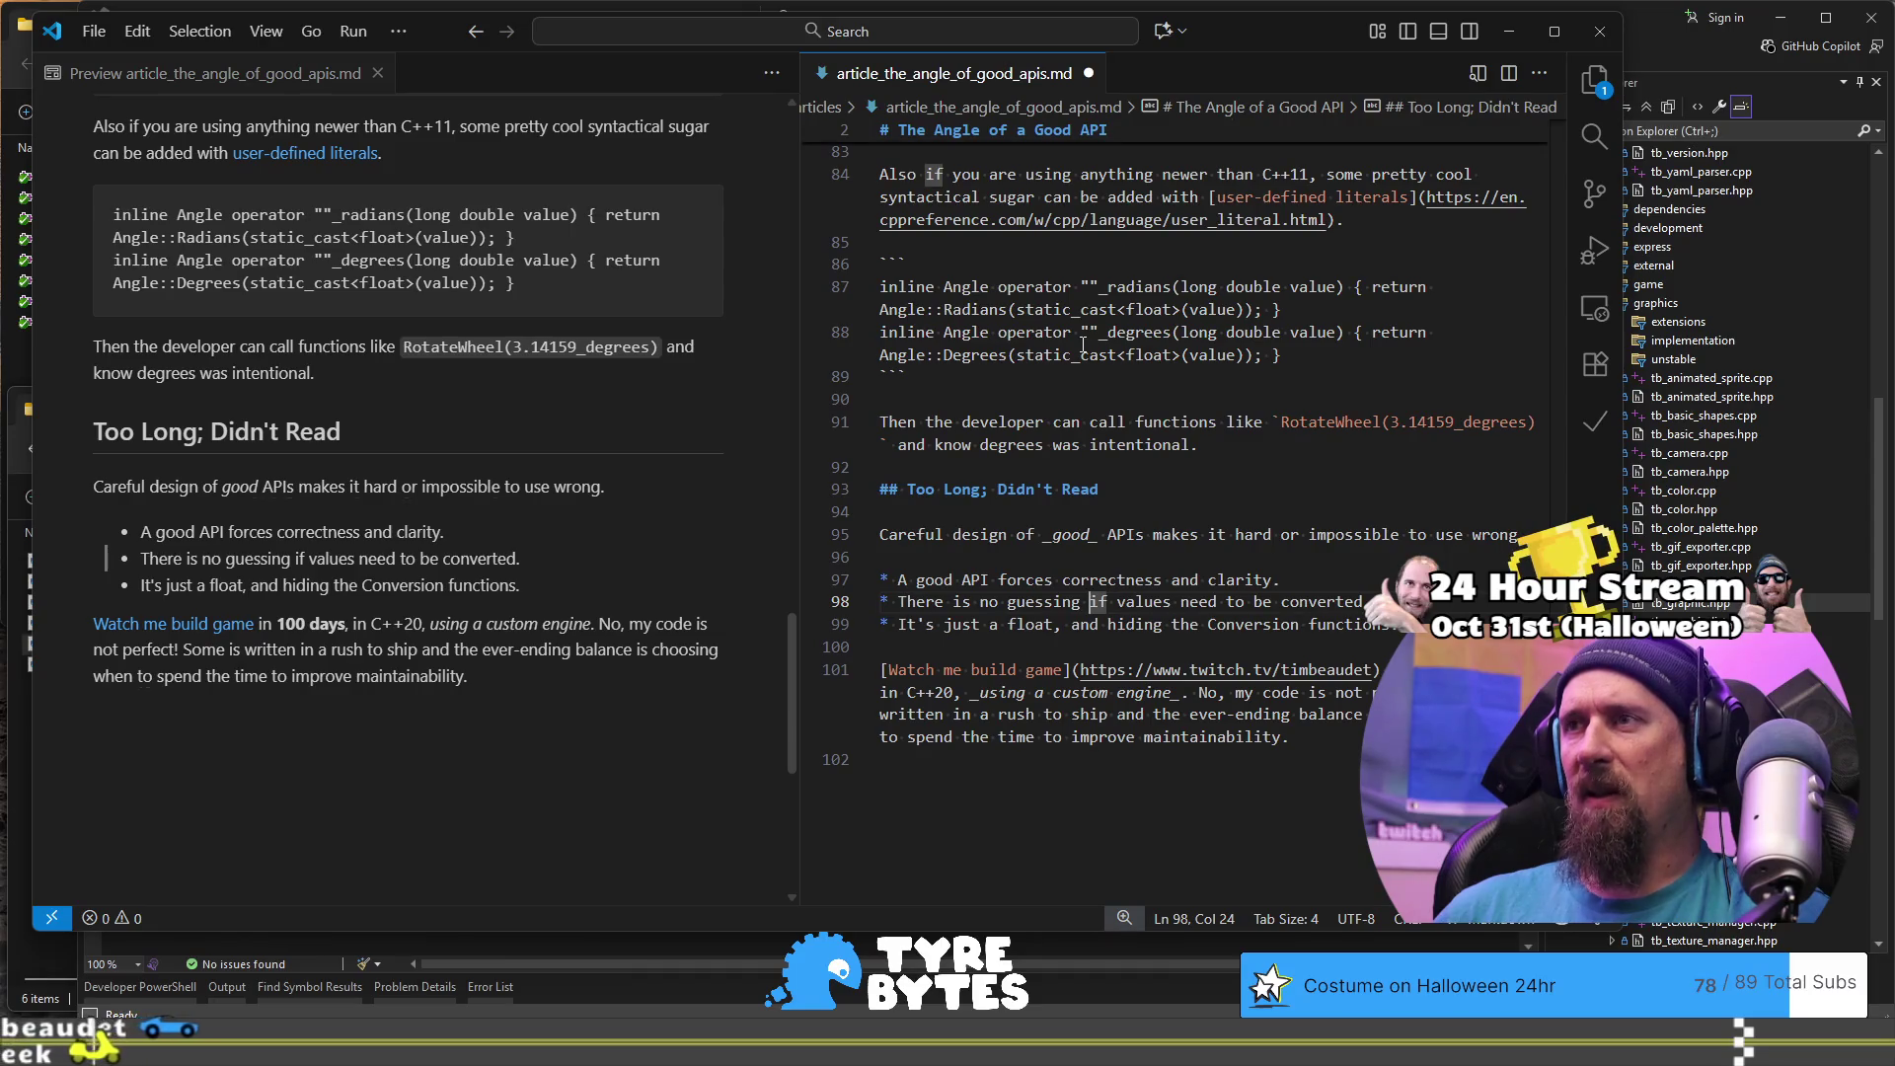
# - Rewrite the third bullet as 'It's just a float with hidden conversion functions.'
pyautogui.press('Down')
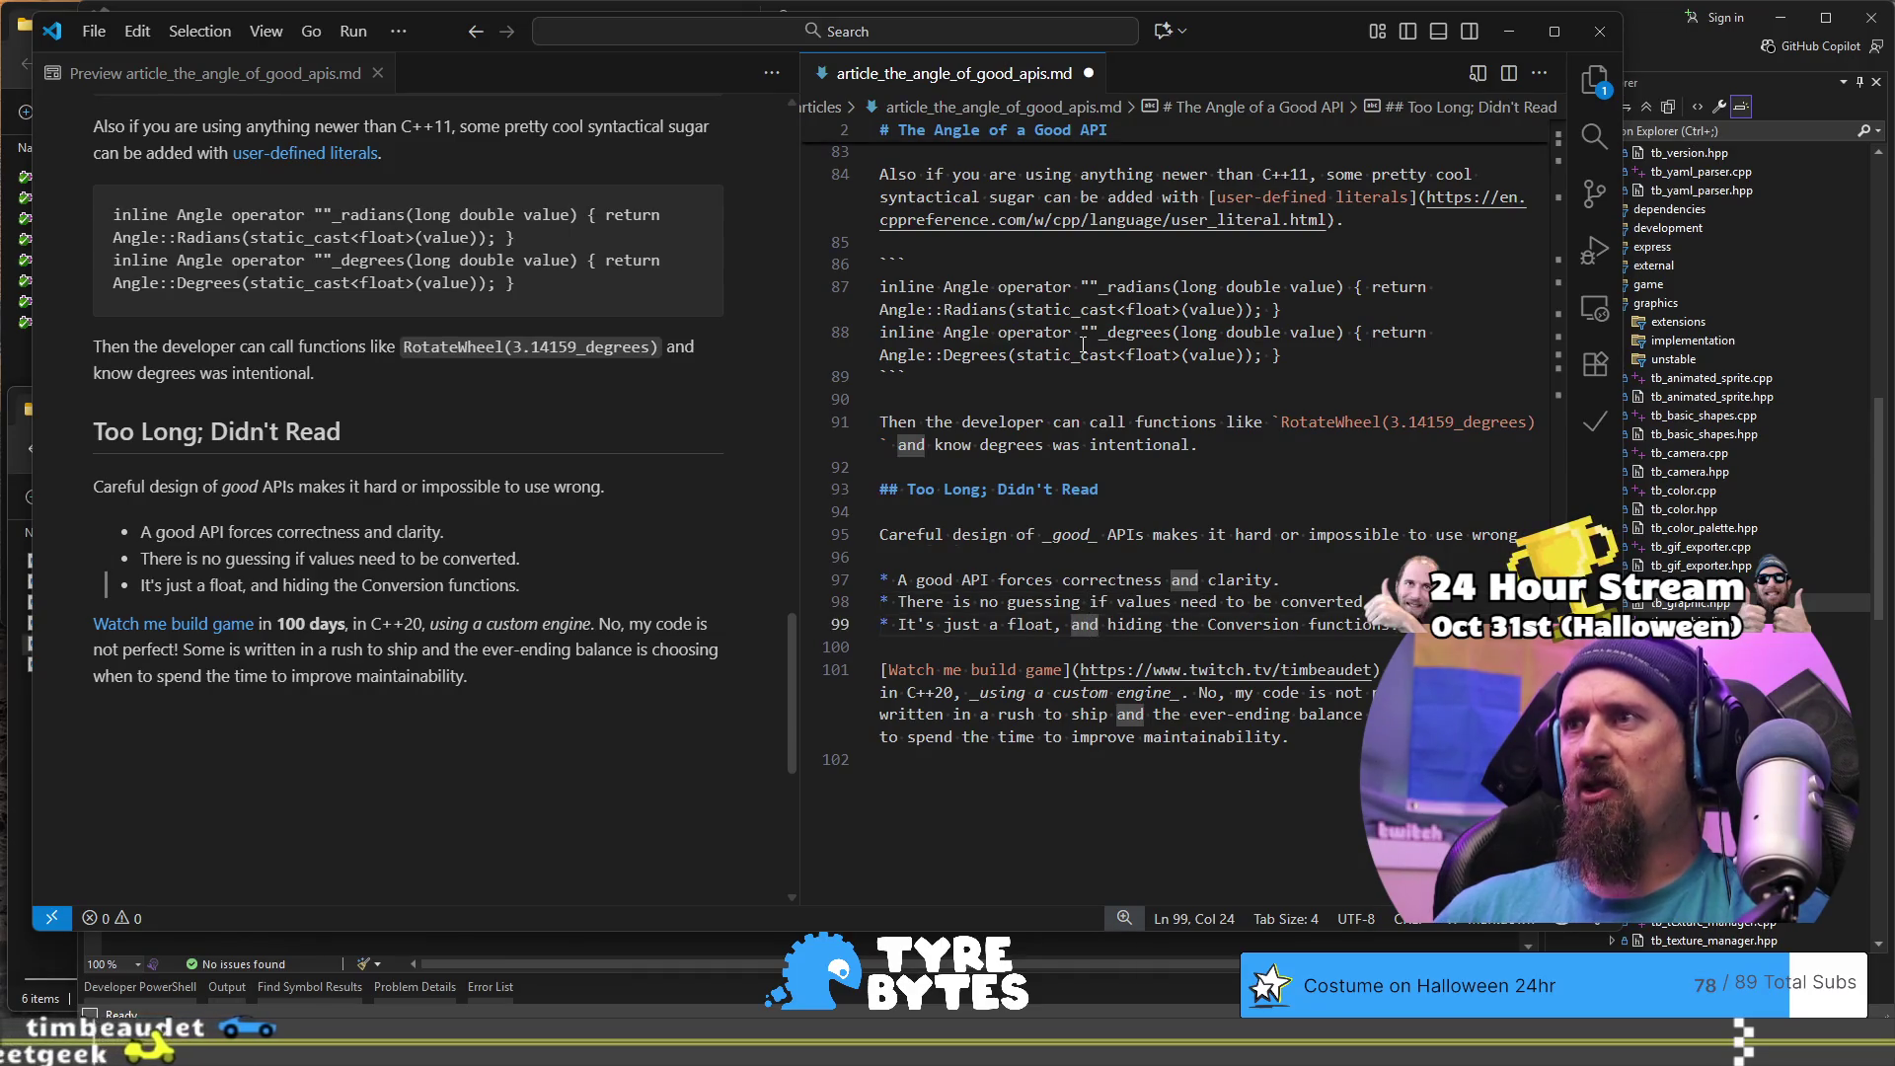
pyautogui.press('End')
pyautogui.hotkey('ctrl', 'Left')
pyautogui.hotkey('ctrl', 'Left')
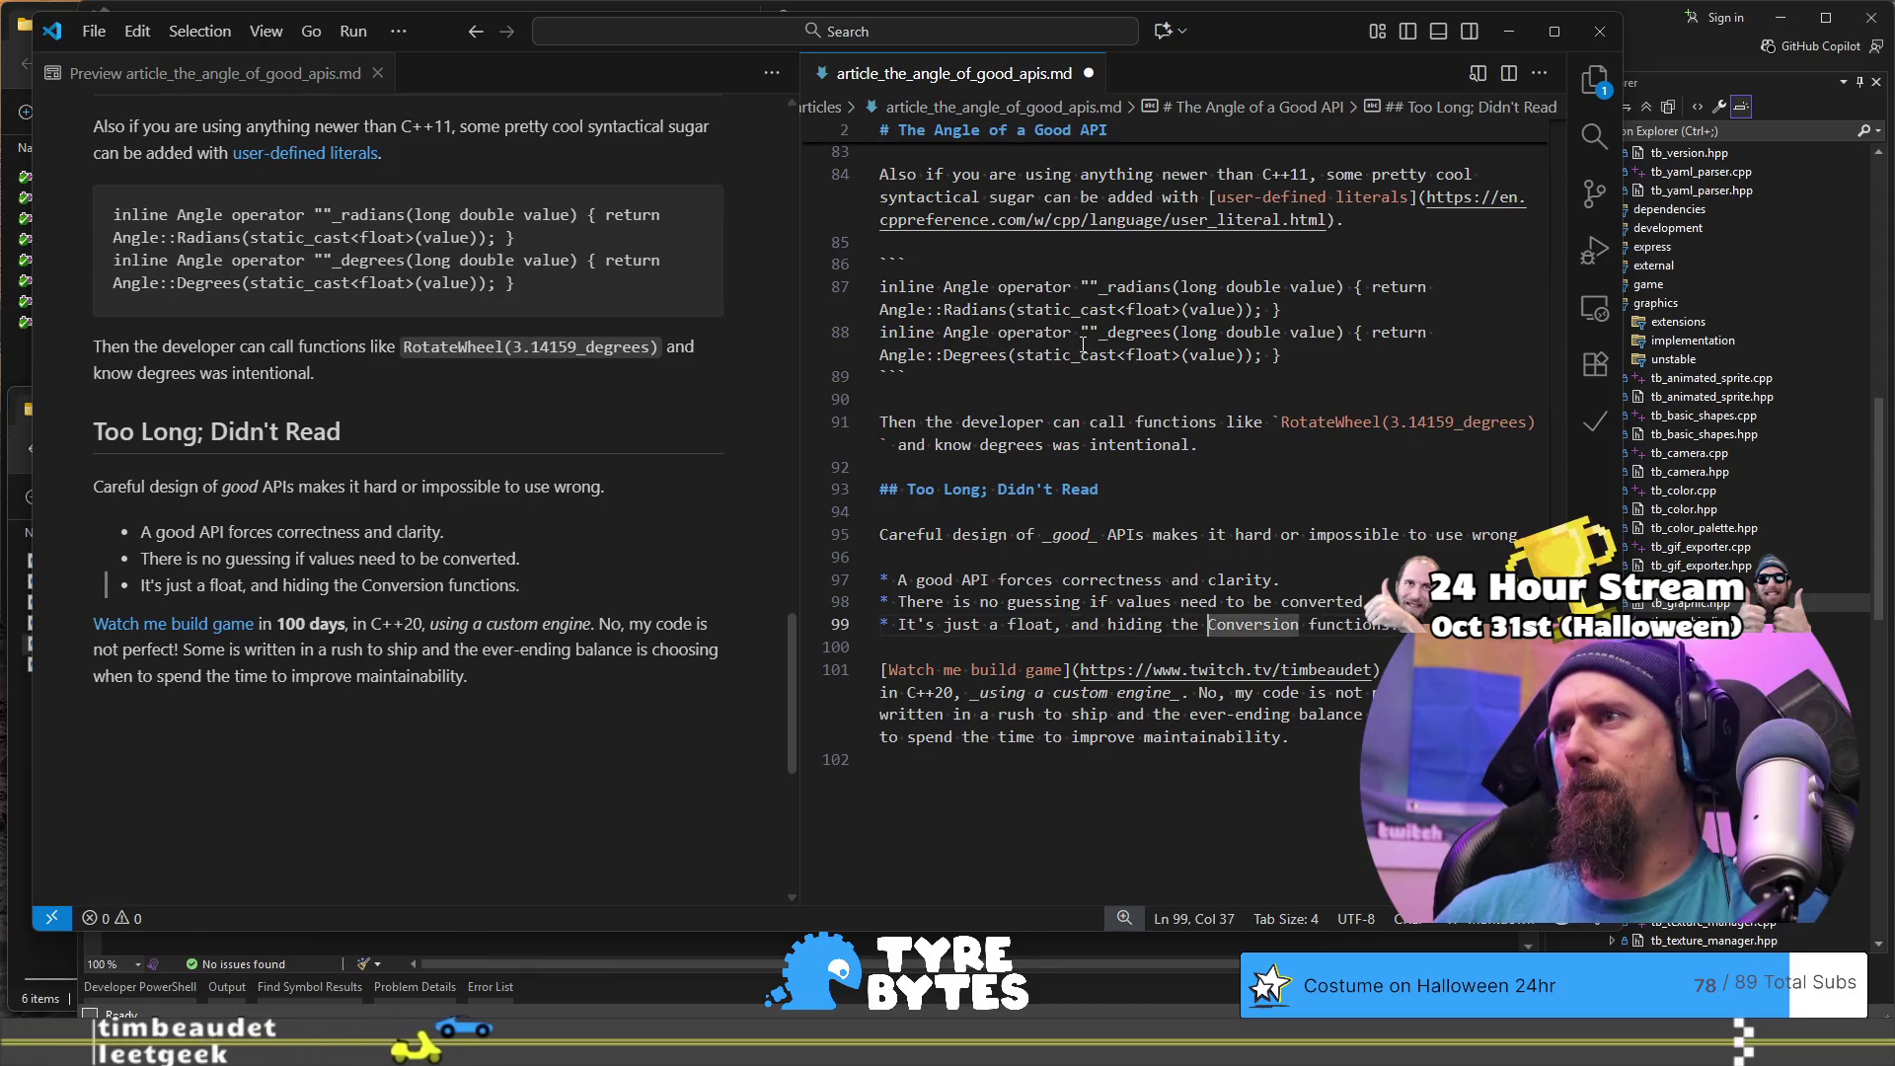
pyautogui.hotkey('shift', 'Right')
pyautogui.write('c')
pyautogui.press('Left')
pyautogui.hotkey('ctrl', 'BackSpace')
pyautogui.hotkey('ctrl', 'BackSpace')
pyautogui.hotkey('ctrl', 'BackSpace')
pyautogui.press('BackSpace')
pyautogui.press('BackSpace')
pyautogui.write('with hidd')
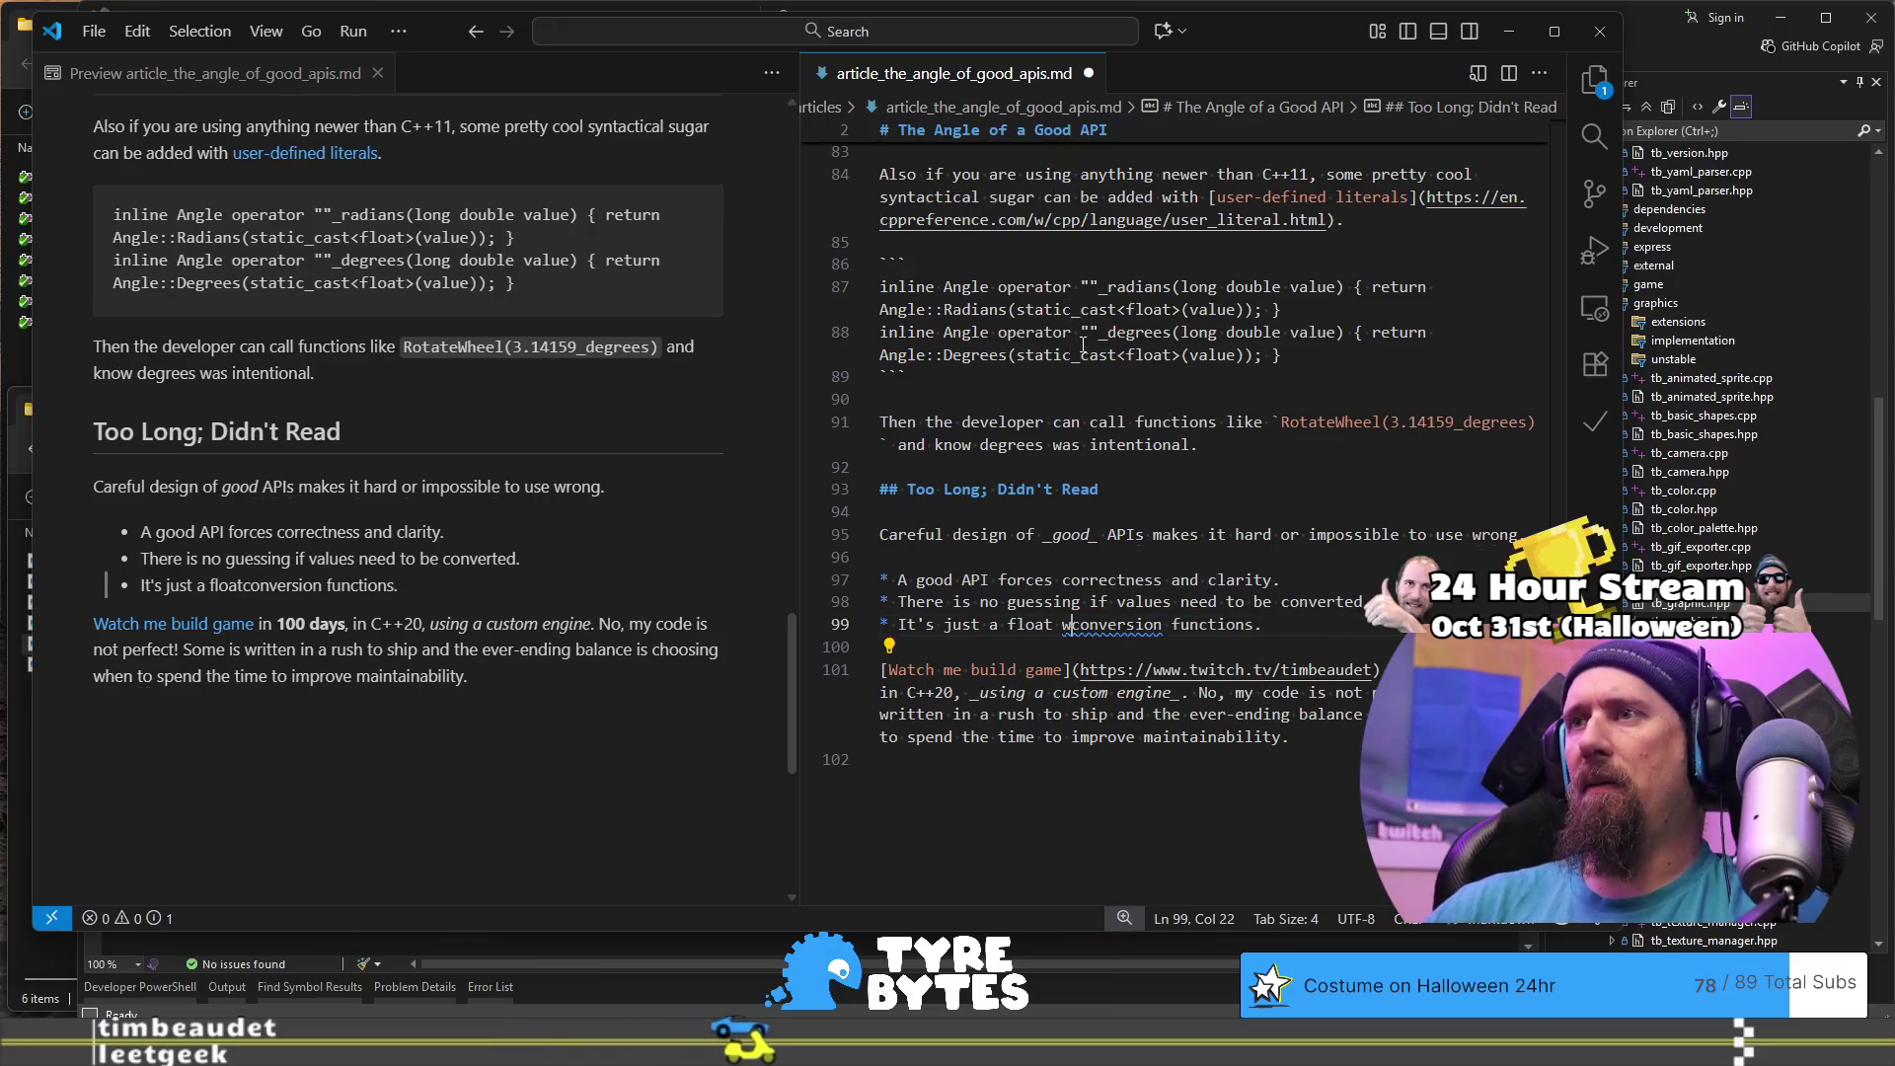
pyautogui.write('en')
pyautogui.press('End')
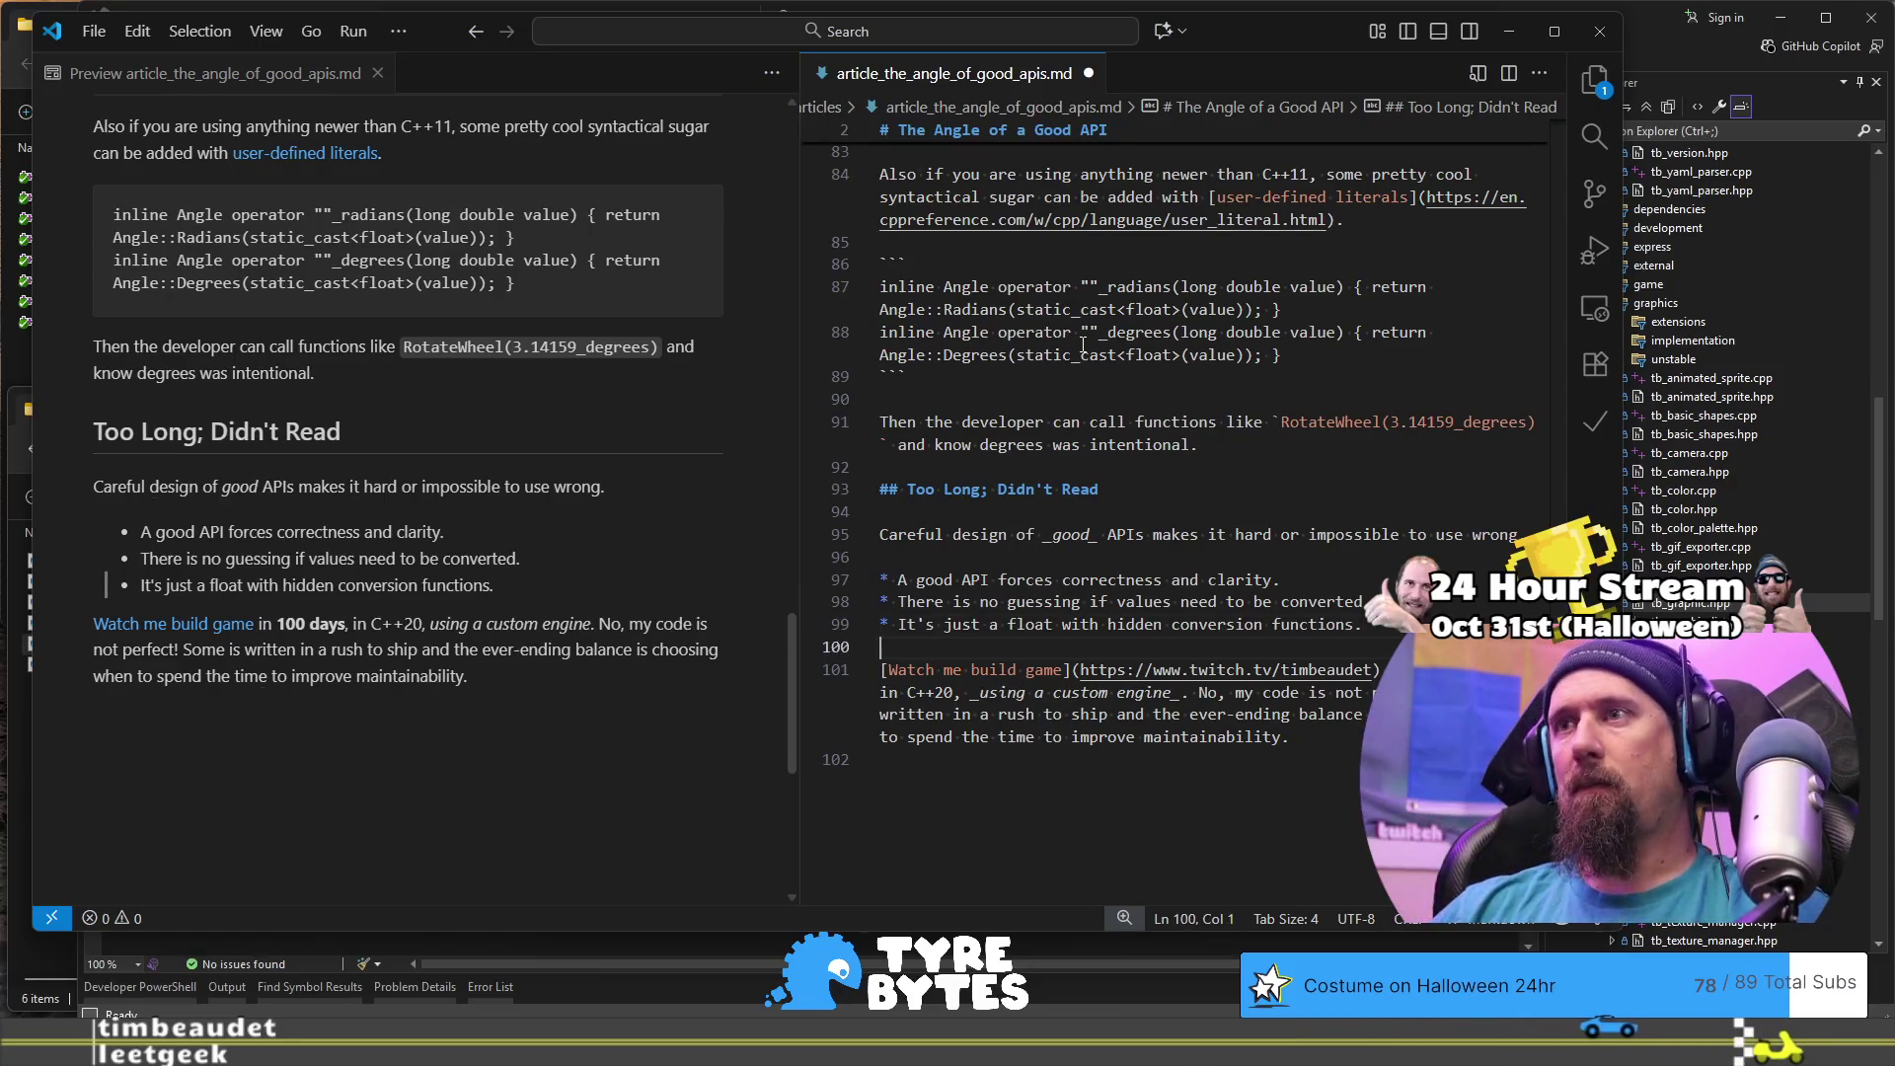
pyautogui.press('Down')
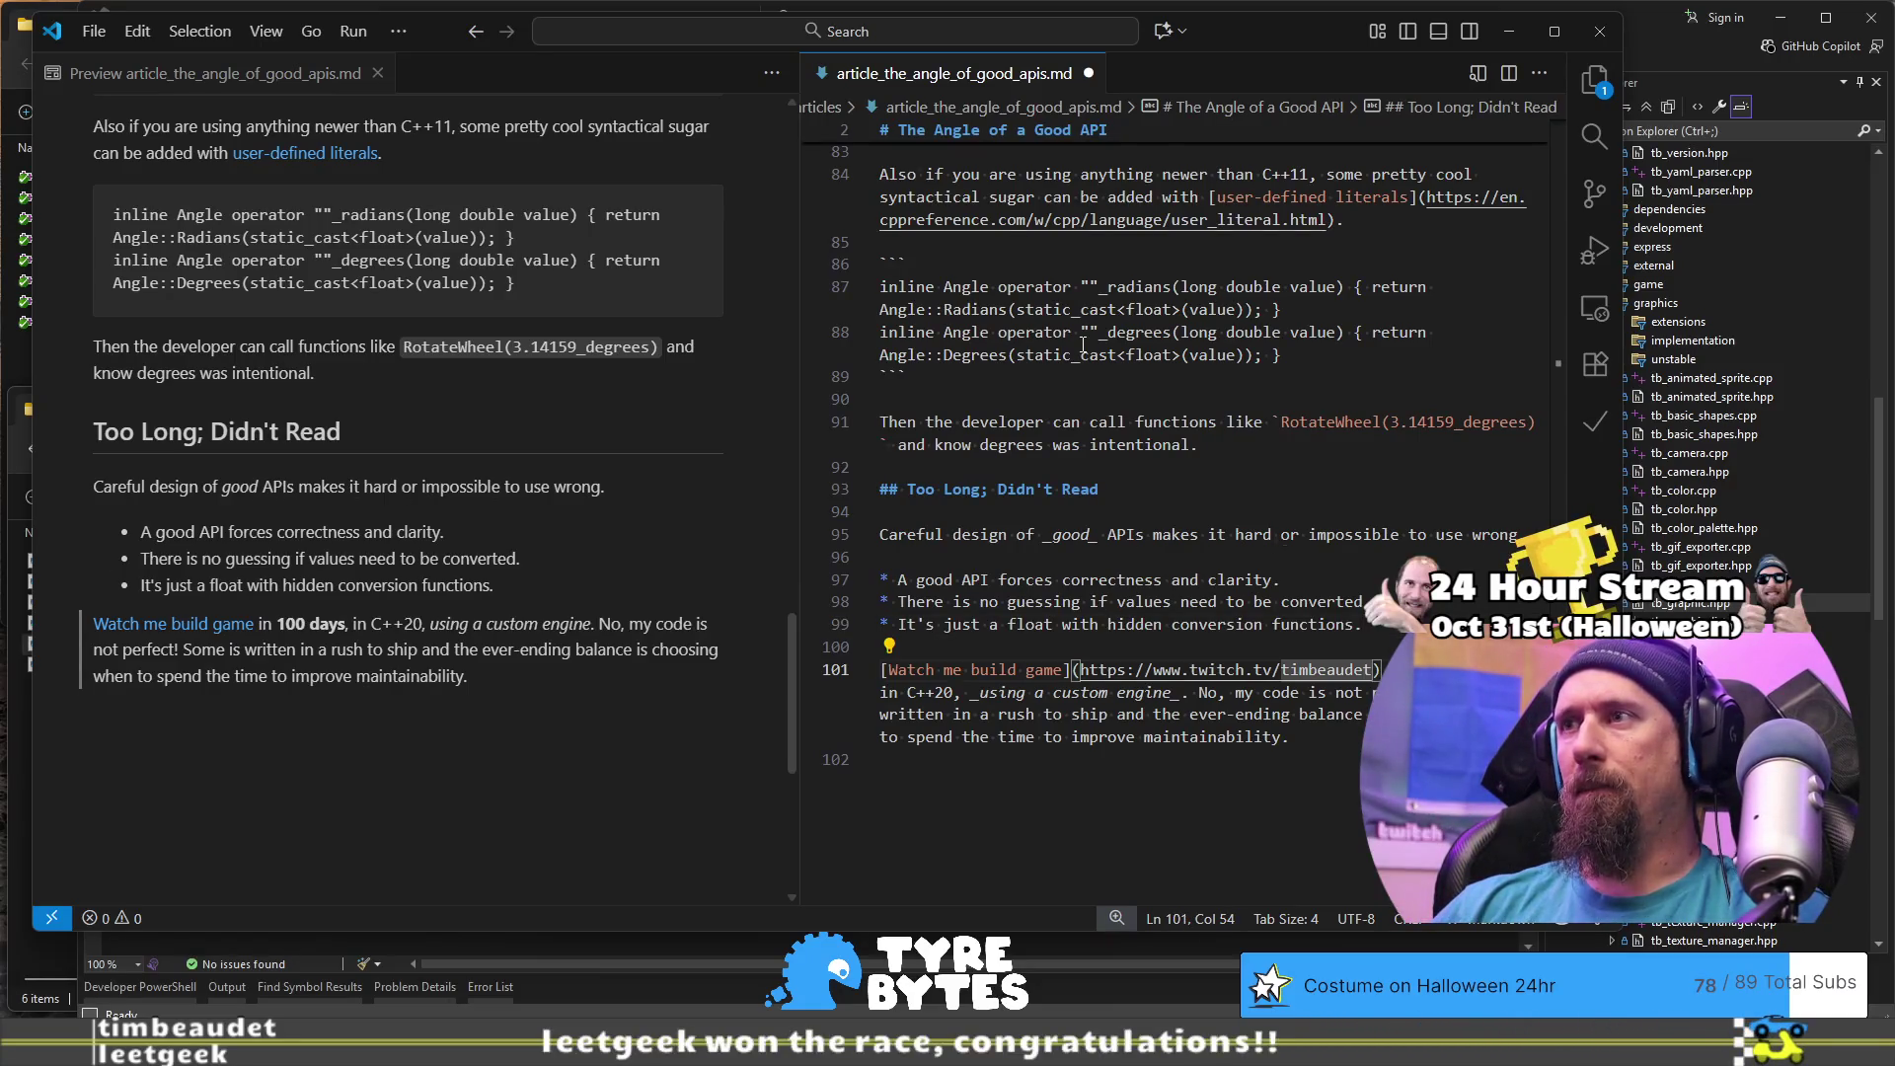
# - Insert 'a' before 'game' in the line 101 link text and save the article
pyautogui.press('Home')
pyautogui.hotkey('ctrl', 'Left')
pyautogui.write('a')
pyautogui.press('Down')
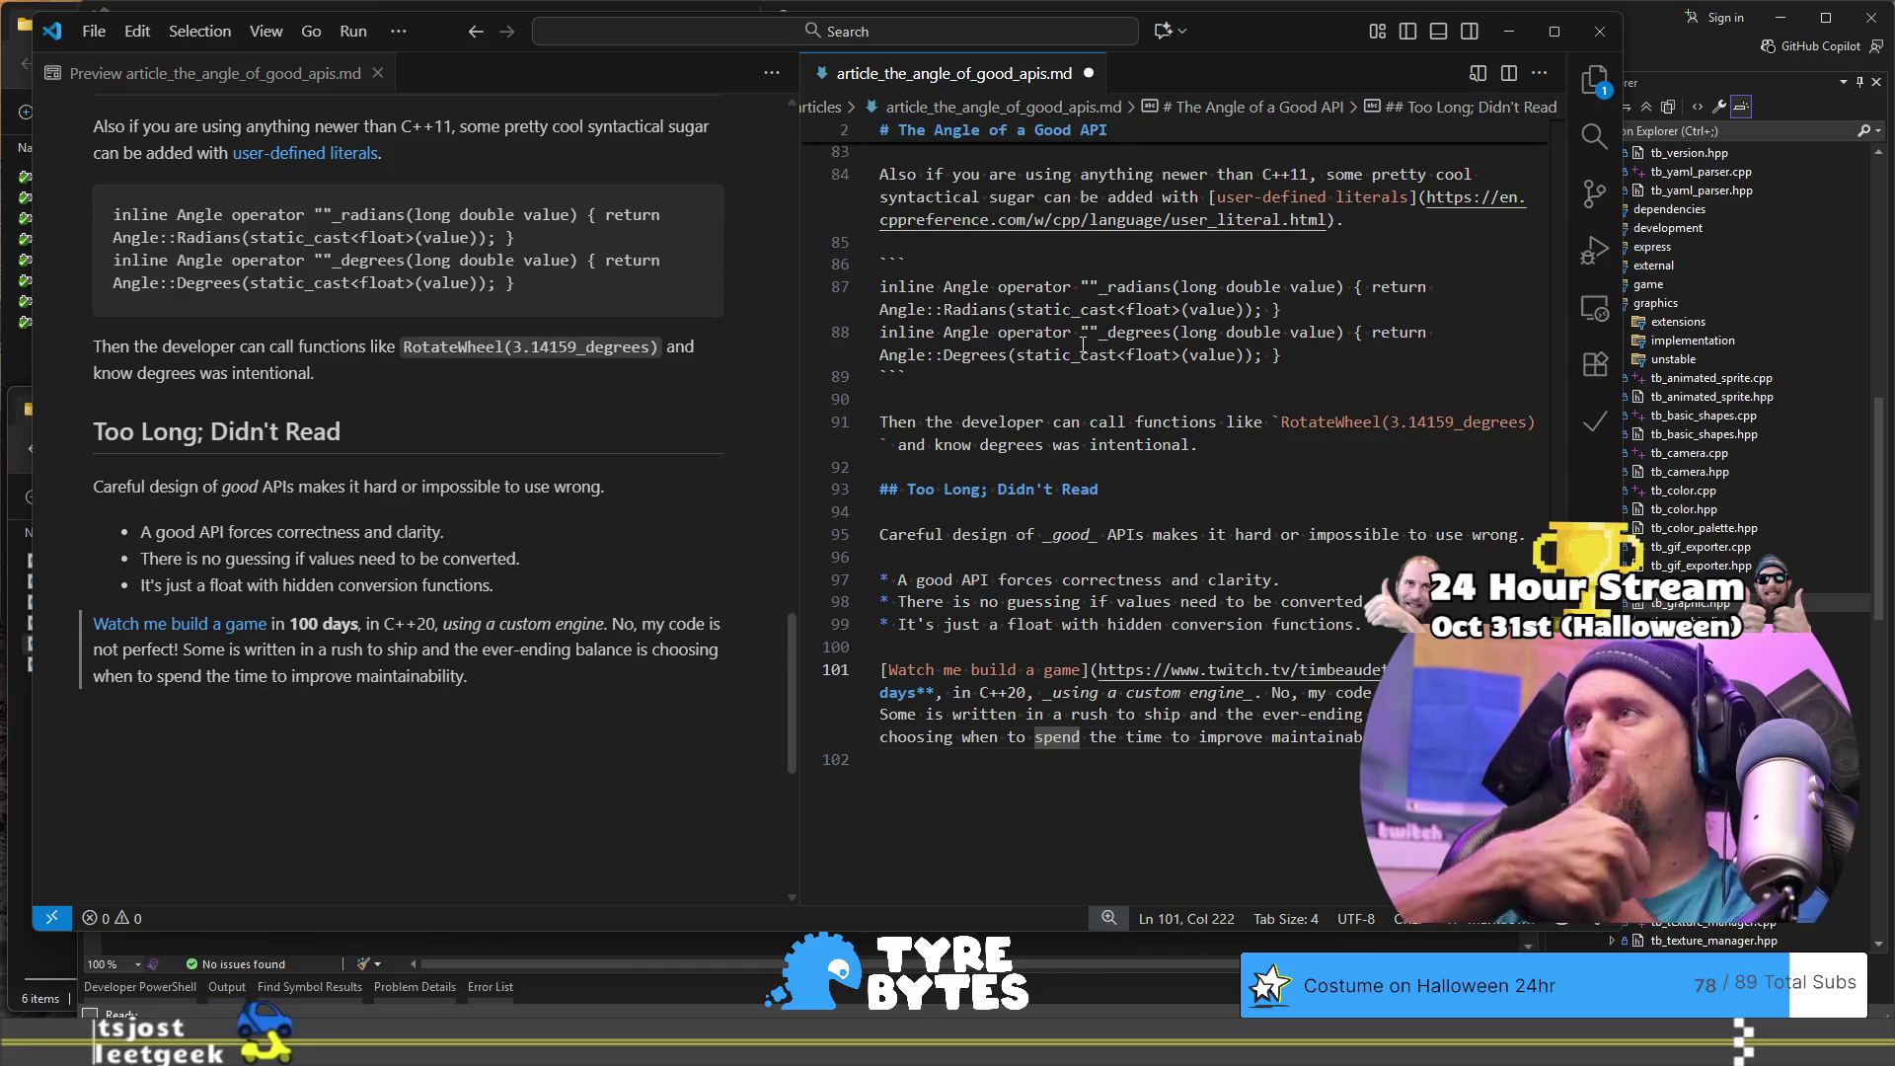
pyautogui.click(1136, 377)
pyautogui.hotkey('ctrl', 's')
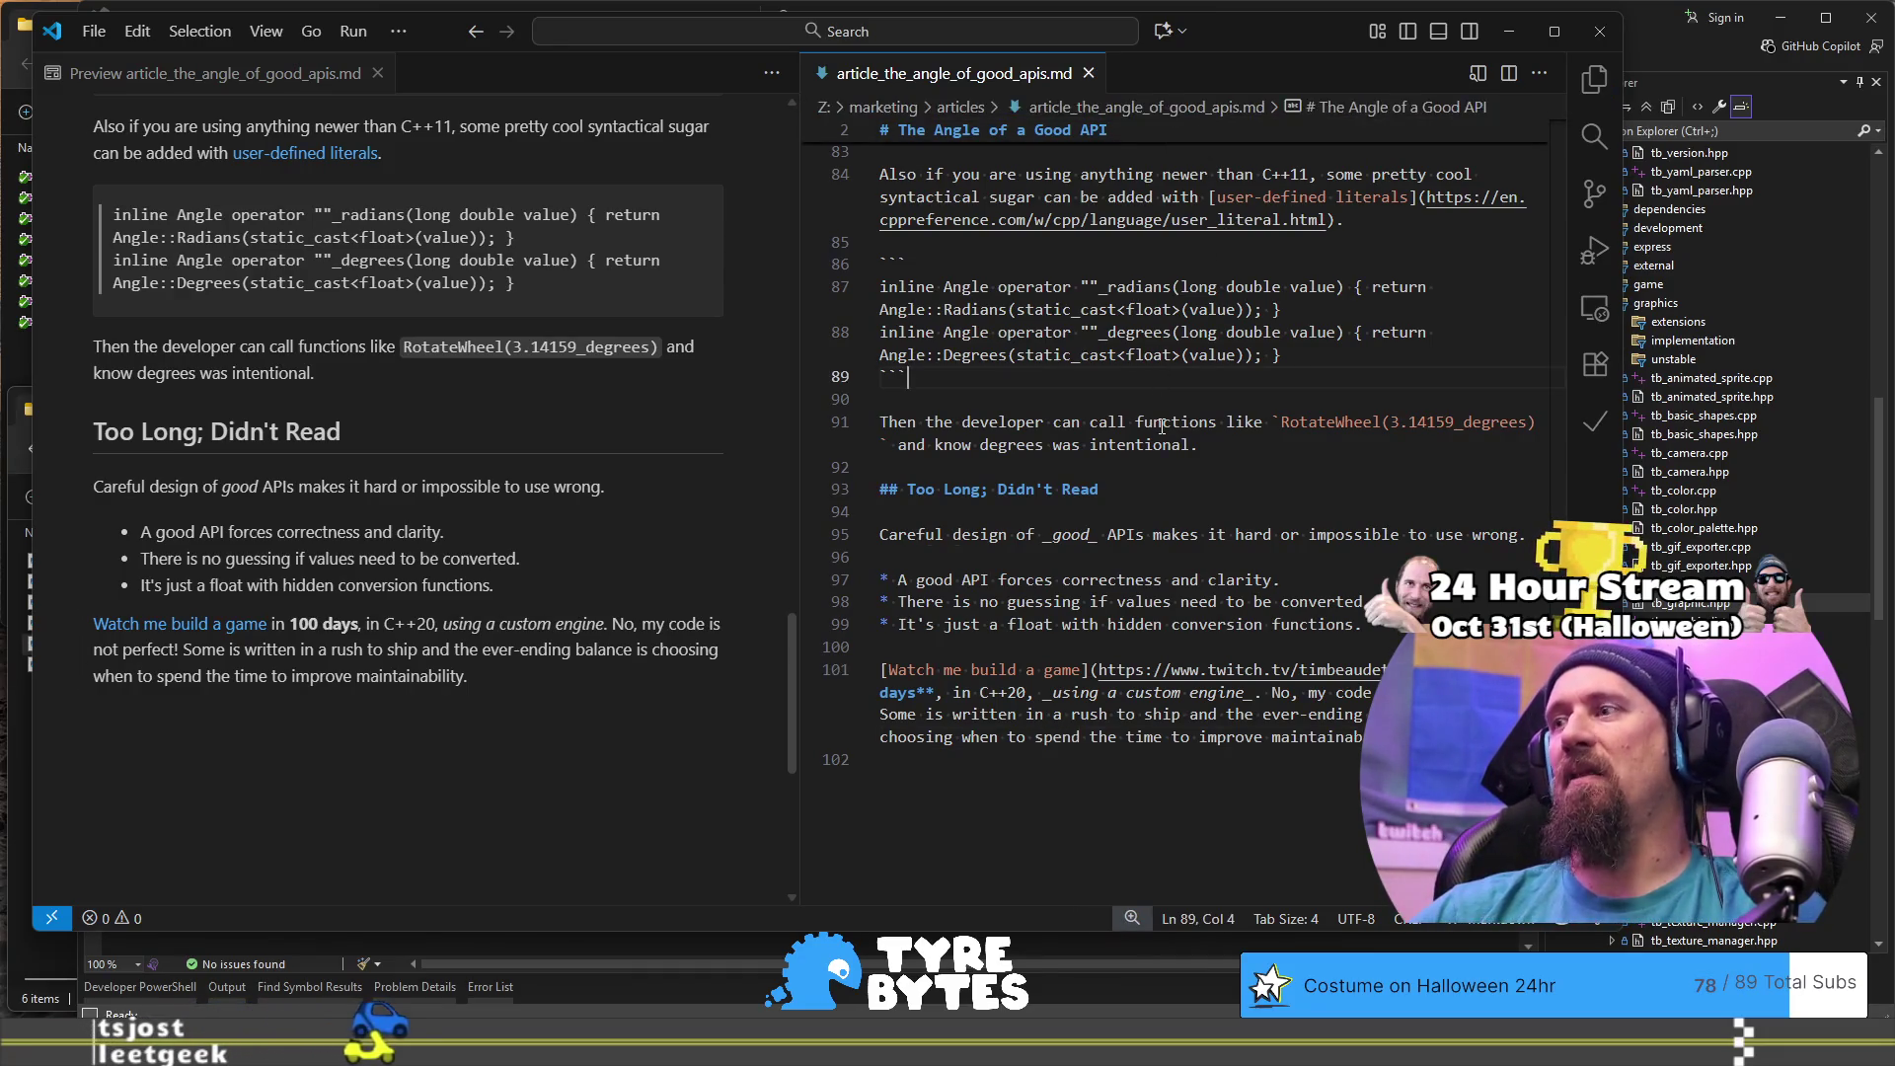
# - Scroll to the top and close the article_the_angle_of_good_apis.md tab, leaving only the preview
pyautogui.scroll(20, 1162, 427)
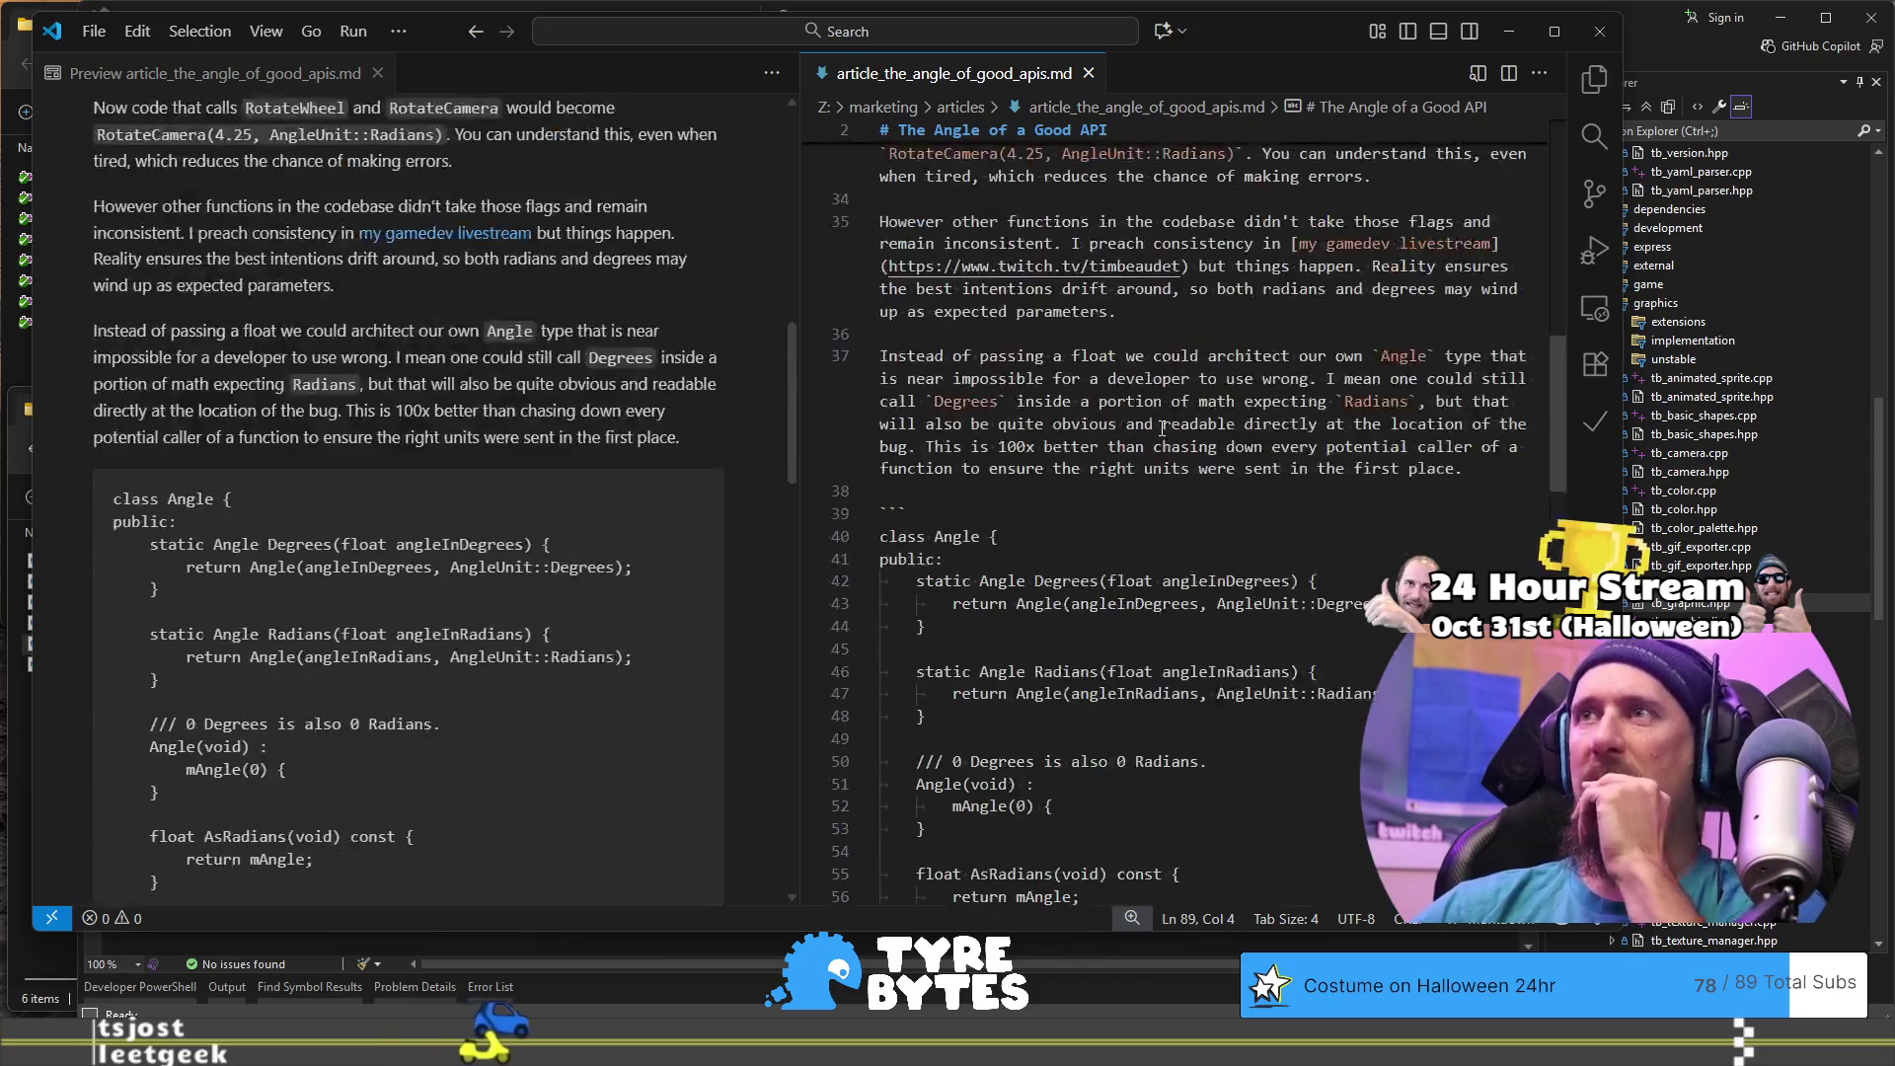
pyautogui.scroll(10, 1162, 426)
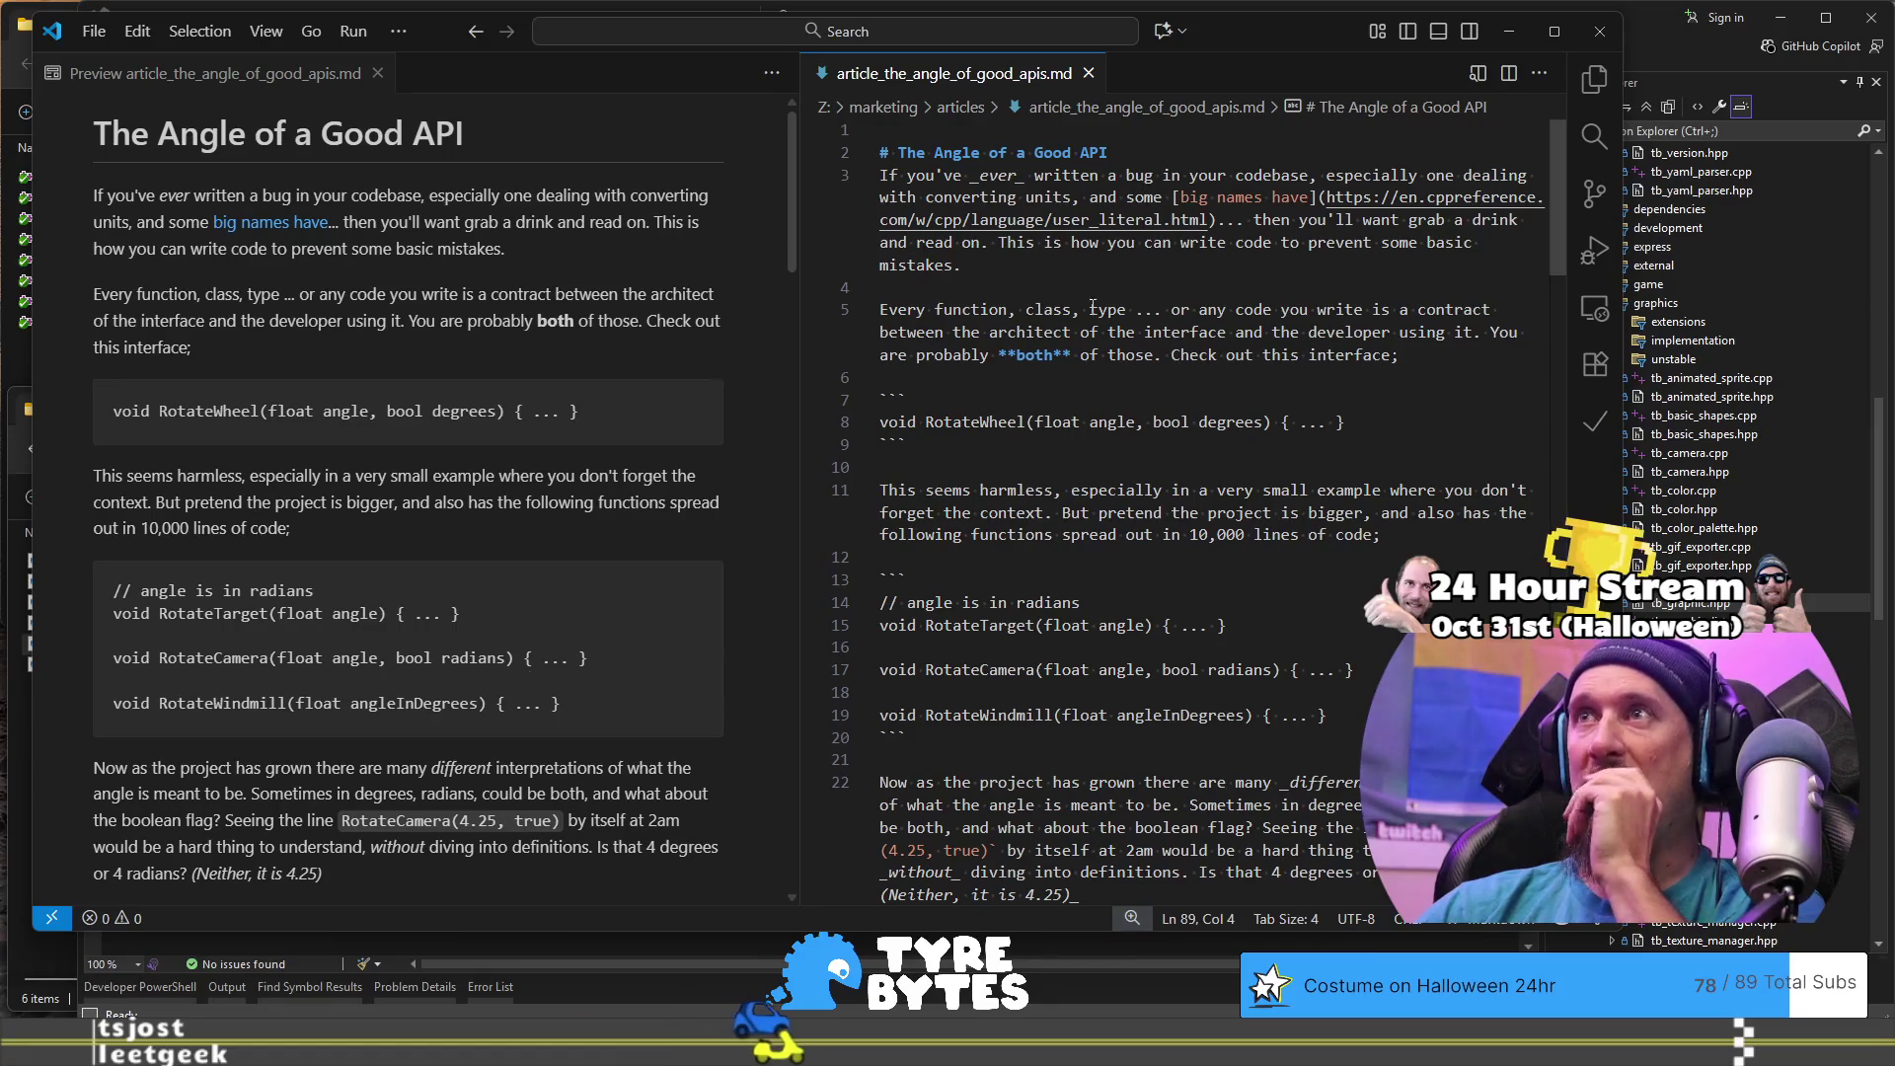
pyautogui.click(1303, 400)
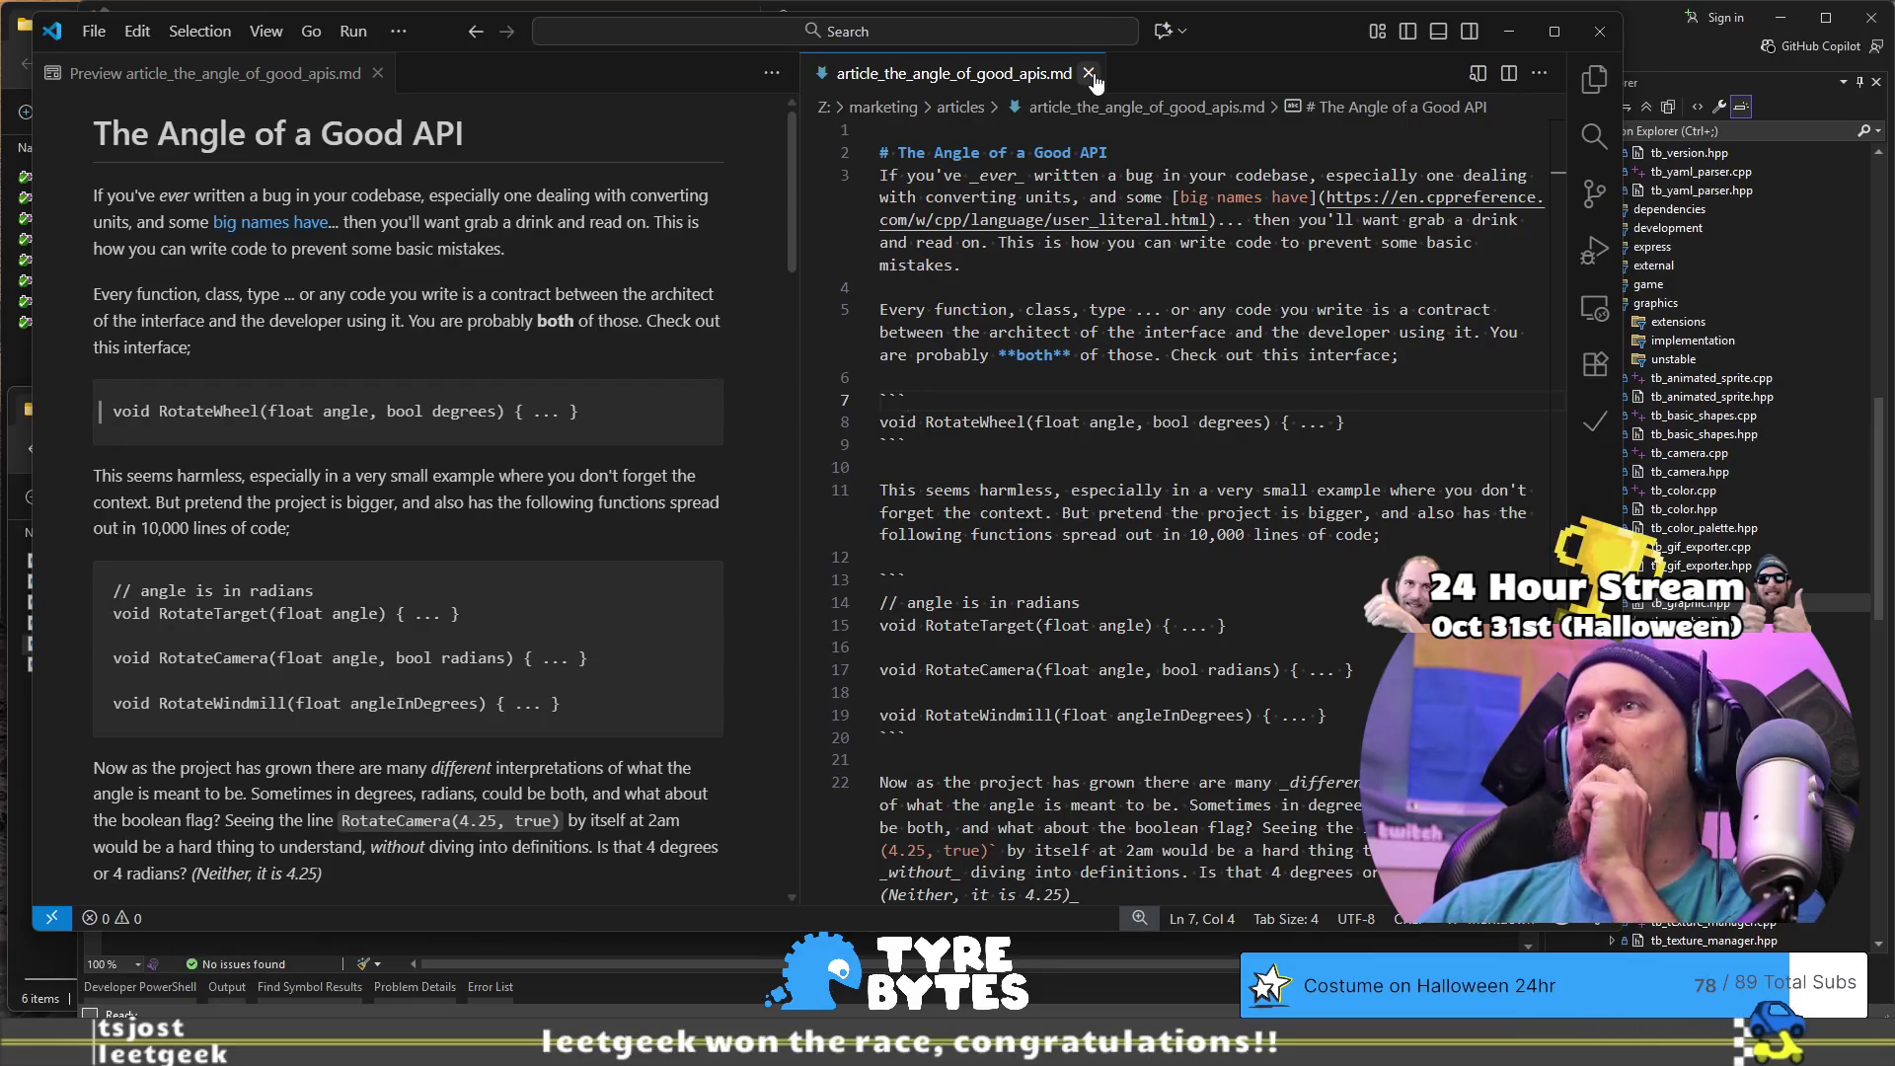
pyautogui.click(1089, 74)
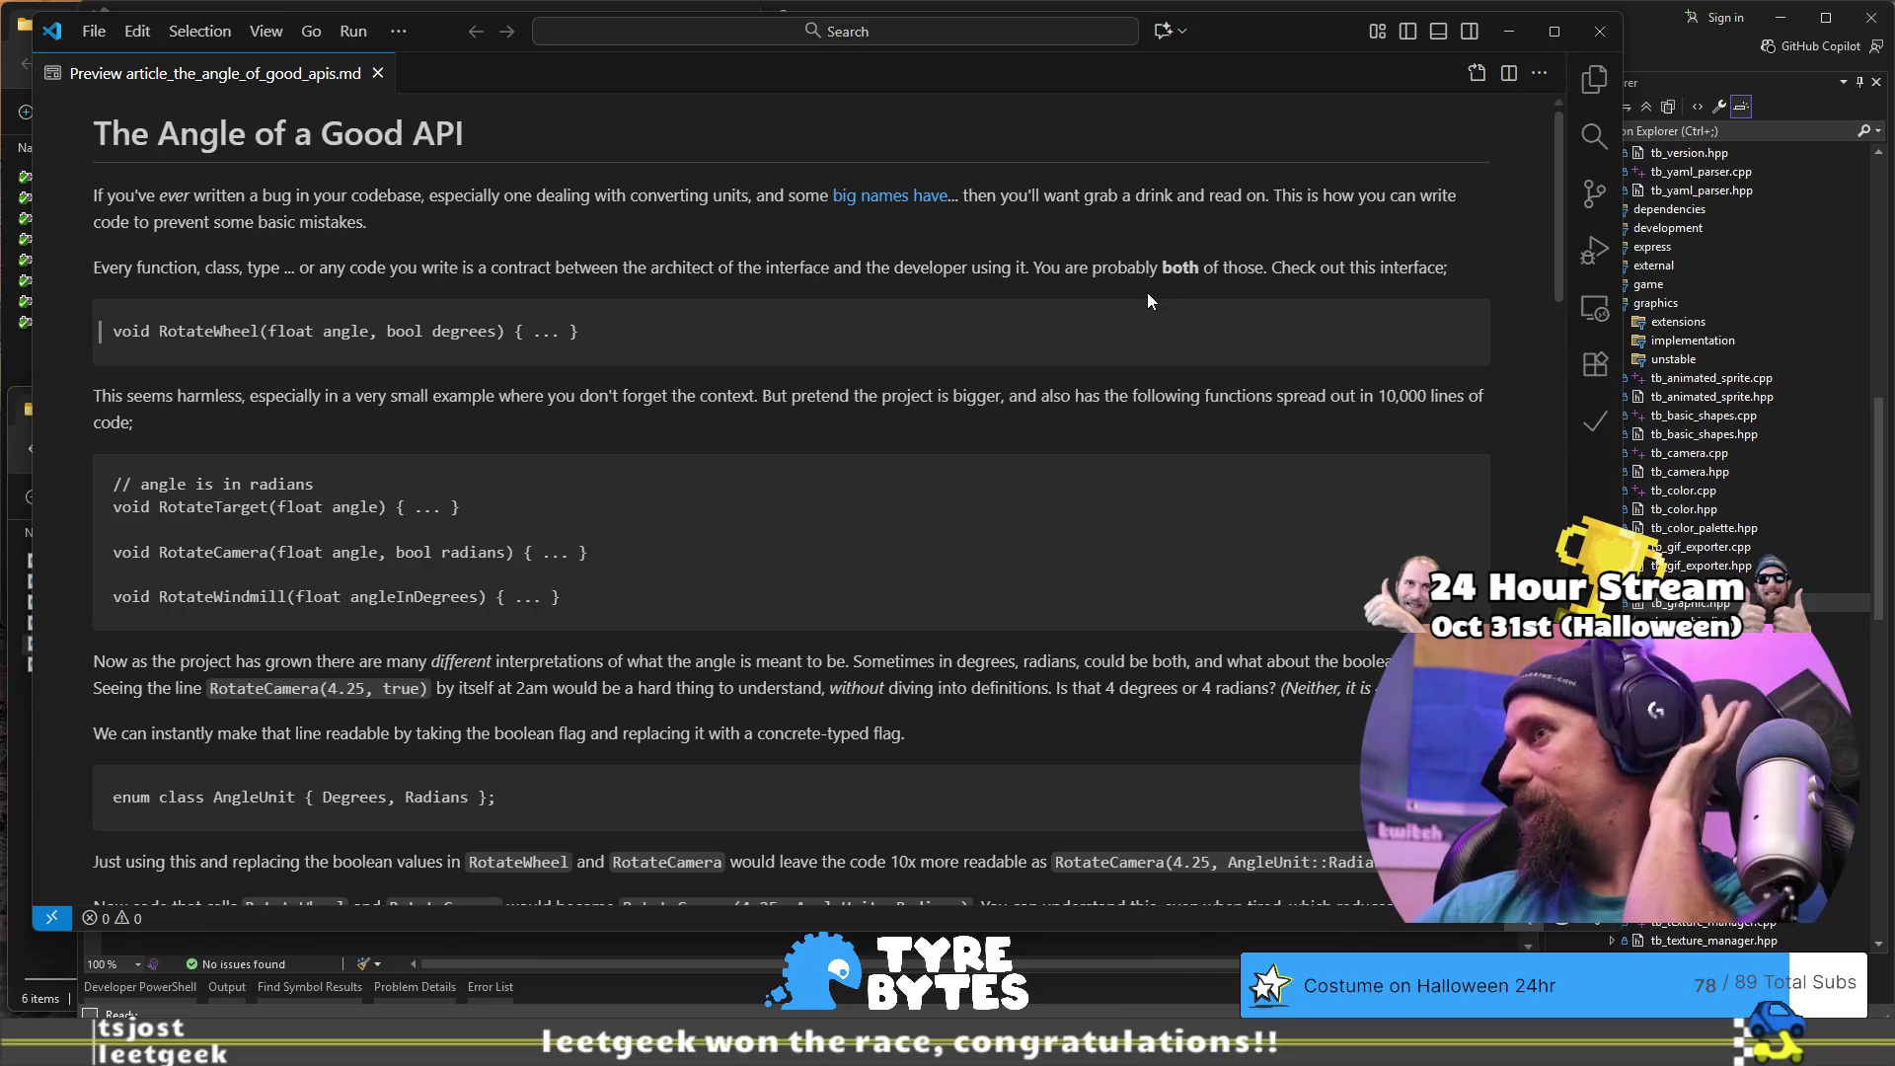
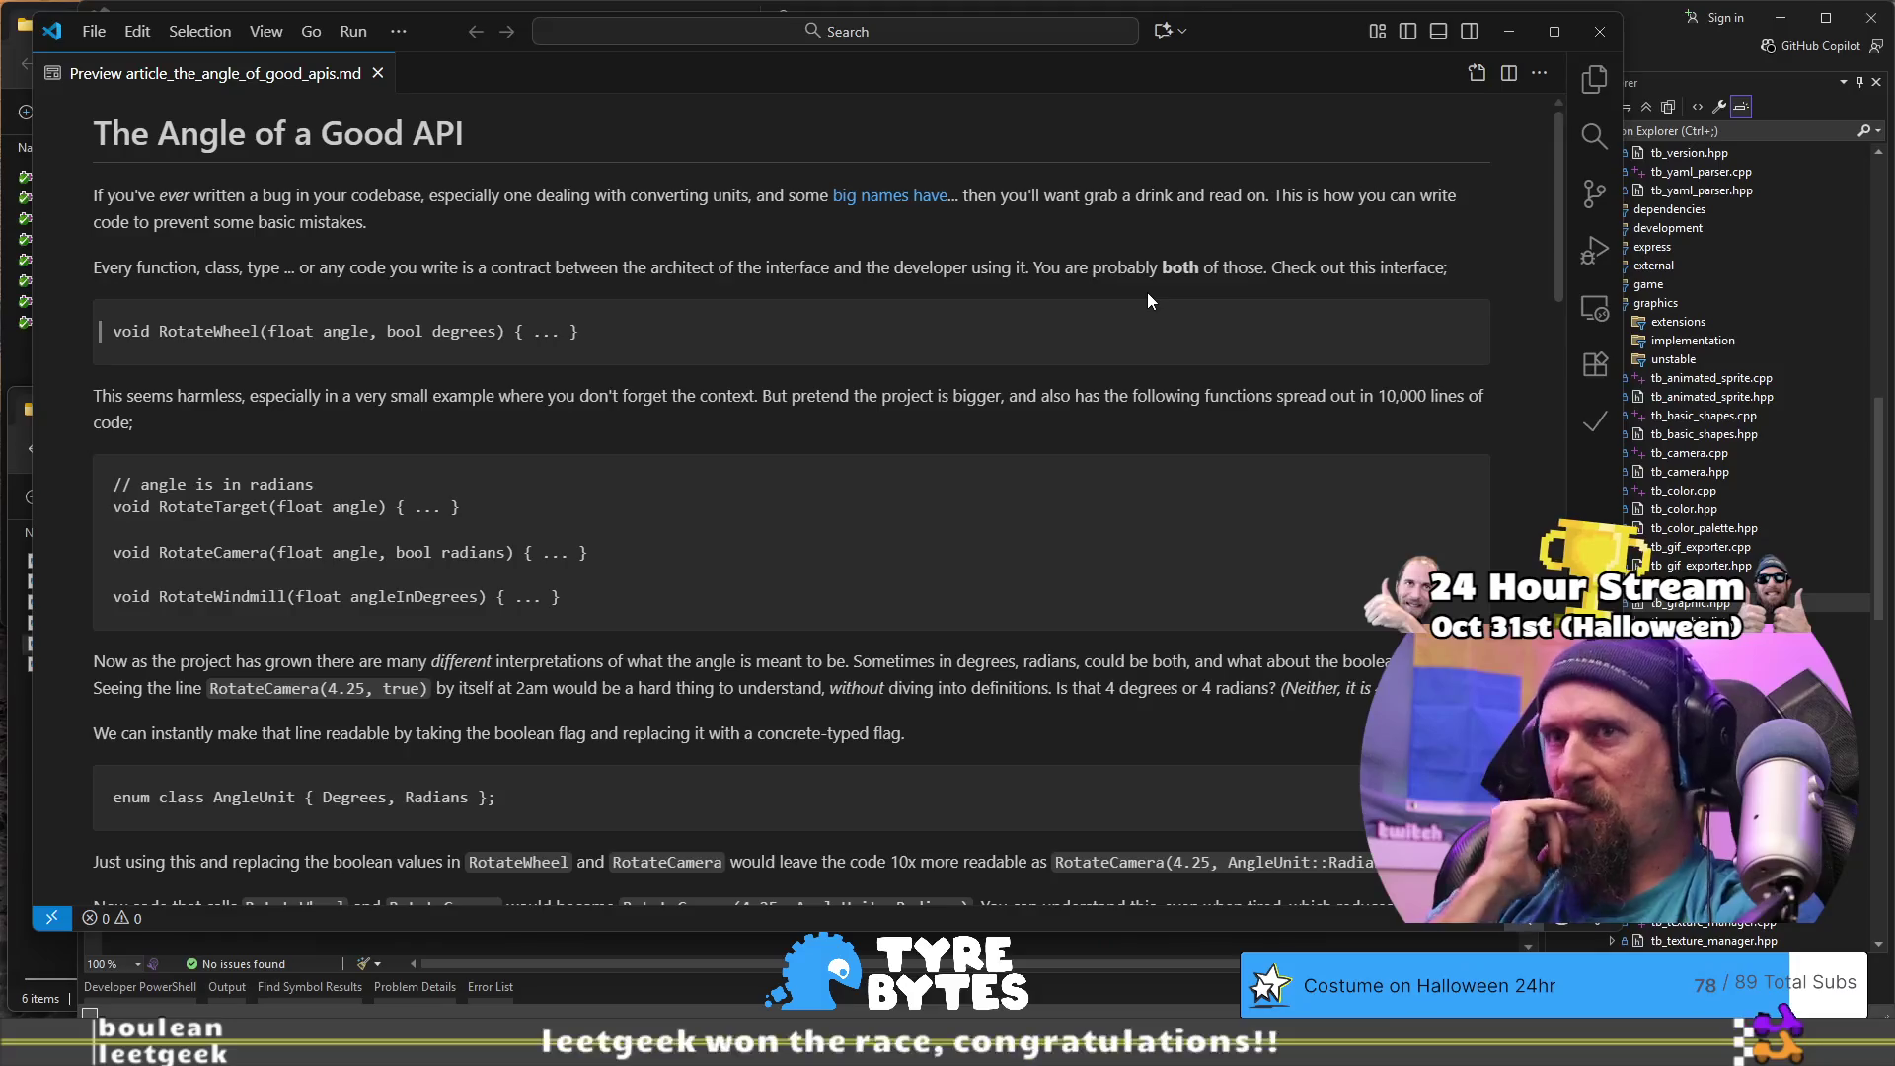
# - Scroll the article down to the Angle class code, then open a new tab in Chrome
pyautogui.scroll(-3, 1147, 294)
pyautogui.scroll(-9, 1148, 321)
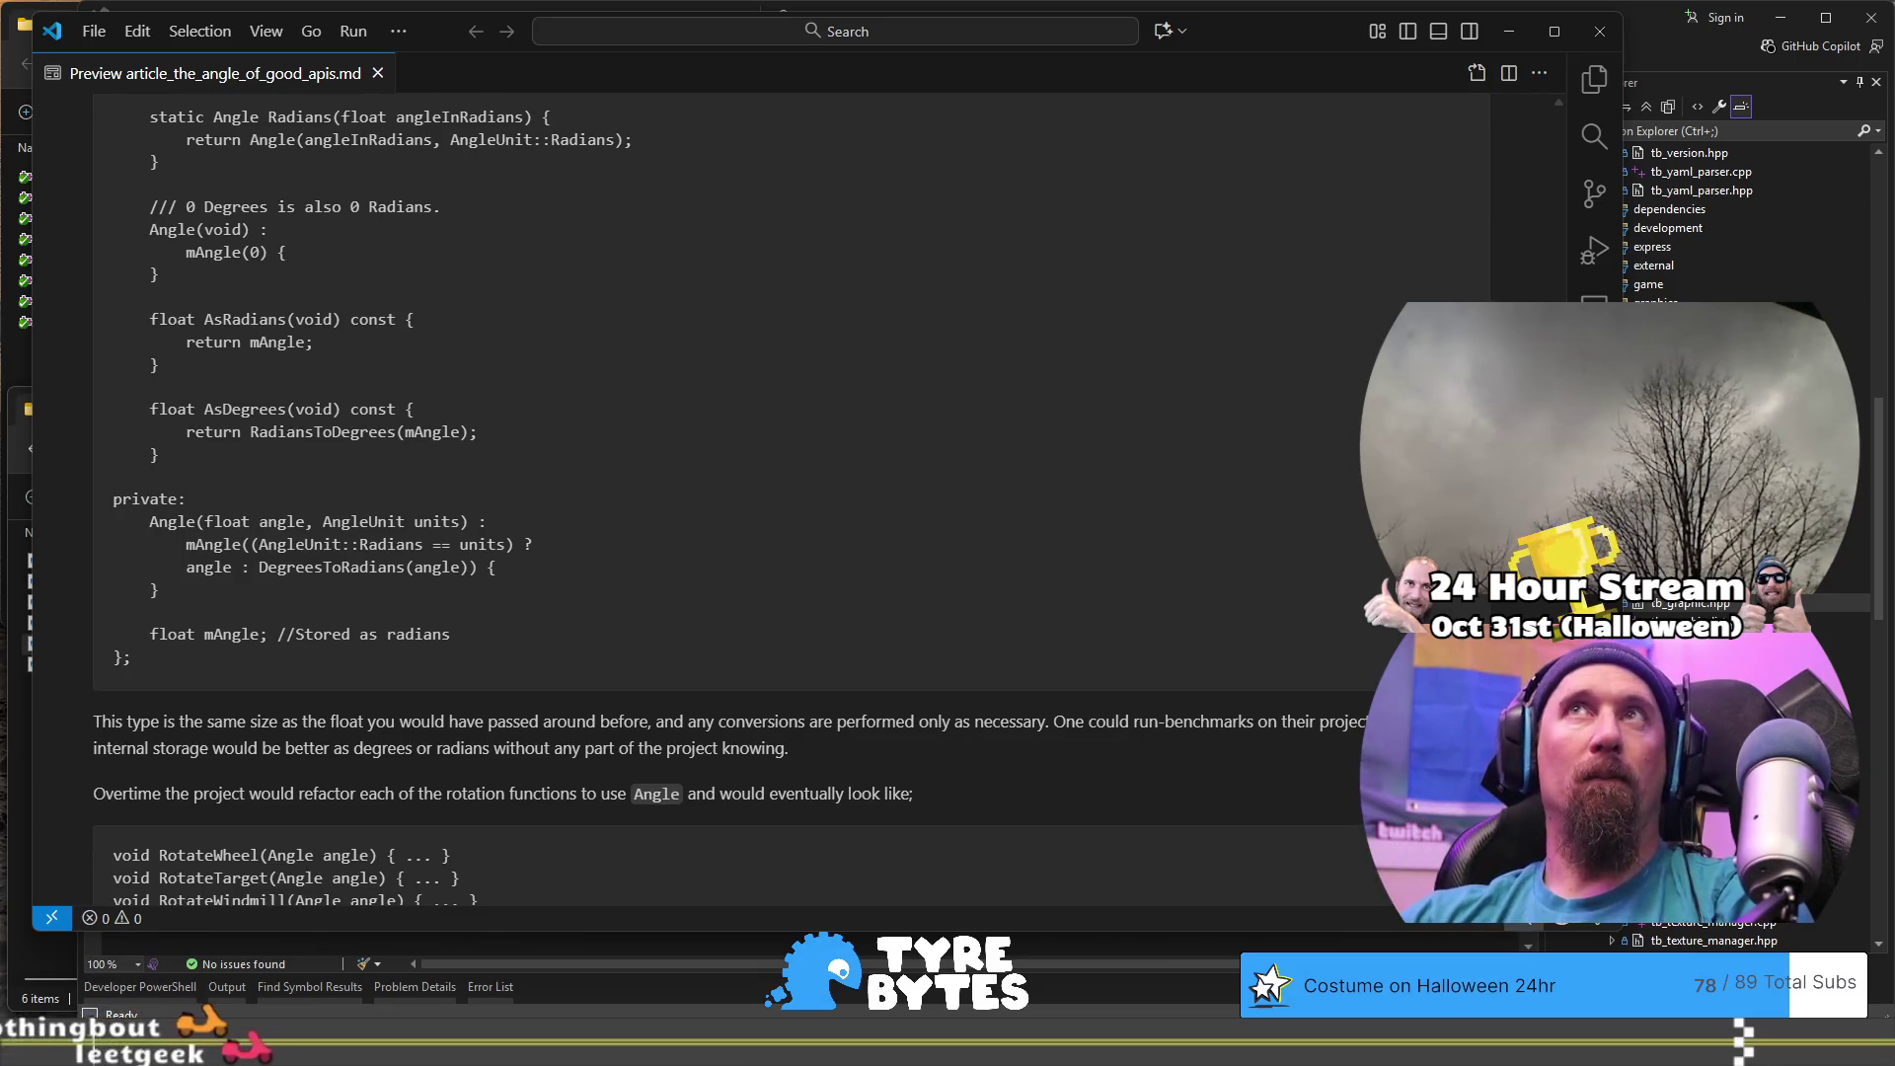
pyautogui.hotkey('alt', 'Tab')
pyautogui.click(1639, 76)
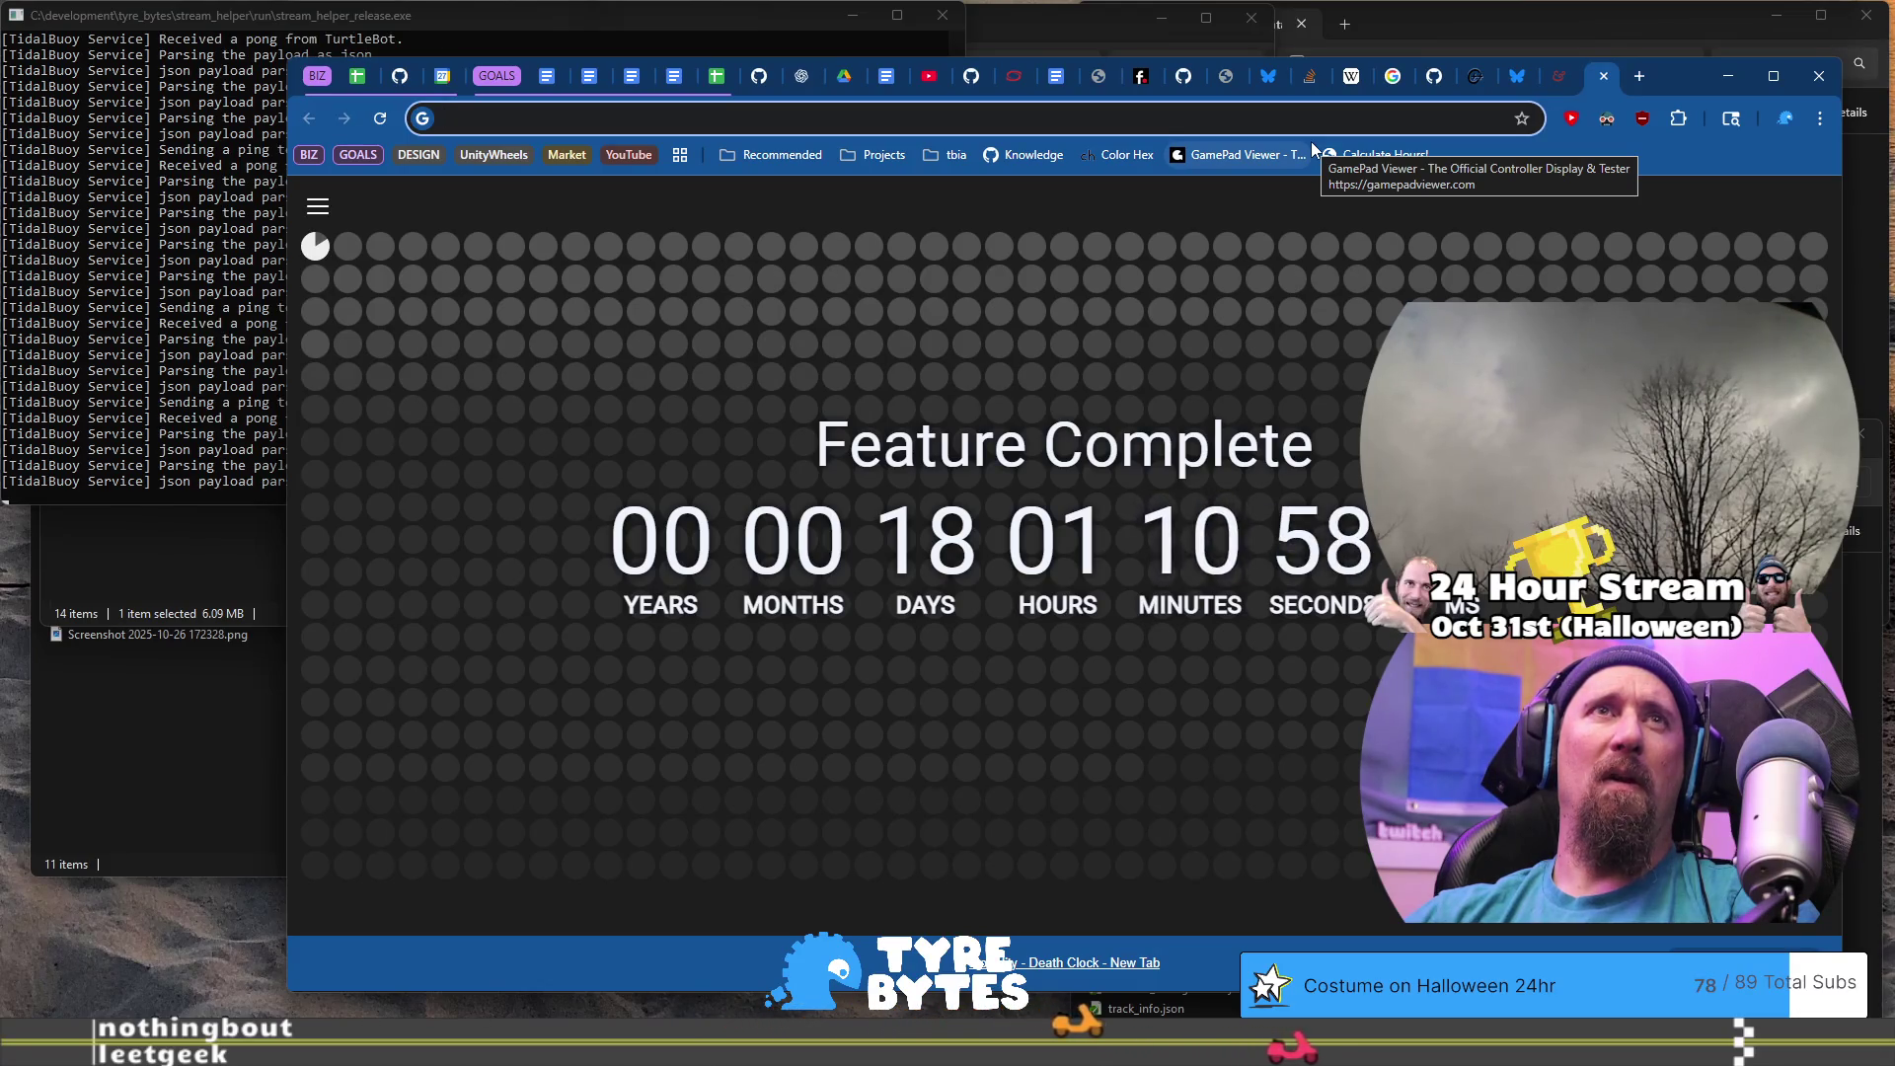
# - Search Google for 'weather' and select Tuesday in the forecast card
pyautogui.write('d')
pyautogui.press('BackSpace')
pyautogui.press('BackSpace')
pyautogui.write('d')
pyautogui.press('Escape')
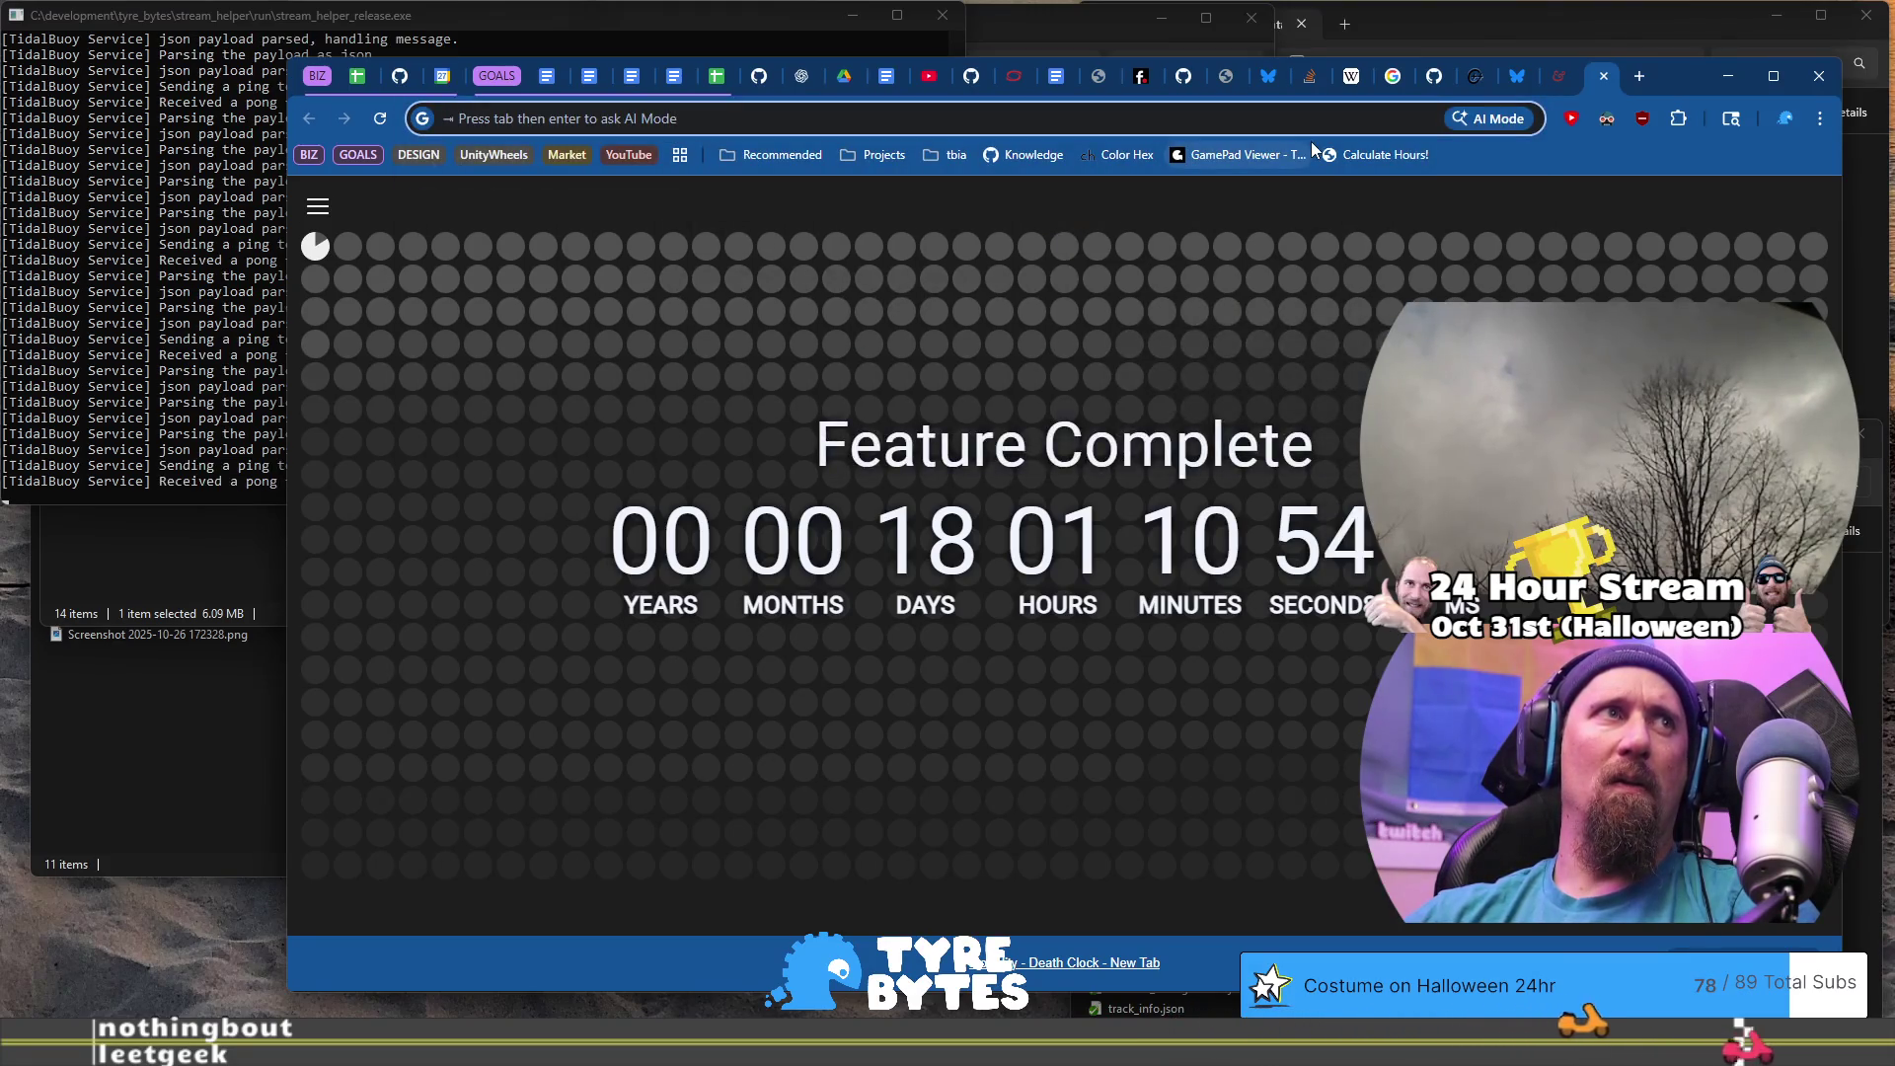
pyautogui.write('weather')
pyautogui.press('Return')
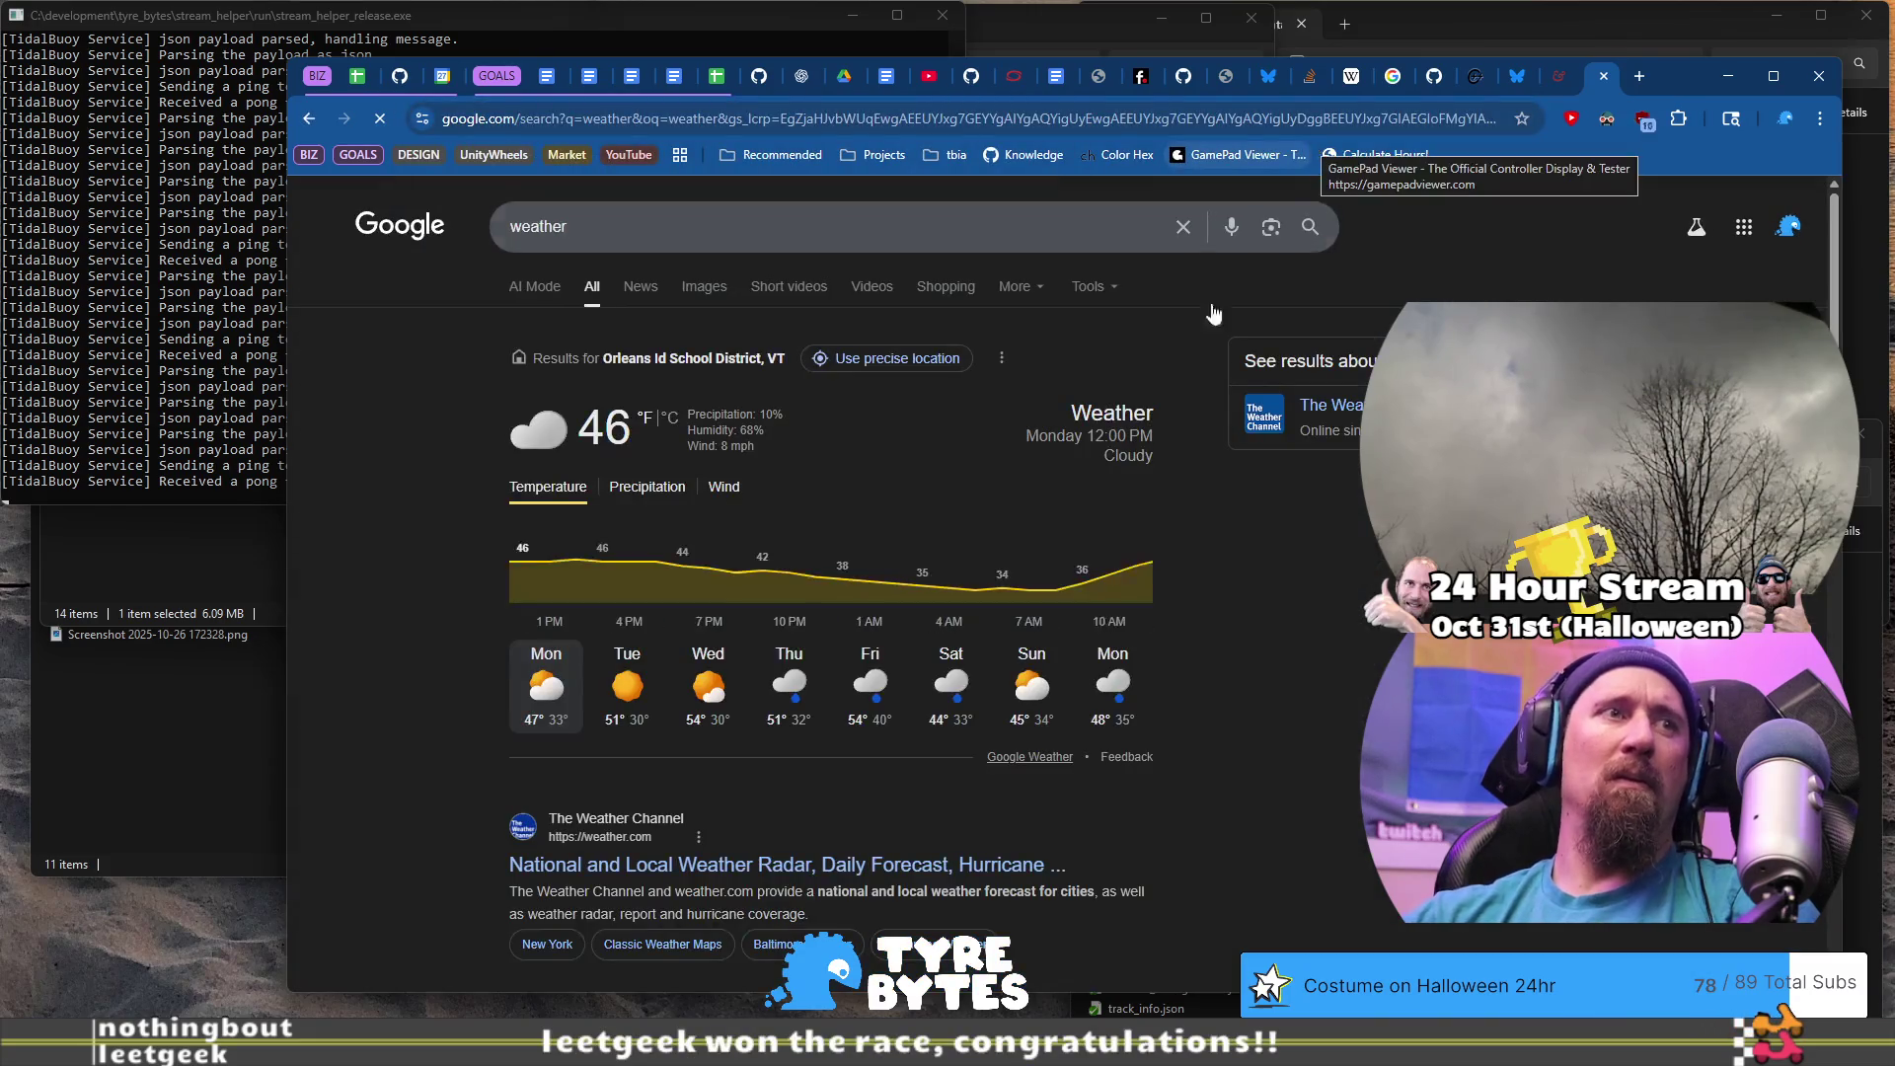
pyautogui.click(638, 704)
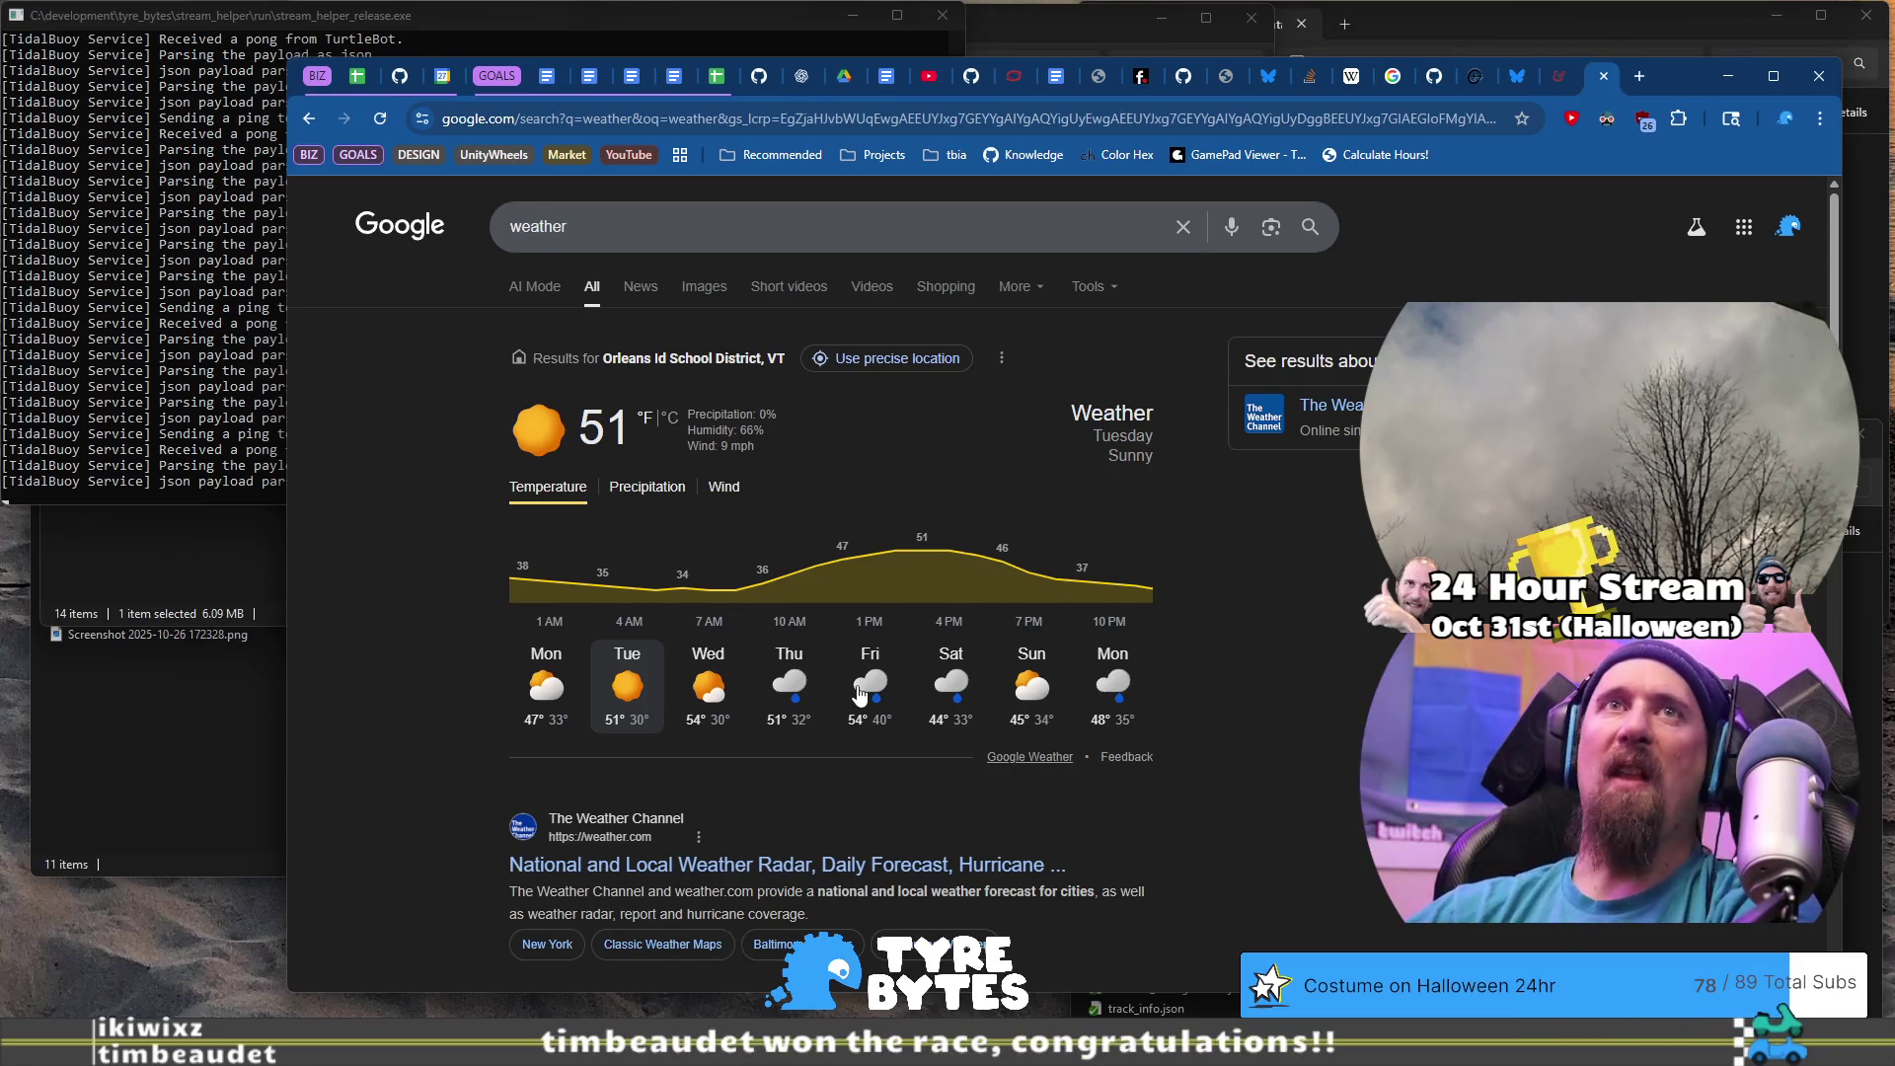
# - Open a fresh browser tab
pyautogui.click(1642, 79)
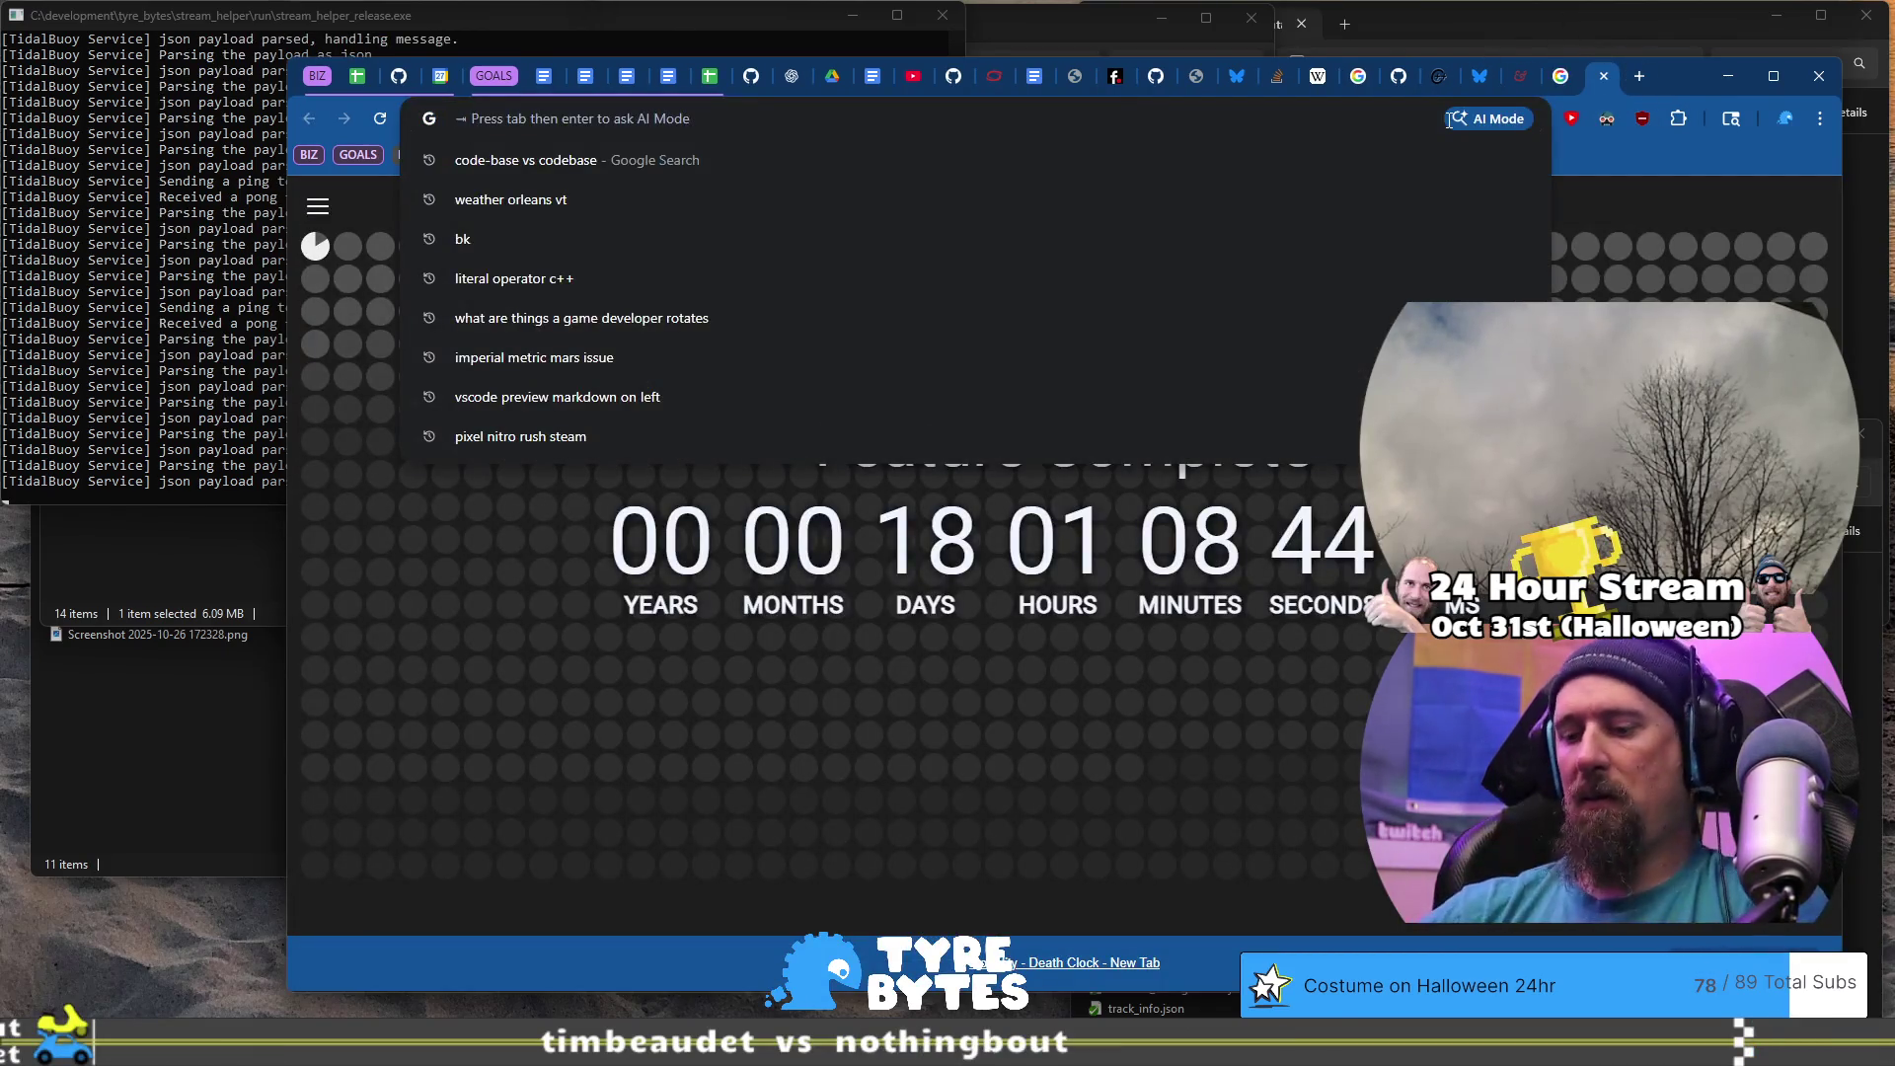
# - Search Google for 'good font avvavava', then switch away from the browser
pyautogui.write('good font avvavava')
pyautogui.press('Return')
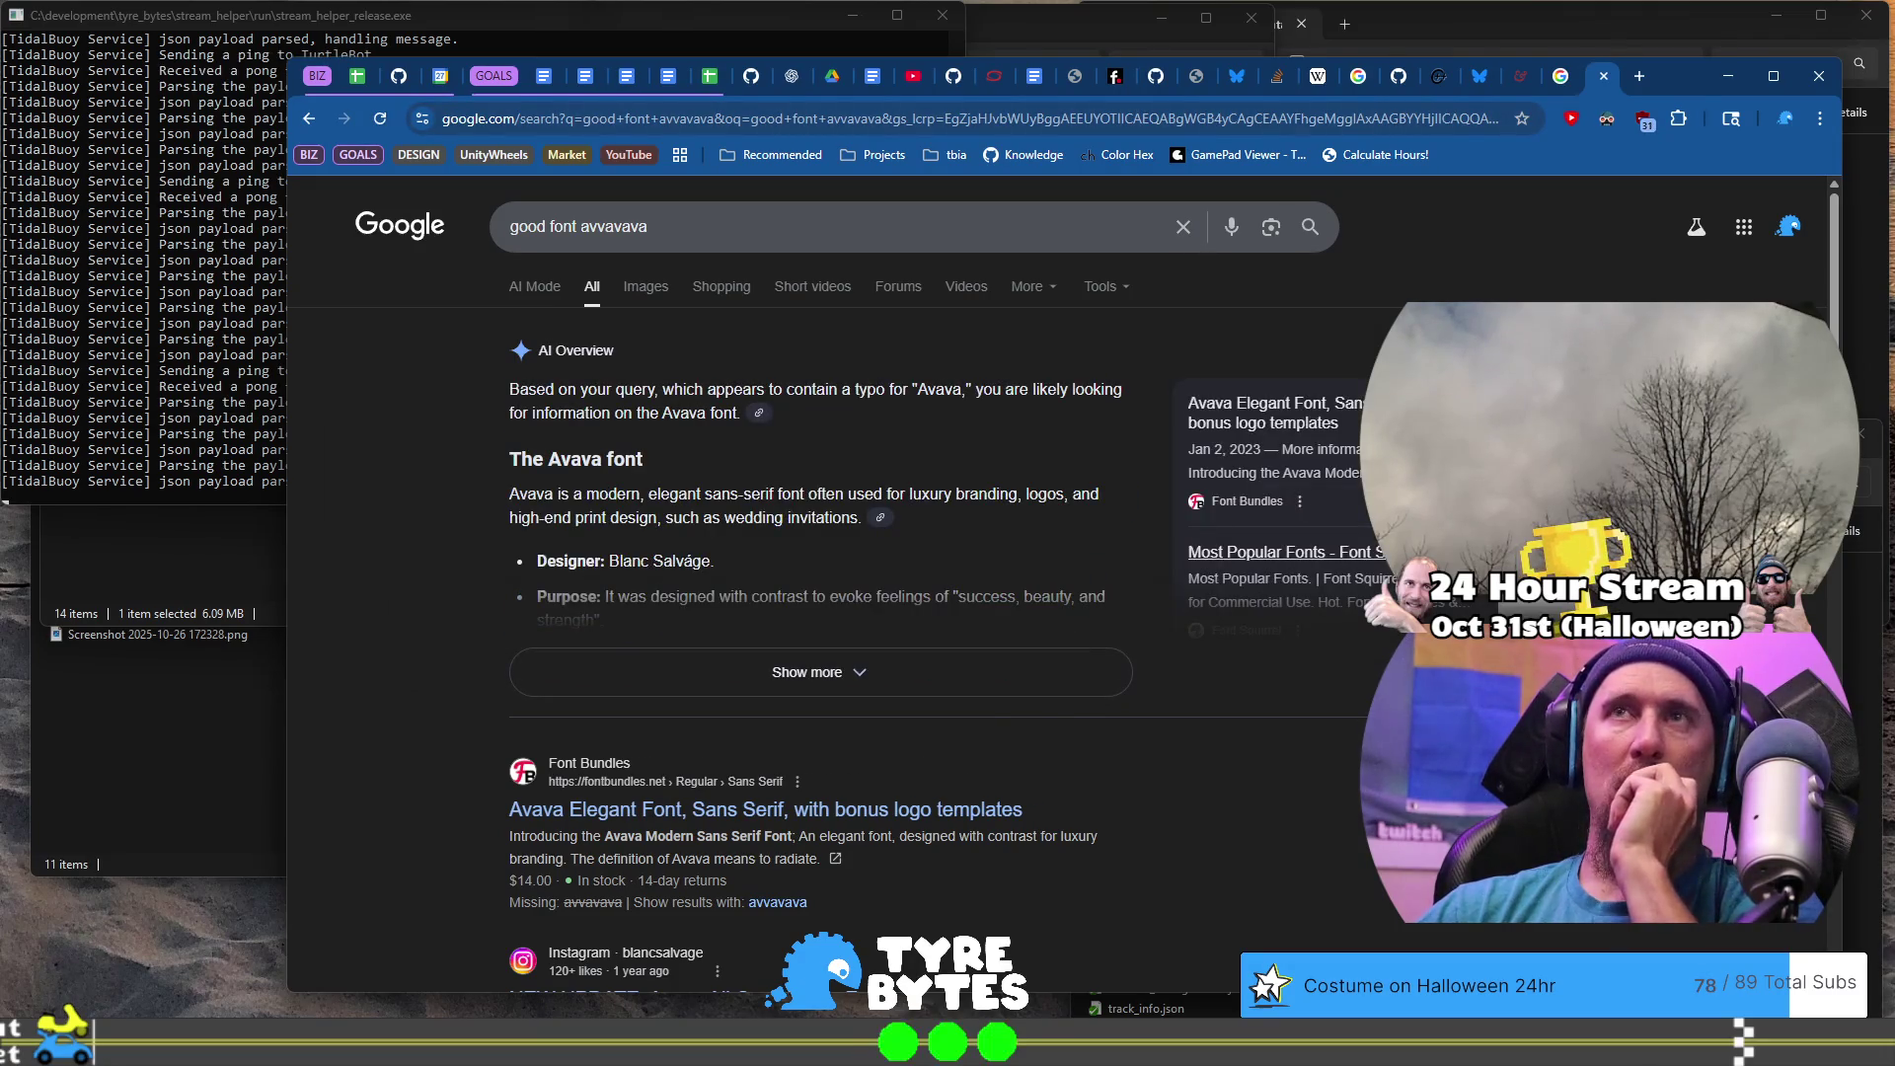
pyautogui.hotkey('alt', 'Tab')
pyautogui.hotkey('alt', 'Tab')
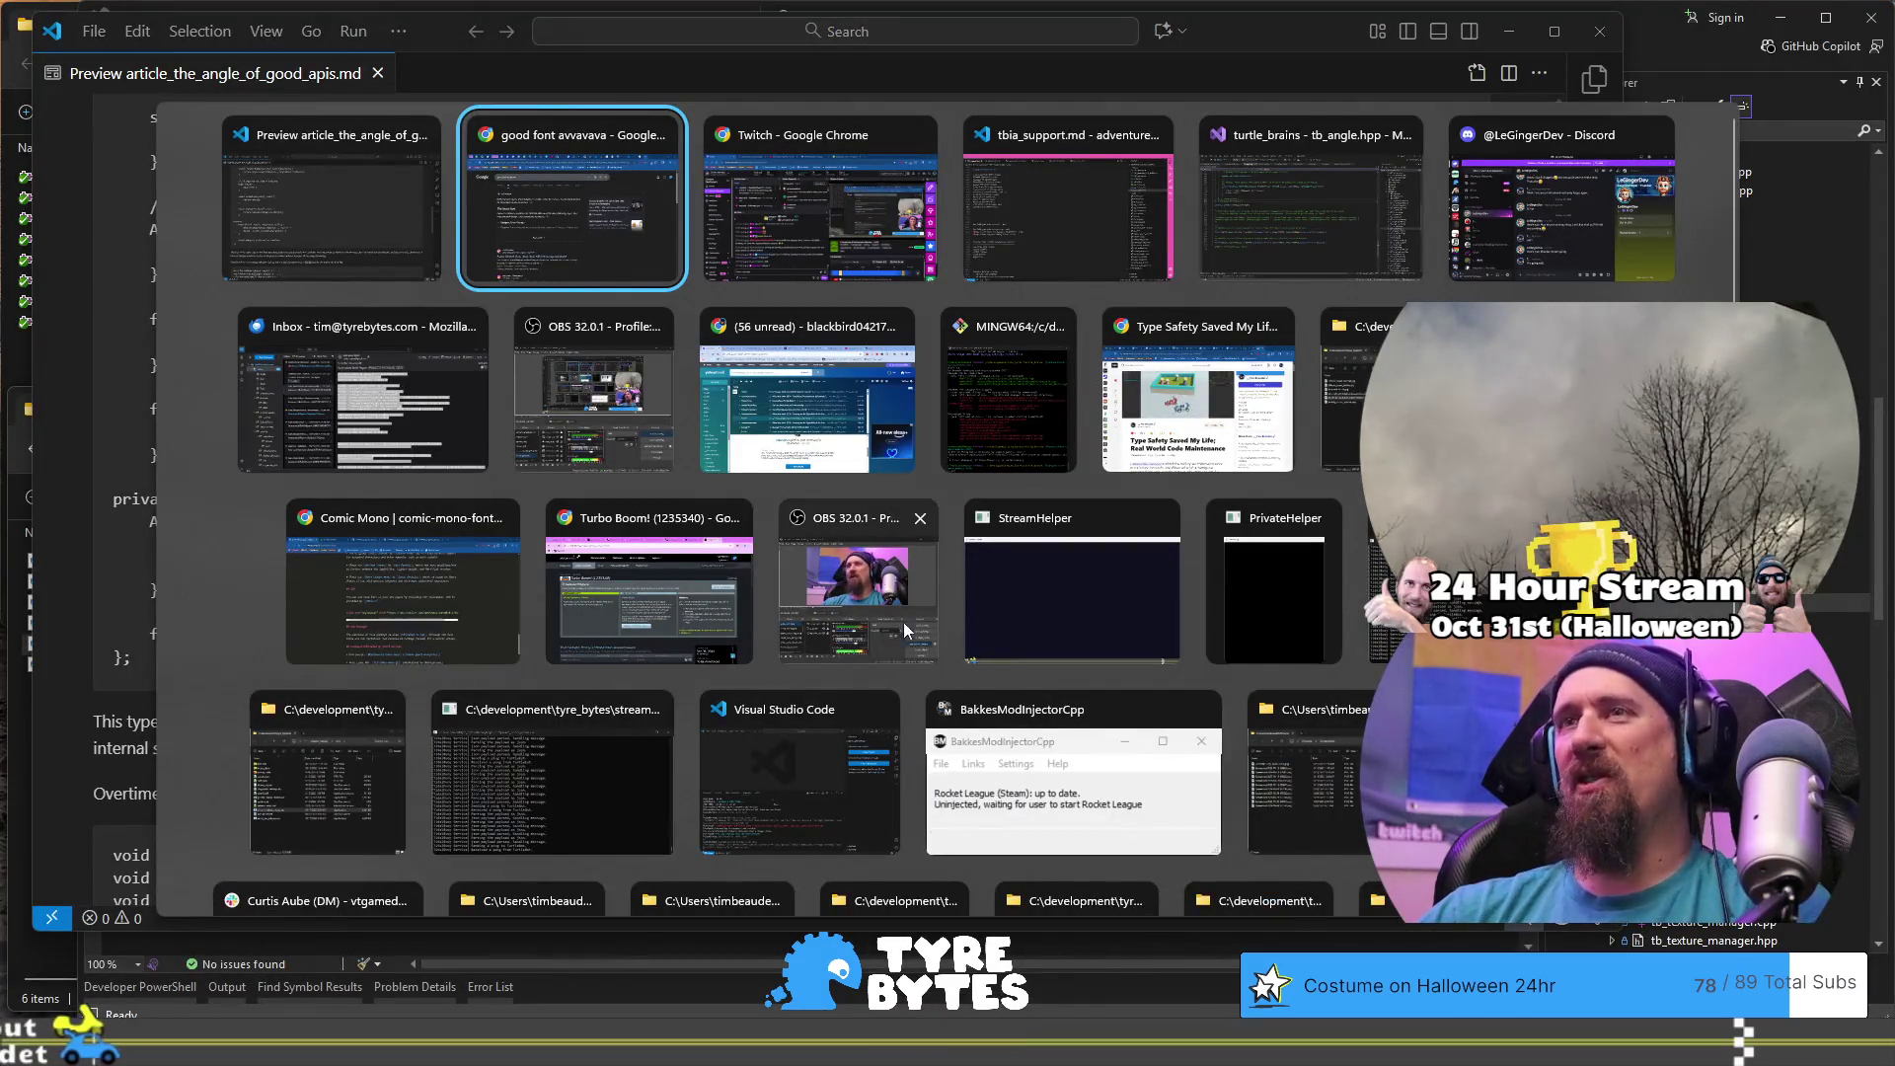
# - Bring the VS Code article preview window back to the front
pyautogui.hotkey('alt', 'Tab')
pyautogui.hotkey('alt', 'shift', 'Tab')
pyautogui.hotkey('alt', 'shift', 'Tab')
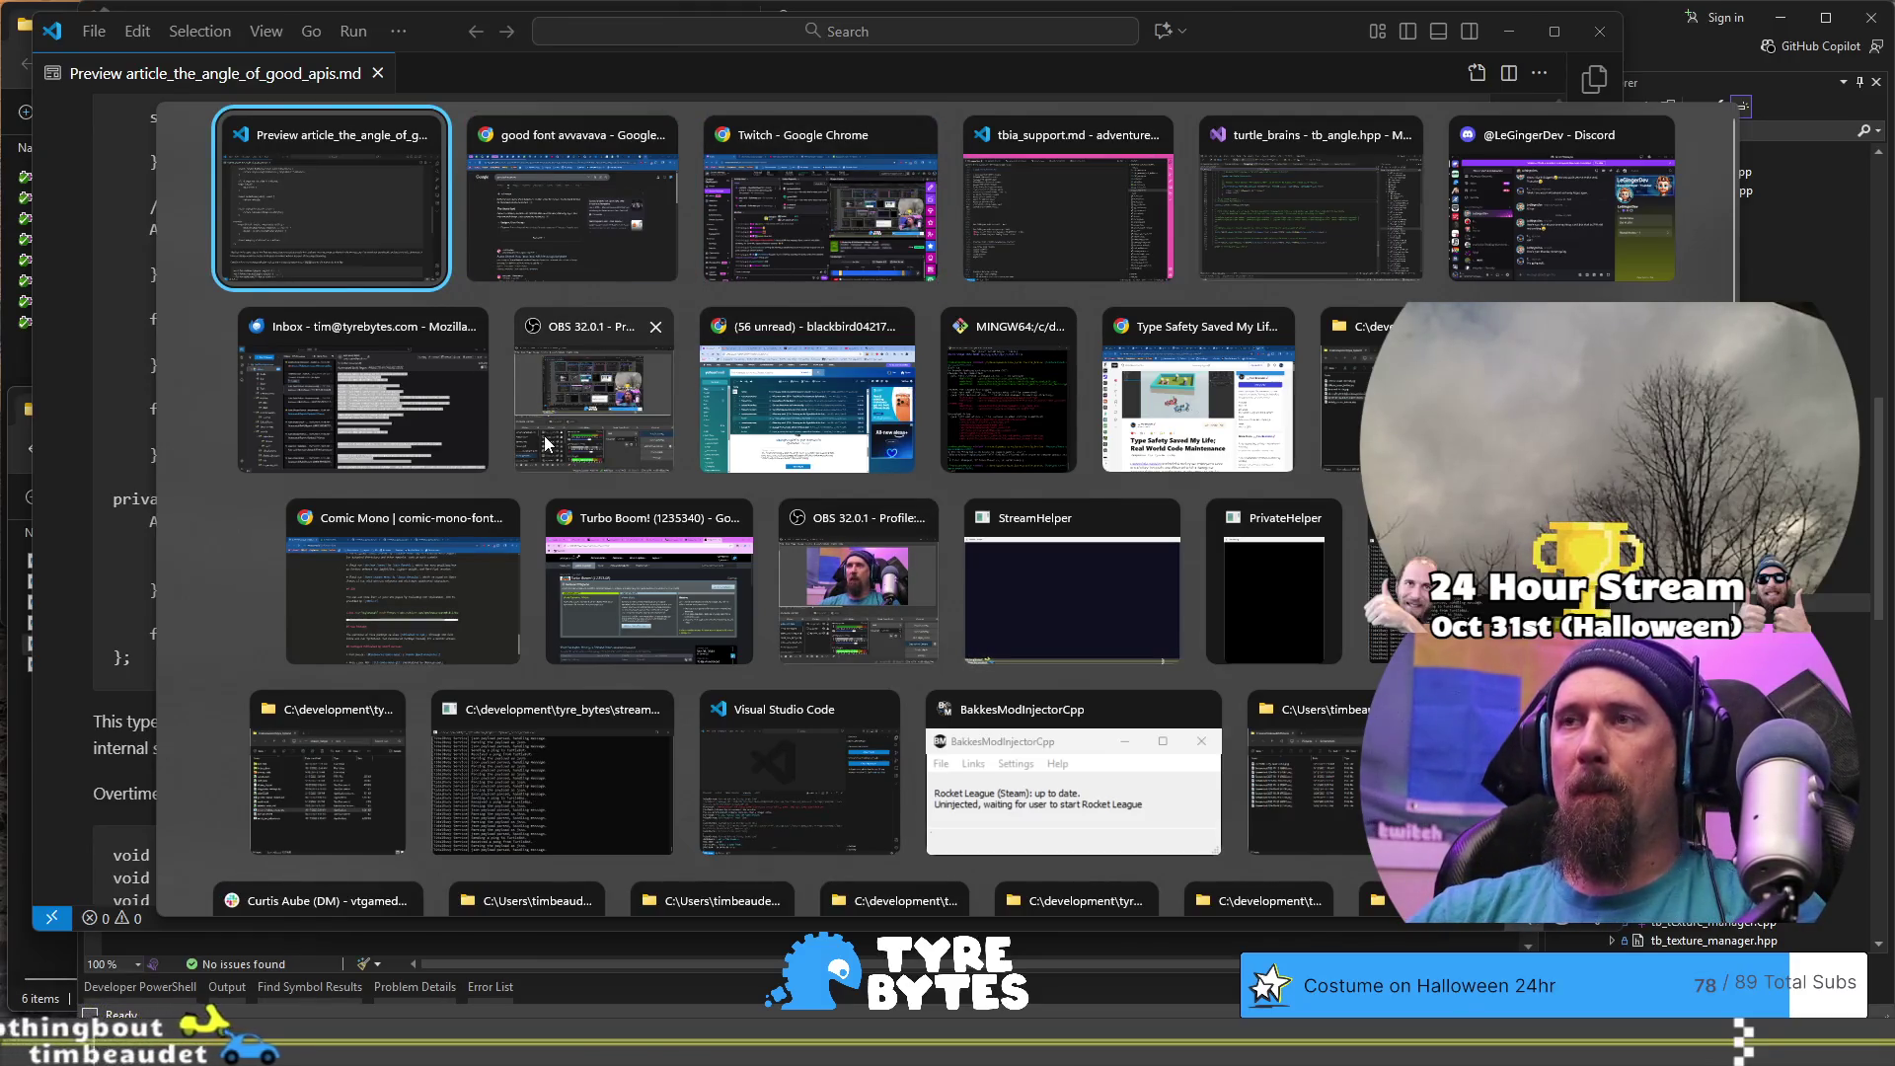
pyautogui.press('Return')
# - Launch Paint from the Start search with 'paint' and pick the Text tool
pyautogui.press('super')
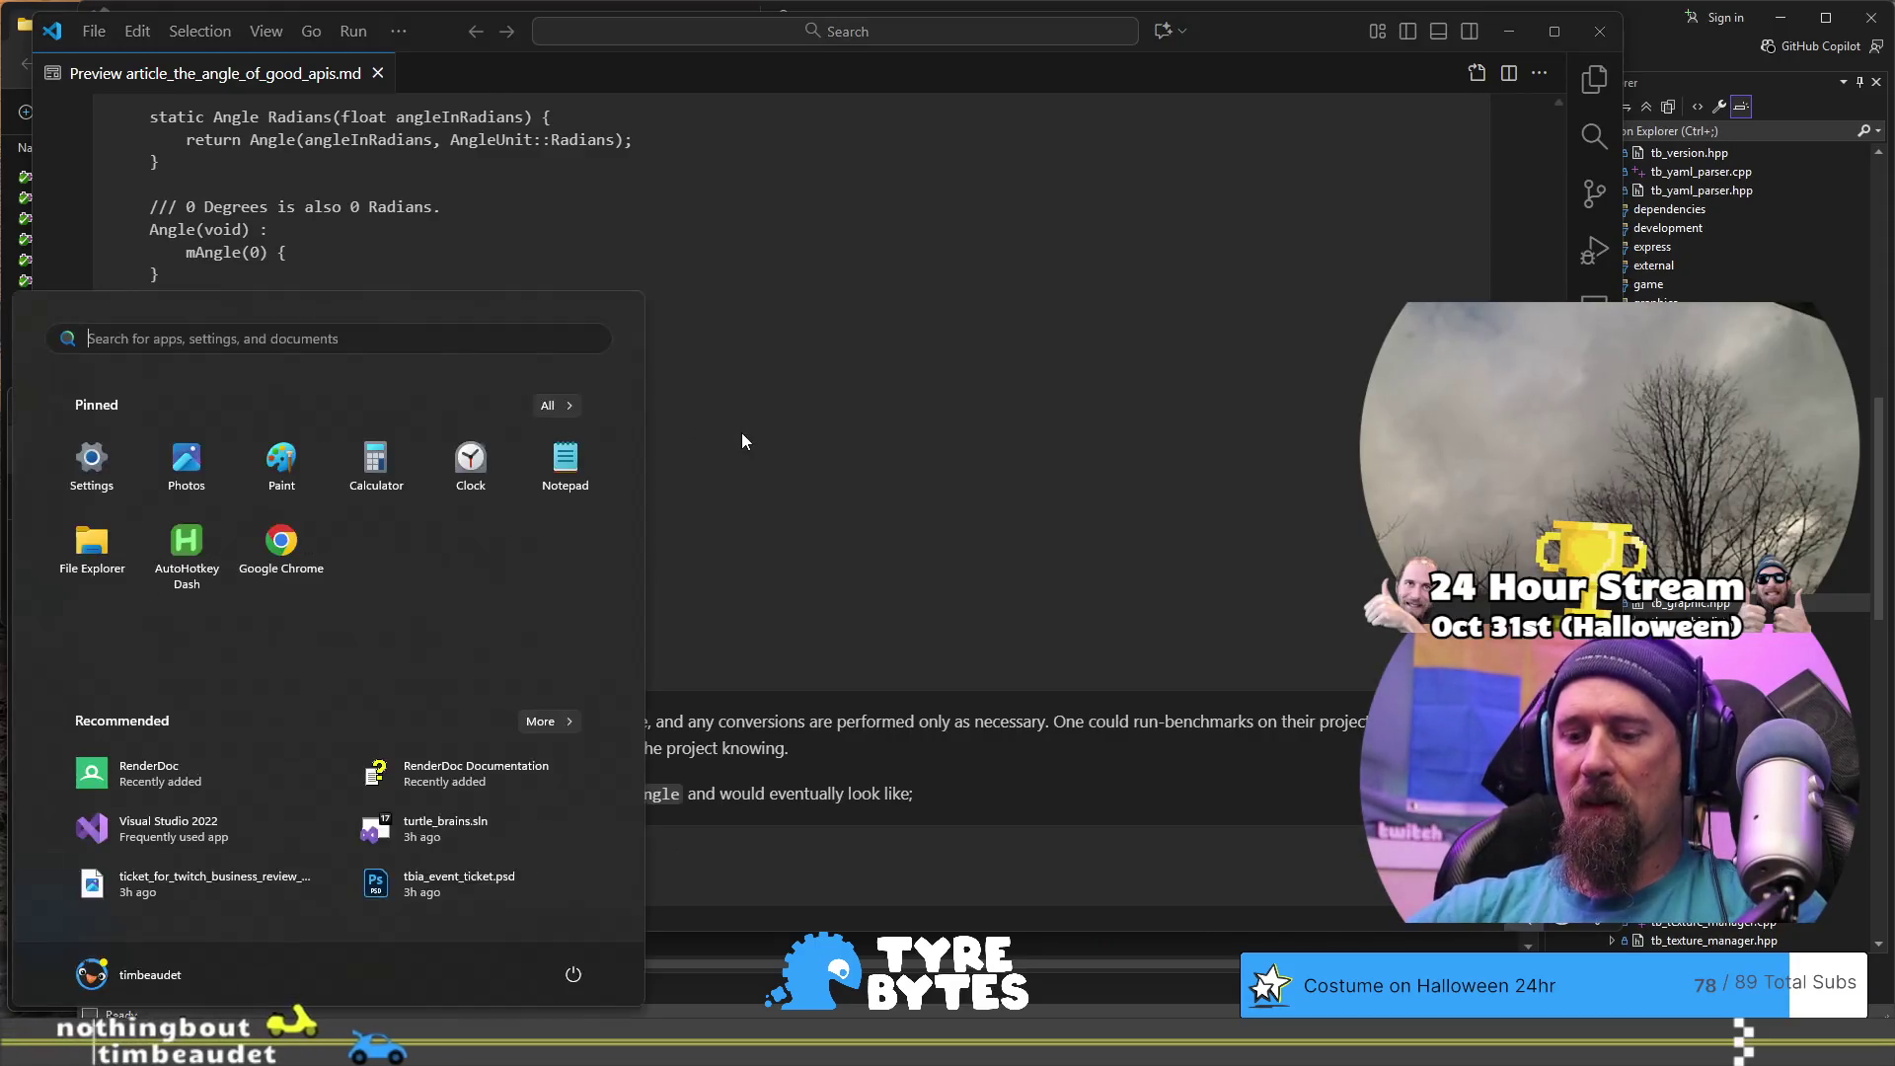
pyautogui.write('paint')
pyautogui.press('Return')
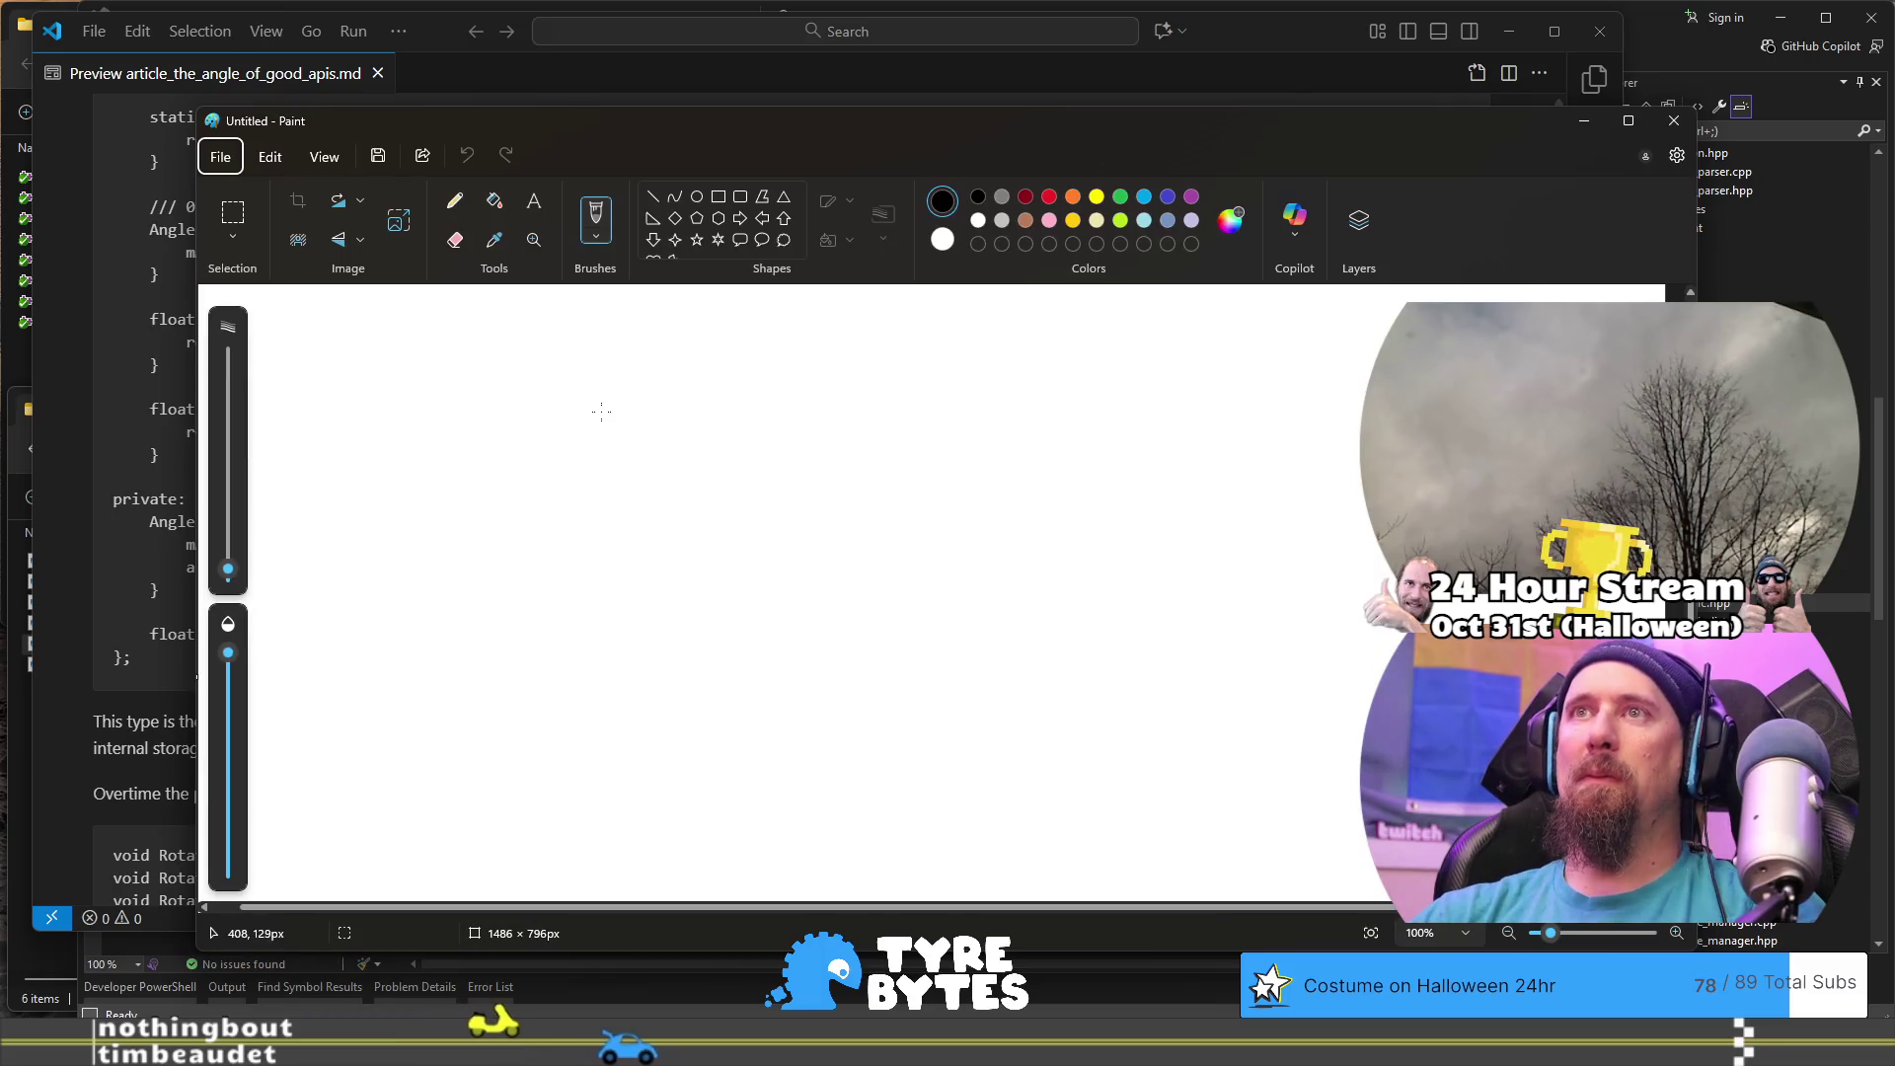
pyautogui.click(533, 201)
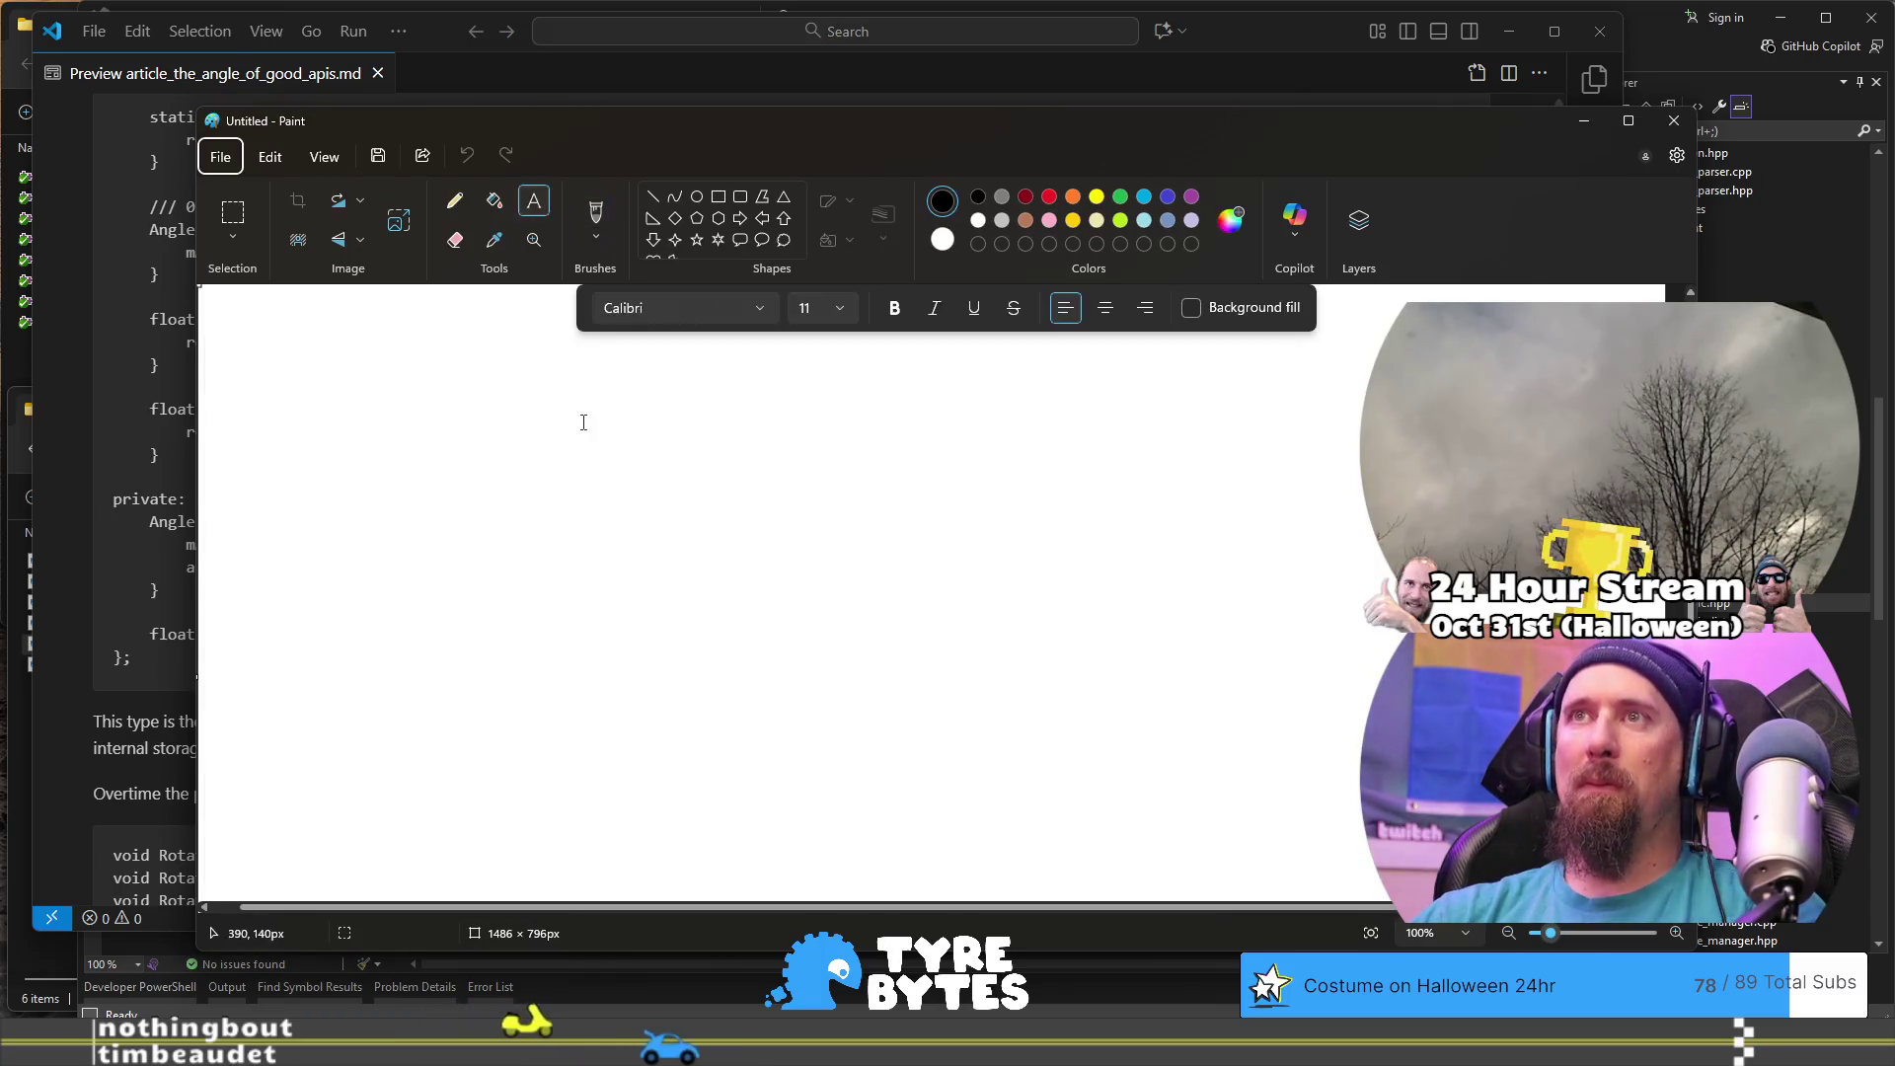
# - Draw an enlarged text box on the canvas and type AVAVAVAVAVAYYYYAAAWW
pyautogui.click(583, 418)
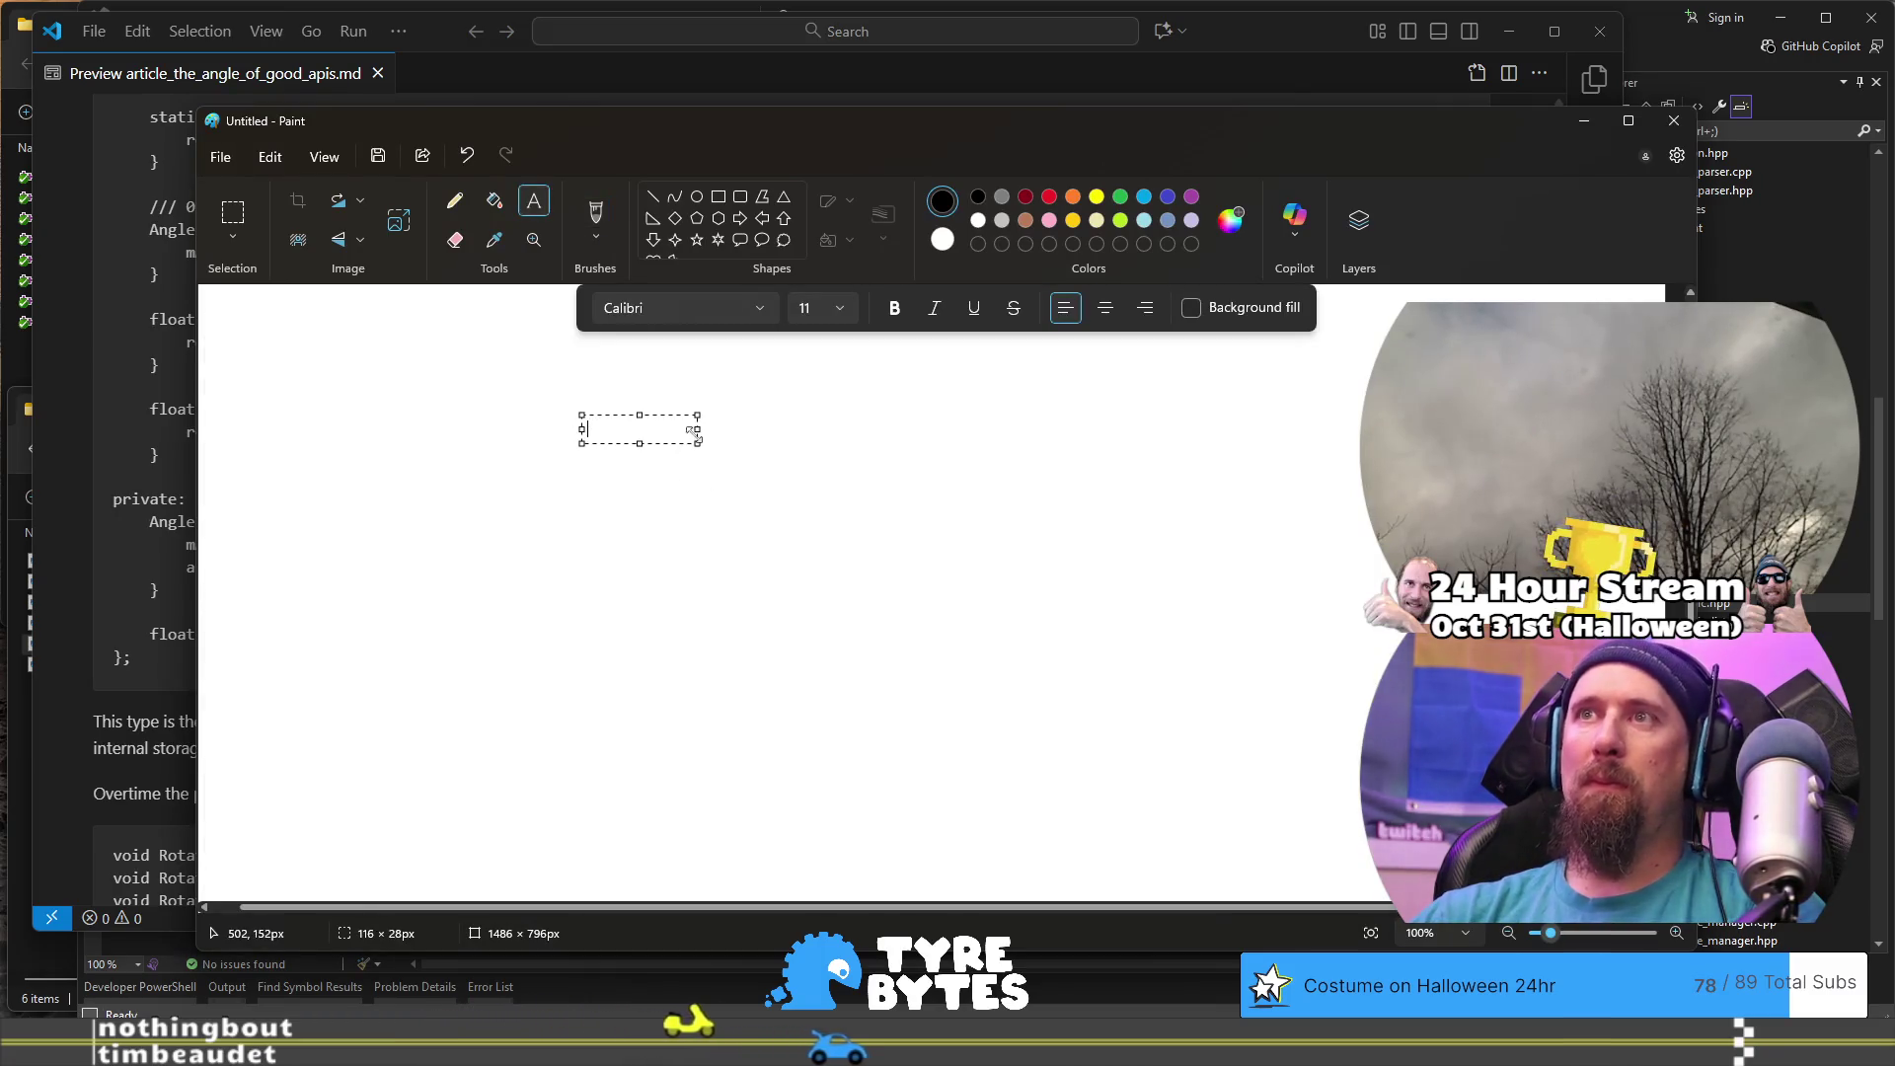
pyautogui.moveTo(697, 443); pyautogui.dragTo(1186, 620)
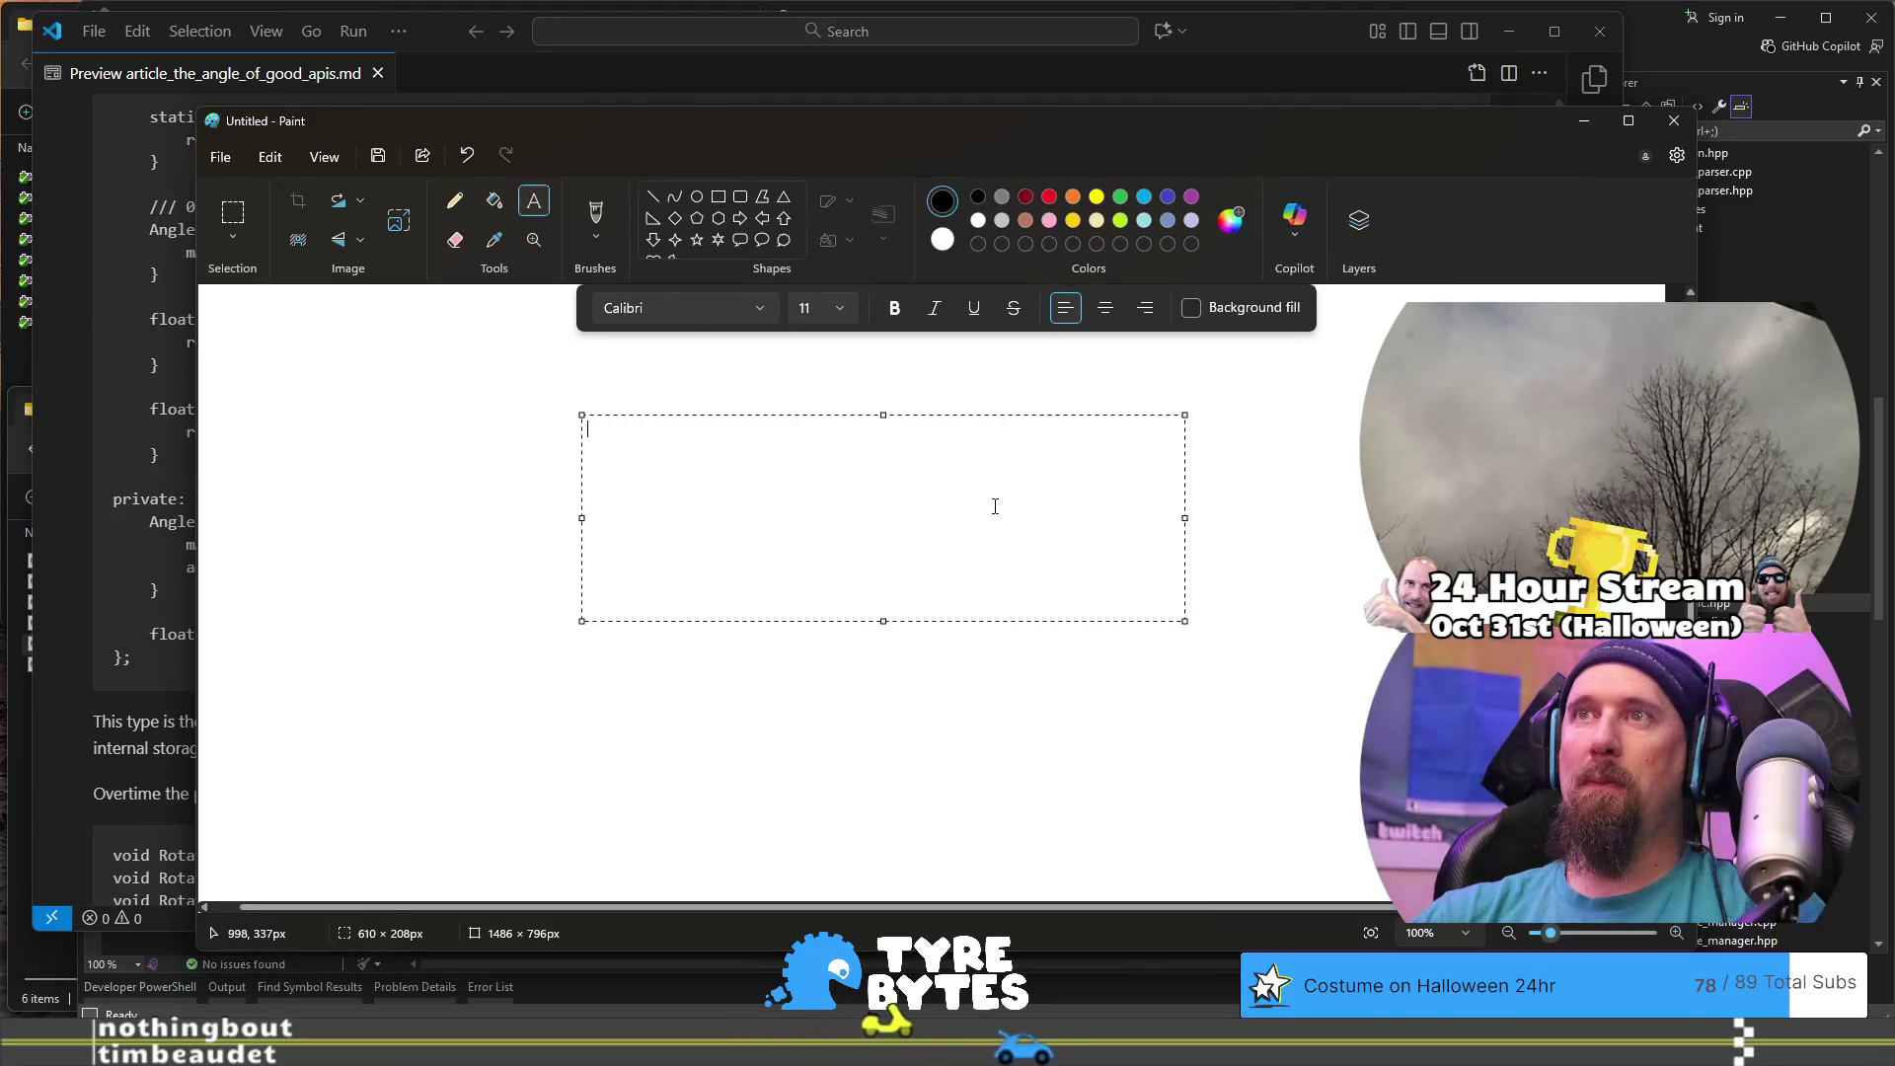
pyautogui.write('AVAVAVAVAVA')
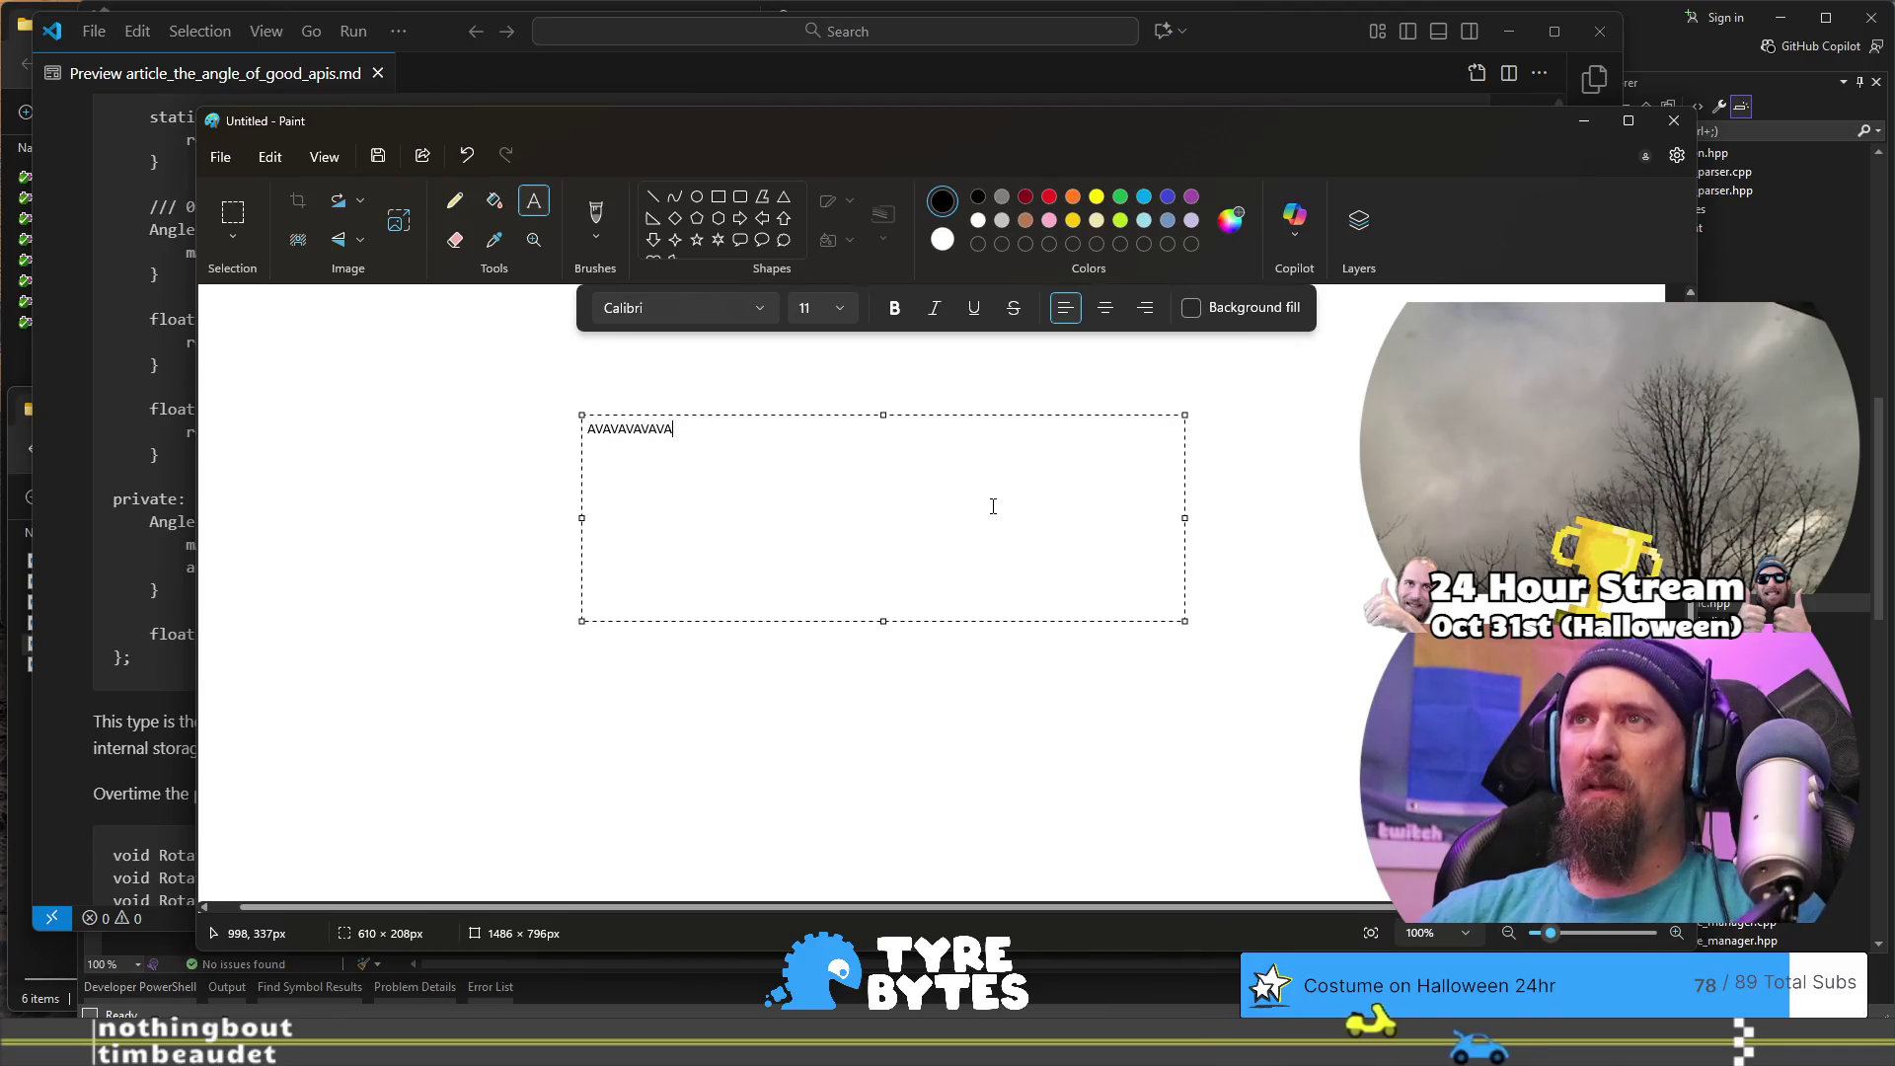
pyautogui.write('YYYYAAAWWAY')
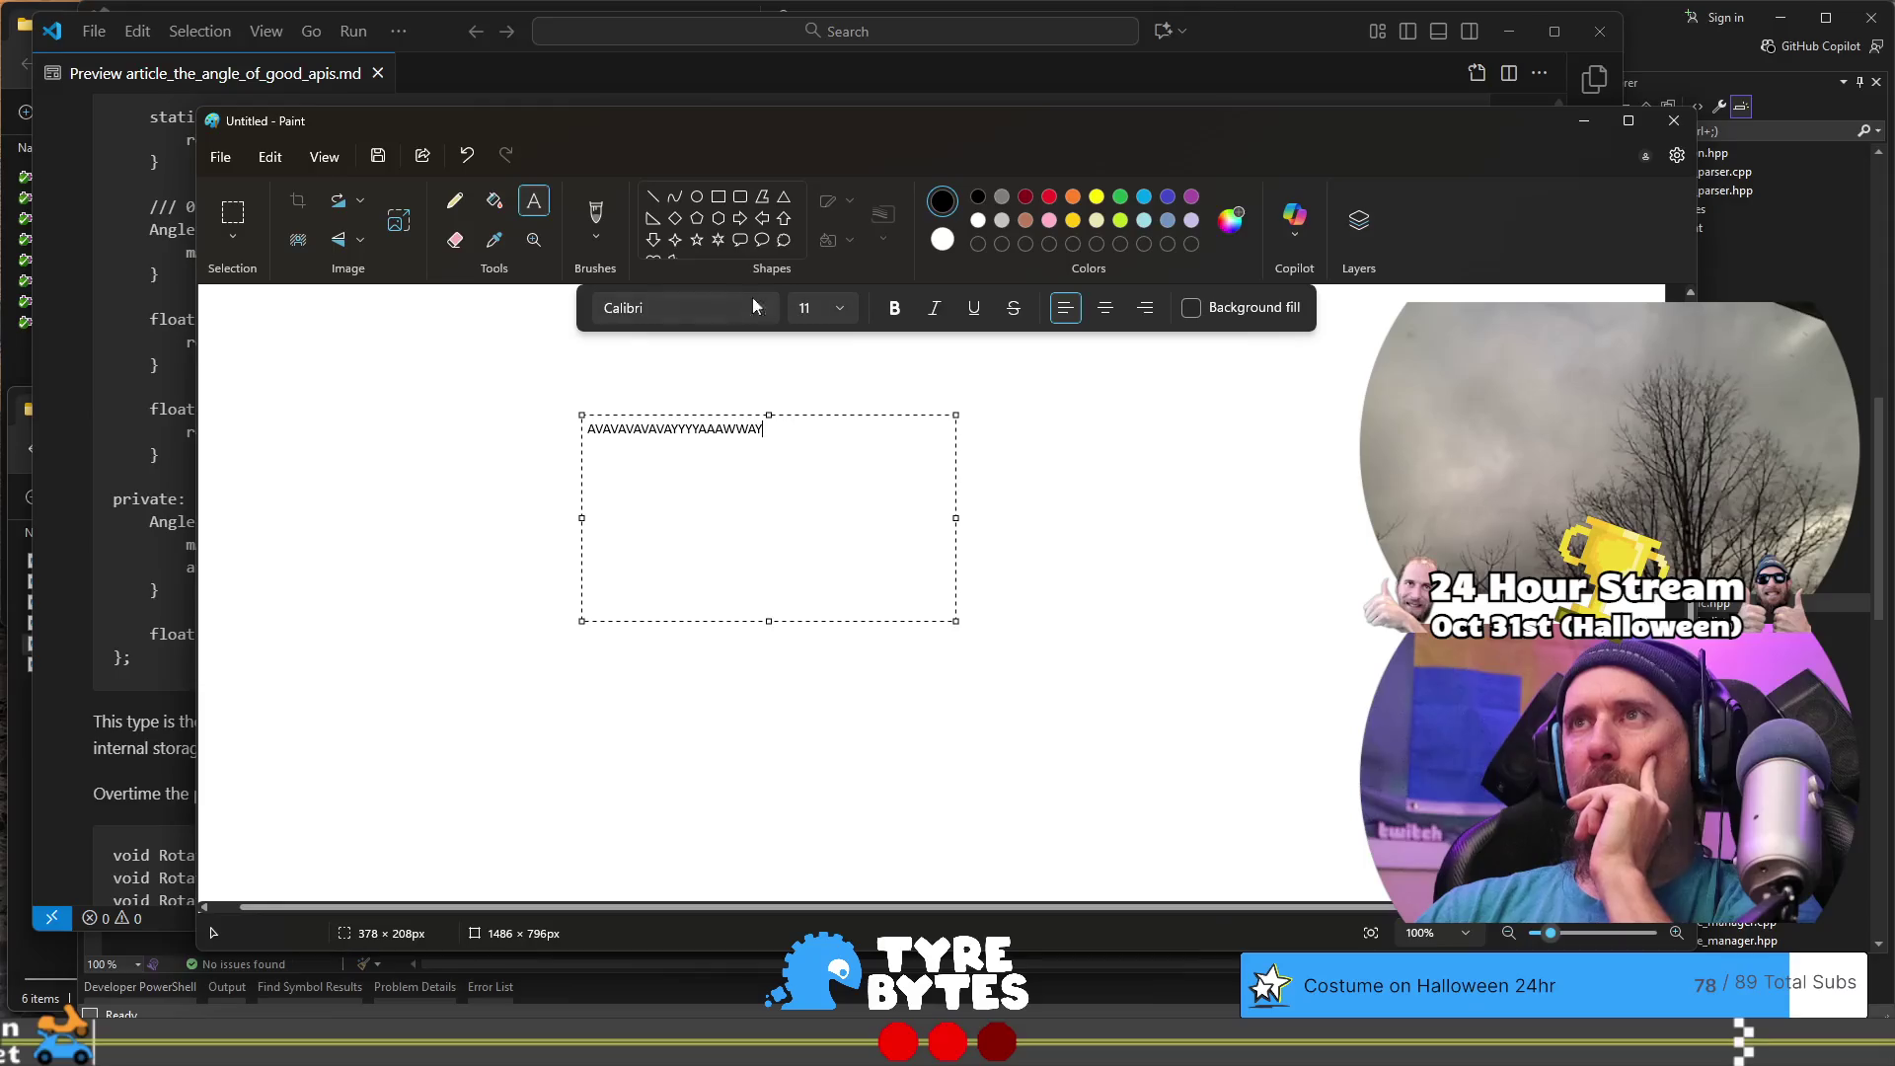
pyautogui.click(845, 310)
# - Make all the letters size 48 and widen the text box
pyautogui.scroll(-2, 821, 657)
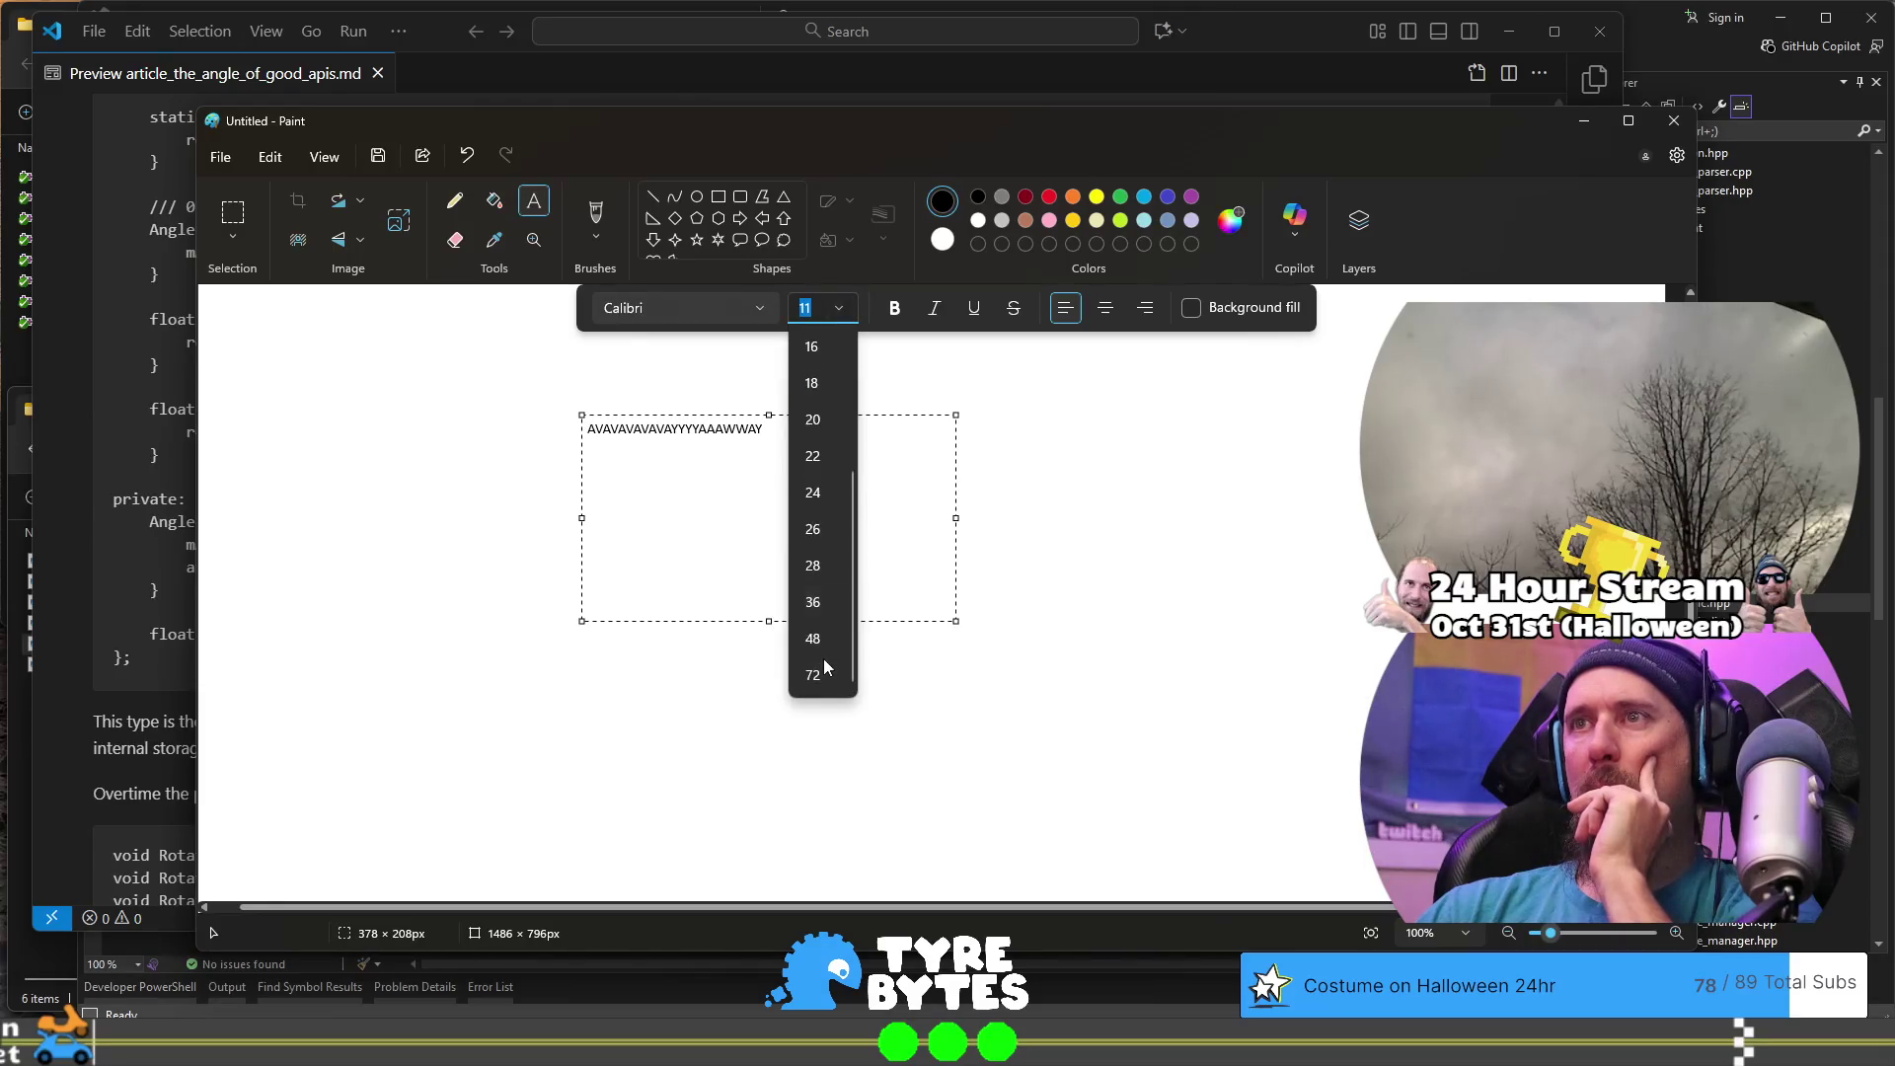
pyautogui.click(816, 638)
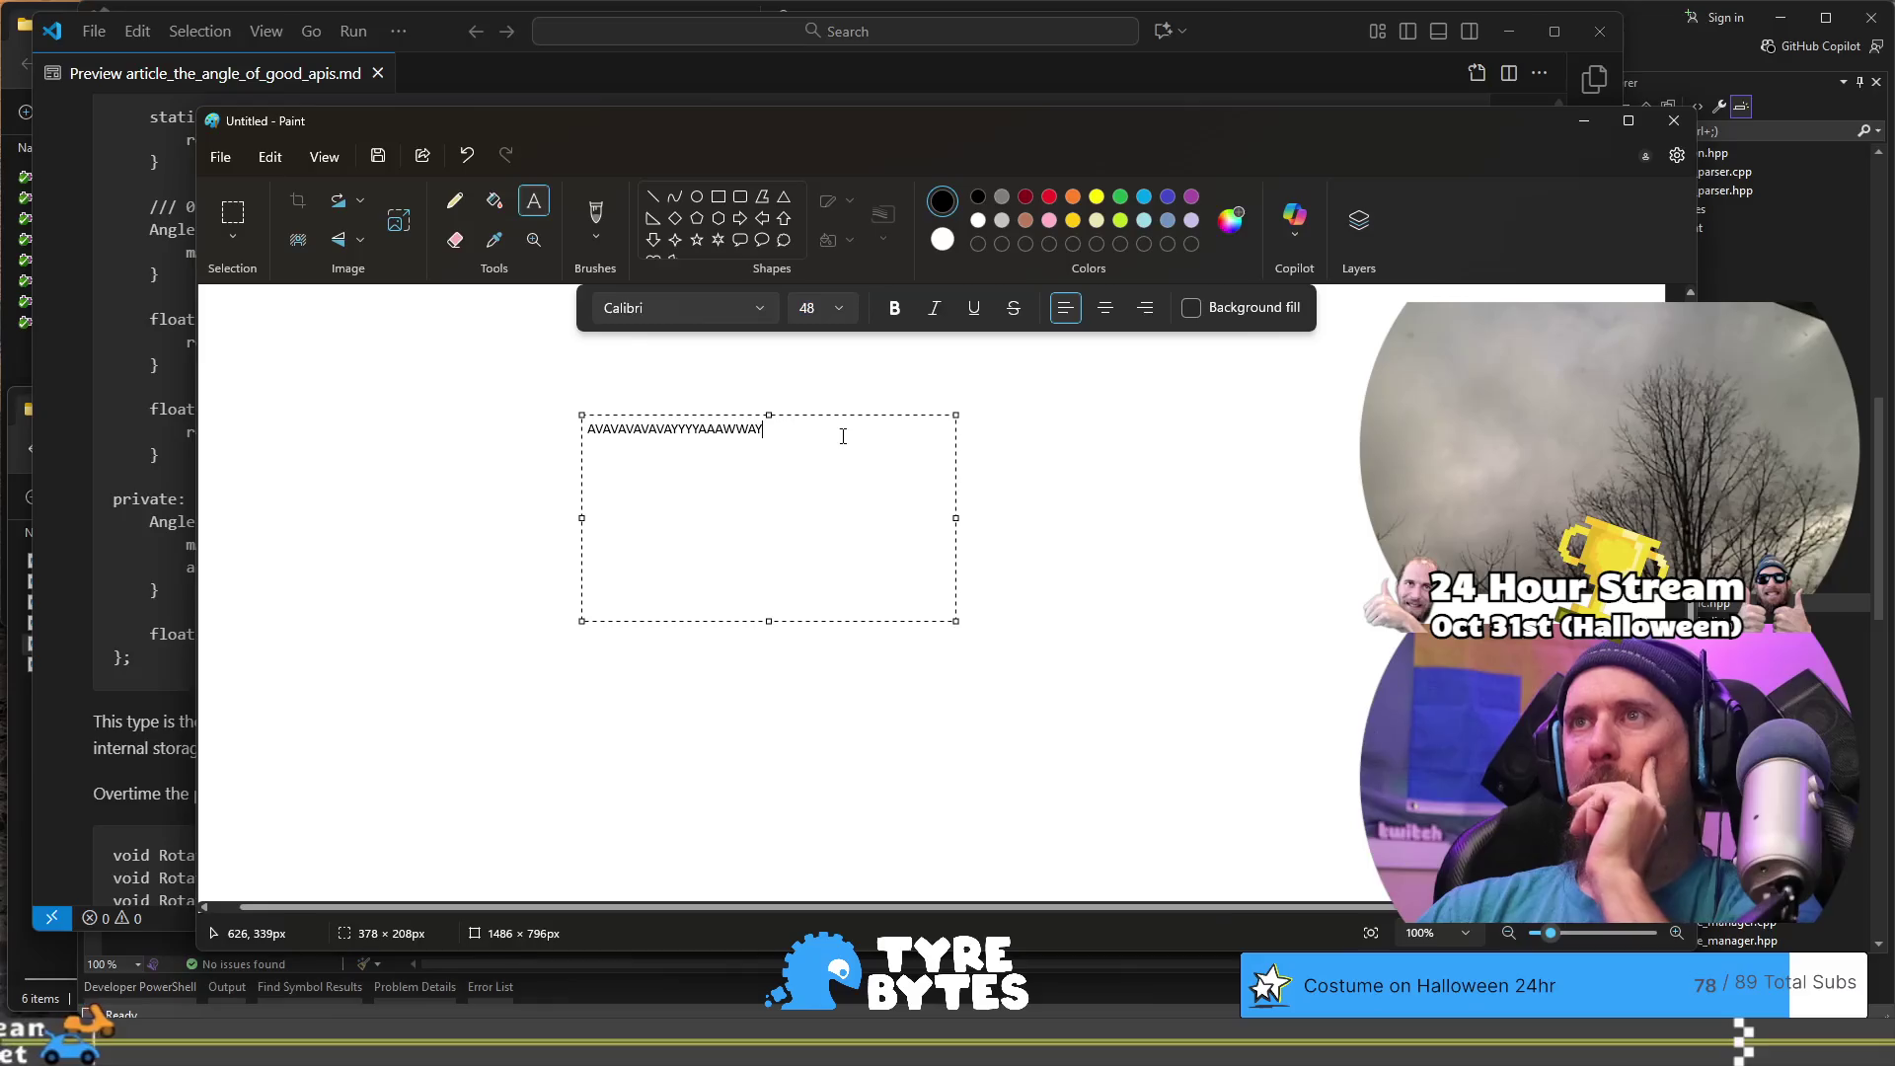
pyautogui.hotkey('ctrl', 'a')
pyautogui.click(839, 308)
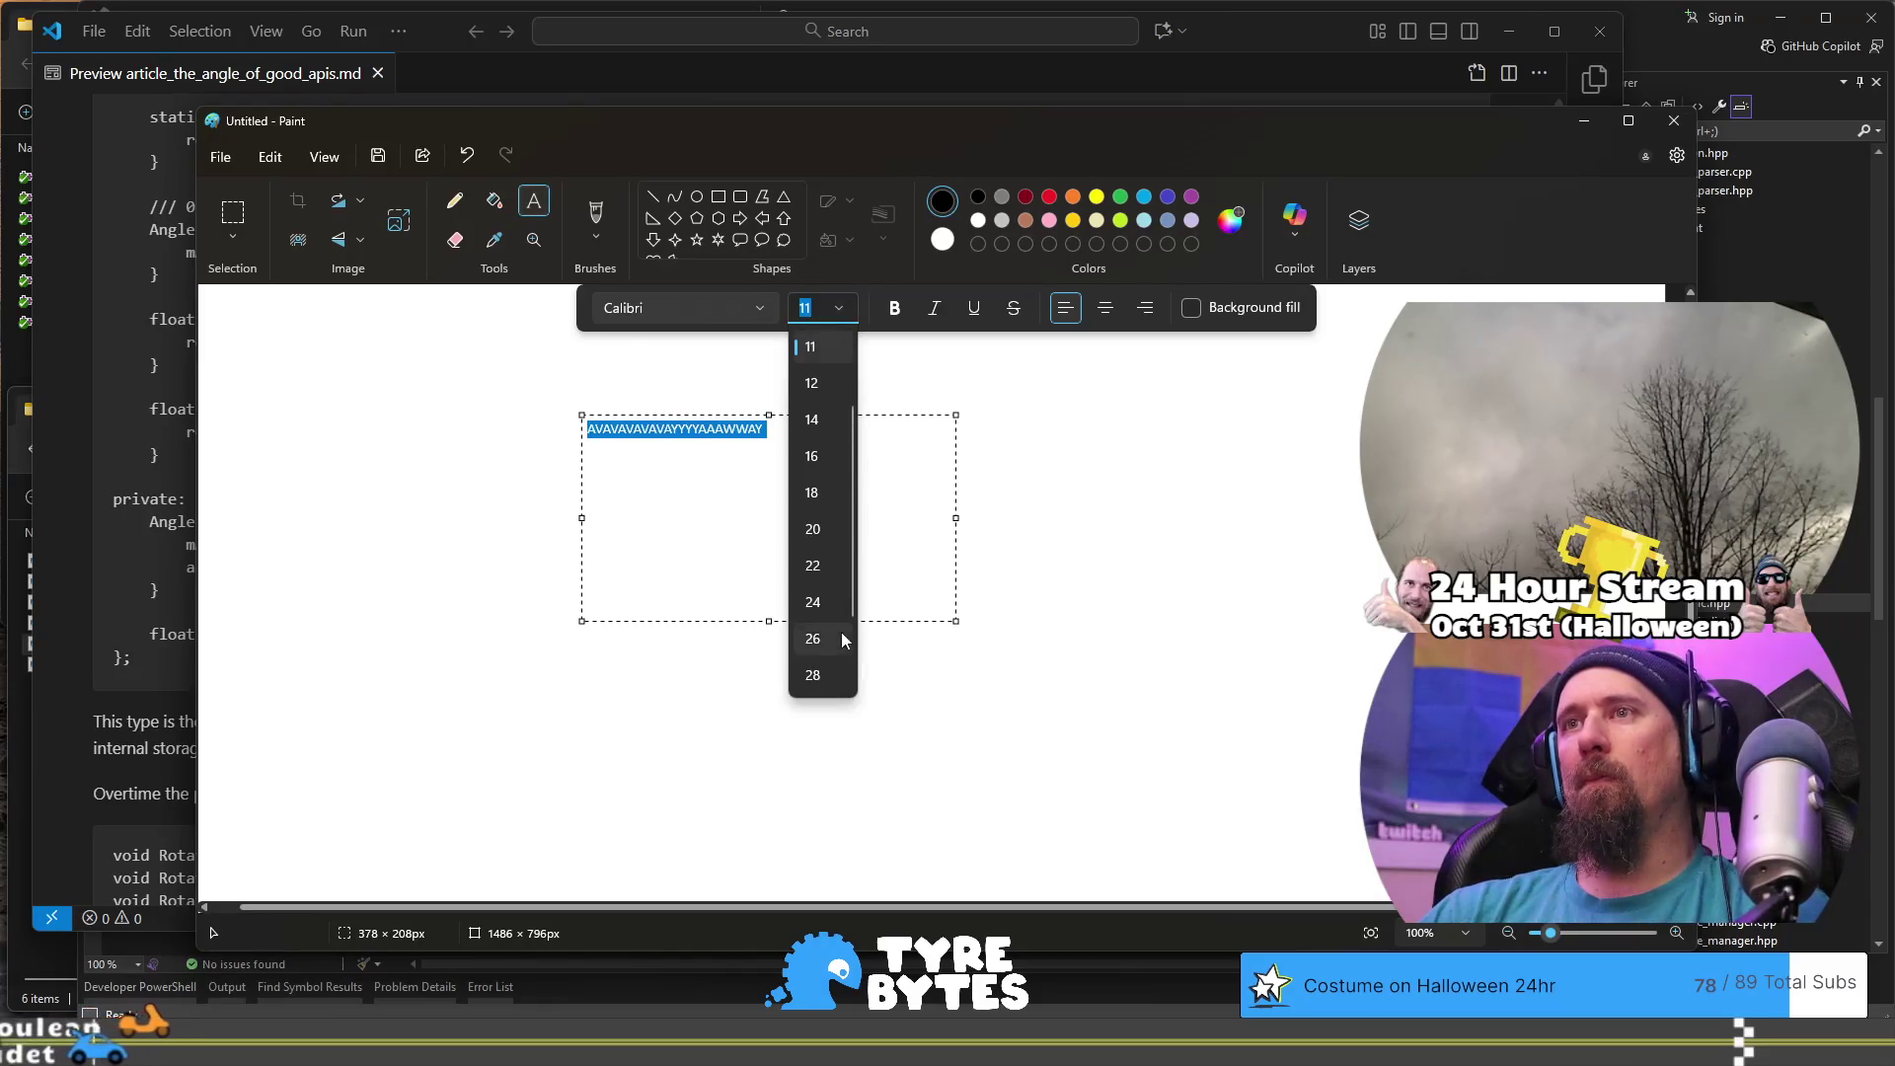
pyautogui.click(827, 640)
pyautogui.moveTo(956, 517); pyautogui.dragTo(1158, 517)
pyautogui.click(828, 310)
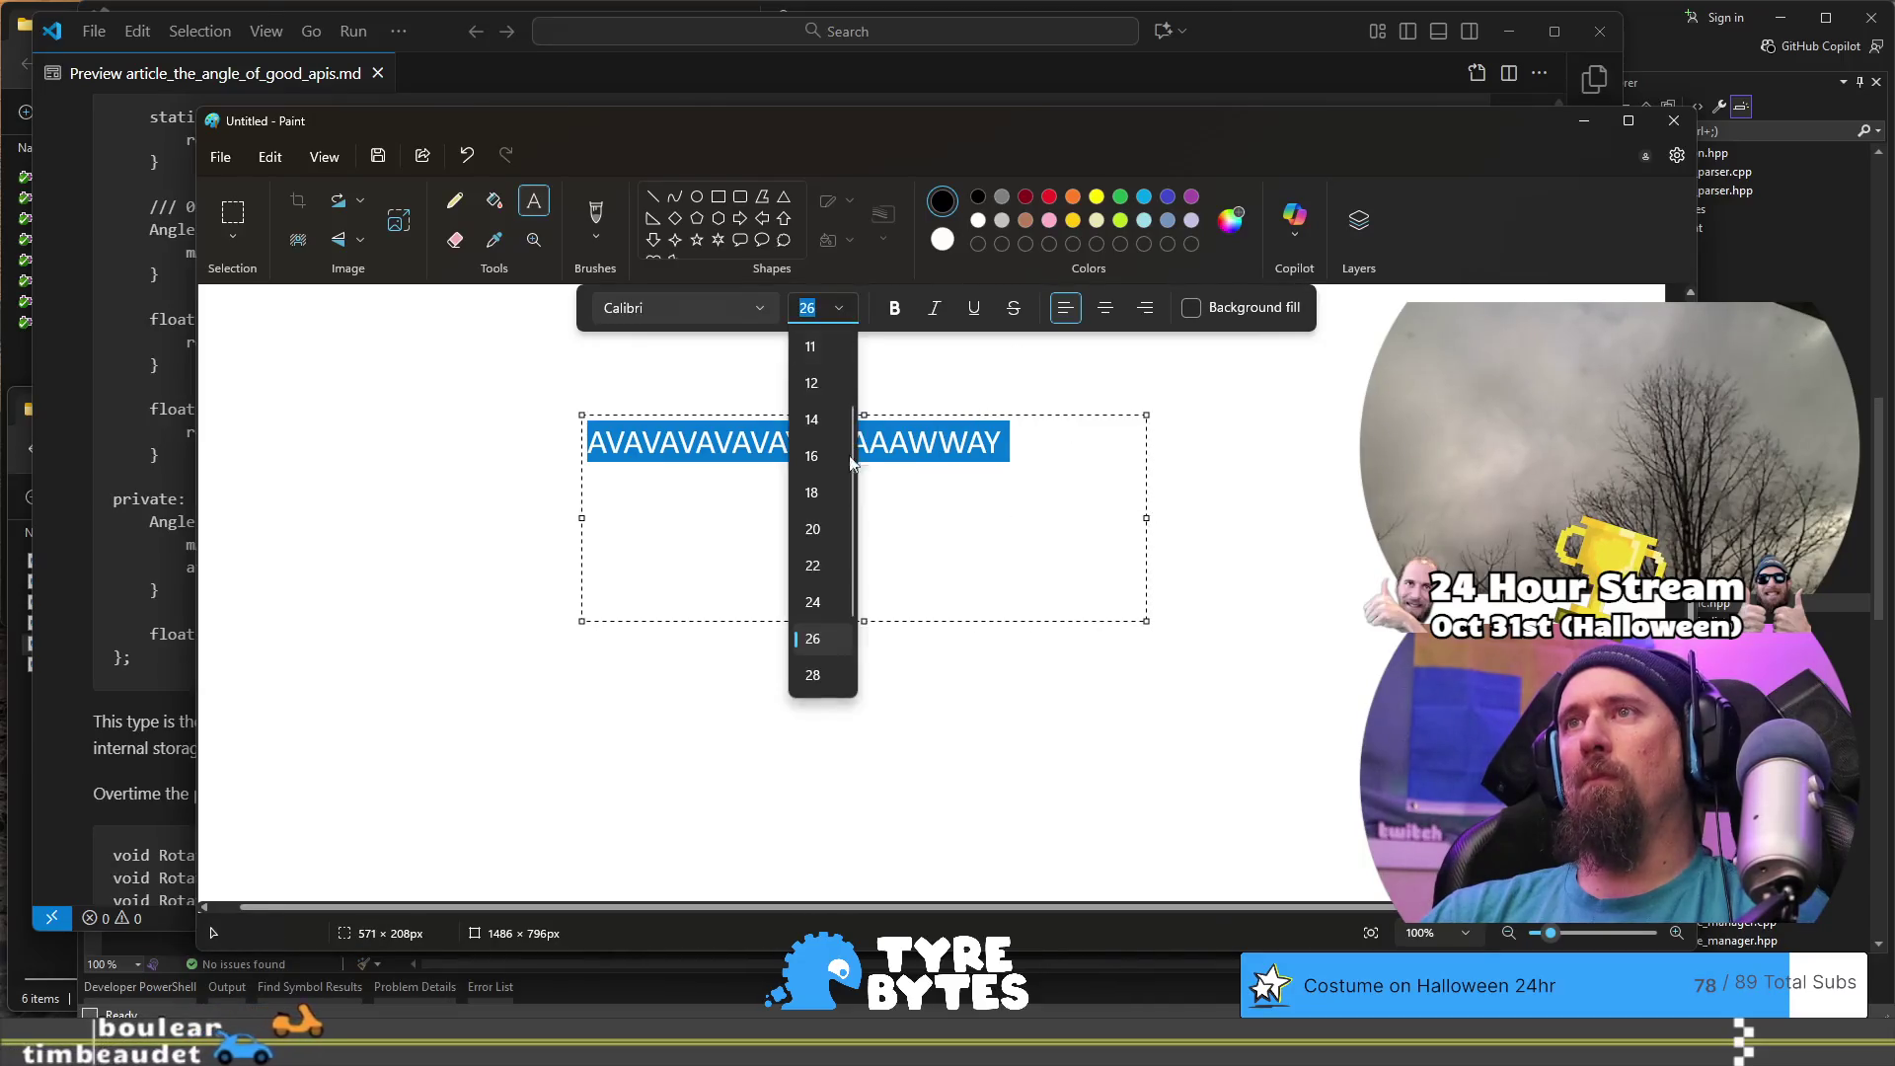
pyautogui.click(827, 640)
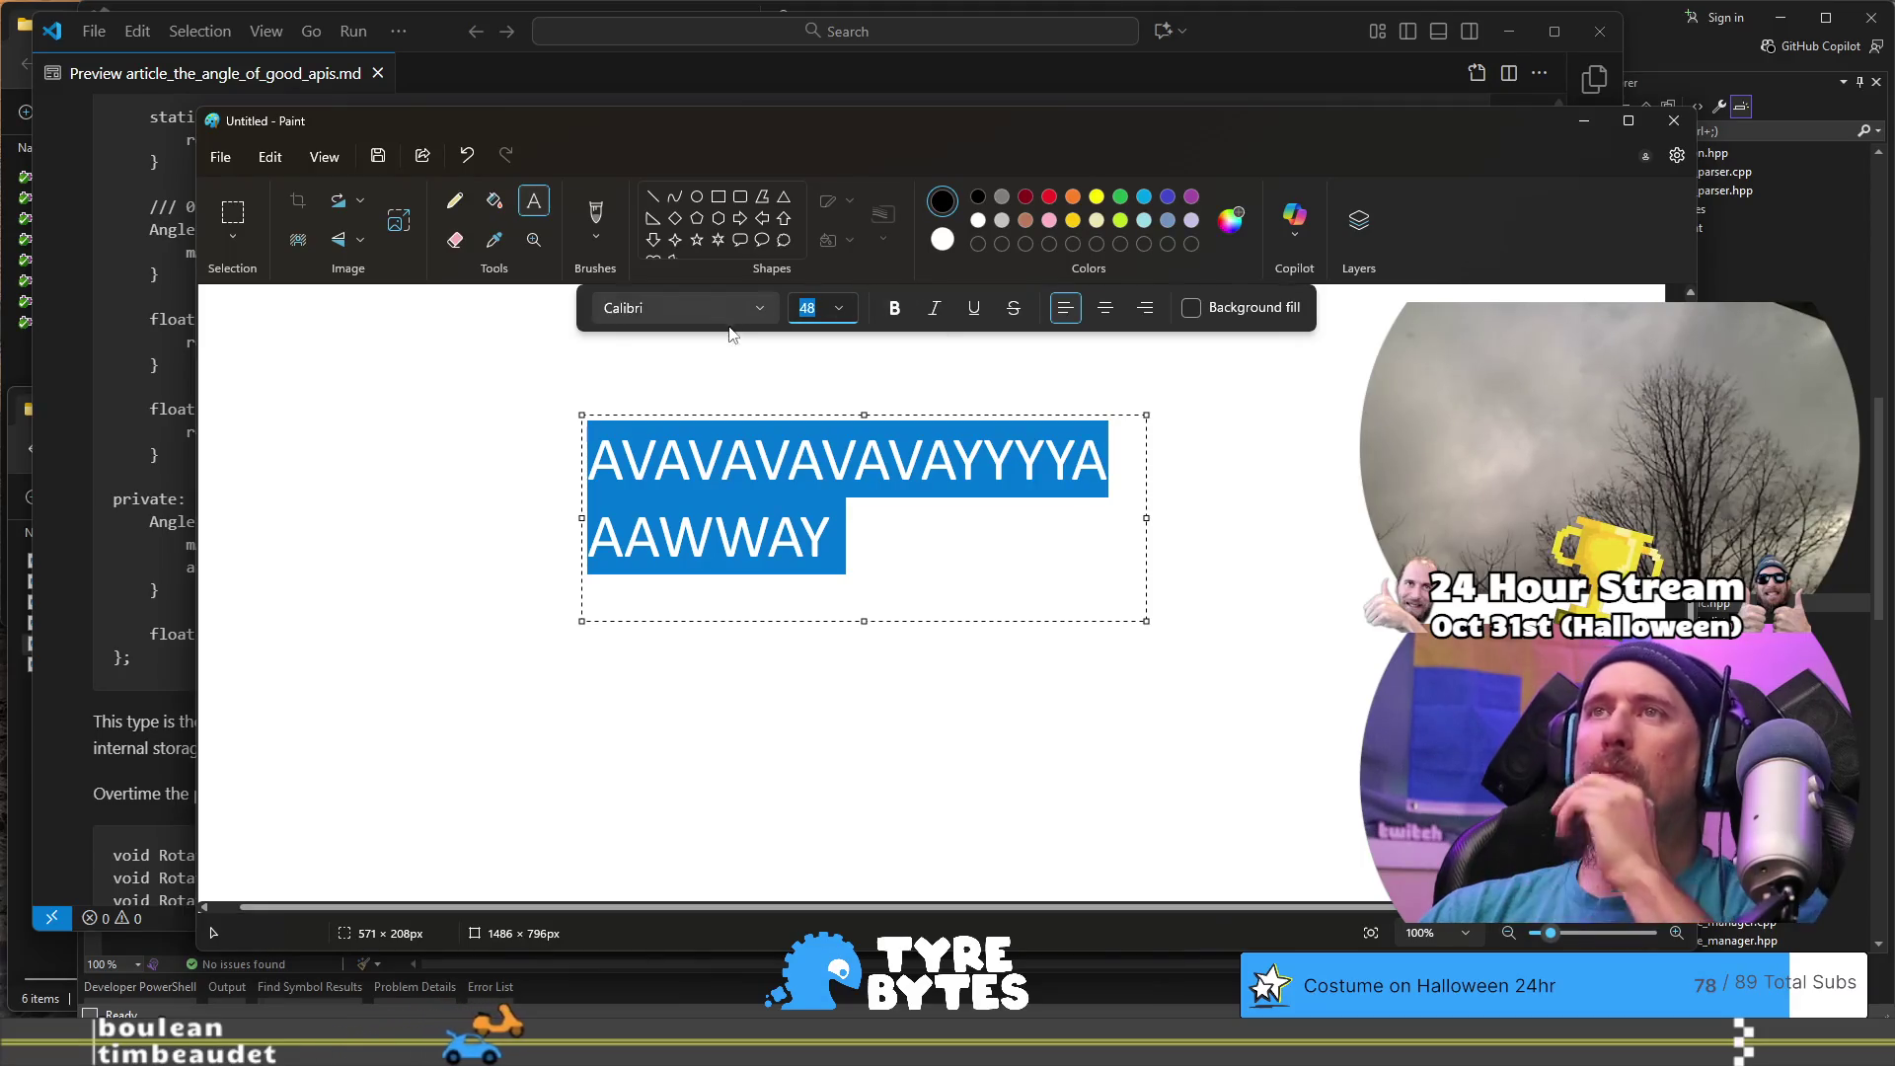
# - Change the text font to Arial and deselect the text
pyautogui.click(760, 309)
pyautogui.scroll(5, 756, 382)
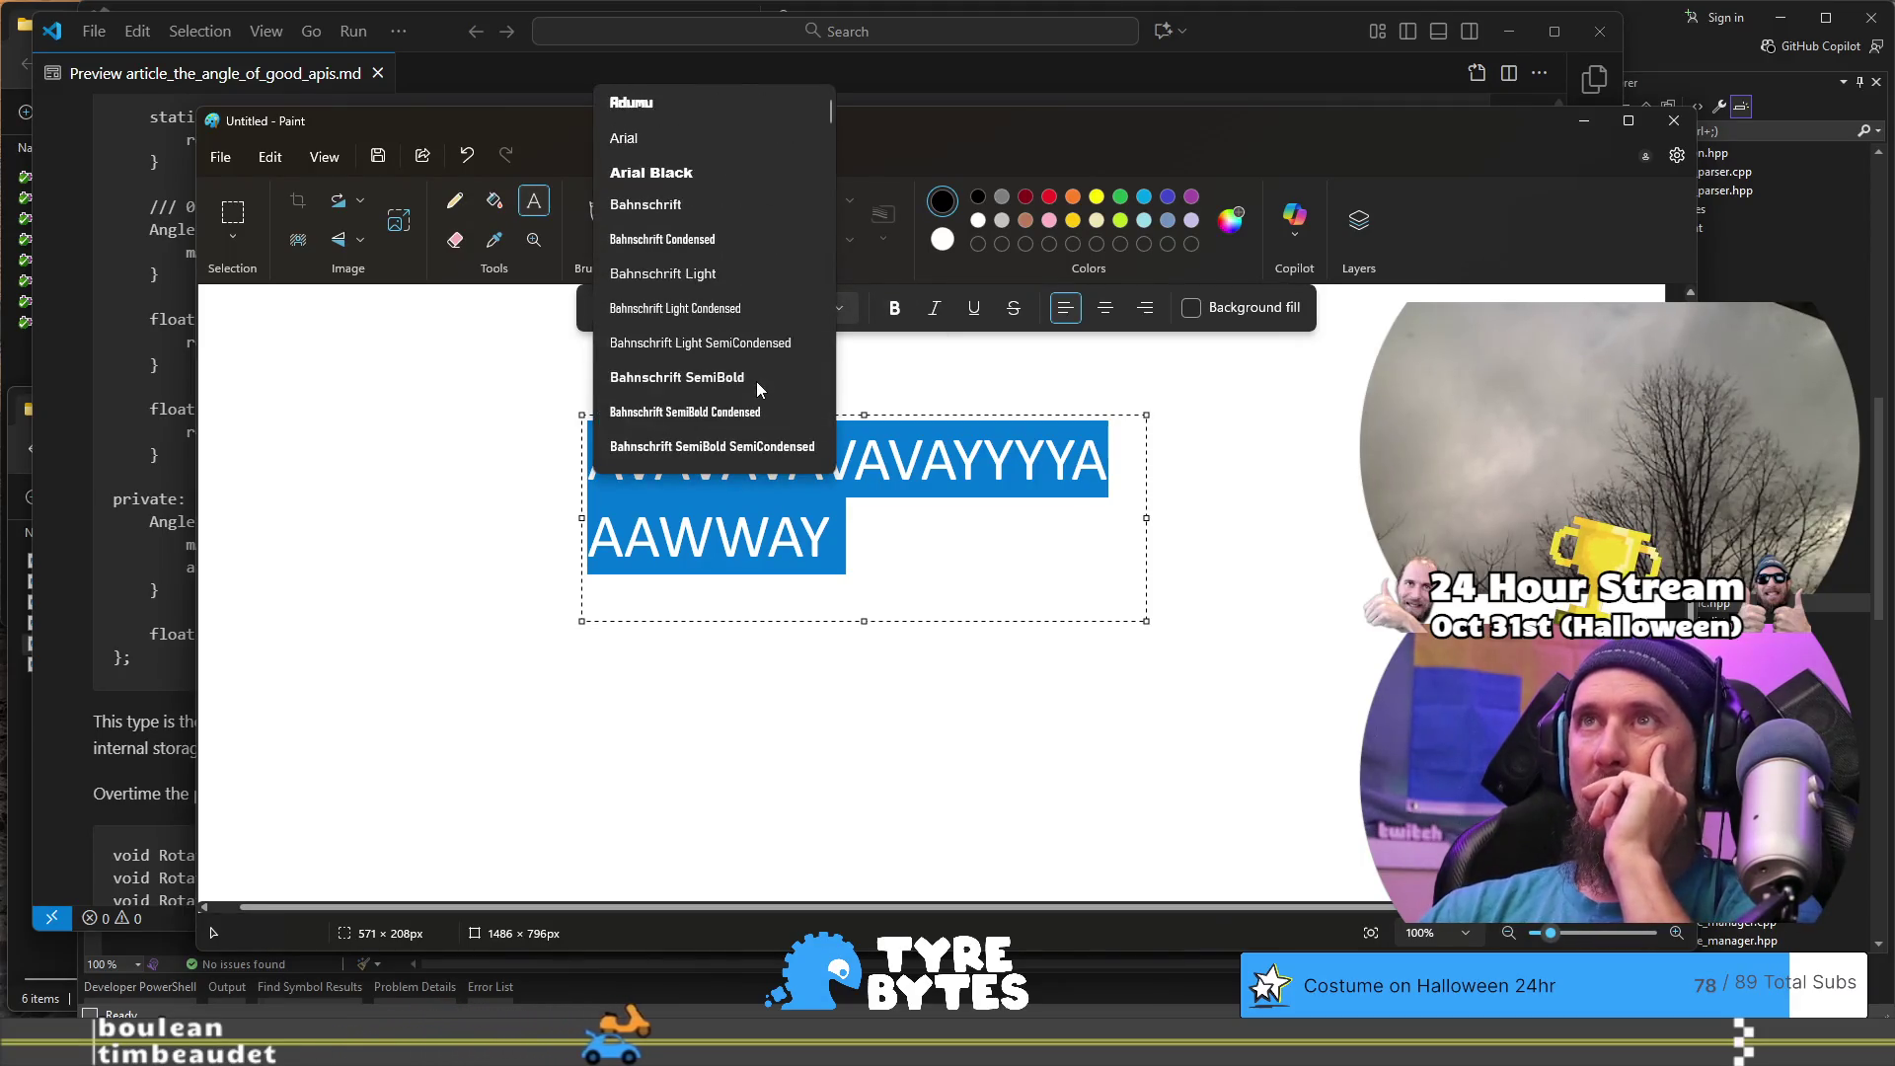
pyautogui.click(728, 134)
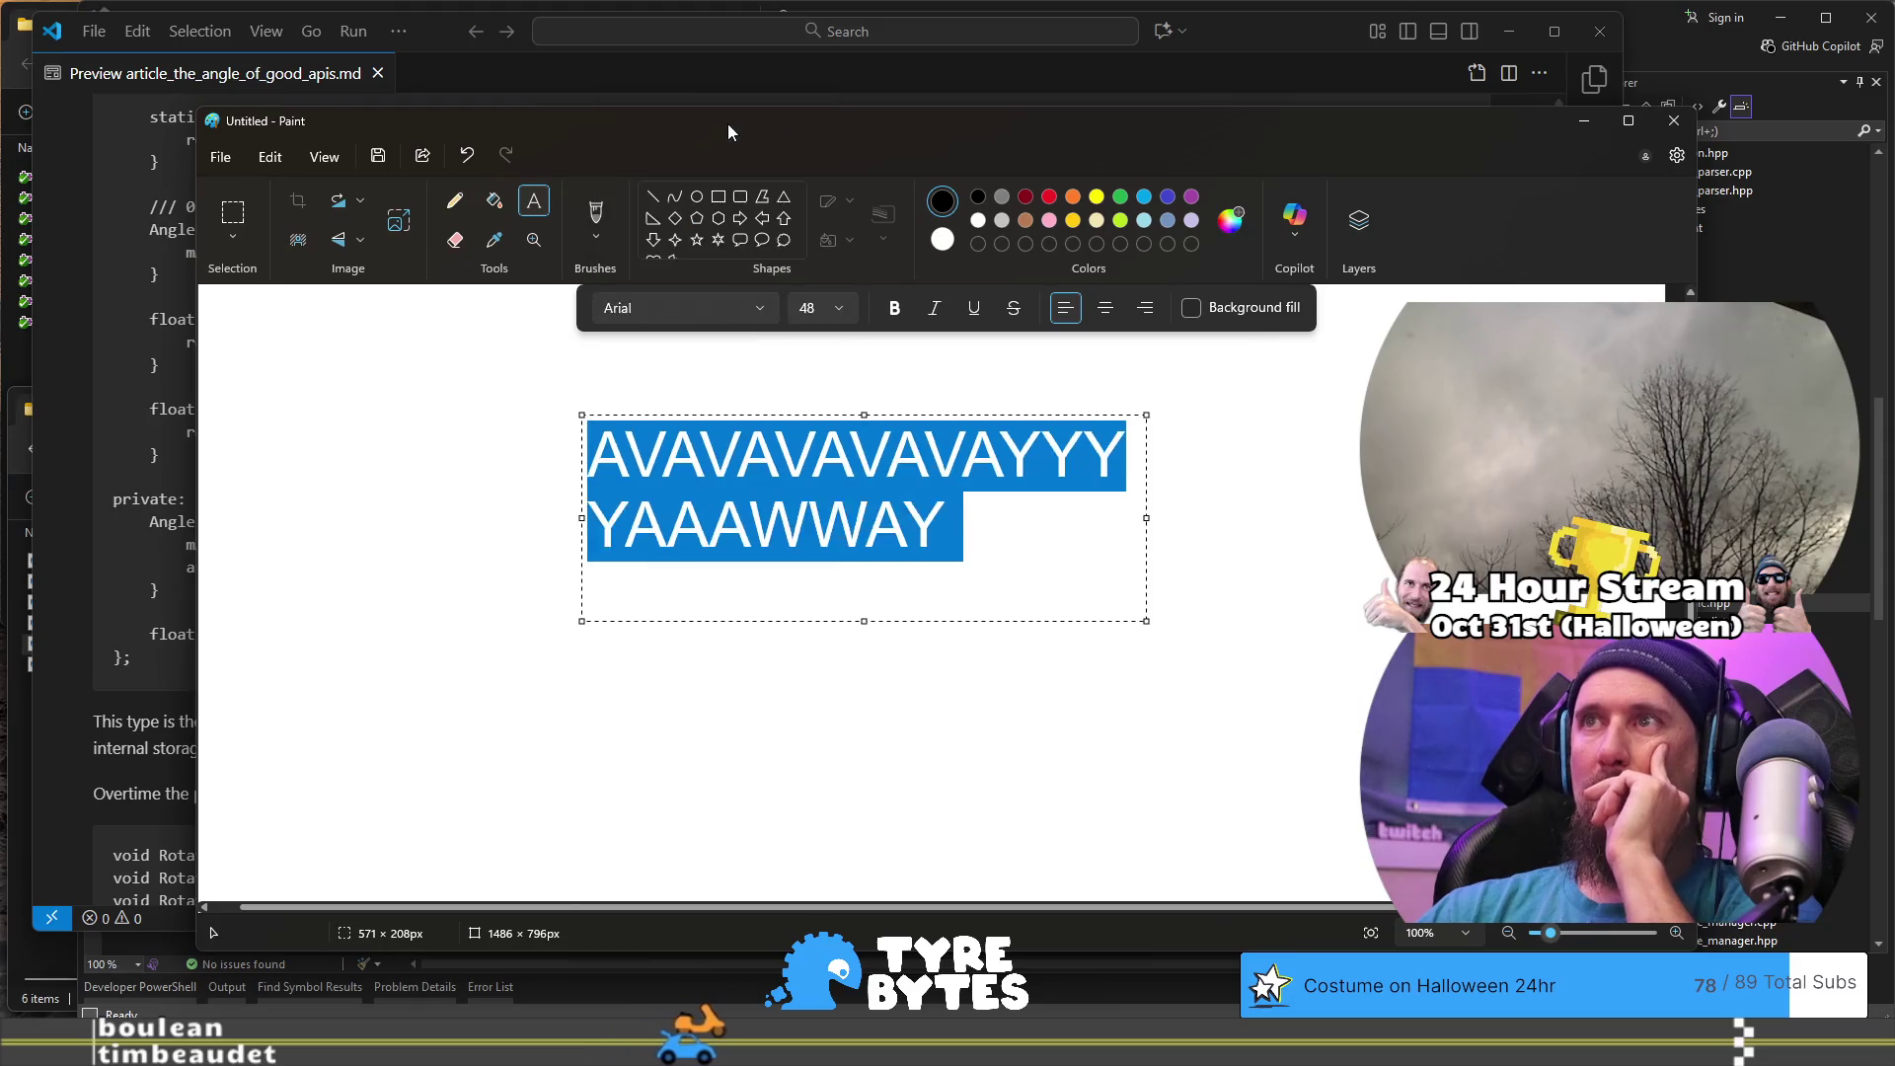
pyautogui.click(1013, 551)
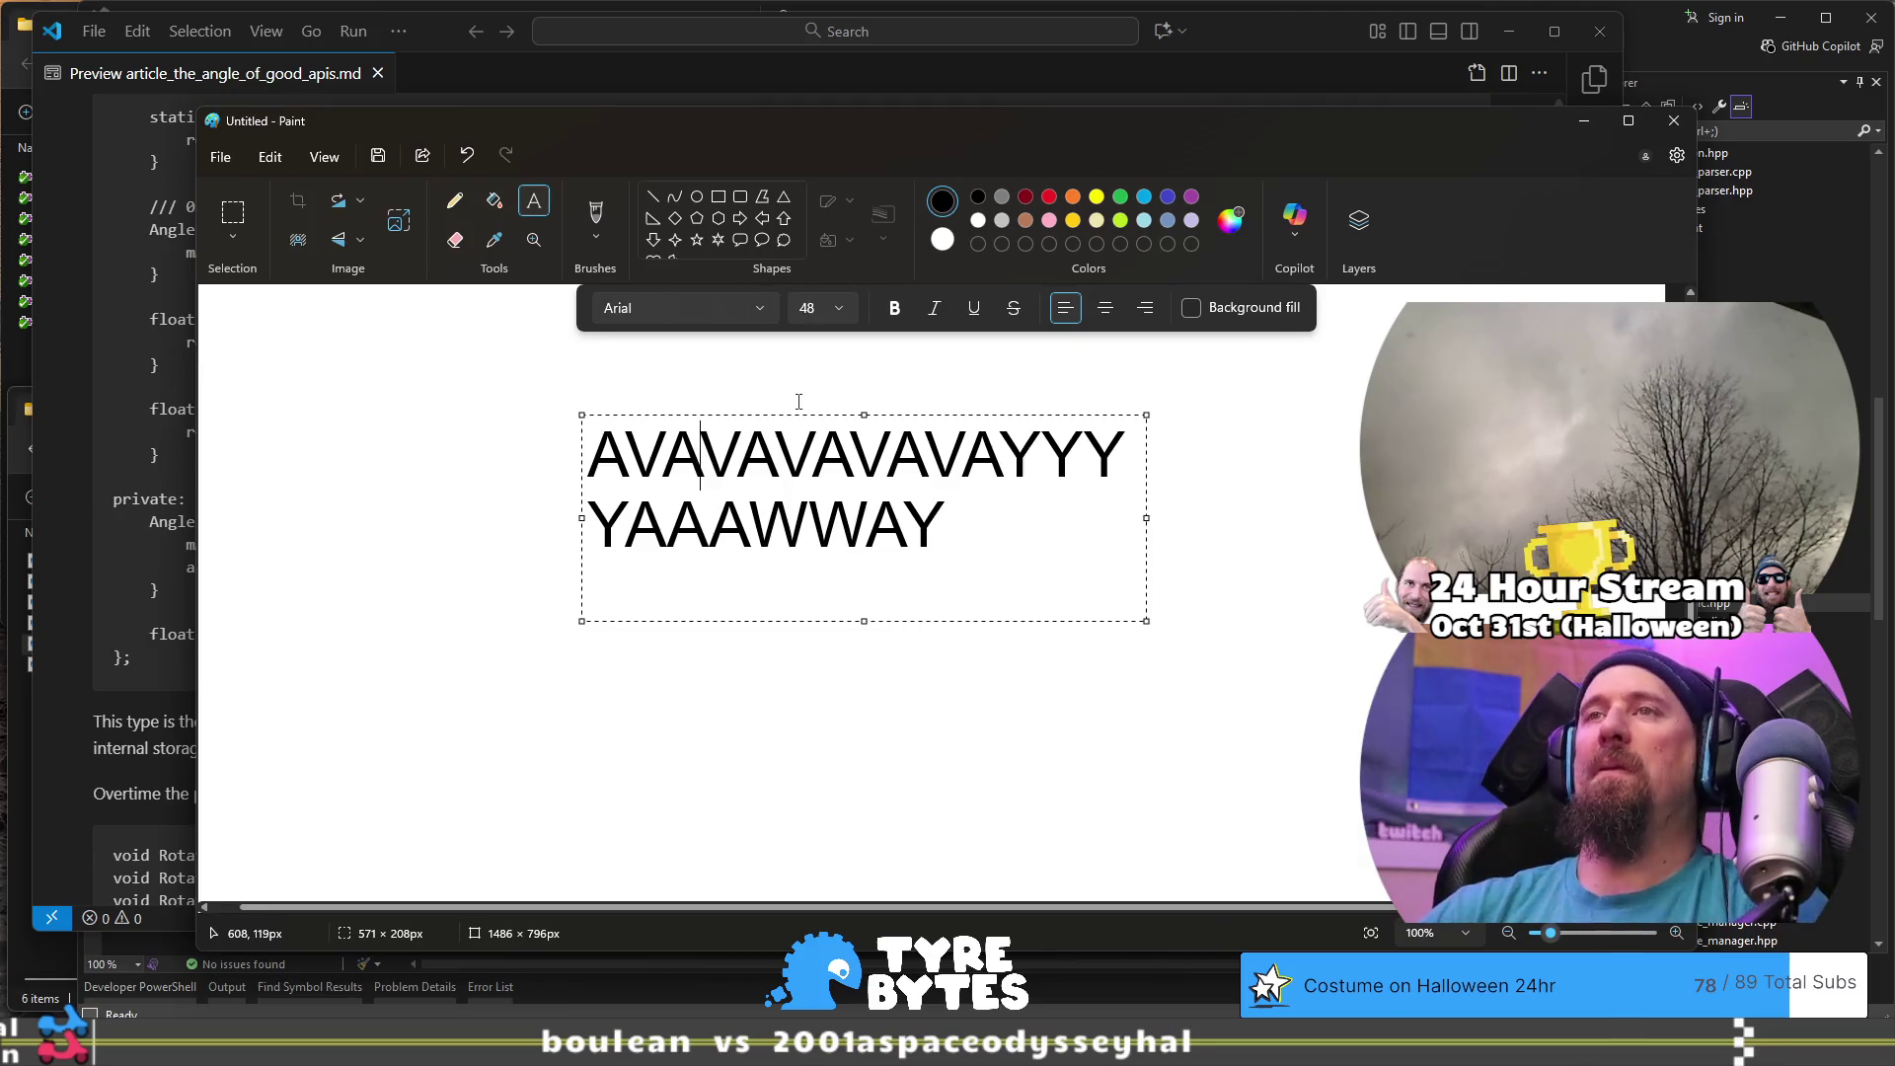
# - Edit the letters to read AVAAAVVVAVAVAV over AYYYAAVAWVWA and commit the text
pyautogui.write('AAAVV')
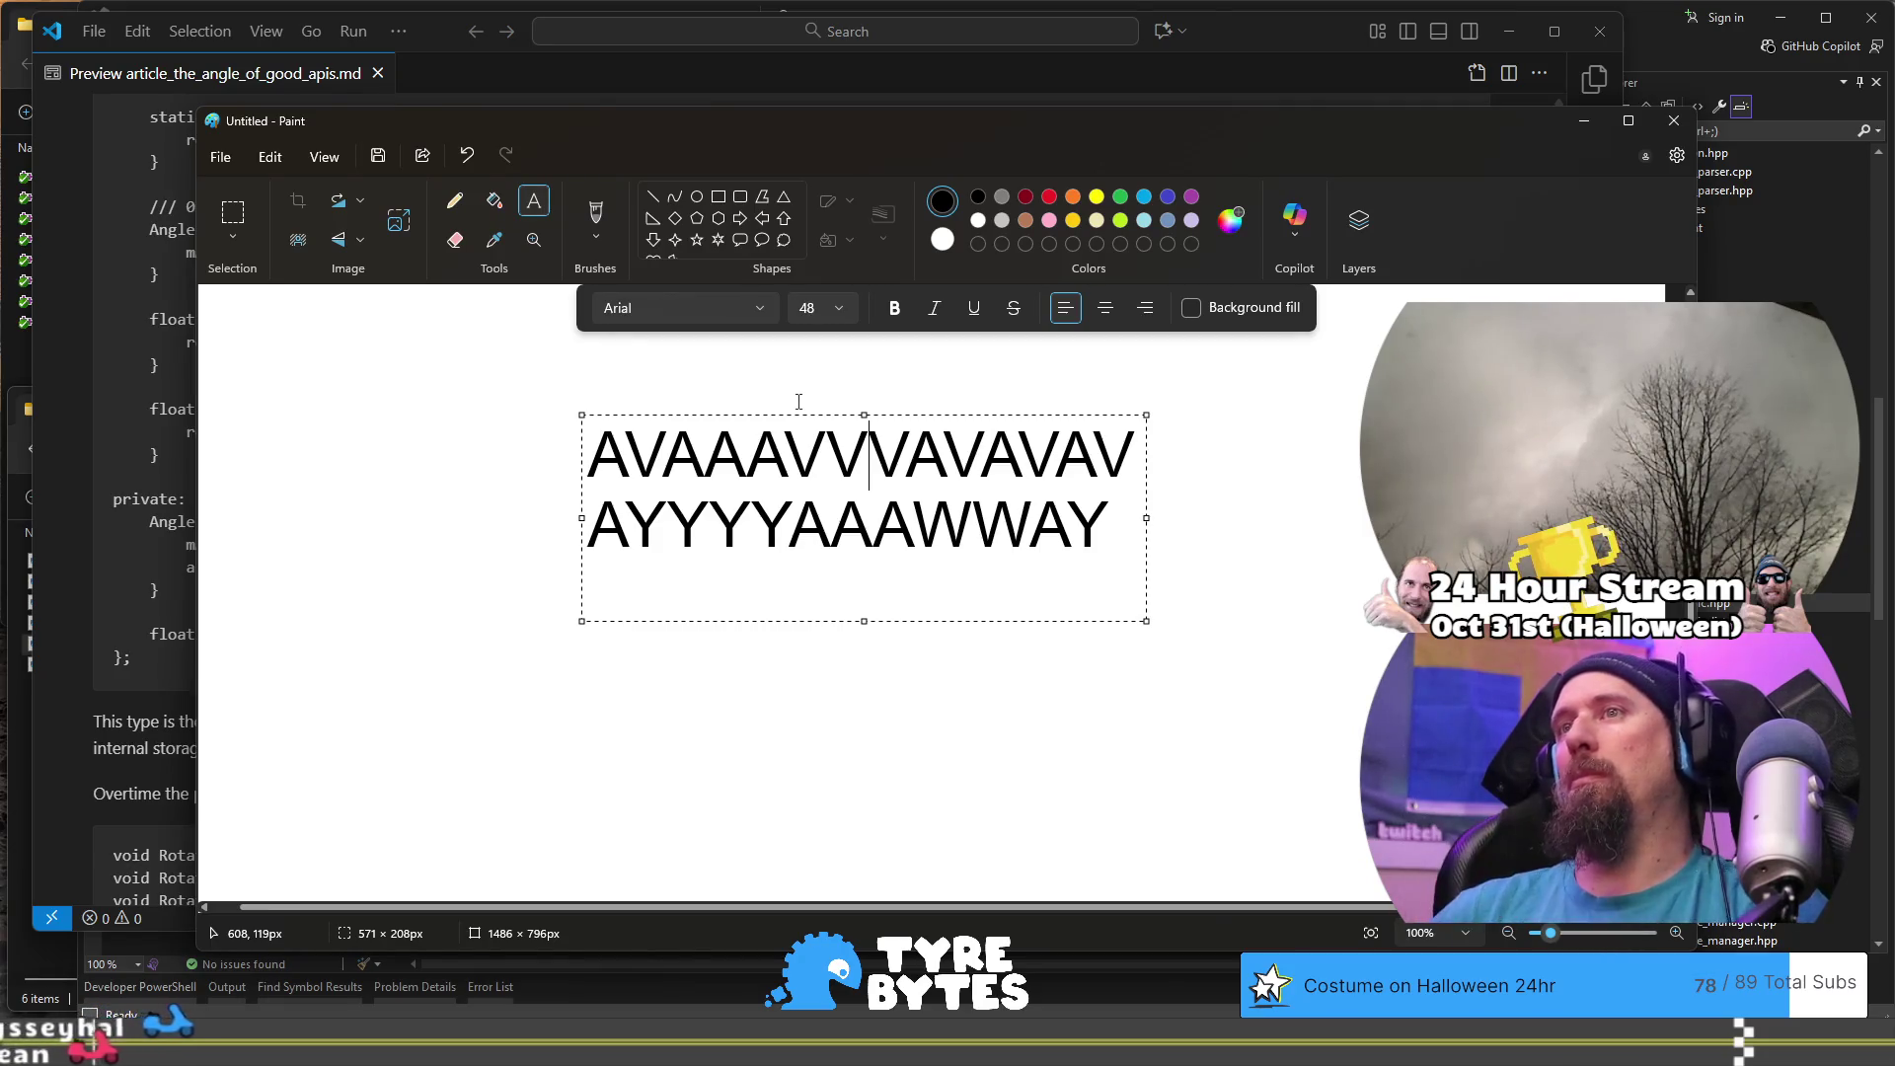
pyautogui.press('Down')
pyautogui.write('A')
pyautogui.press('Left')
pyautogui.press('BackSpace')
pyautogui.write('V')
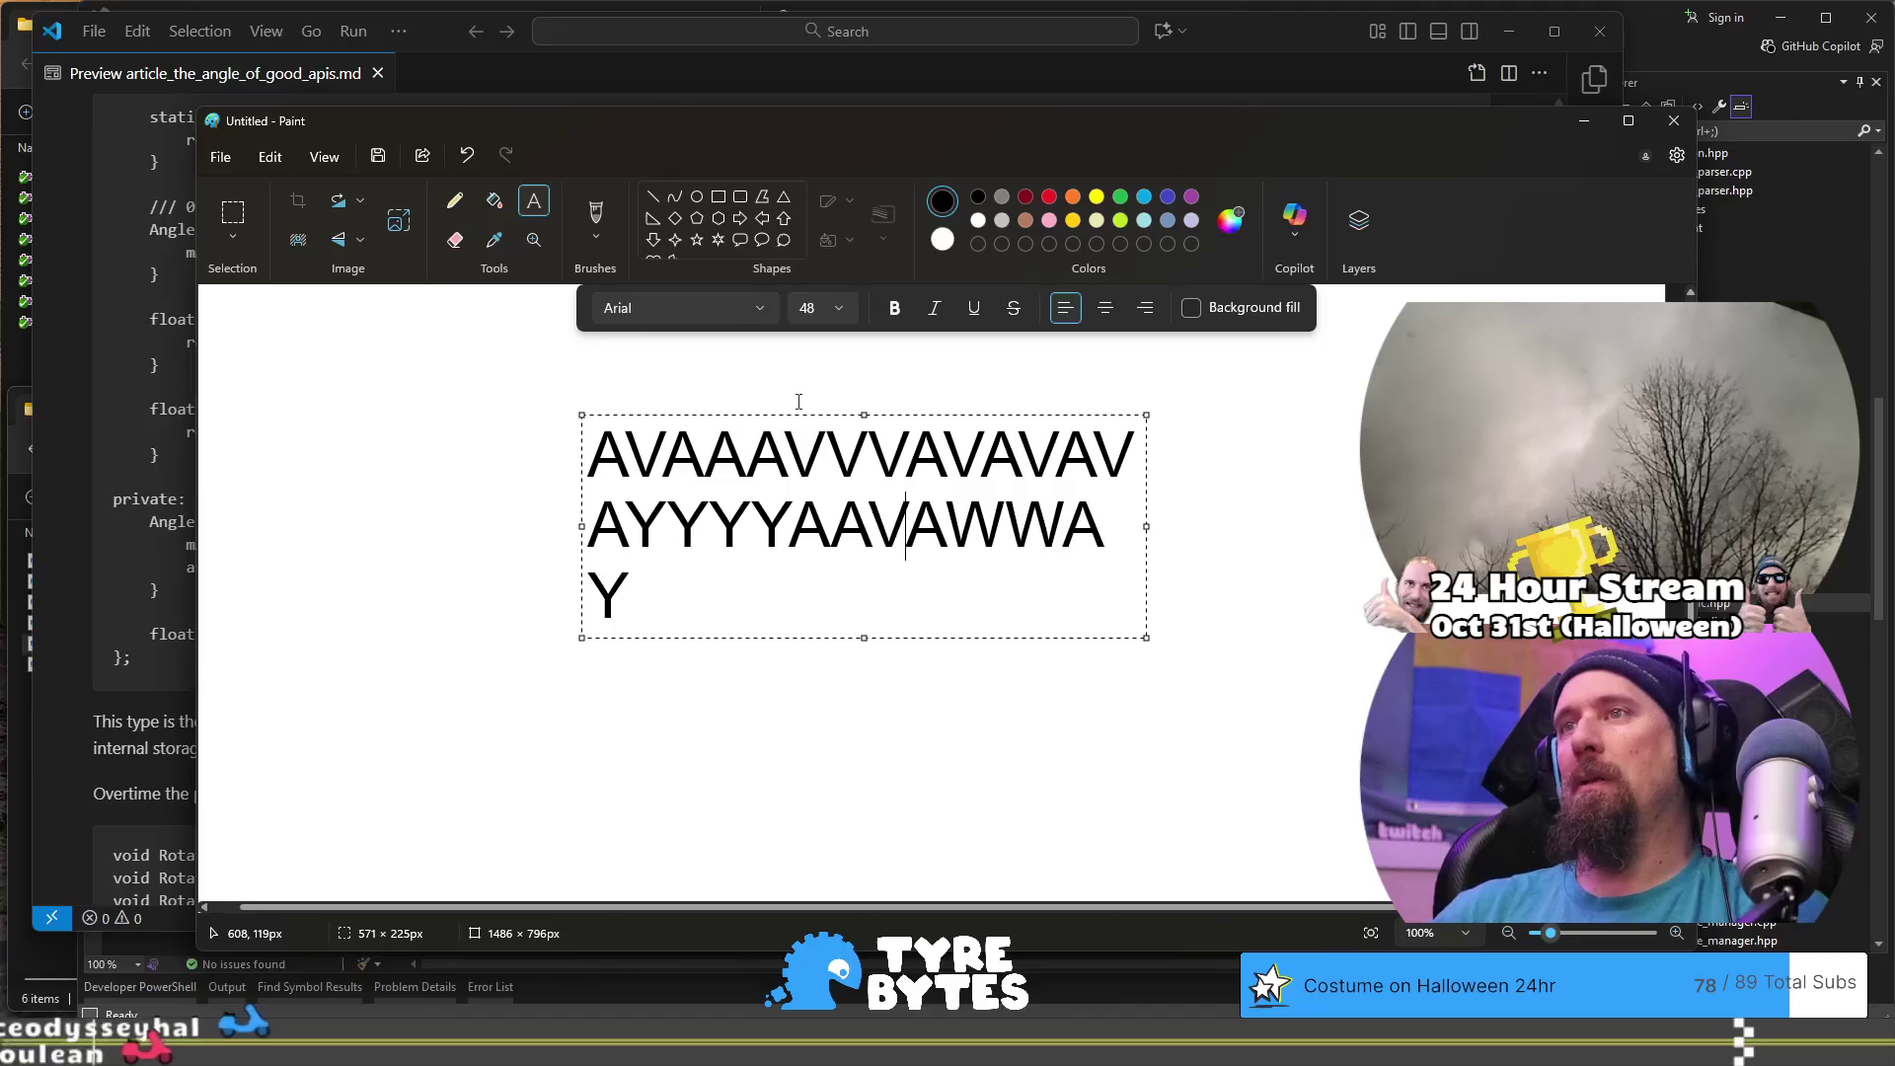
pyautogui.press('Right')
pyautogui.press('Right')
pyautogui.write('V')
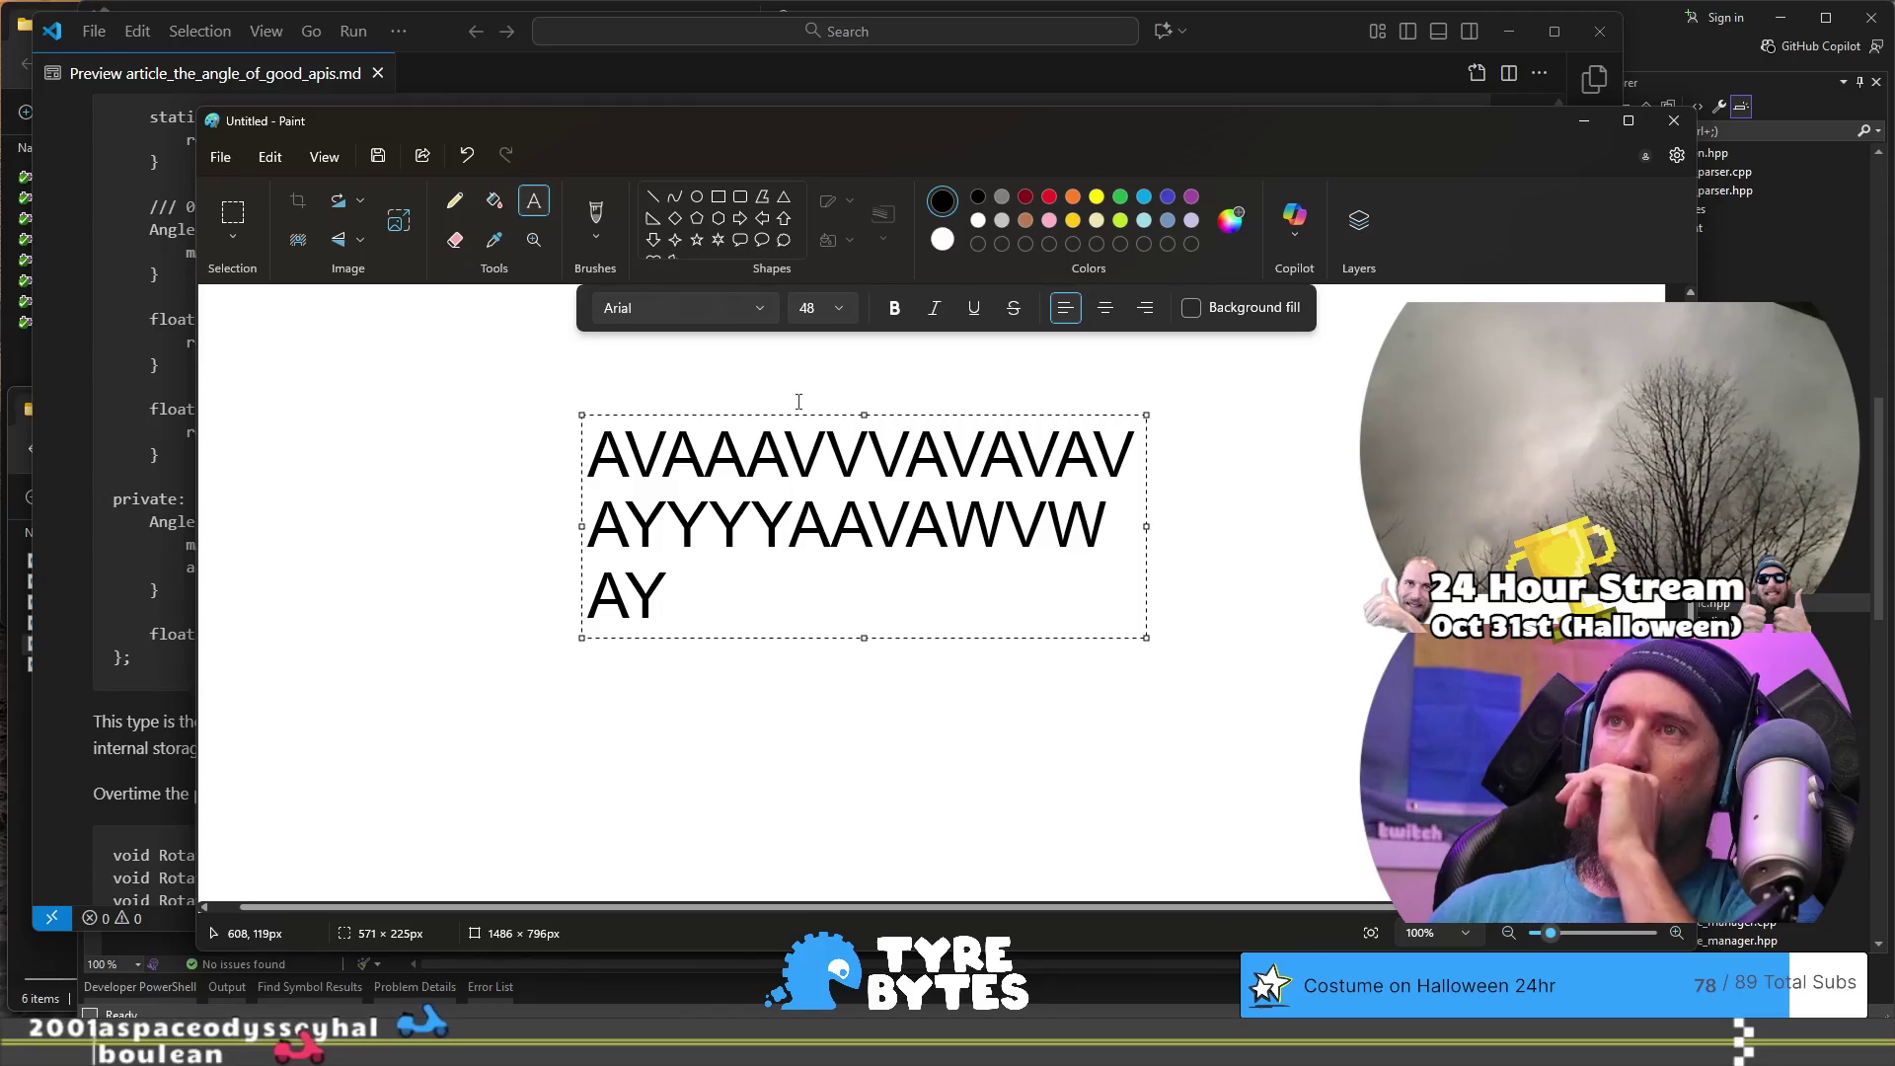
pyautogui.press('BackSpace')
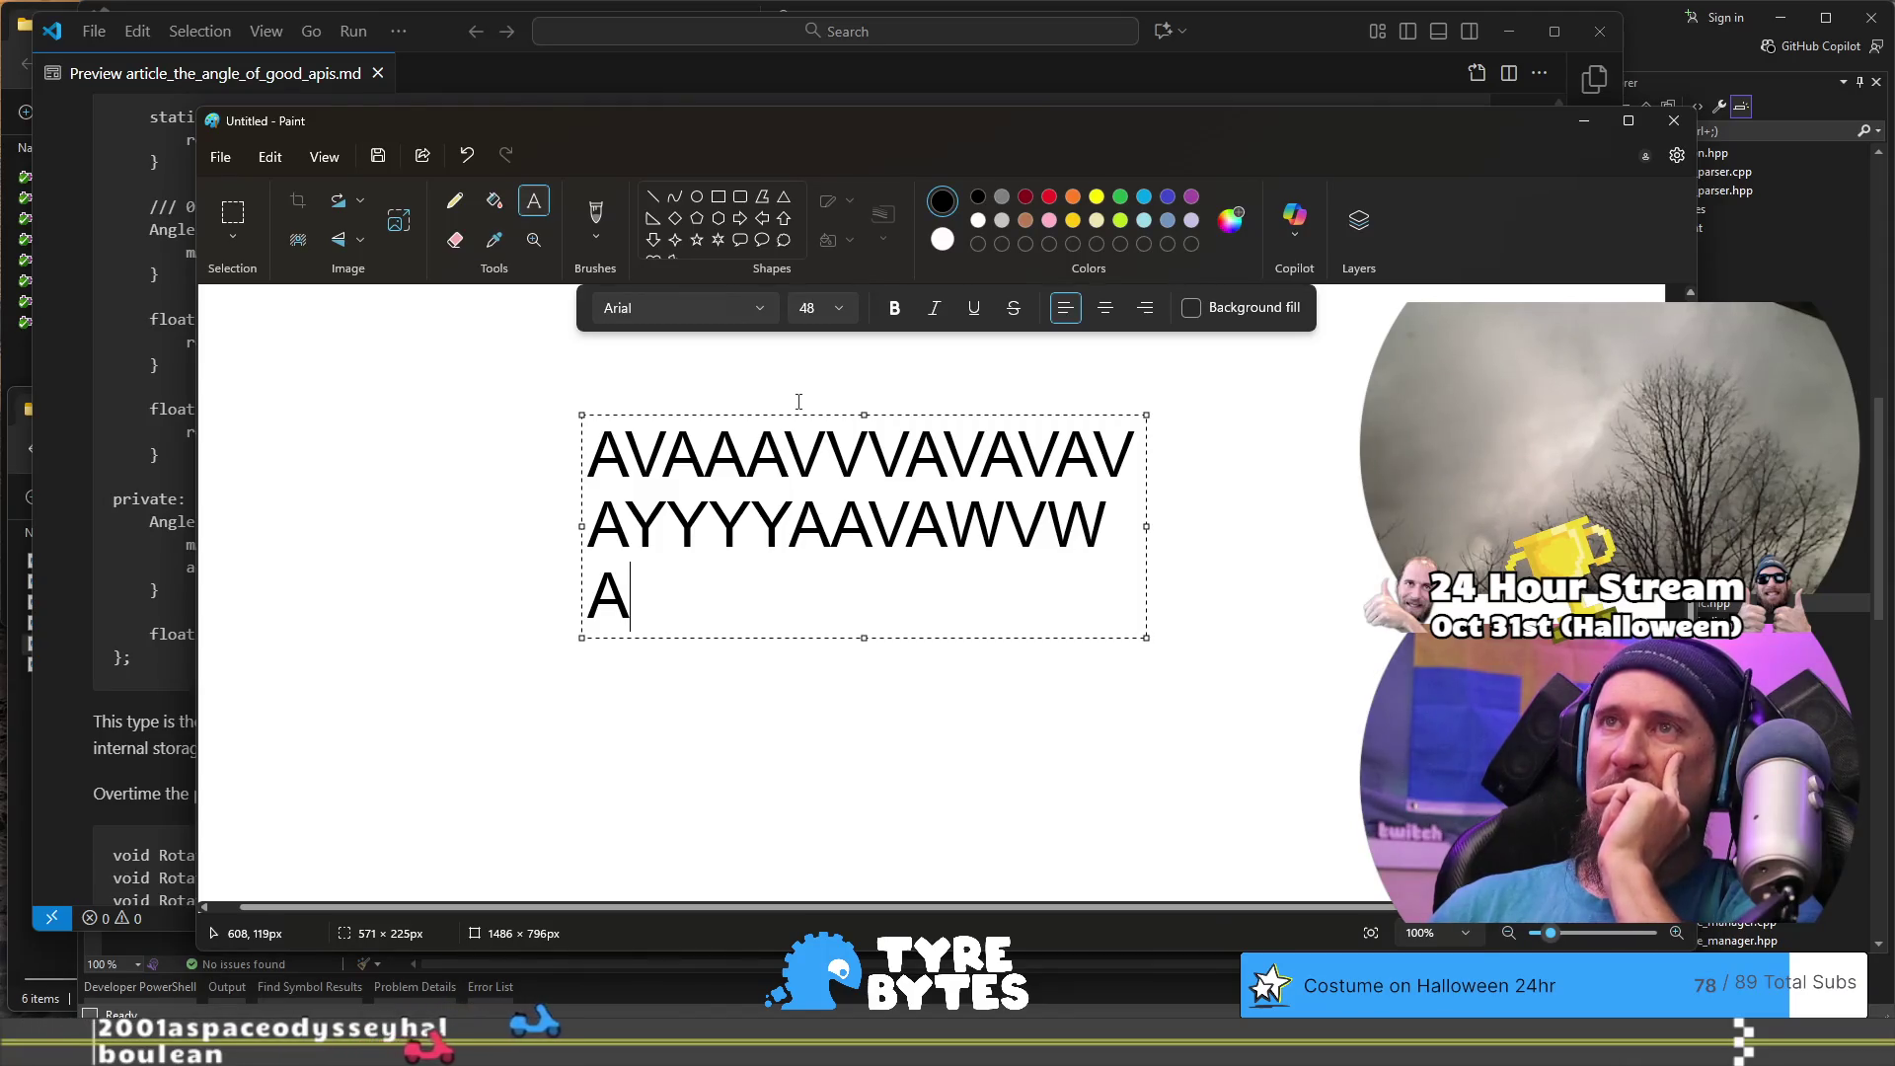
pyautogui.press('Up')
pyautogui.press('Delete')
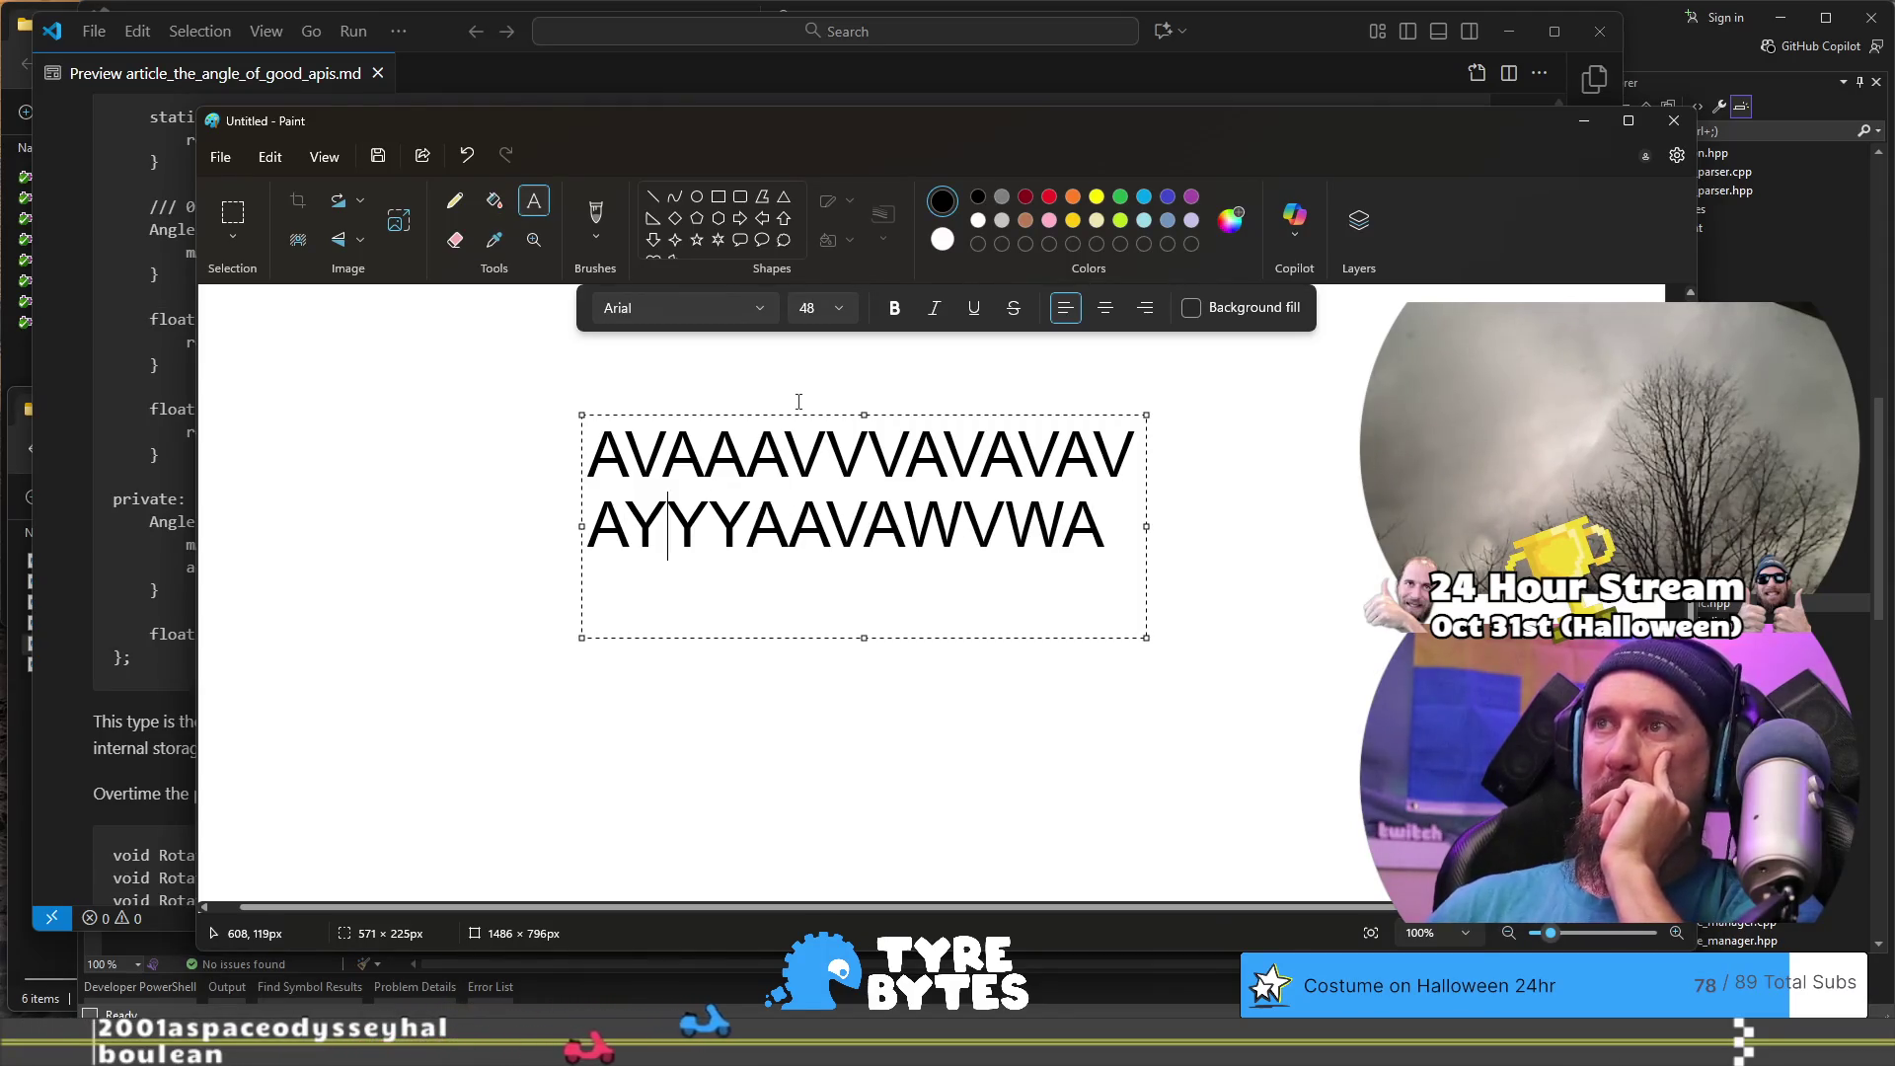
pyautogui.click(1351, 563)
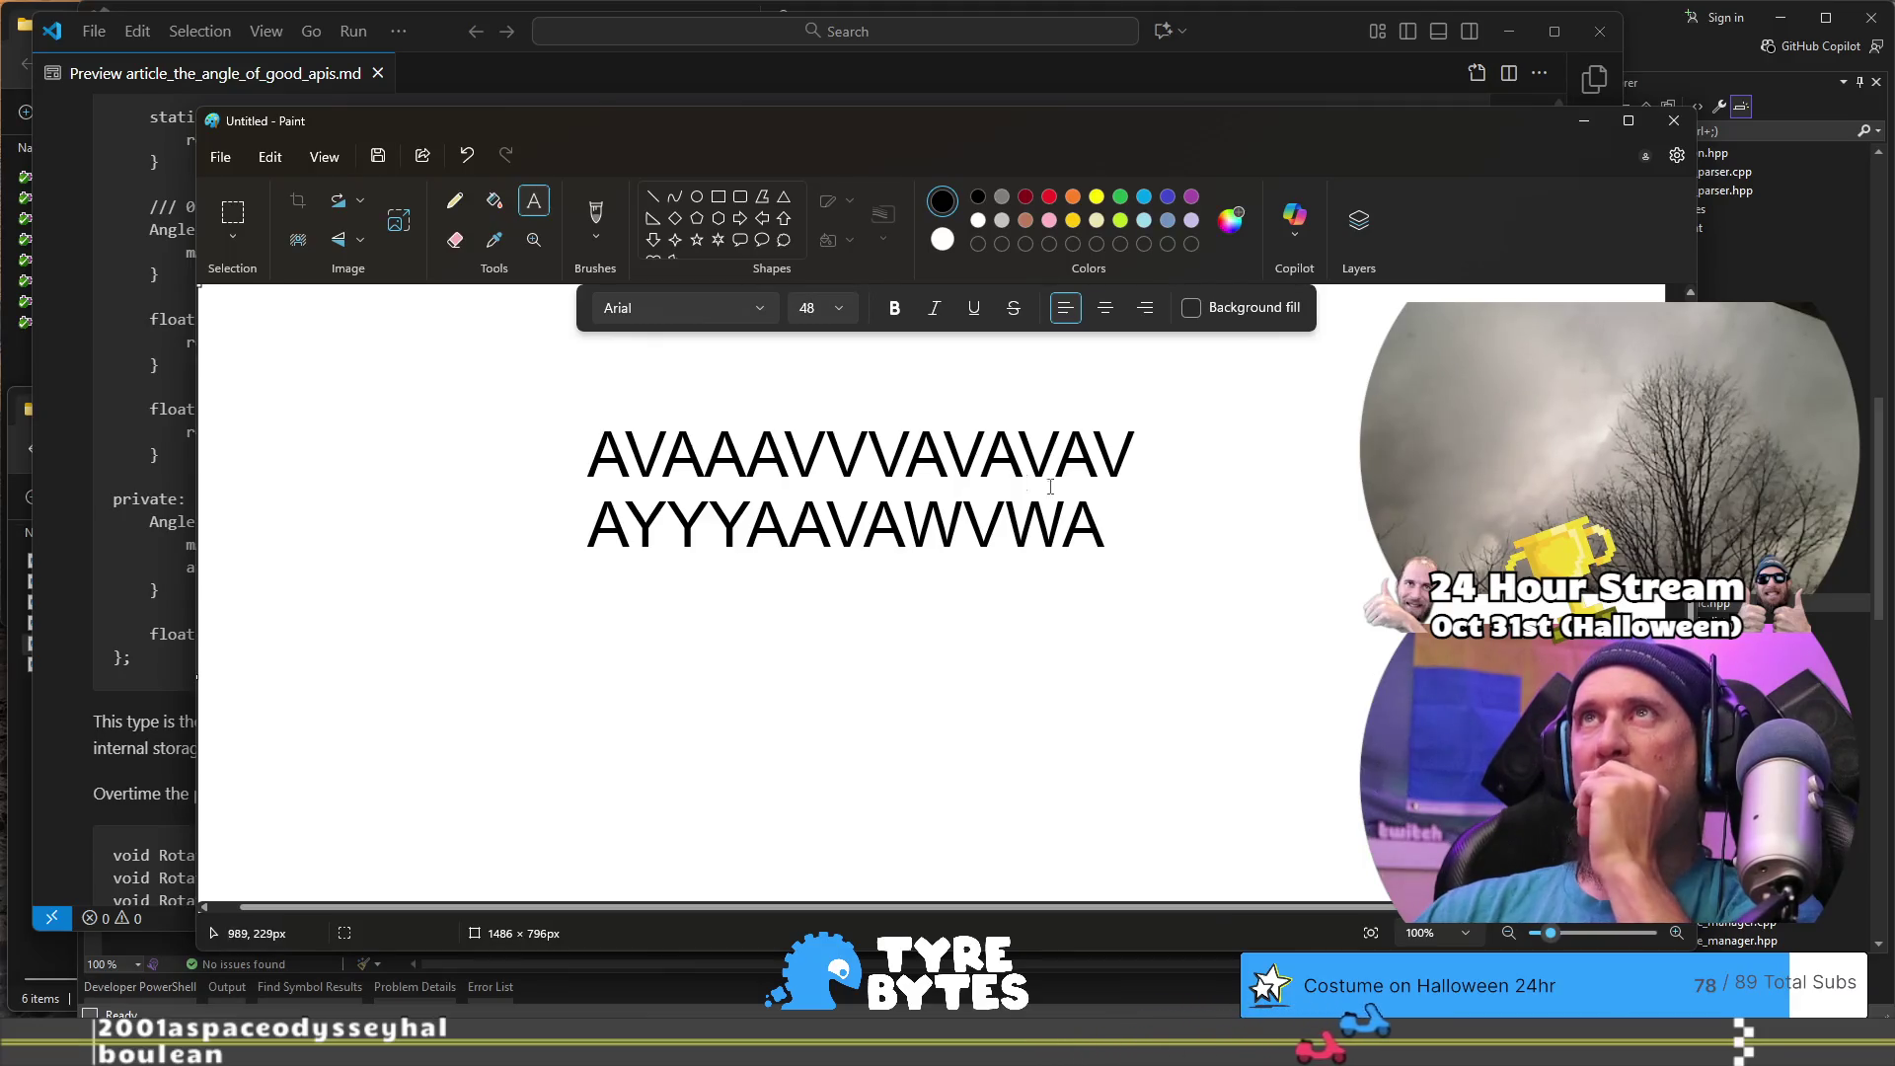
# - Attempt to reselect the text with new text boxes, then undo to a blank canvas
pyautogui.click(969, 504)
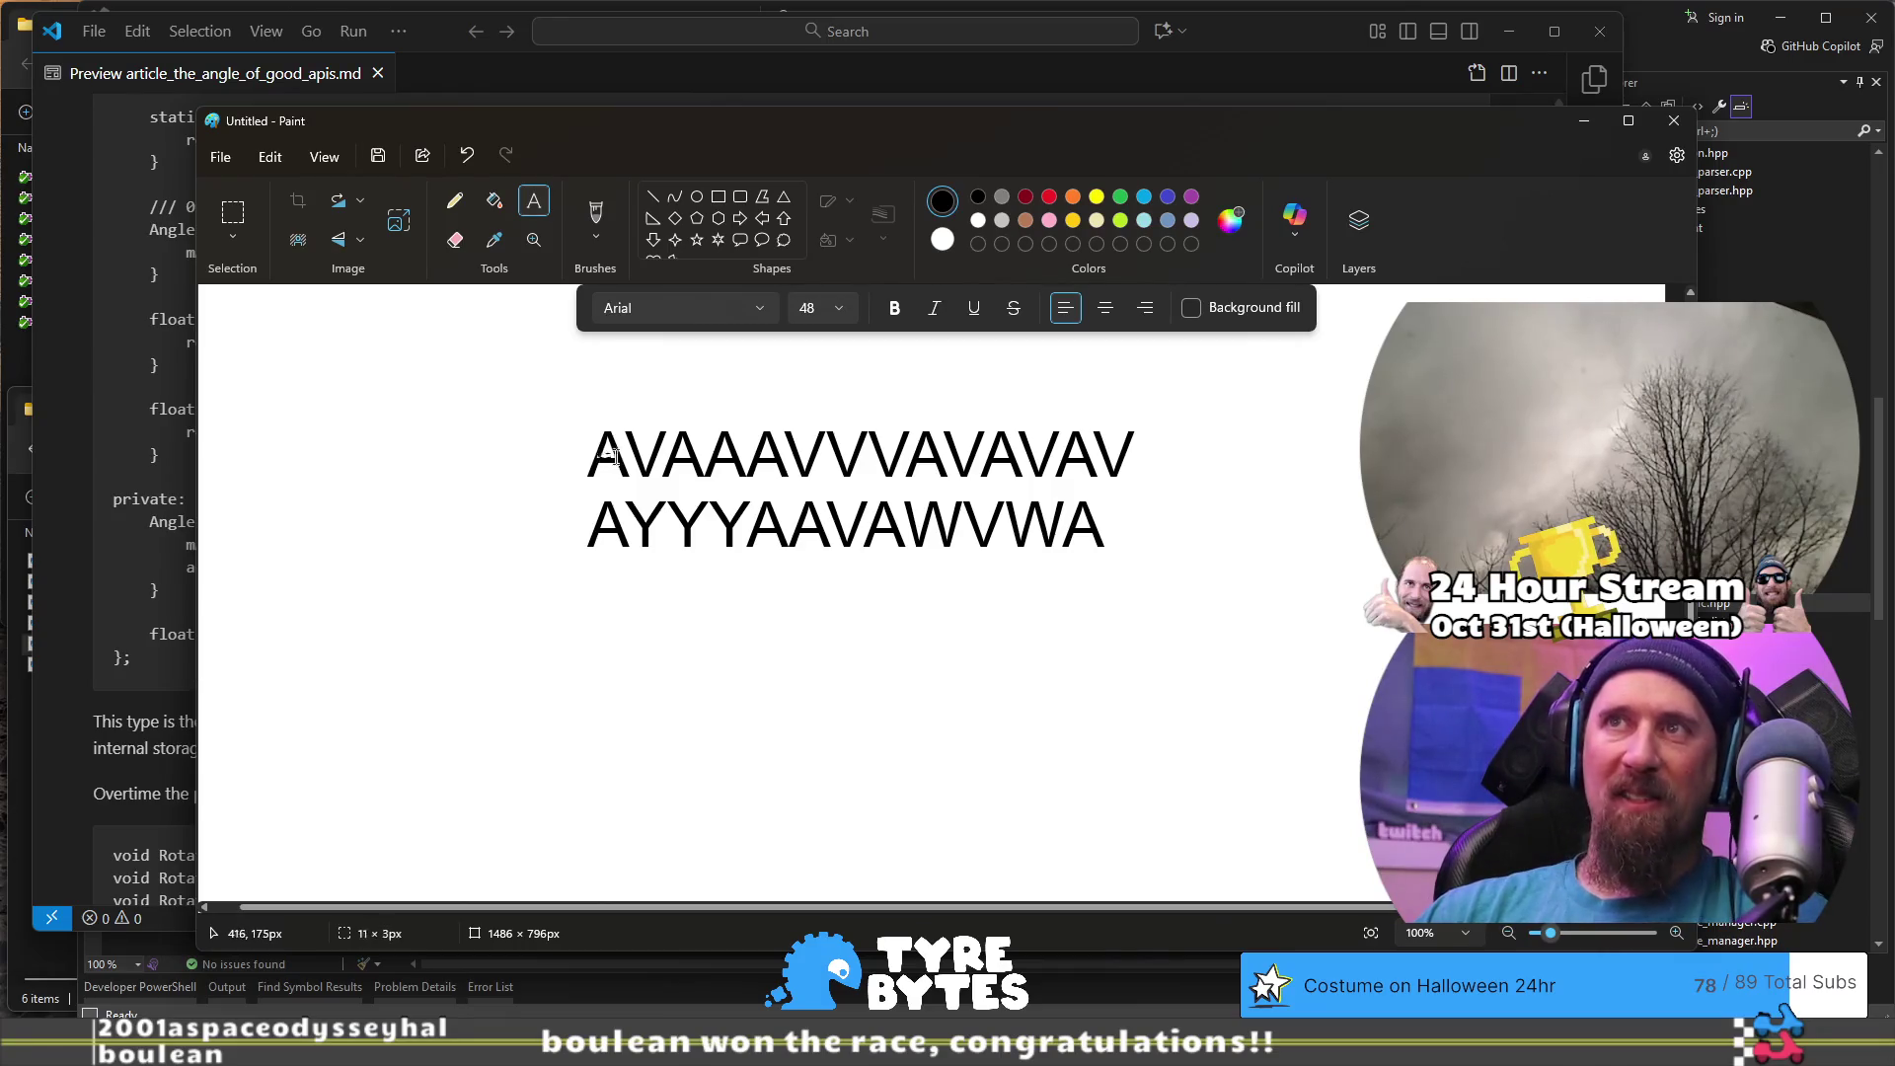
pyautogui.click(614, 457)
pyautogui.press('Escape')
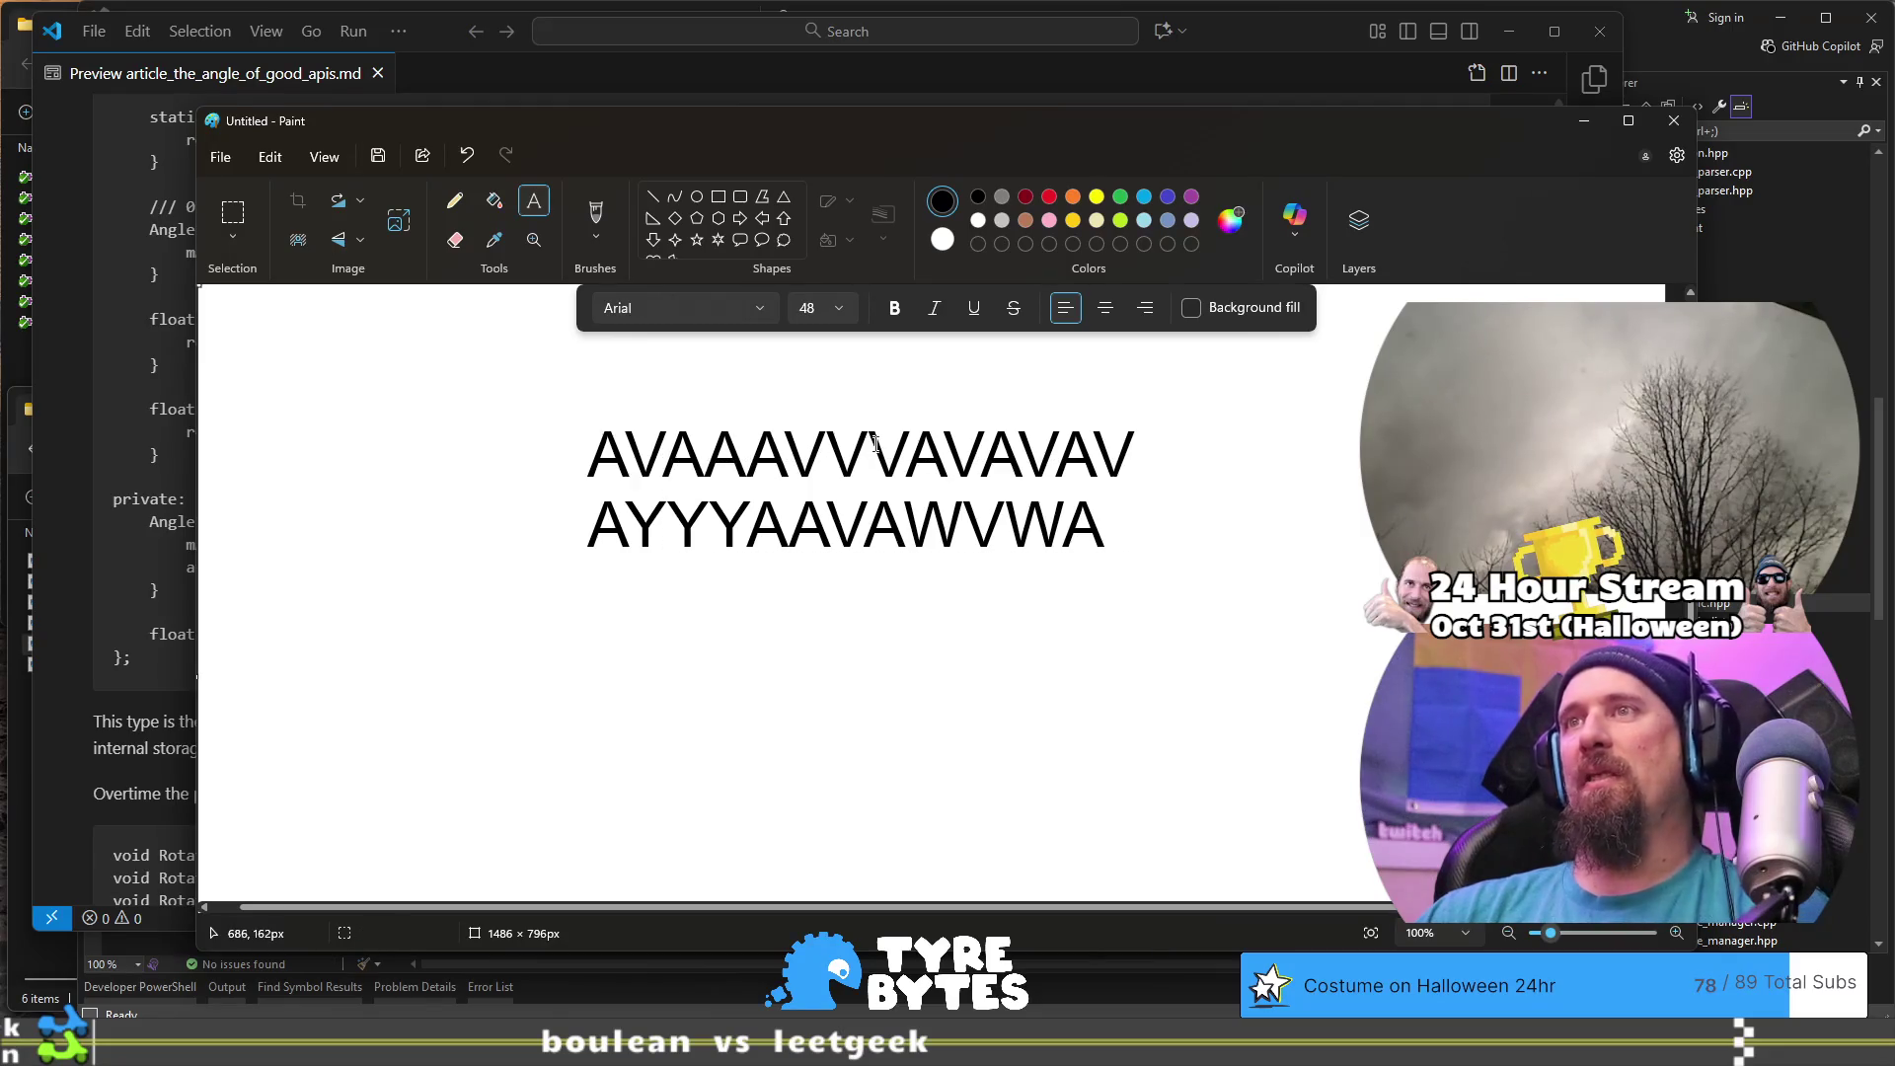
pyautogui.moveTo(498, 403); pyautogui.dragTo(813, 548)
pyautogui.click(881, 651)
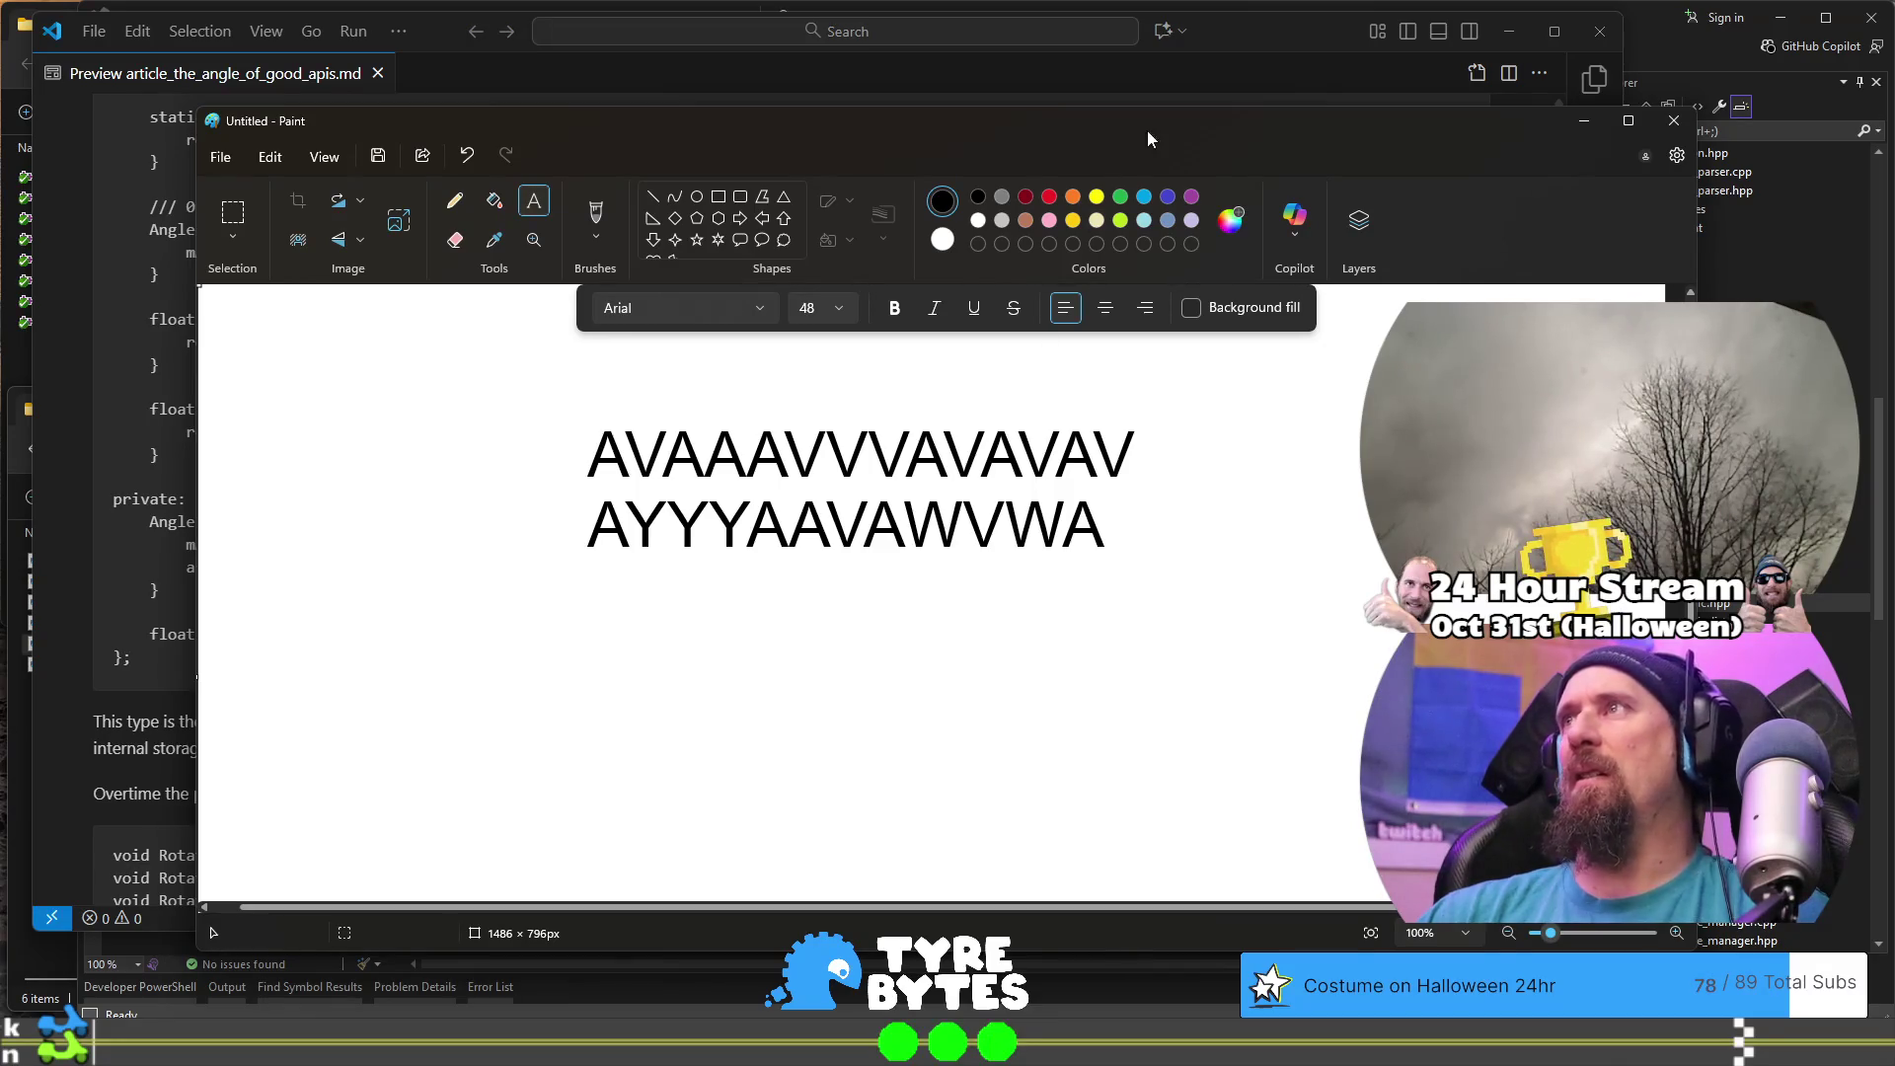
pyautogui.hotkey('ctrl', 'z')
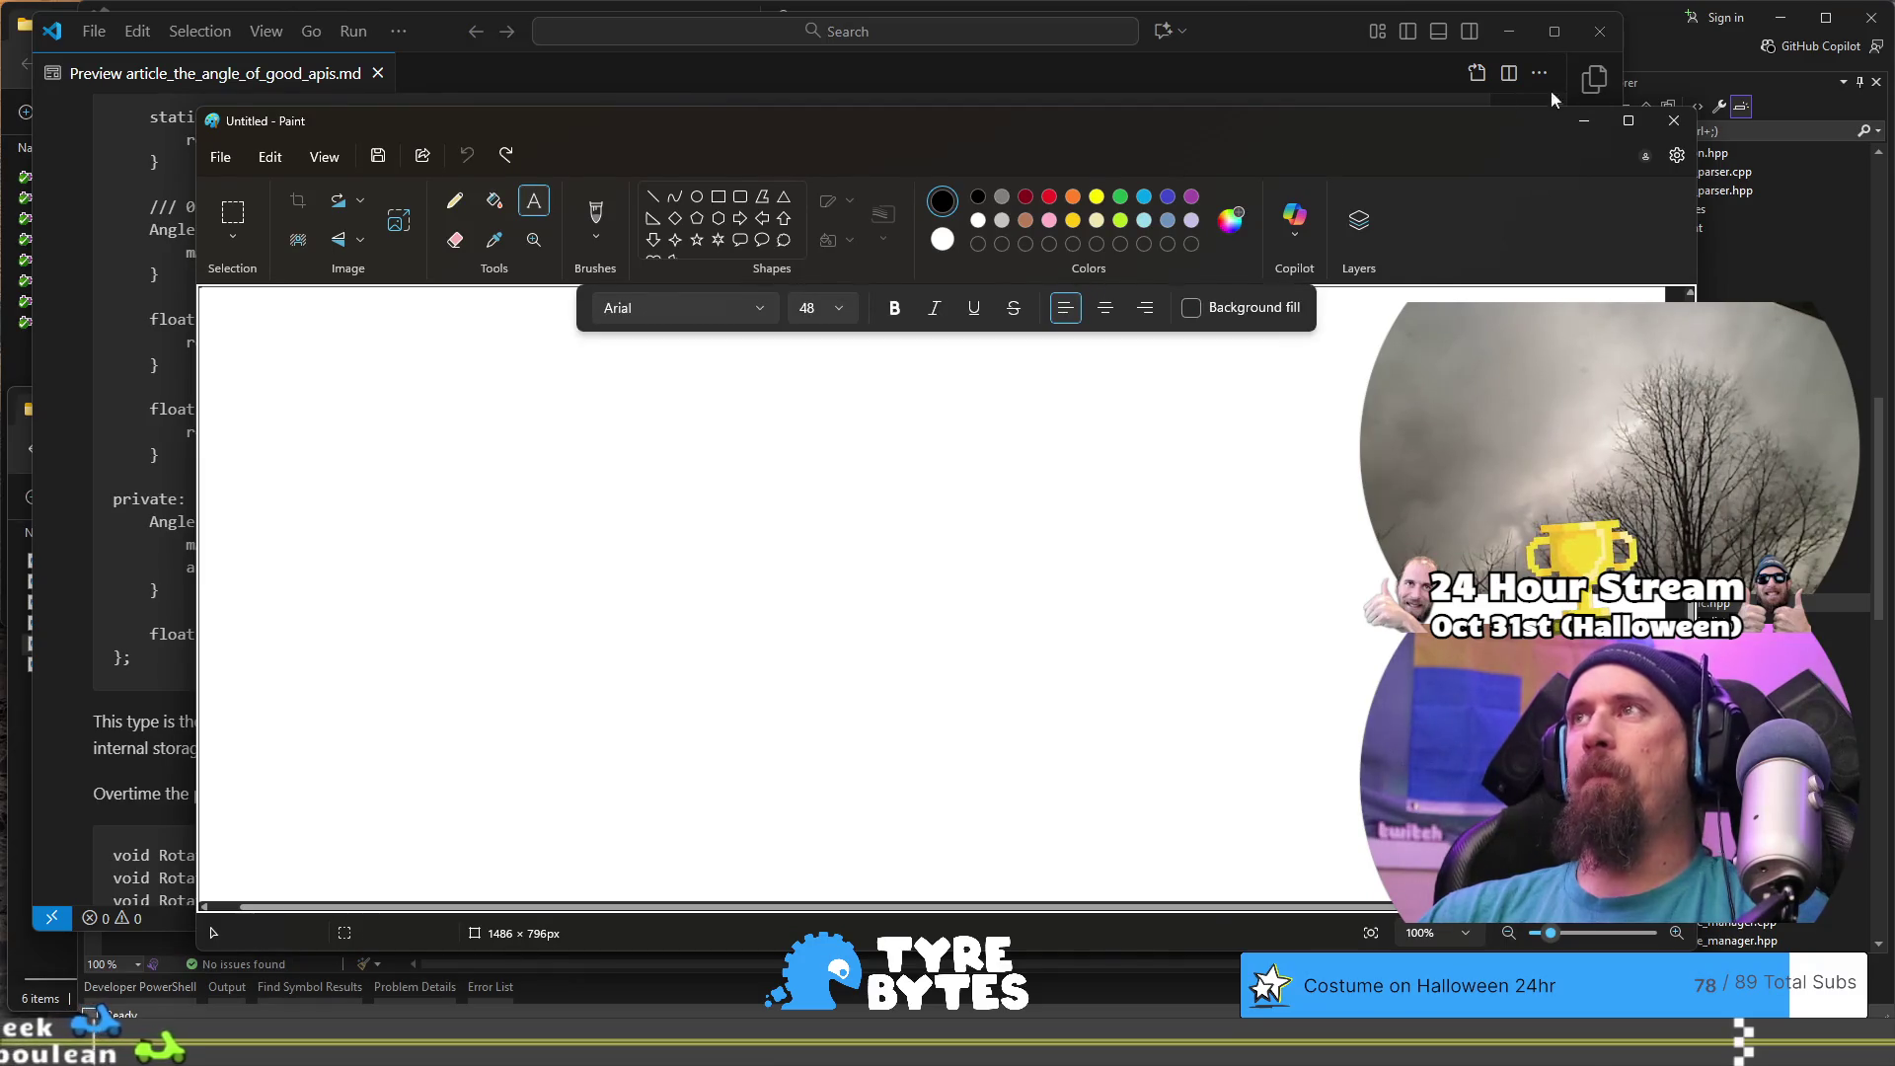
# - Close Paint, choosing Don't save for the drawing
pyautogui.click(1674, 119)
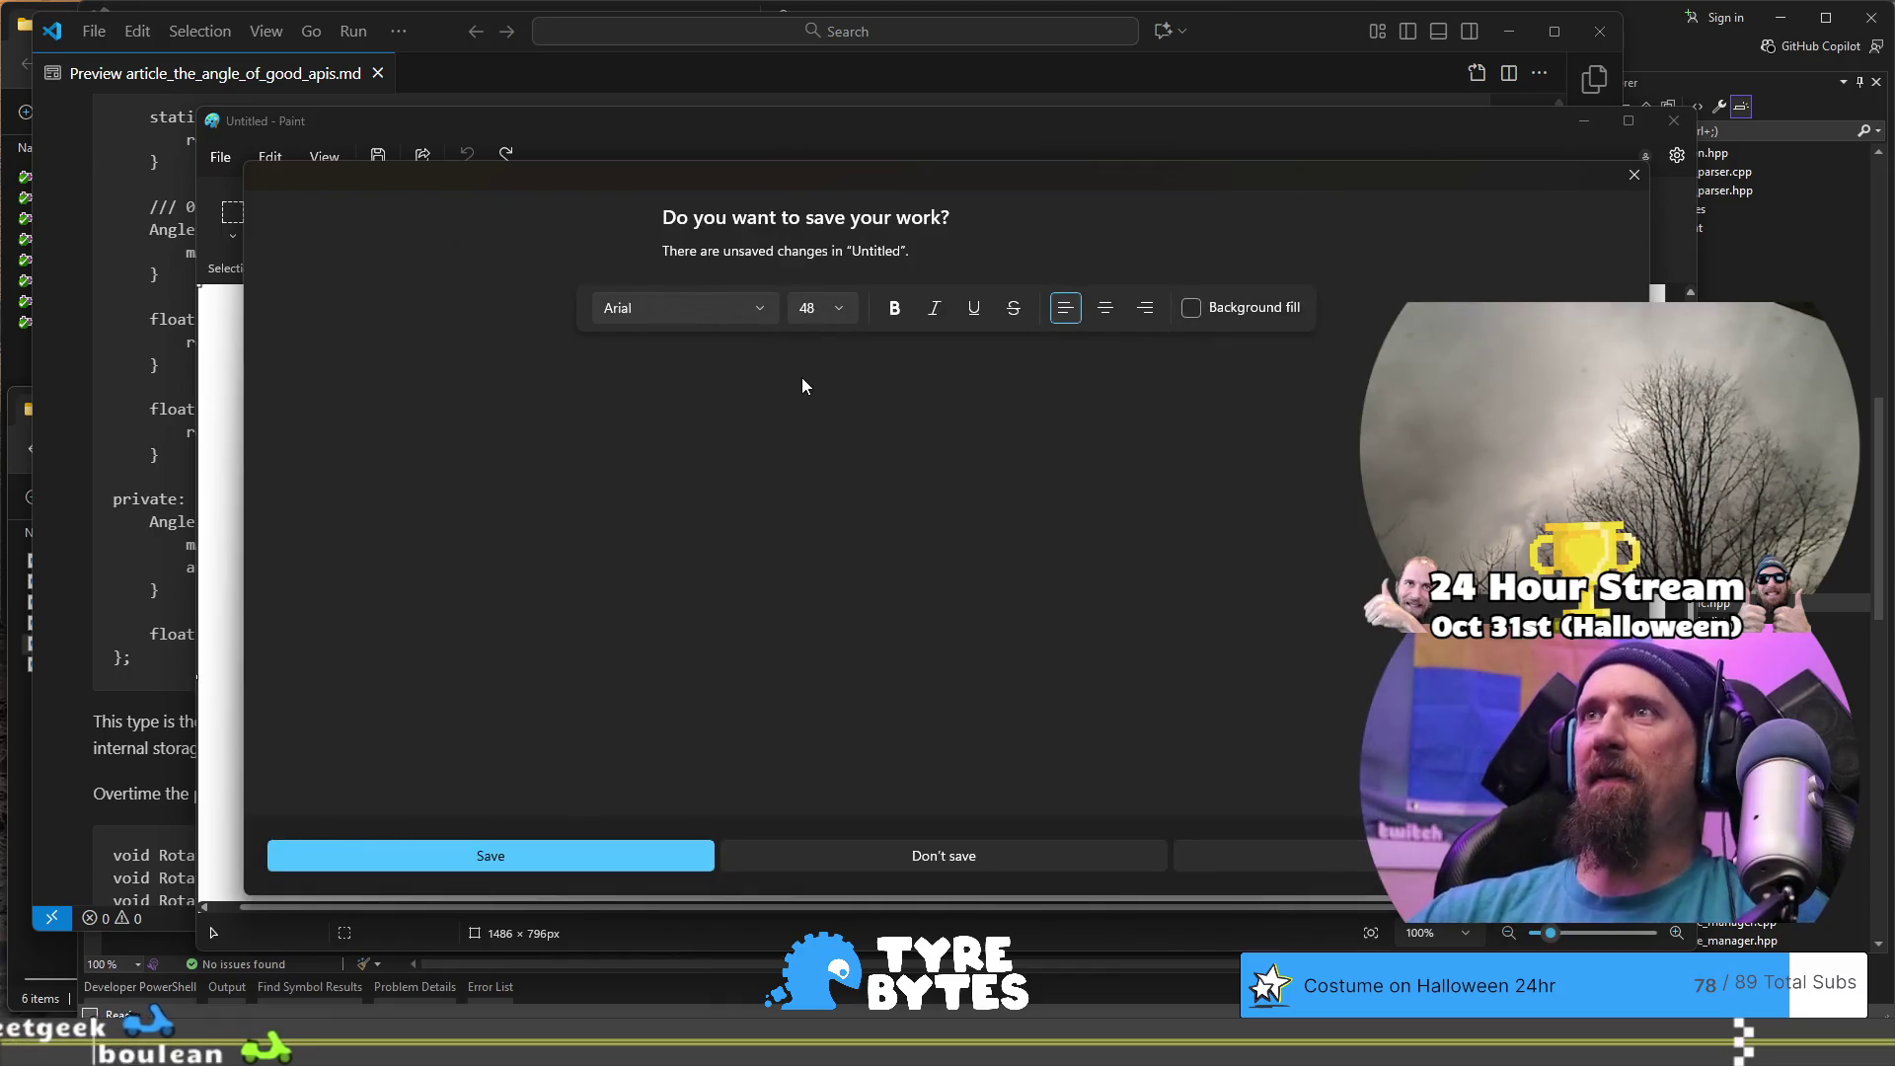
pyautogui.click(1633, 174)
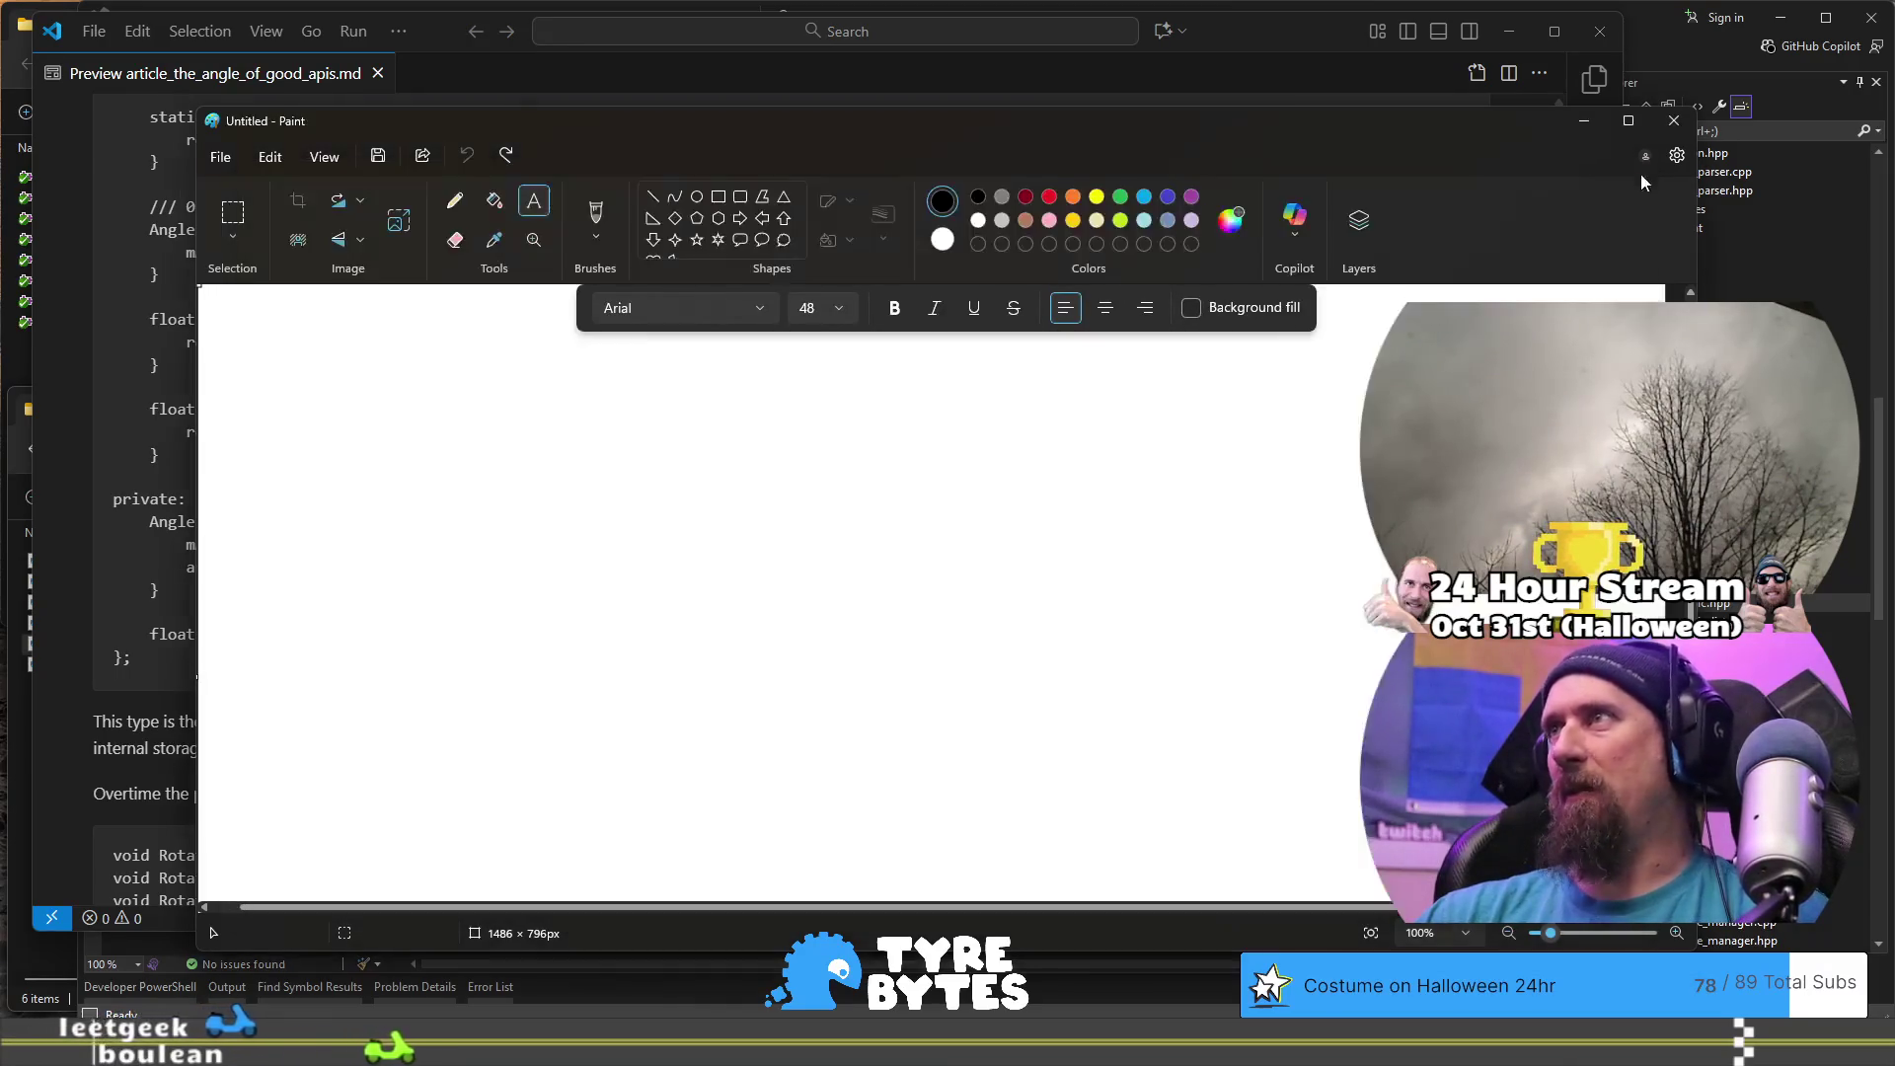
pyautogui.click(1674, 119)
pyautogui.click(939, 855)
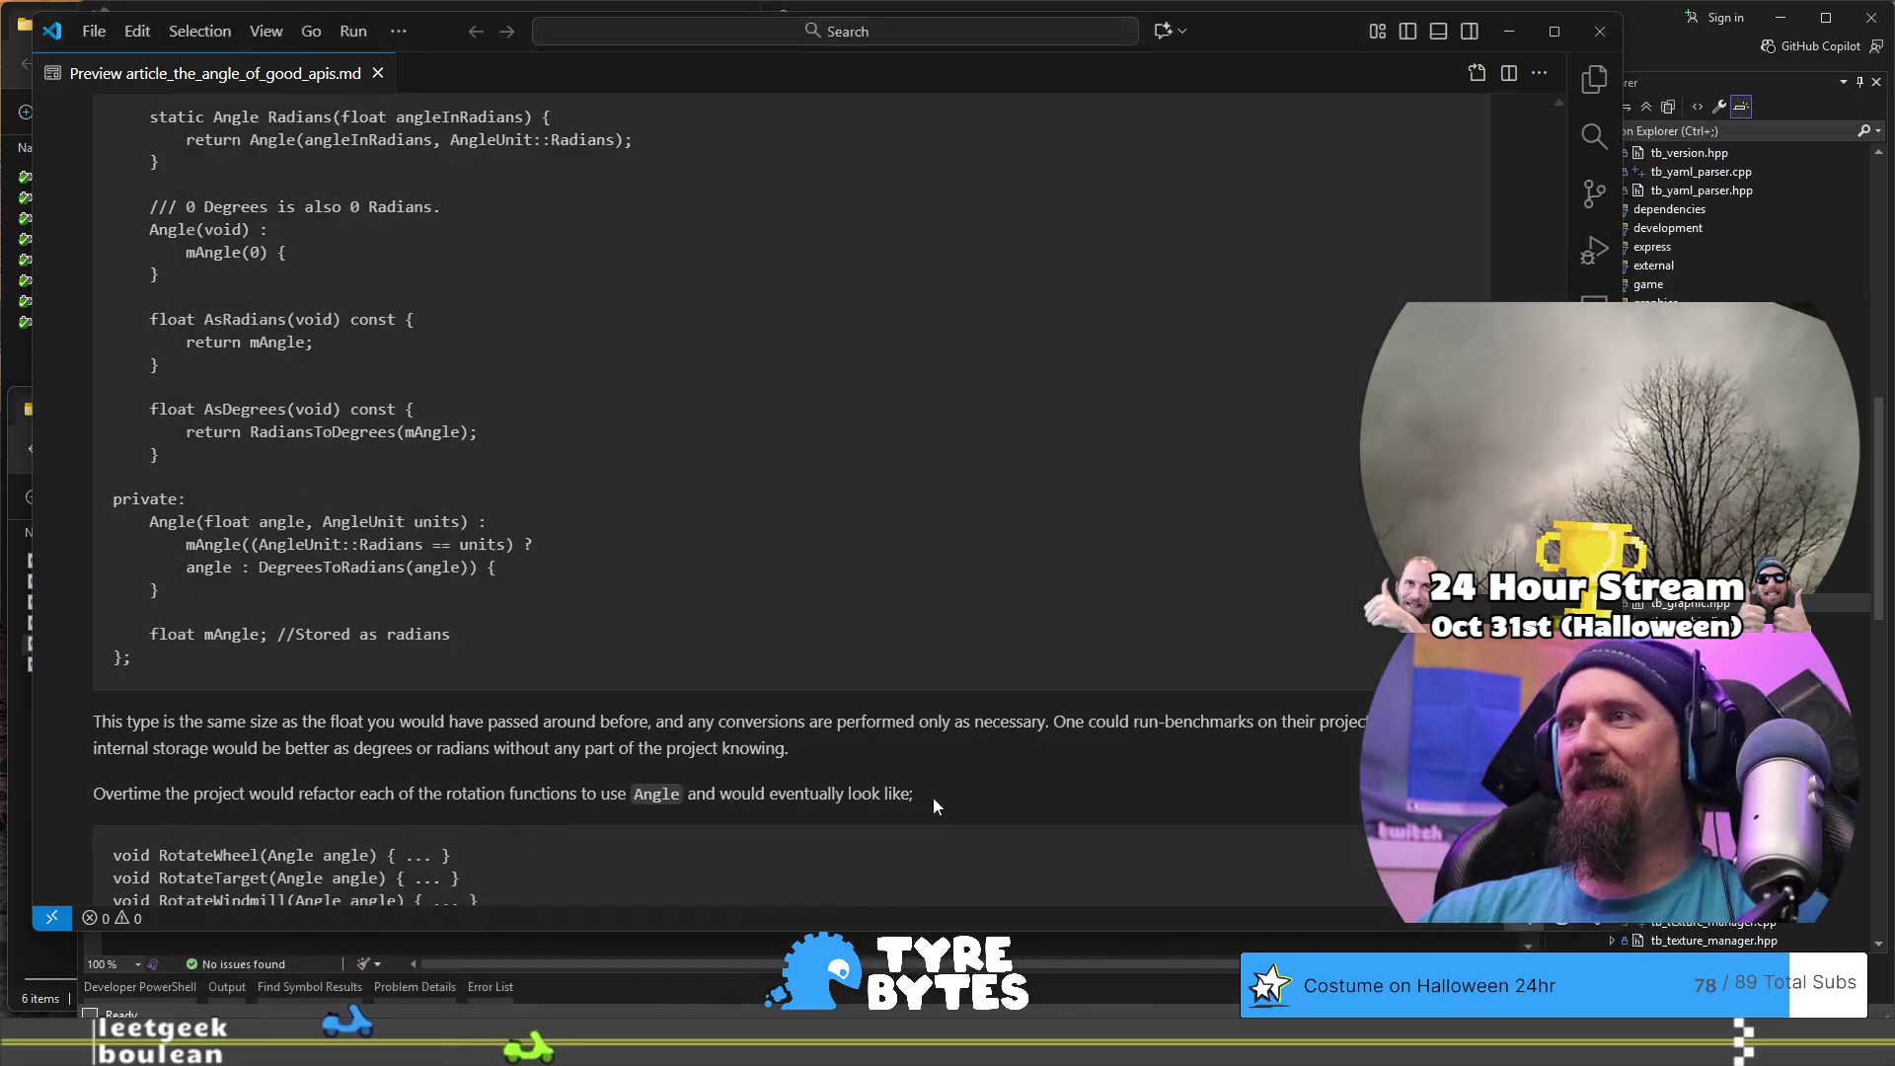
# - Search the Start menu for 'pho' and launch Adobe Photoshop 2025
pyautogui.press('super')
pyautogui.write('p')
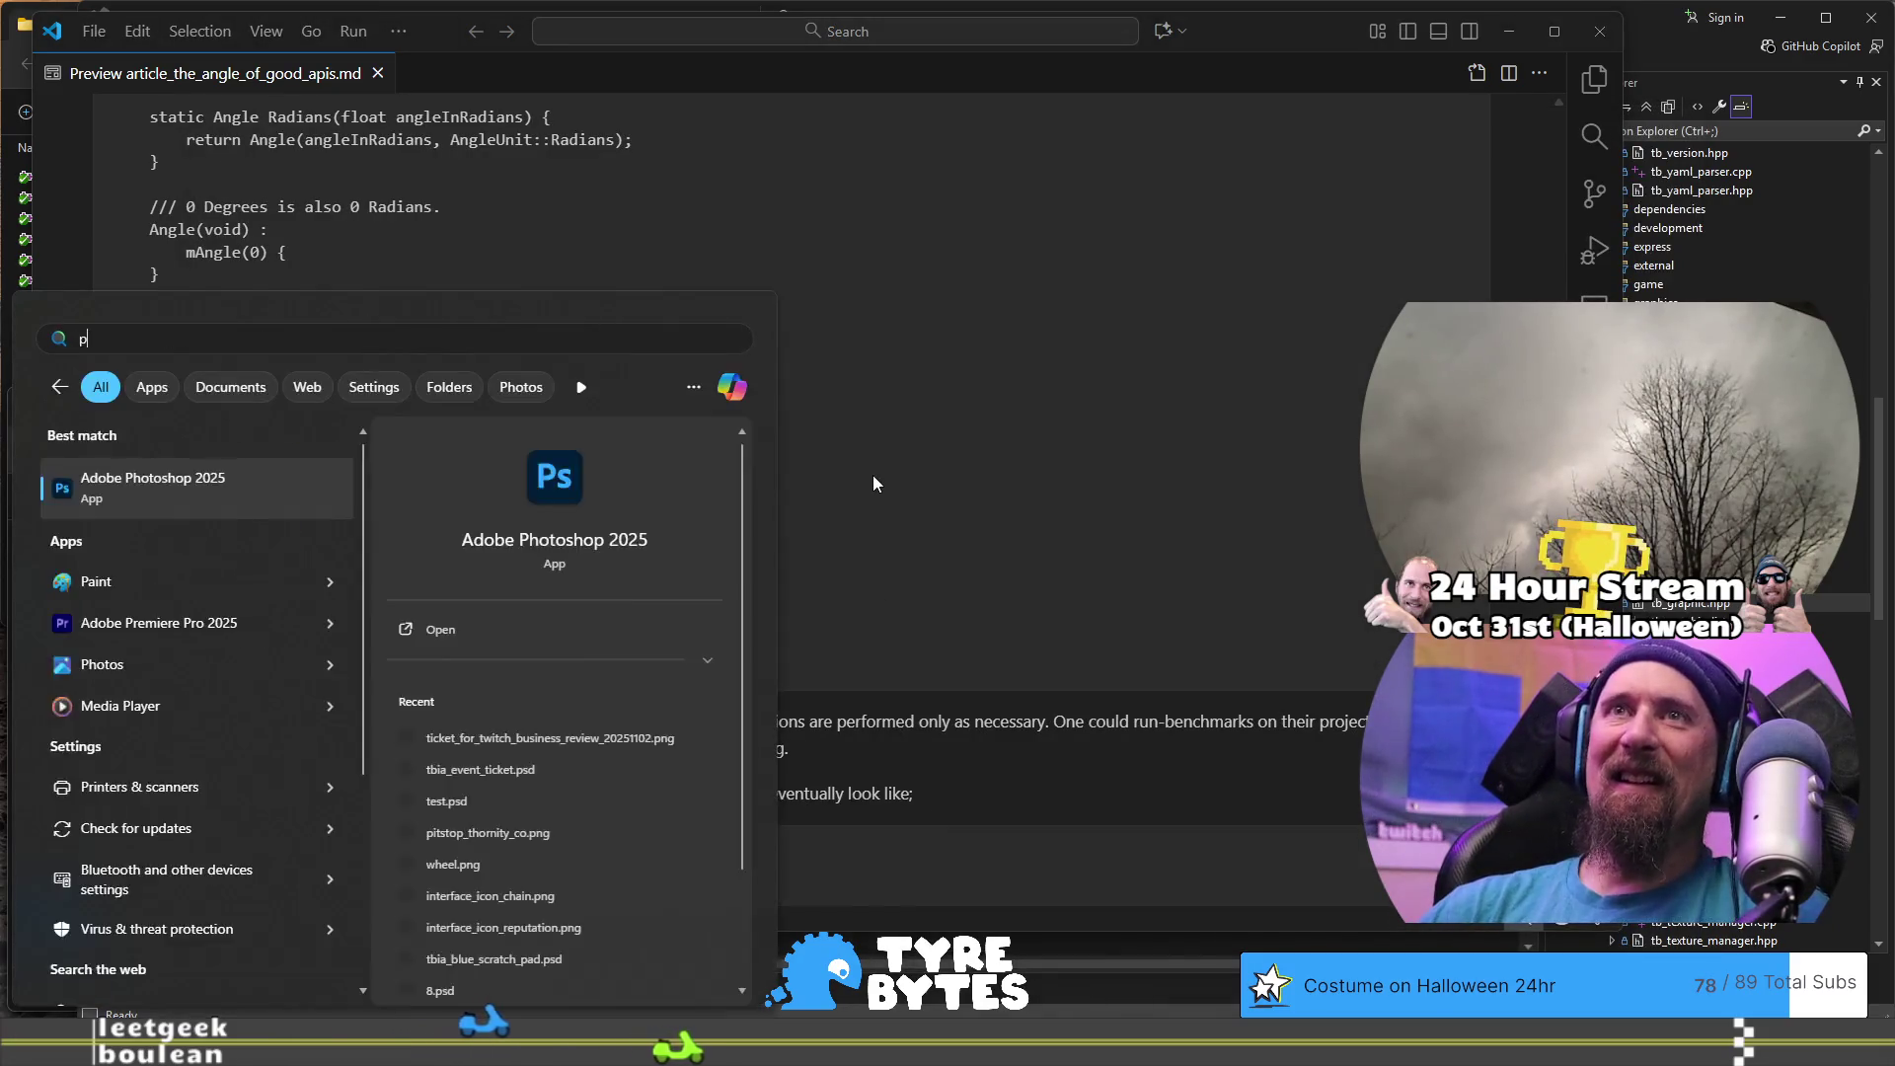
pyautogui.write('rho')
pyautogui.press('BackSpace')
pyautogui.press('BackSpace')
pyautogui.press('BackSpace')
pyautogui.write('ho')
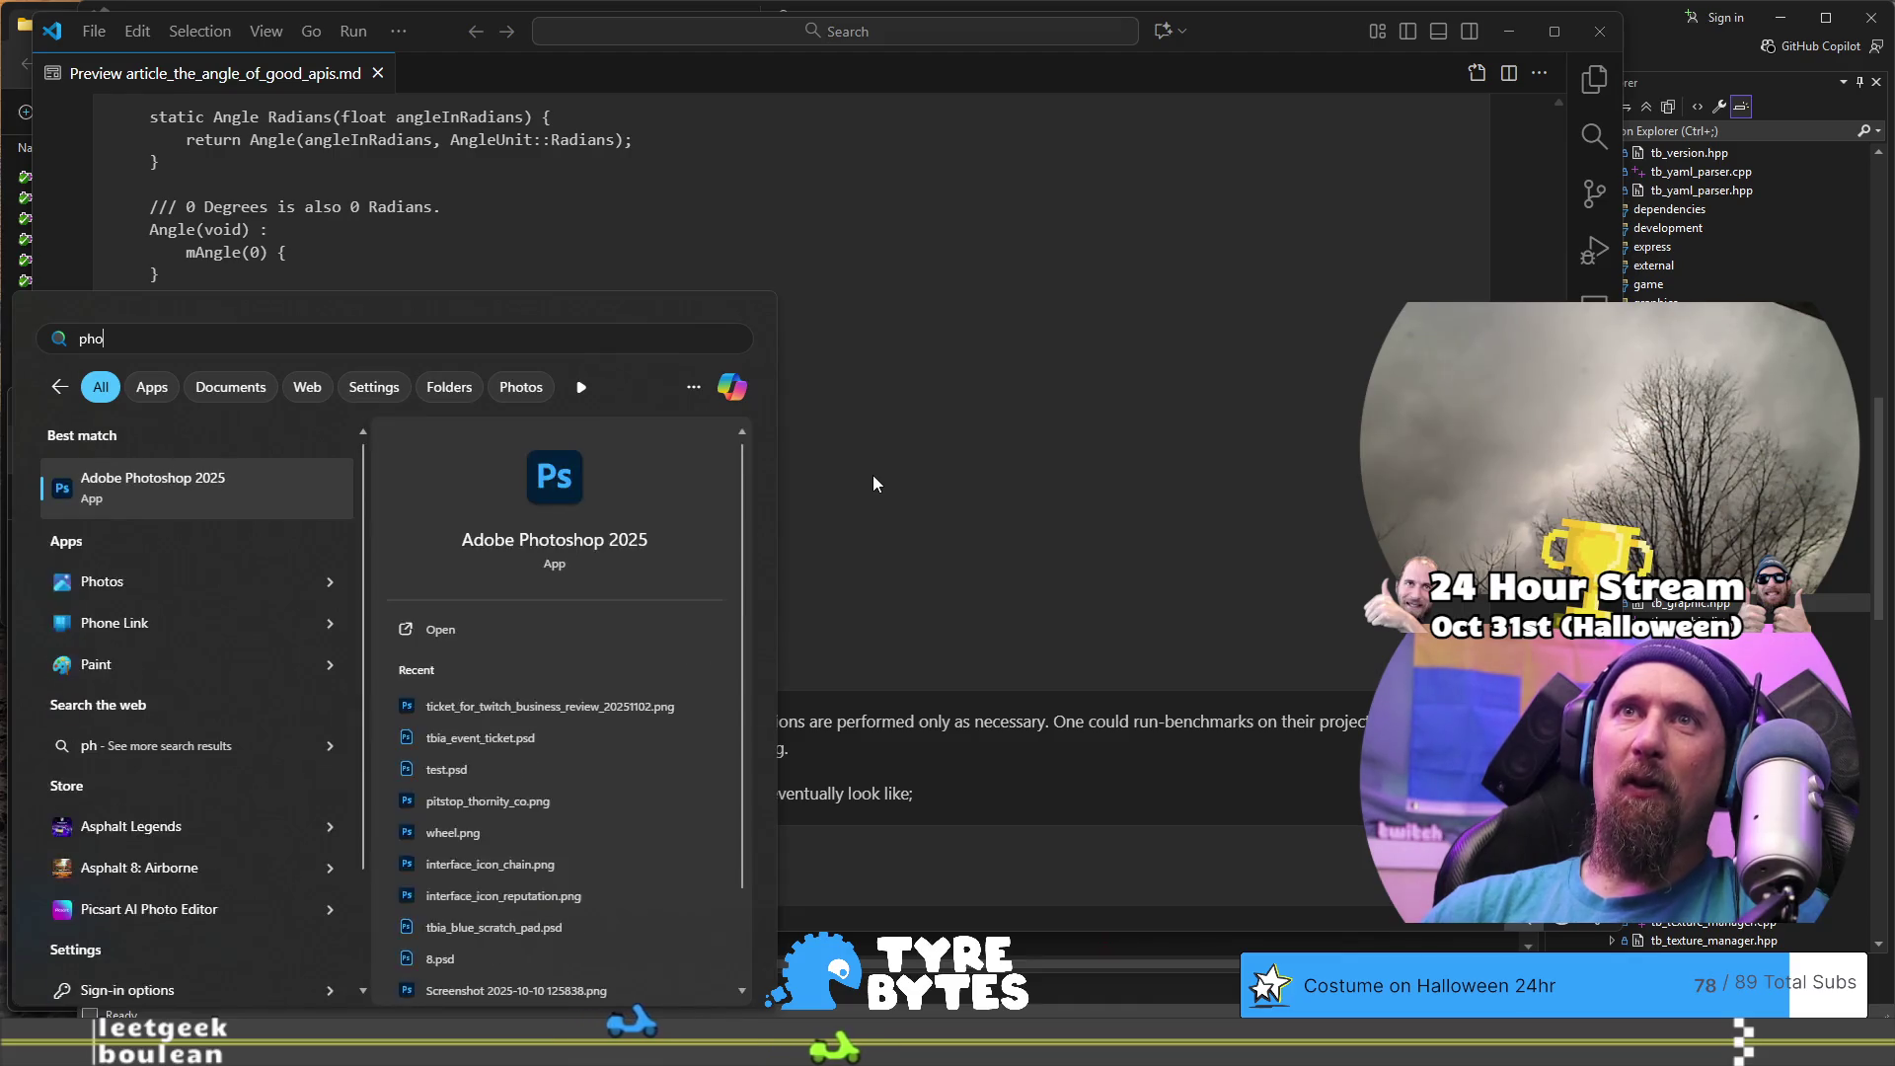
pyautogui.press('Return')
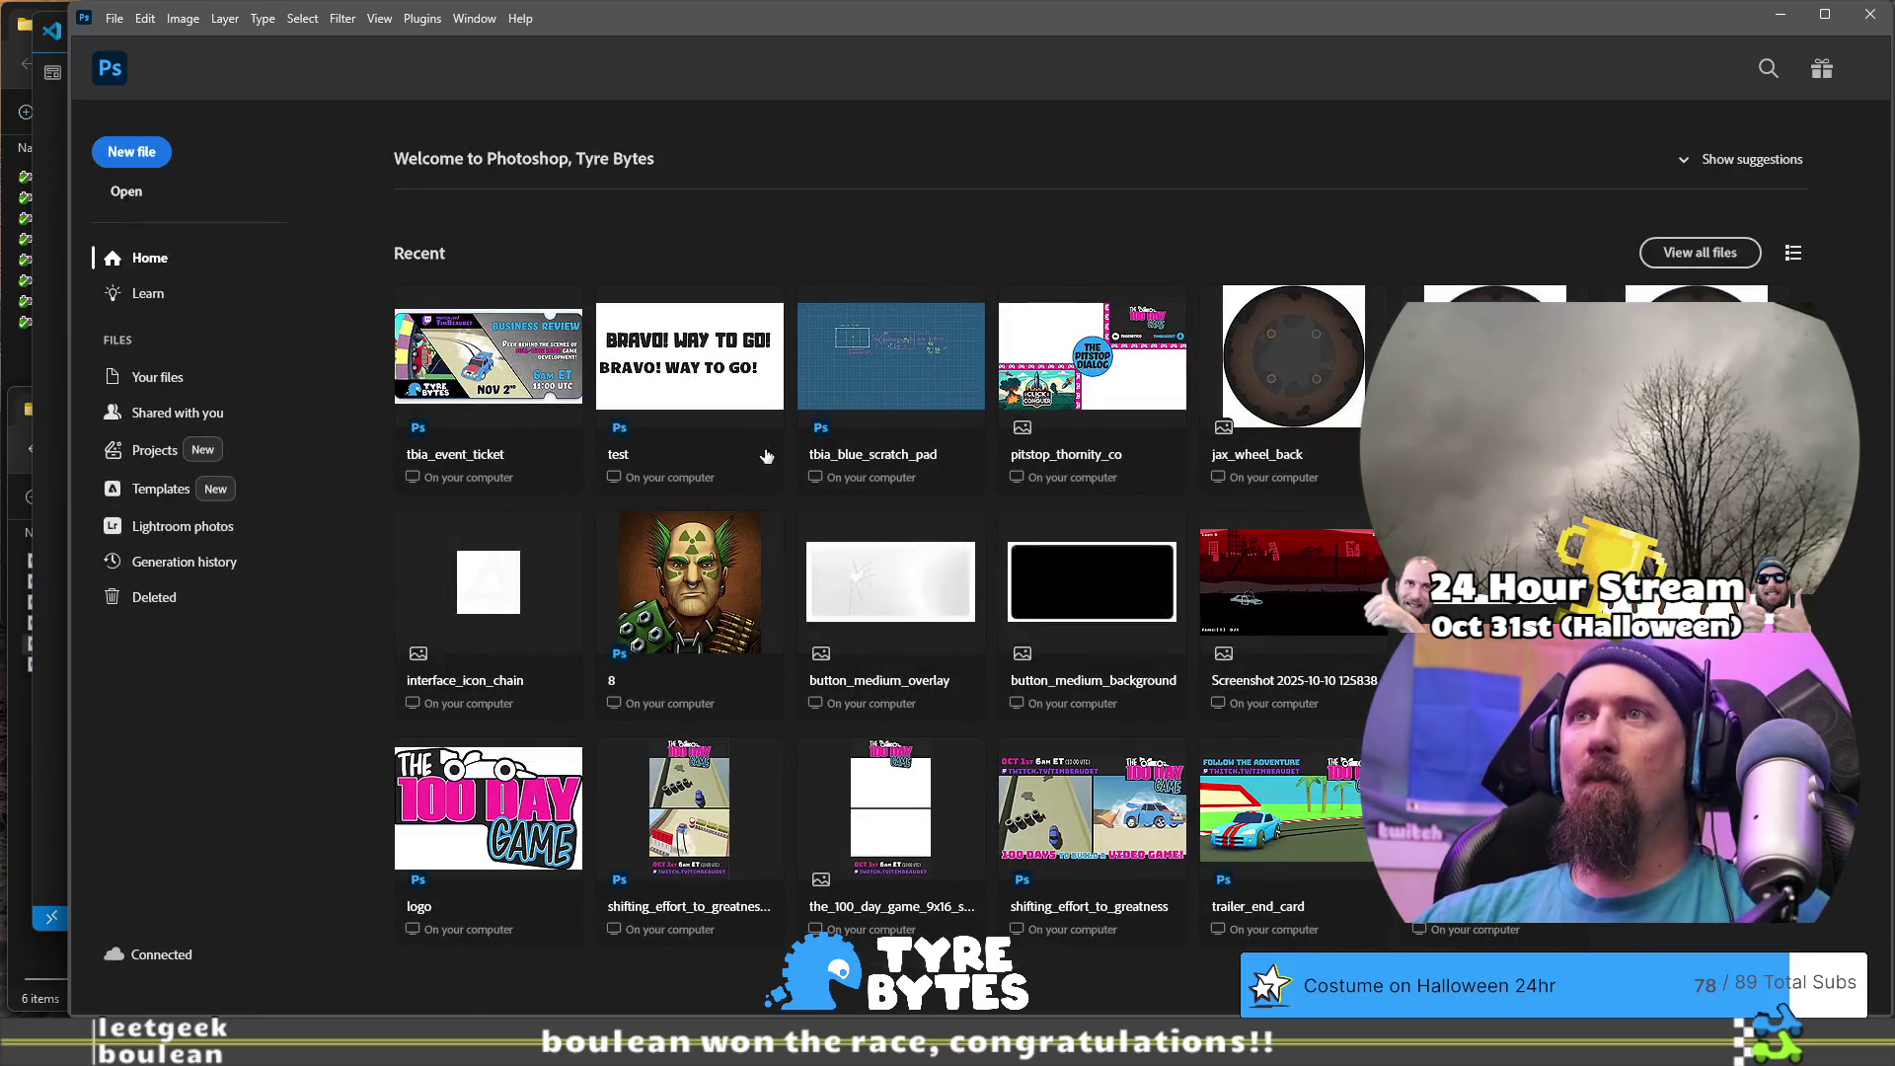
# - Open test.psd from Recent files and select all text in the top 'BRAVO! WAY TO GO!' layer
pyautogui.click(689, 356)
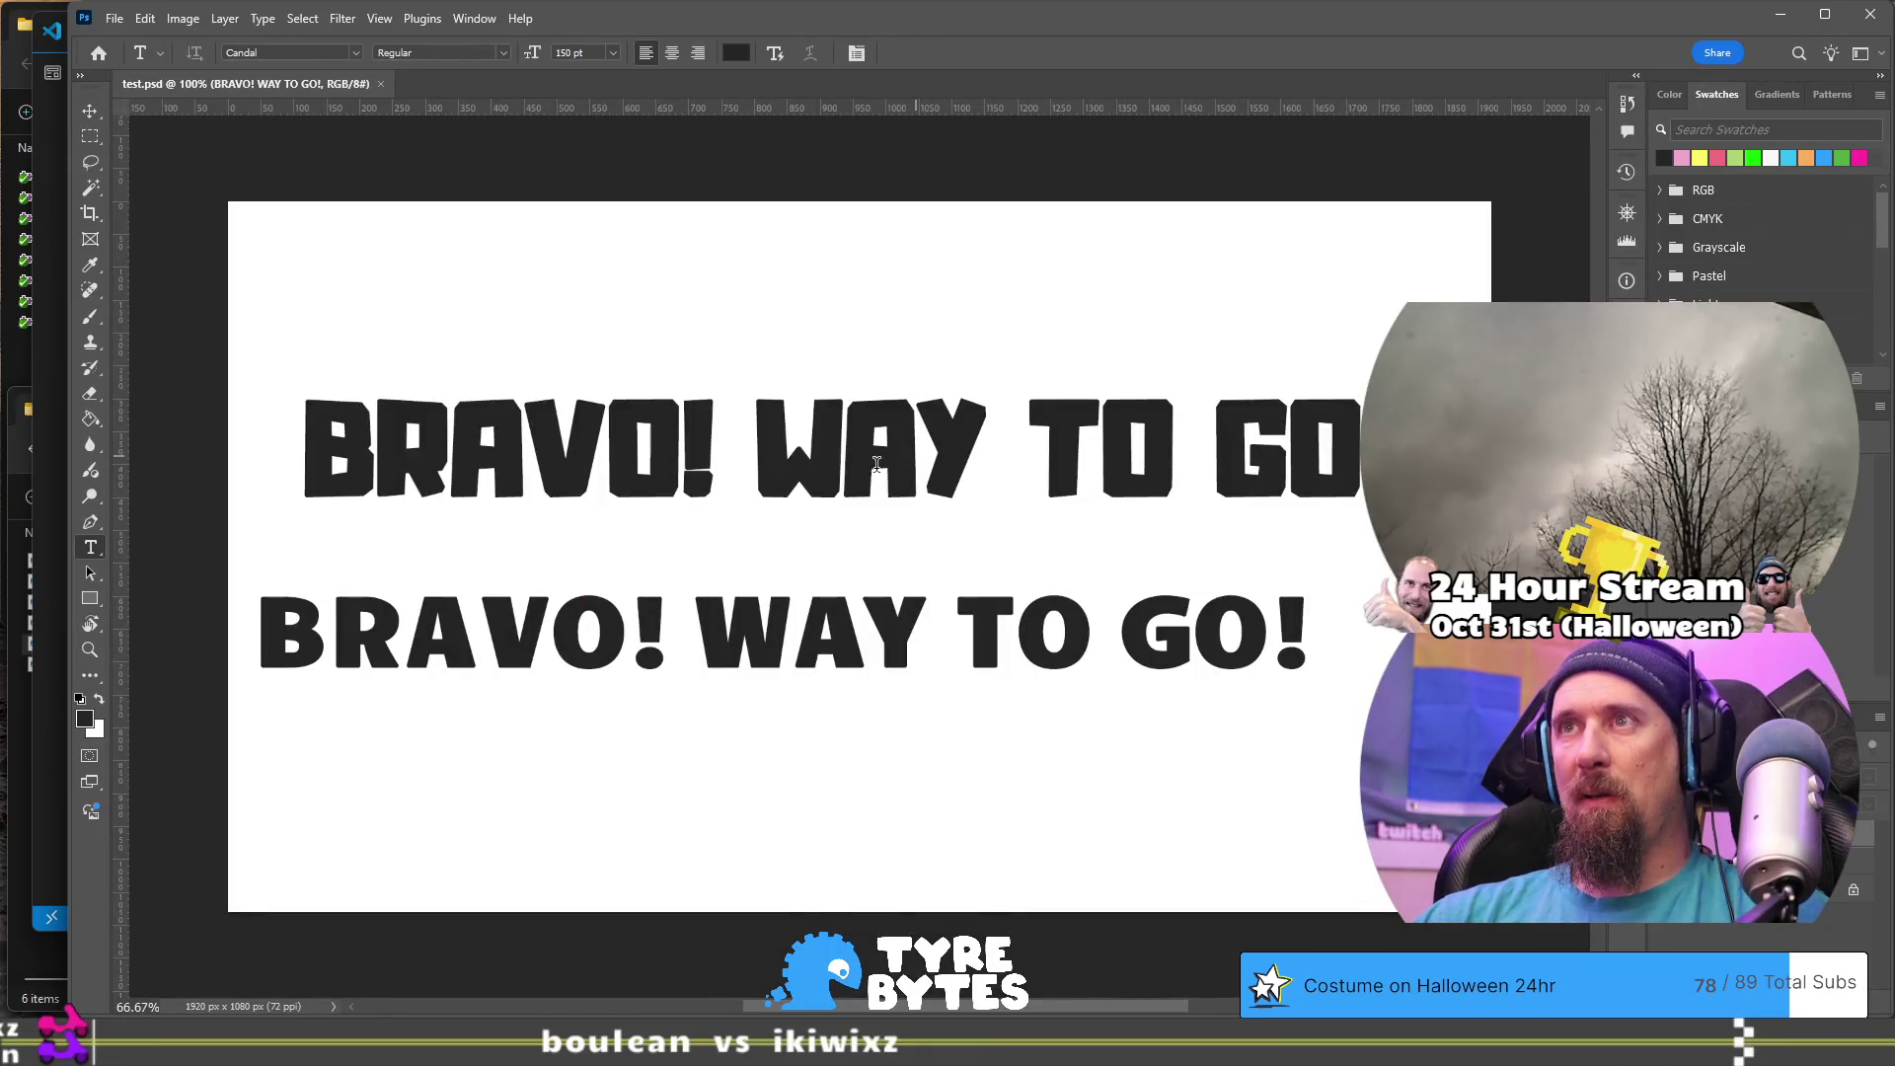
pyautogui.click(917, 460)
pyautogui.hotkey('ctrl', 'a')
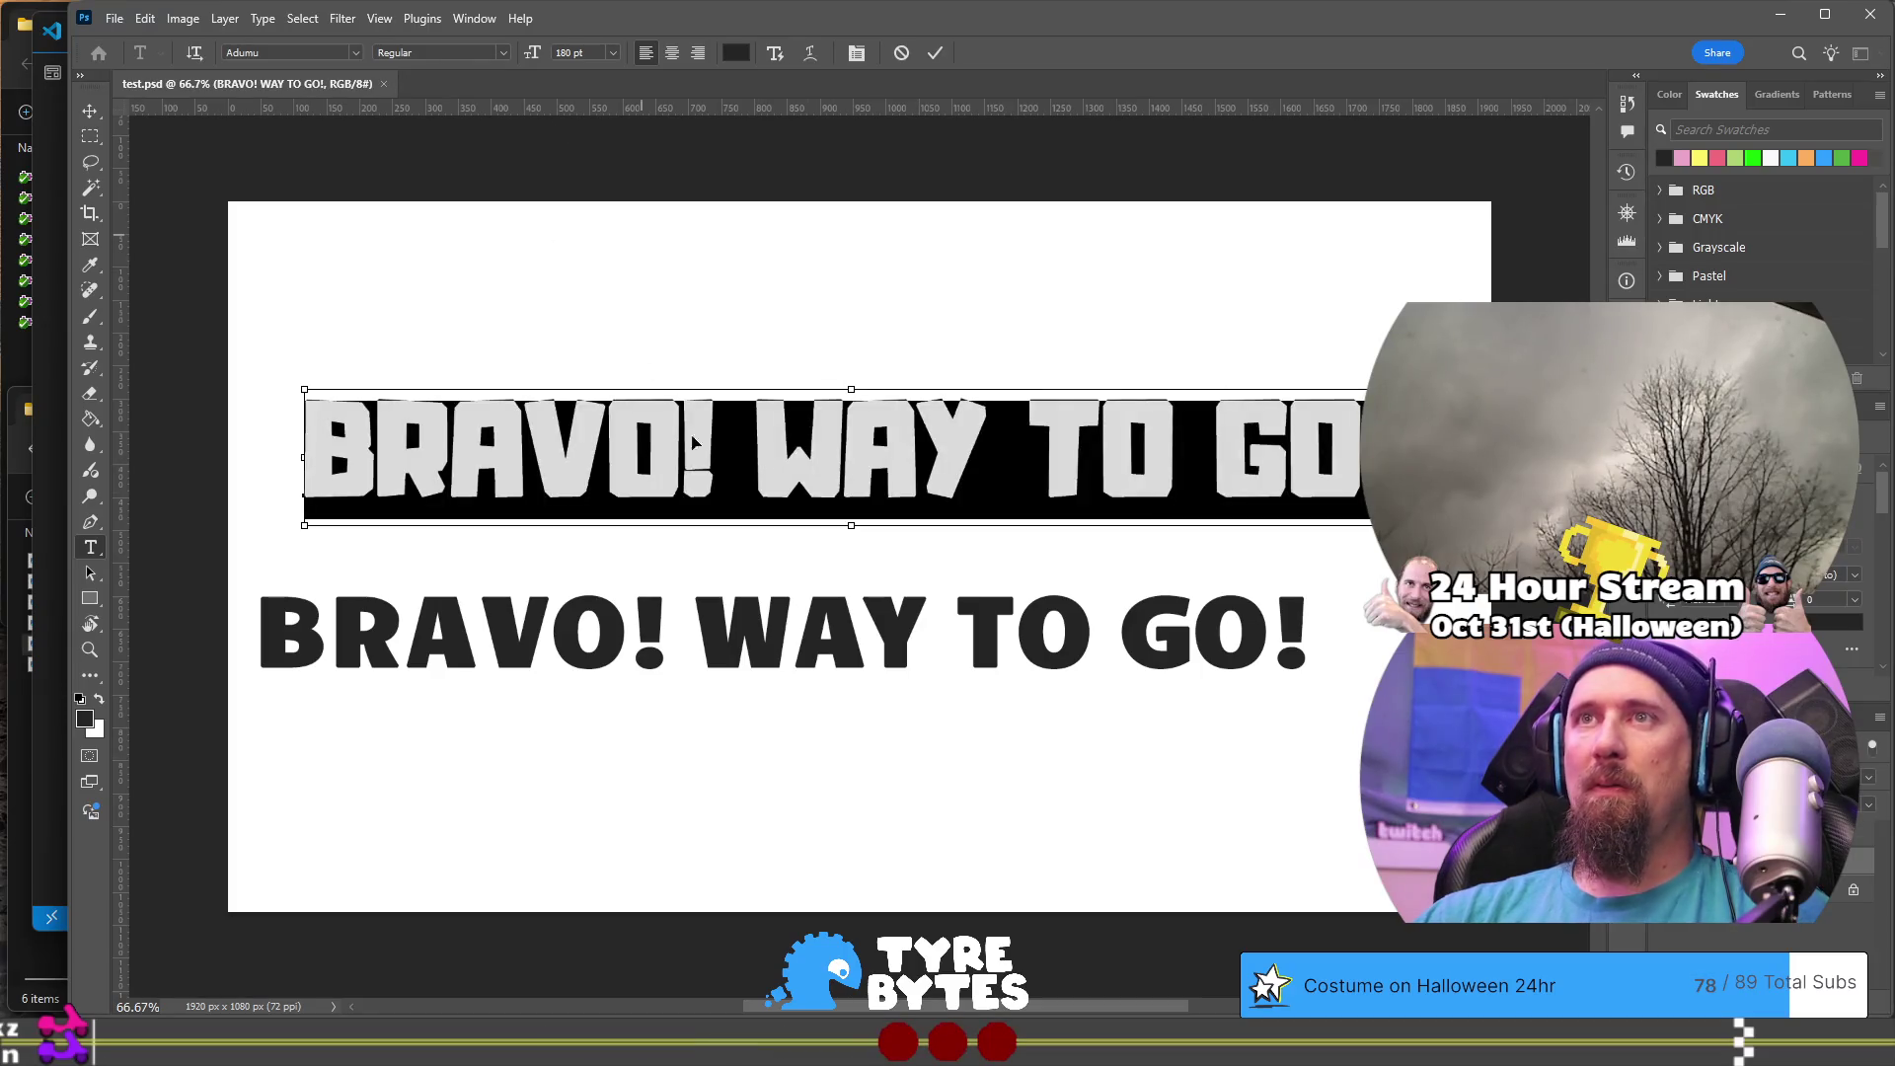